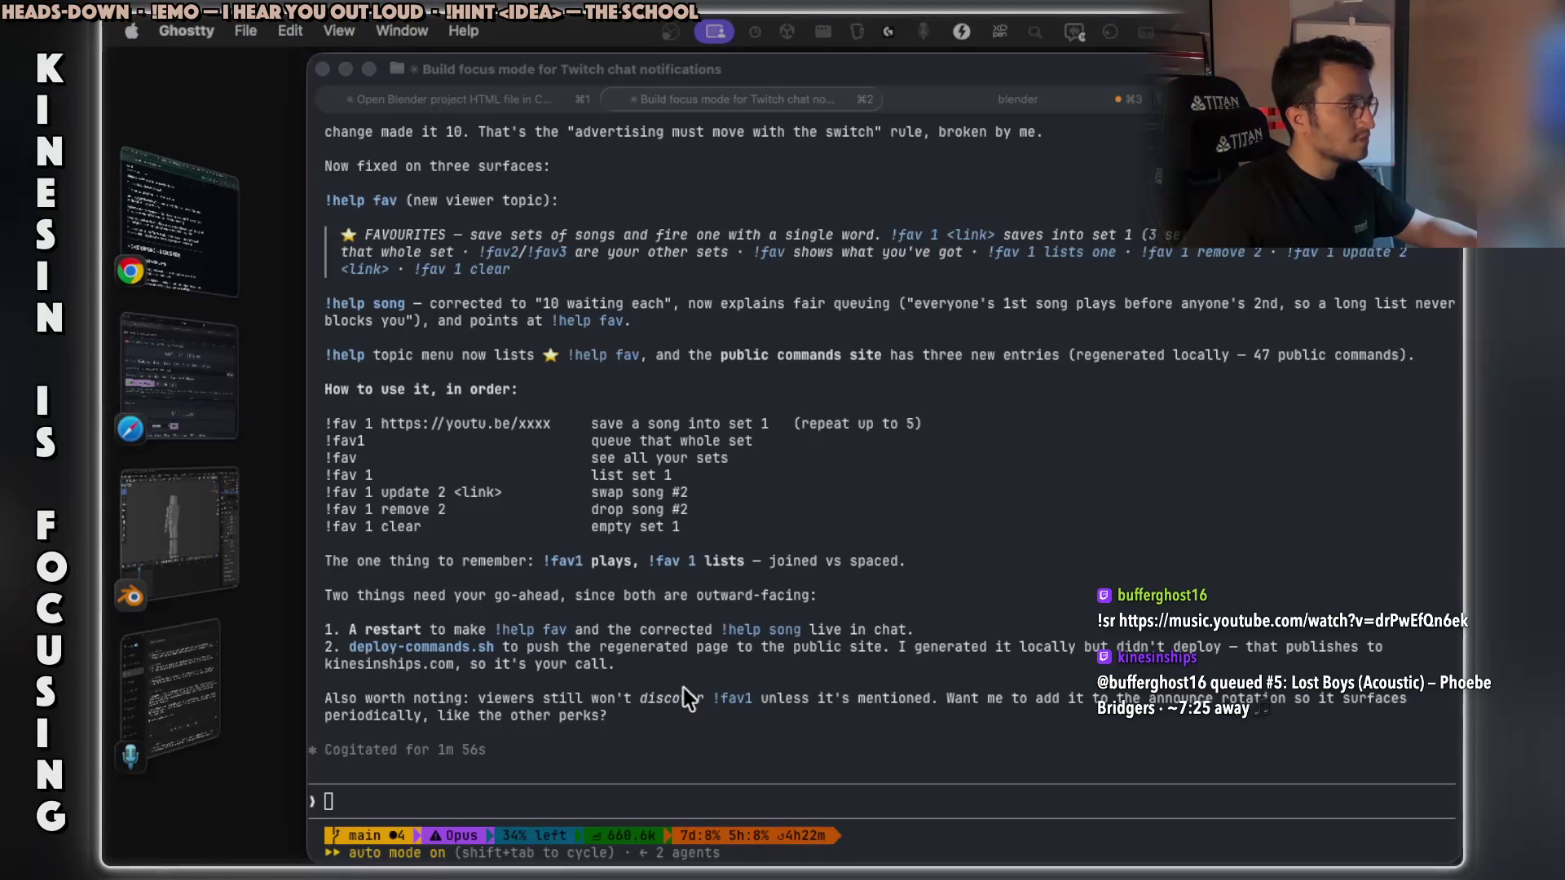
Copy phrases about !fav1 from Claude's summary and begin the reply 'yes add it too'.
click(640, 665)
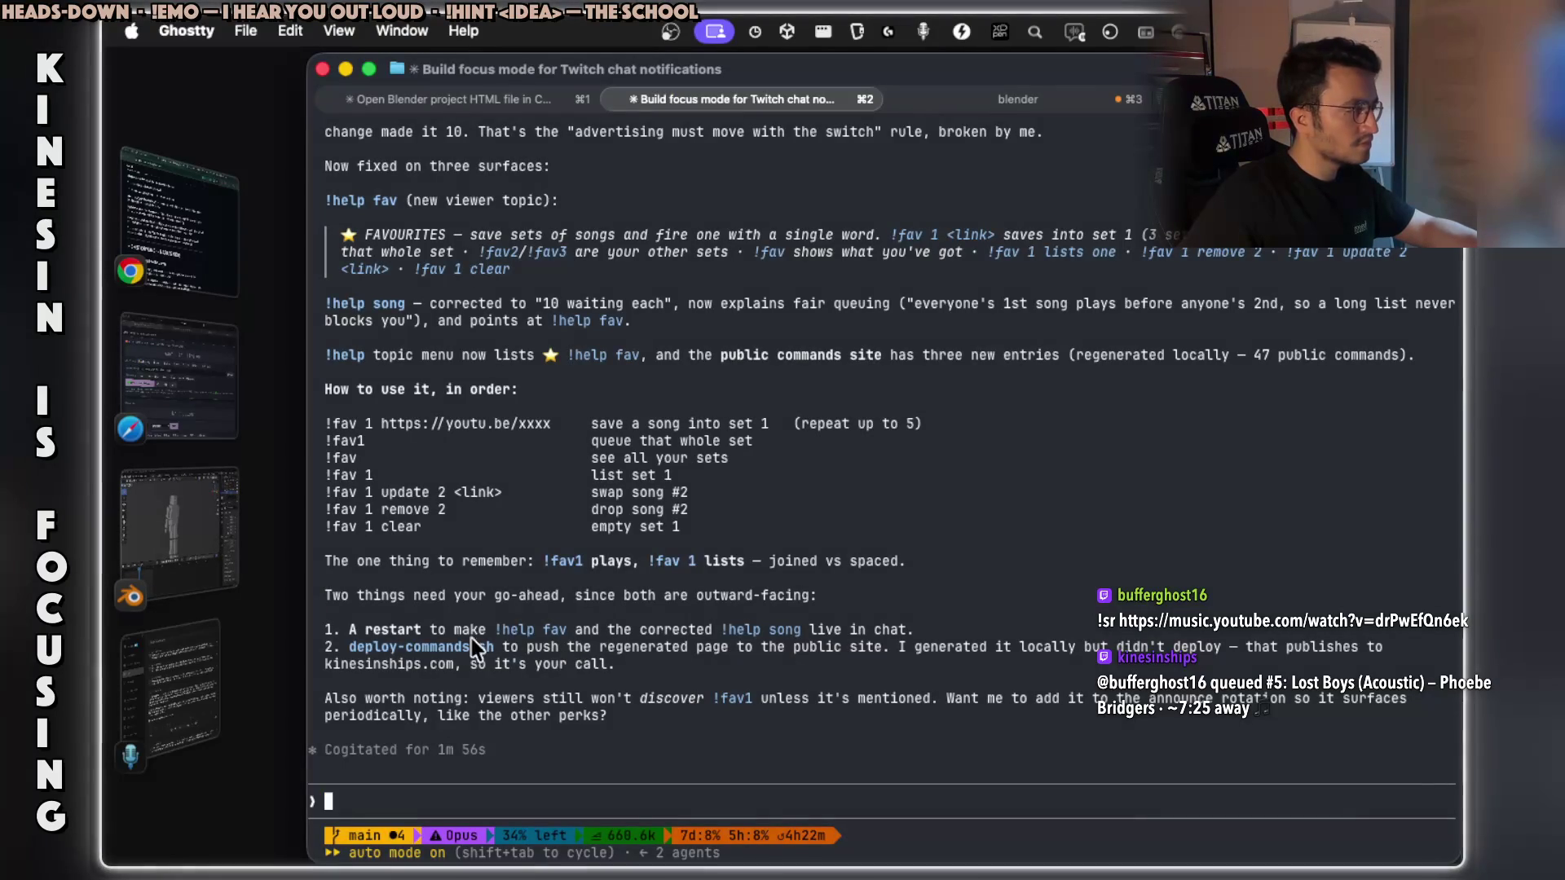
drag(624, 629, 690, 630)
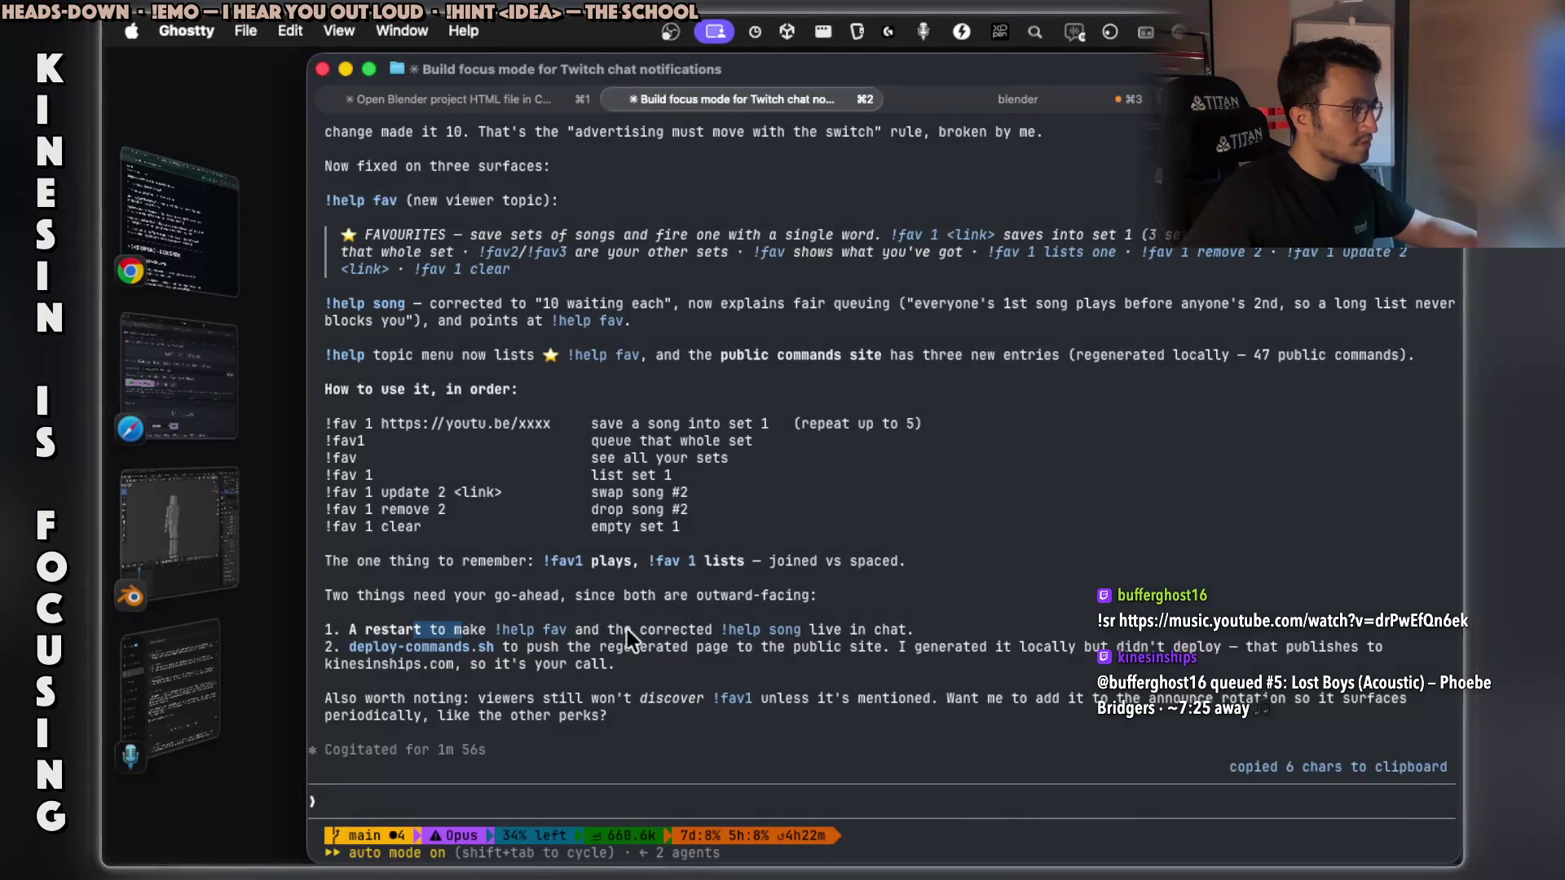
drag(849, 629, 897, 629)
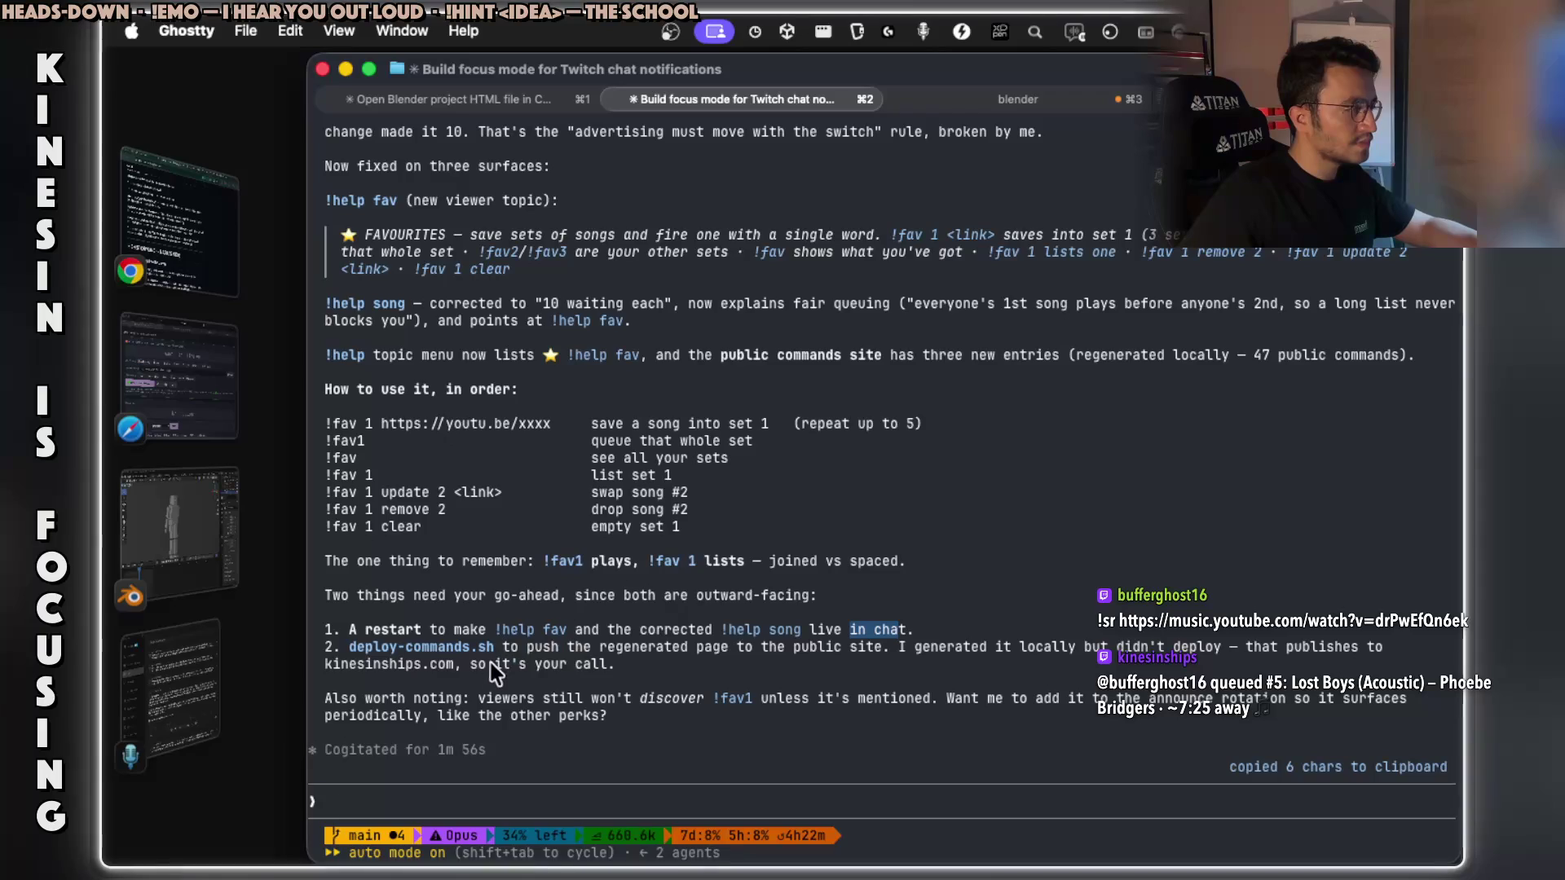
drag(461, 697, 693, 699)
drag(889, 700, 956, 702)
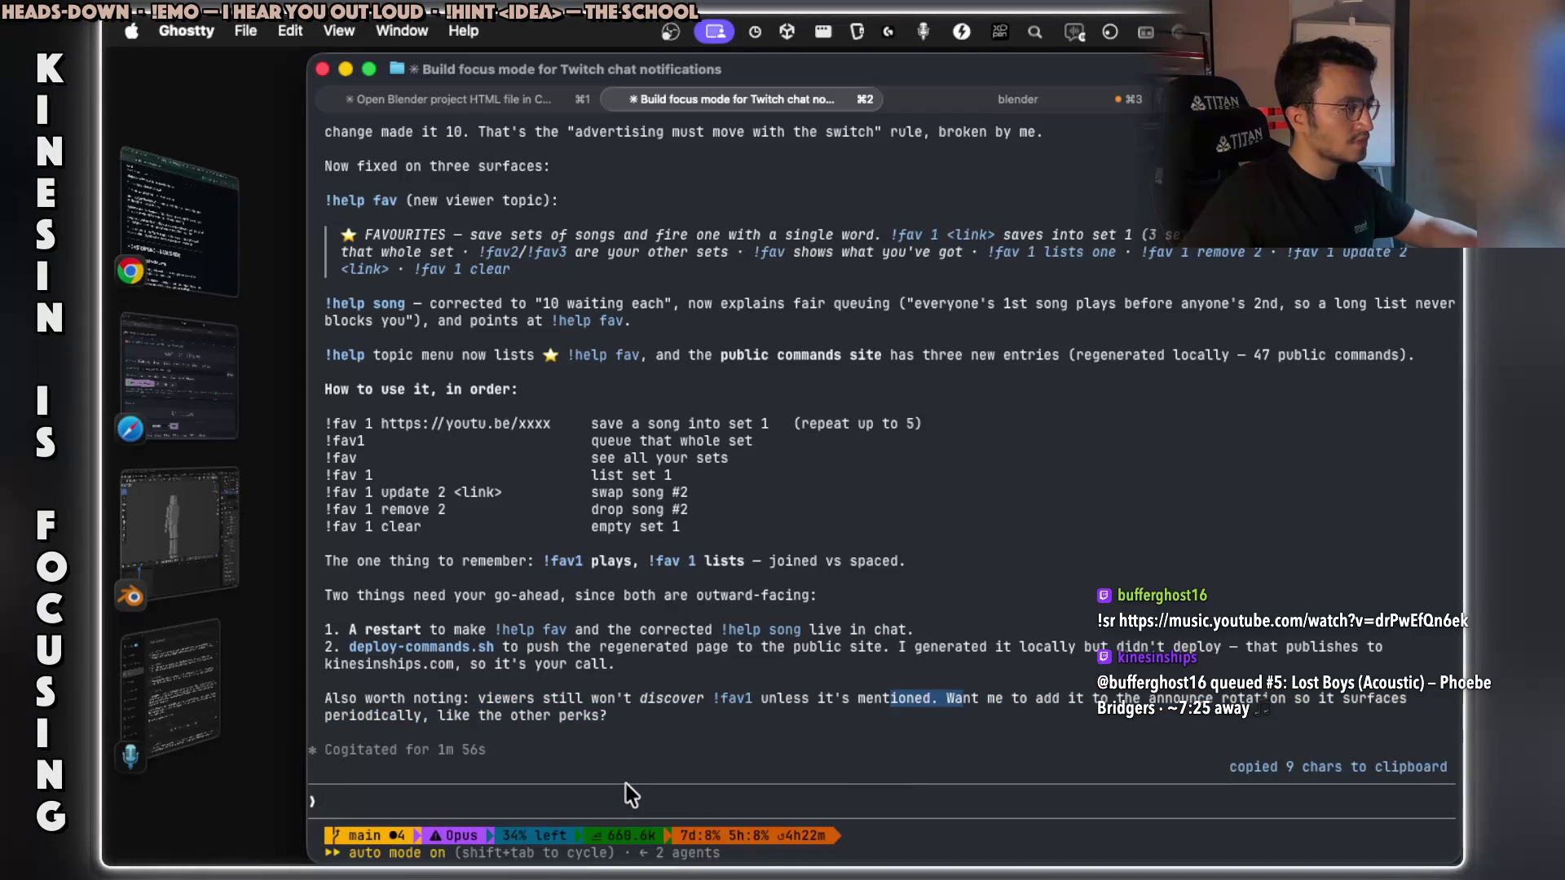
click(654, 806)
text(yesa)
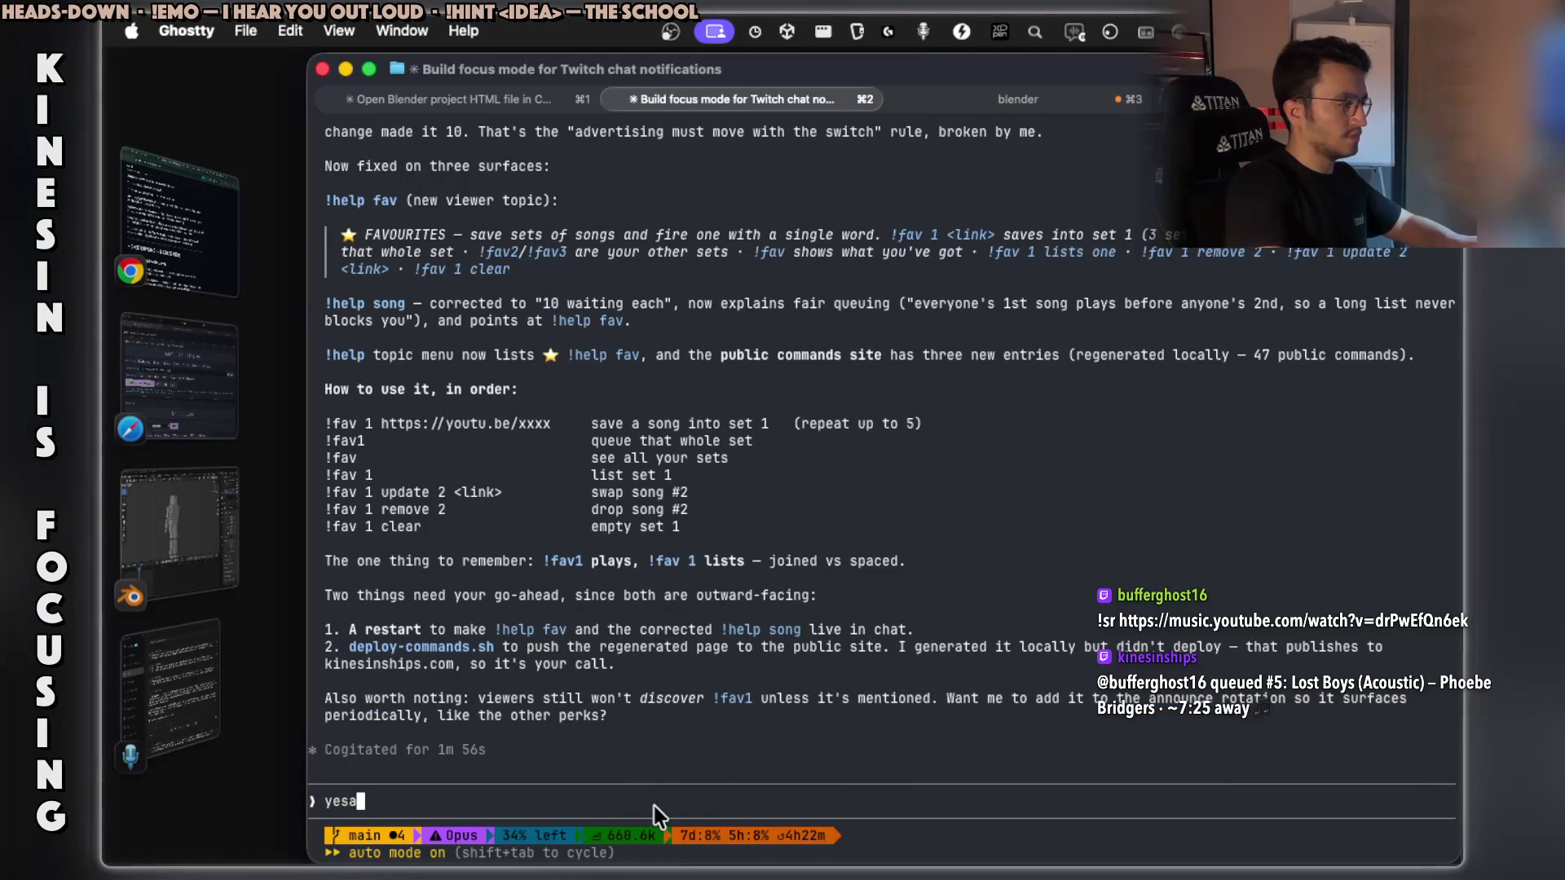
key(BackSpace)
text( add it too)
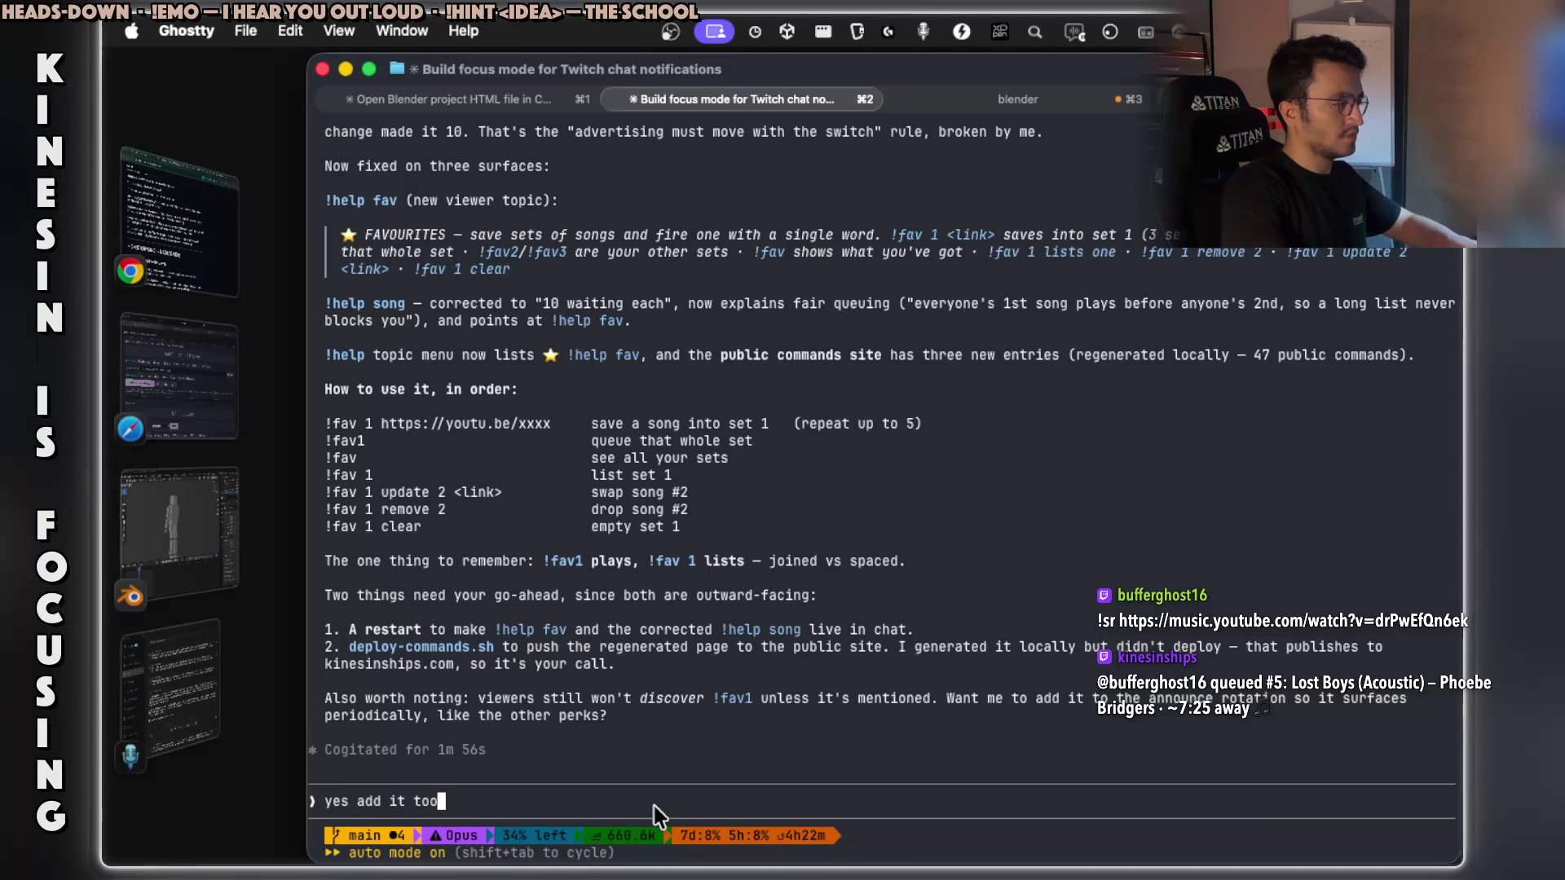
Send 'yes add it too' and follow Claude's shell commands editing twitch_daemon.py.
key(Return)
scroll(534, 489, up, 1)
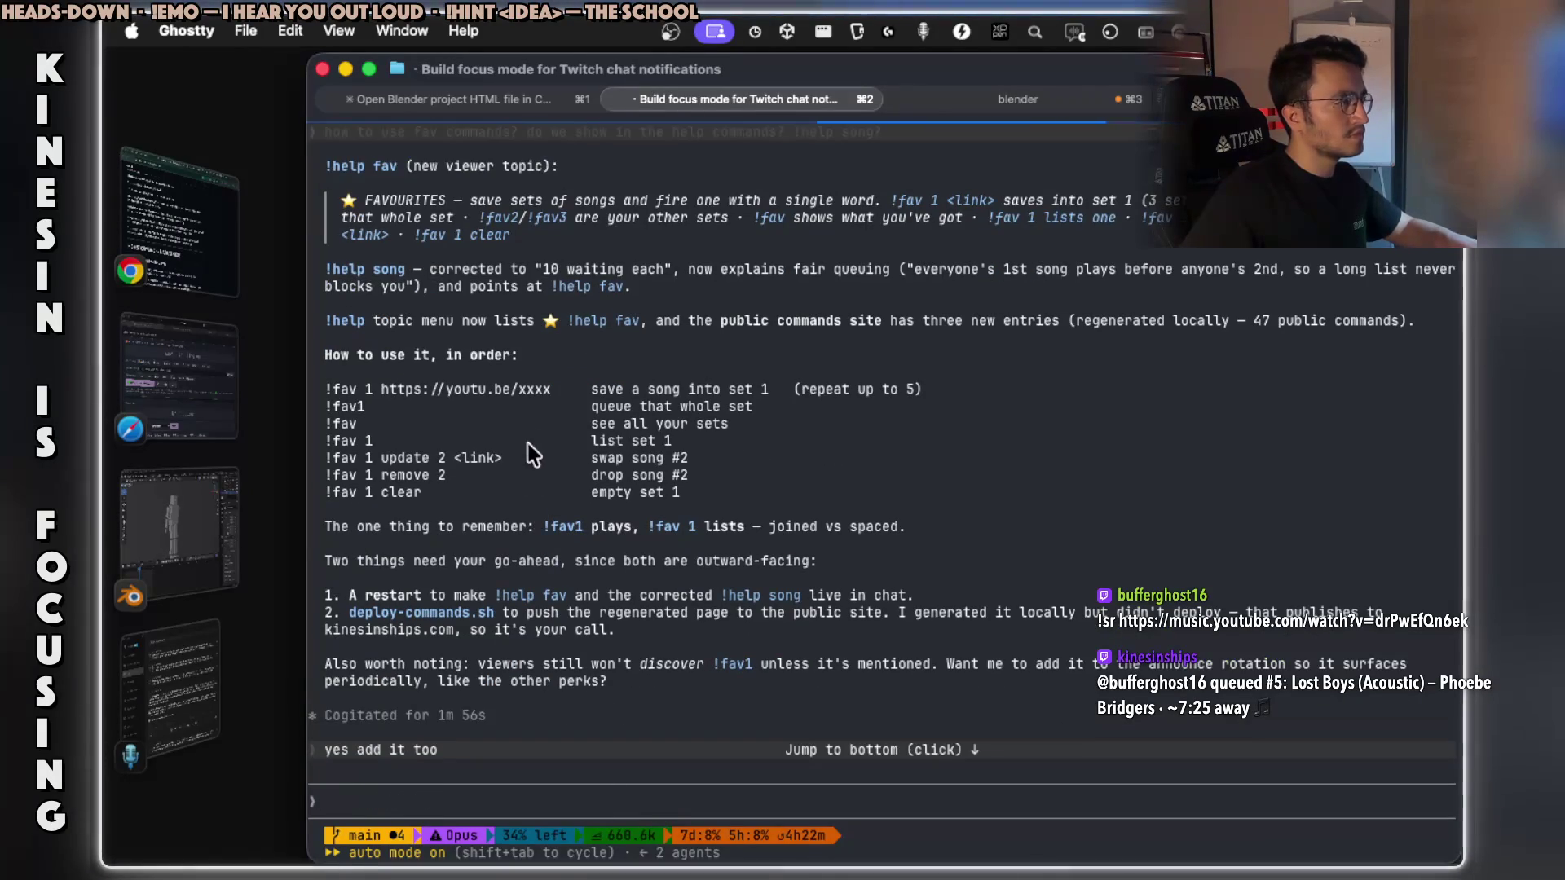
drag(549, 398, 328, 391)
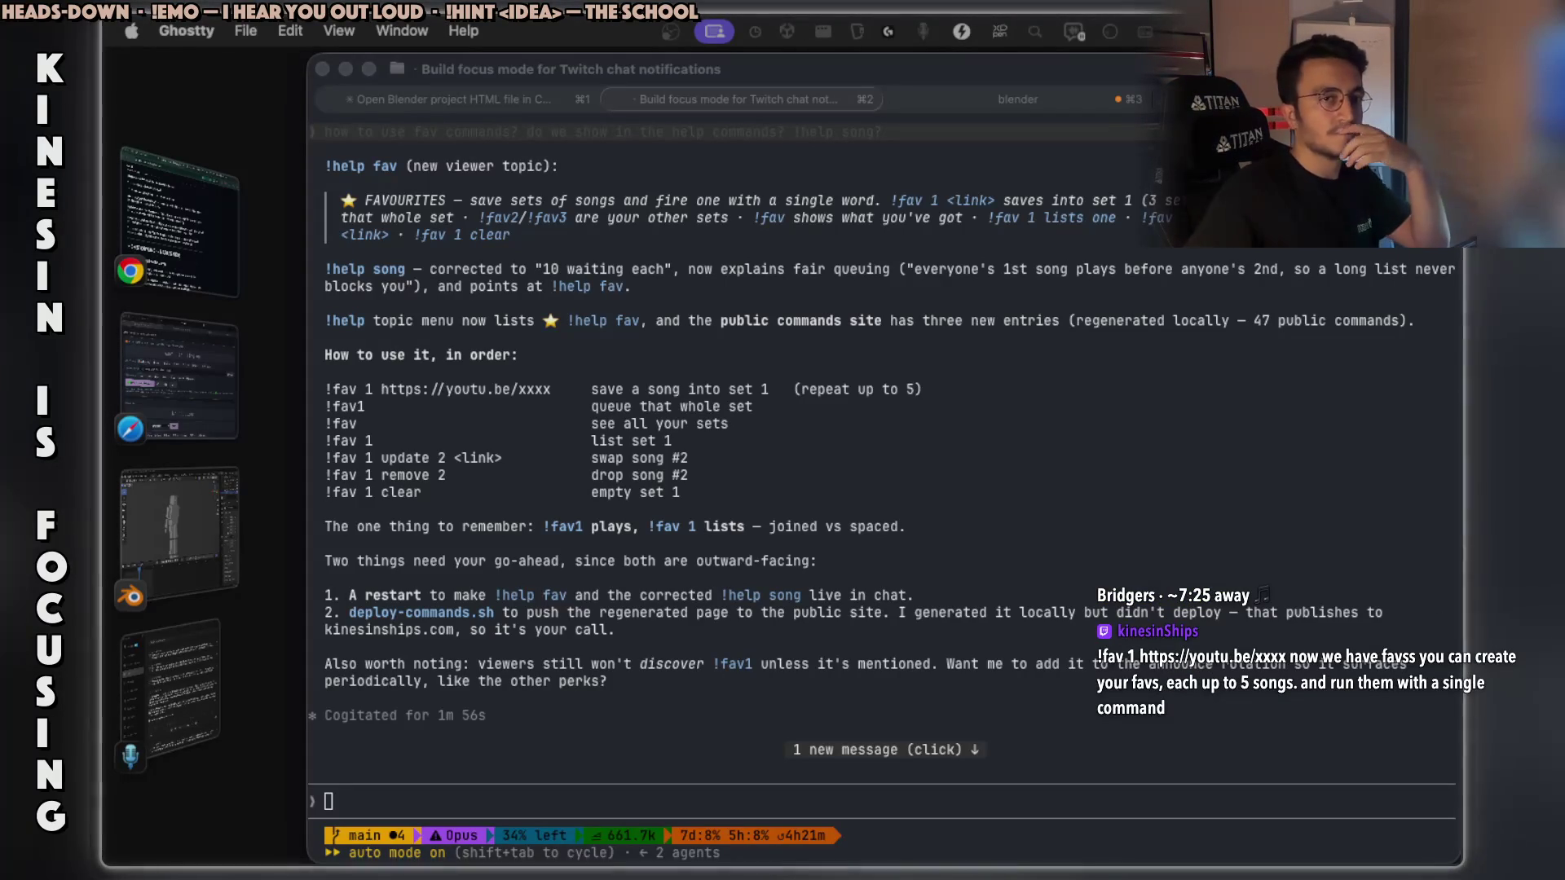
scroll(961, 639, down, 3)
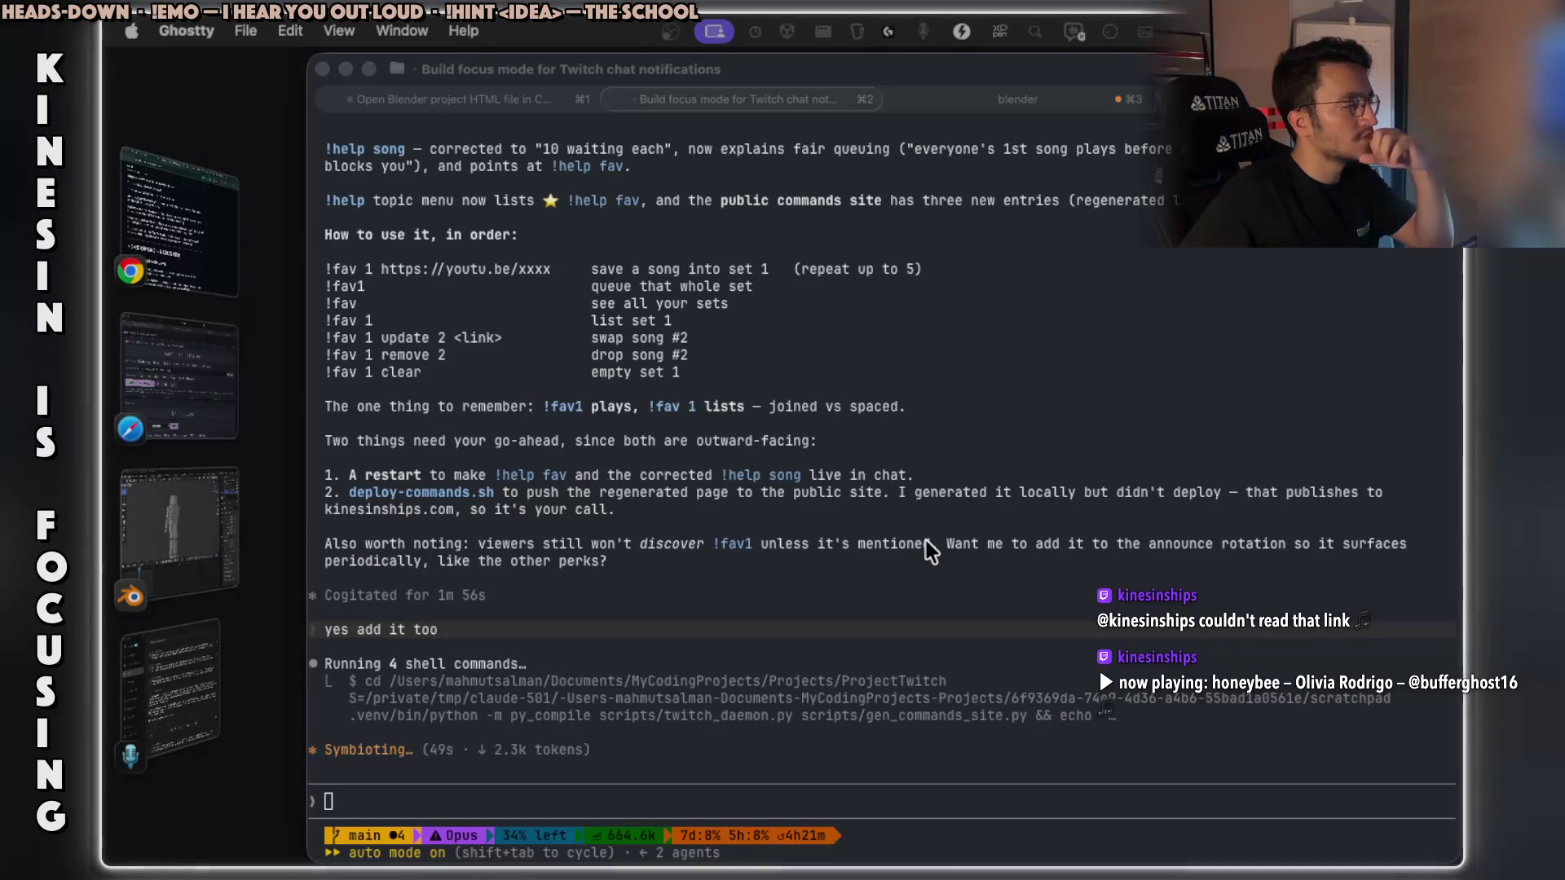
Switch to ChatGPT in Chrome and open the Word Ladder one-letter-neighbors image full size.
key(super+Tab)
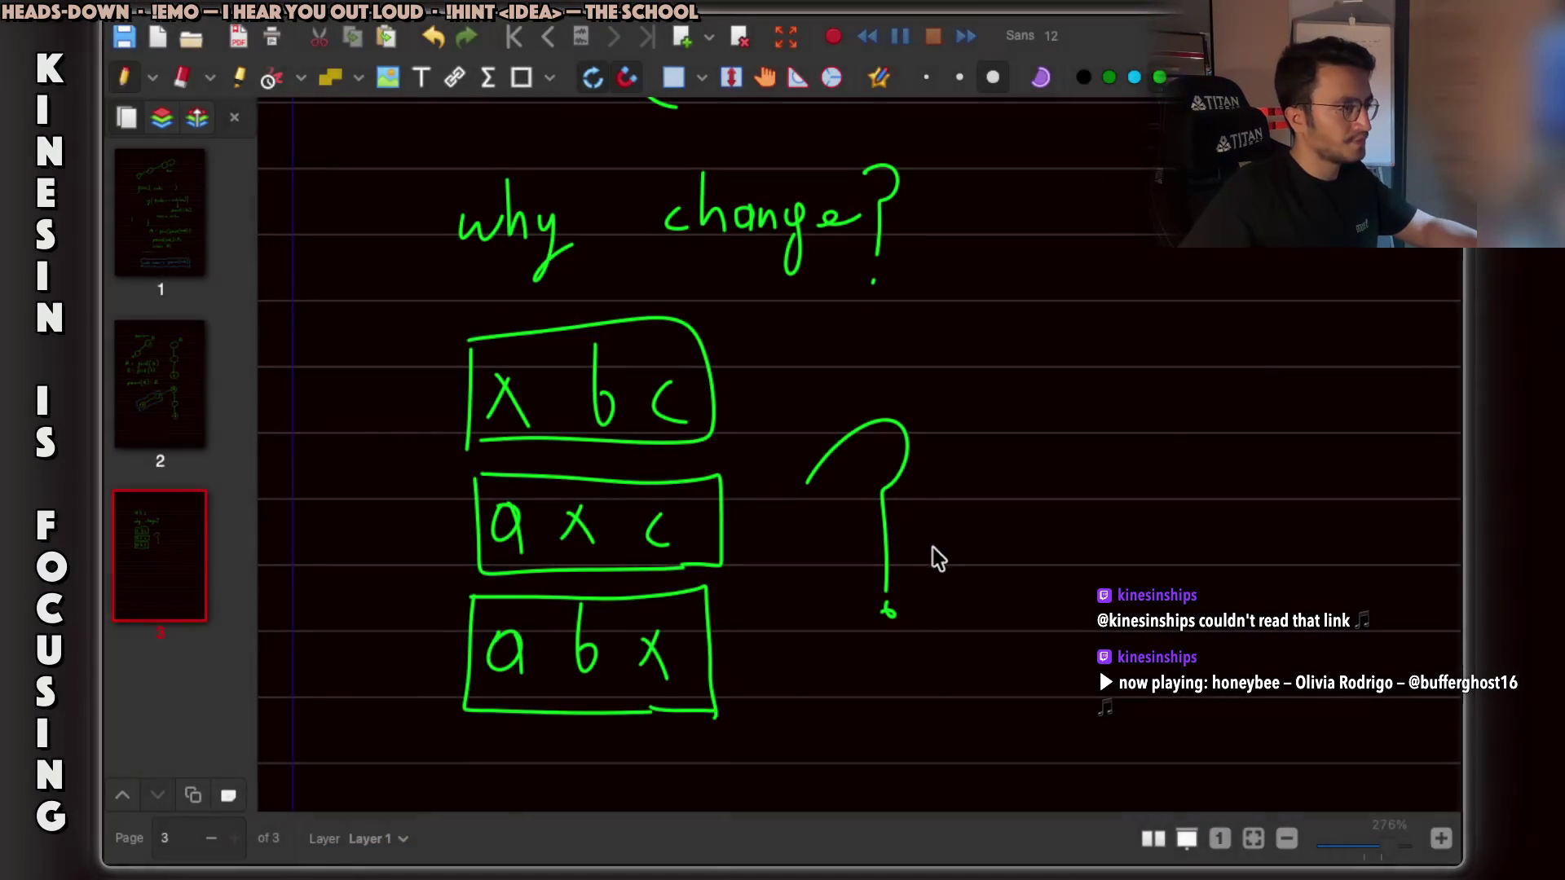
key(super+Tab)
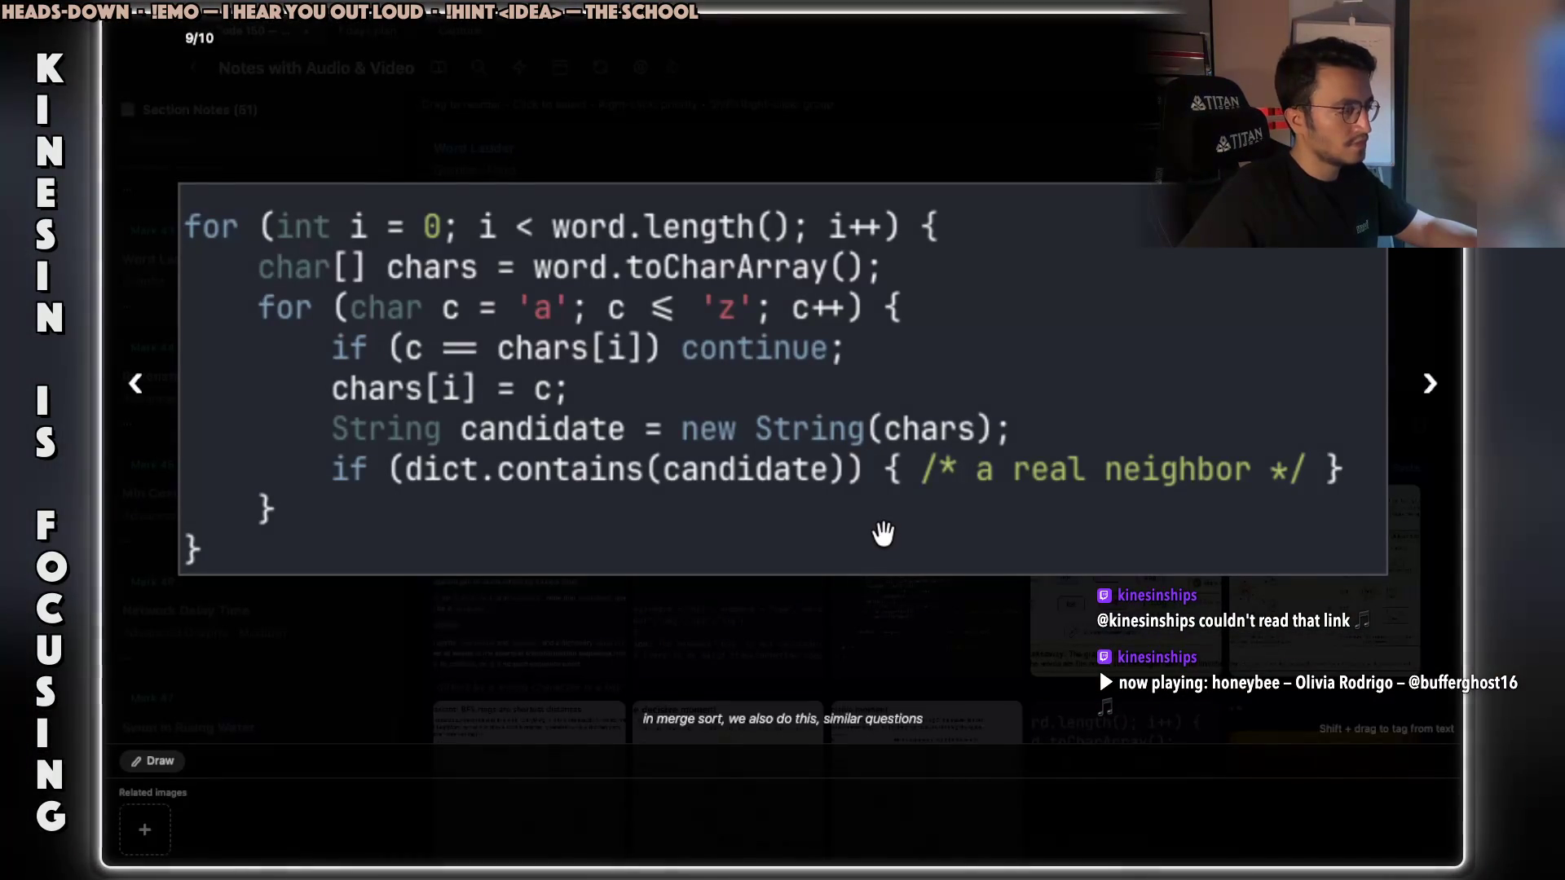
key(super+Tab)
key(super+Tab)
scroll(982, 481, down, 2)
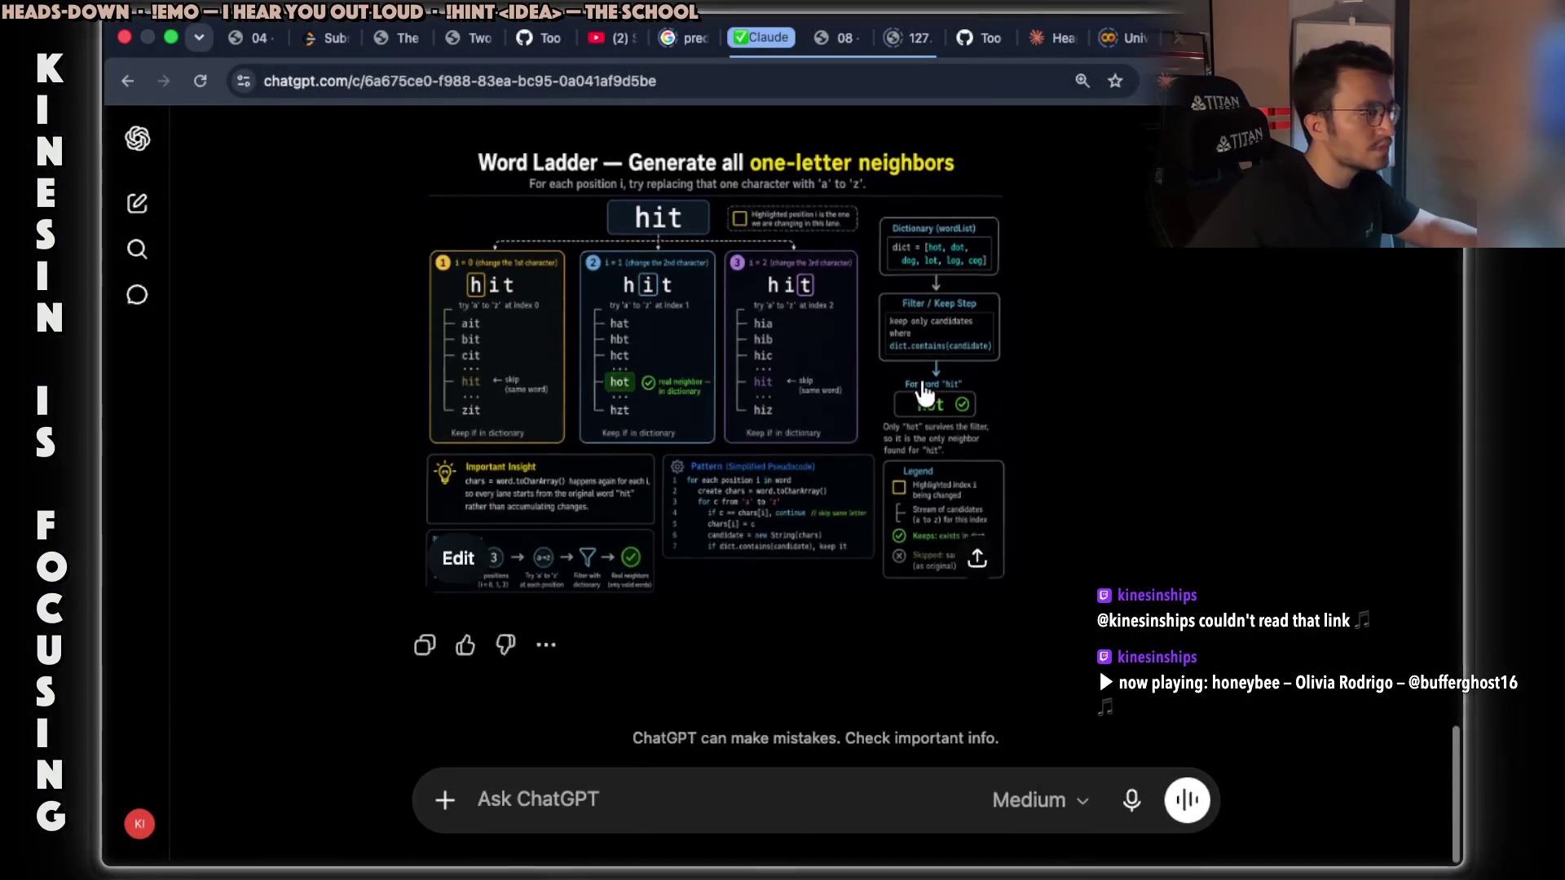
click(650, 446)
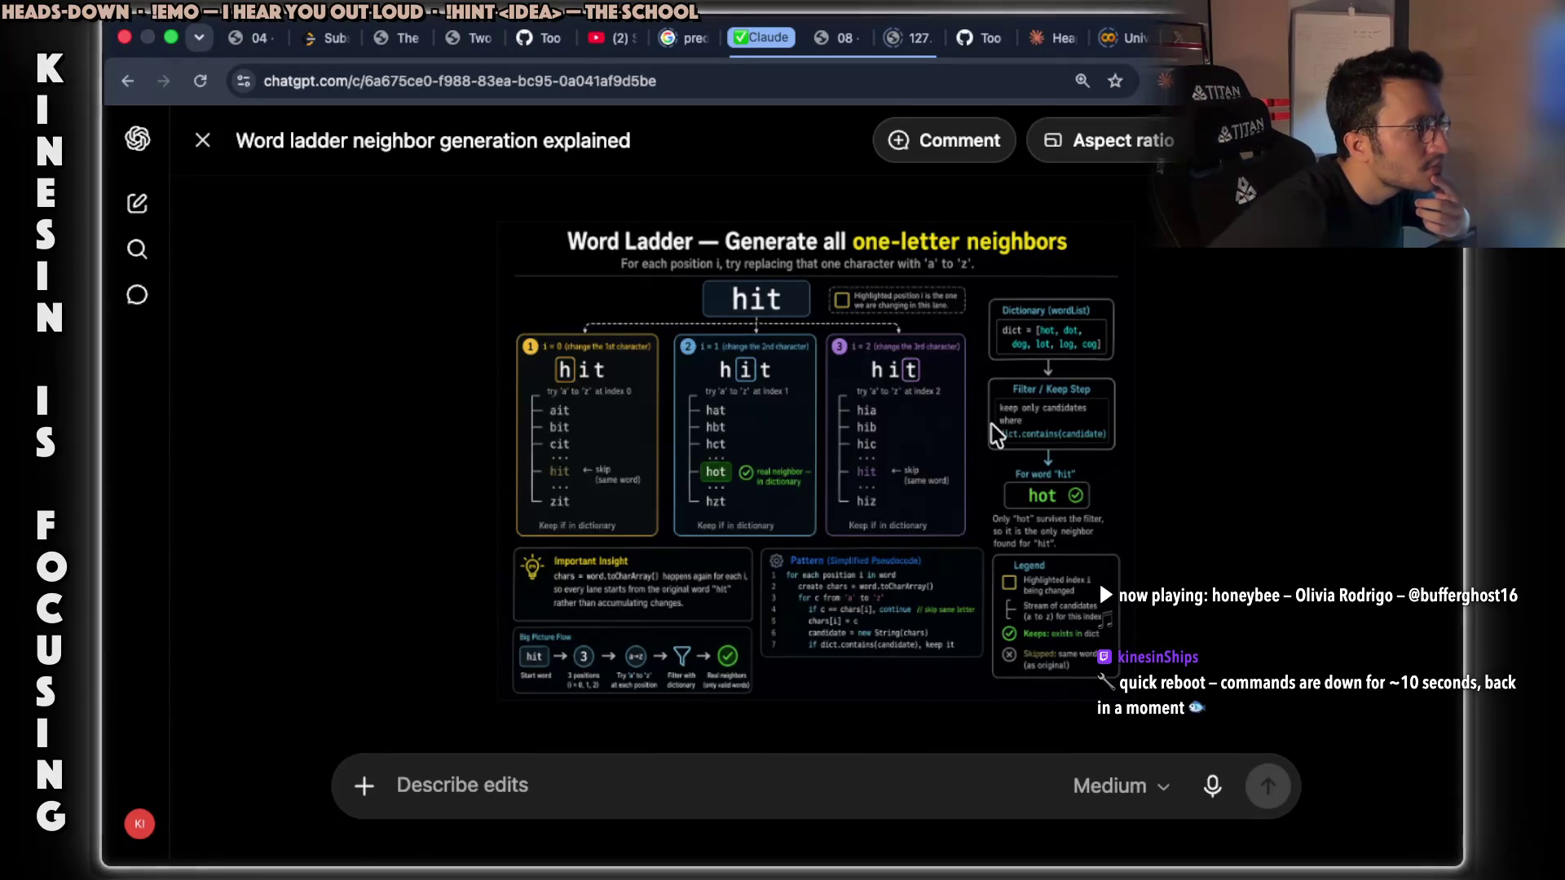
Open the Word Ladder infographic in a new Chrome tab and scroll through it.
right_click(905, 359)
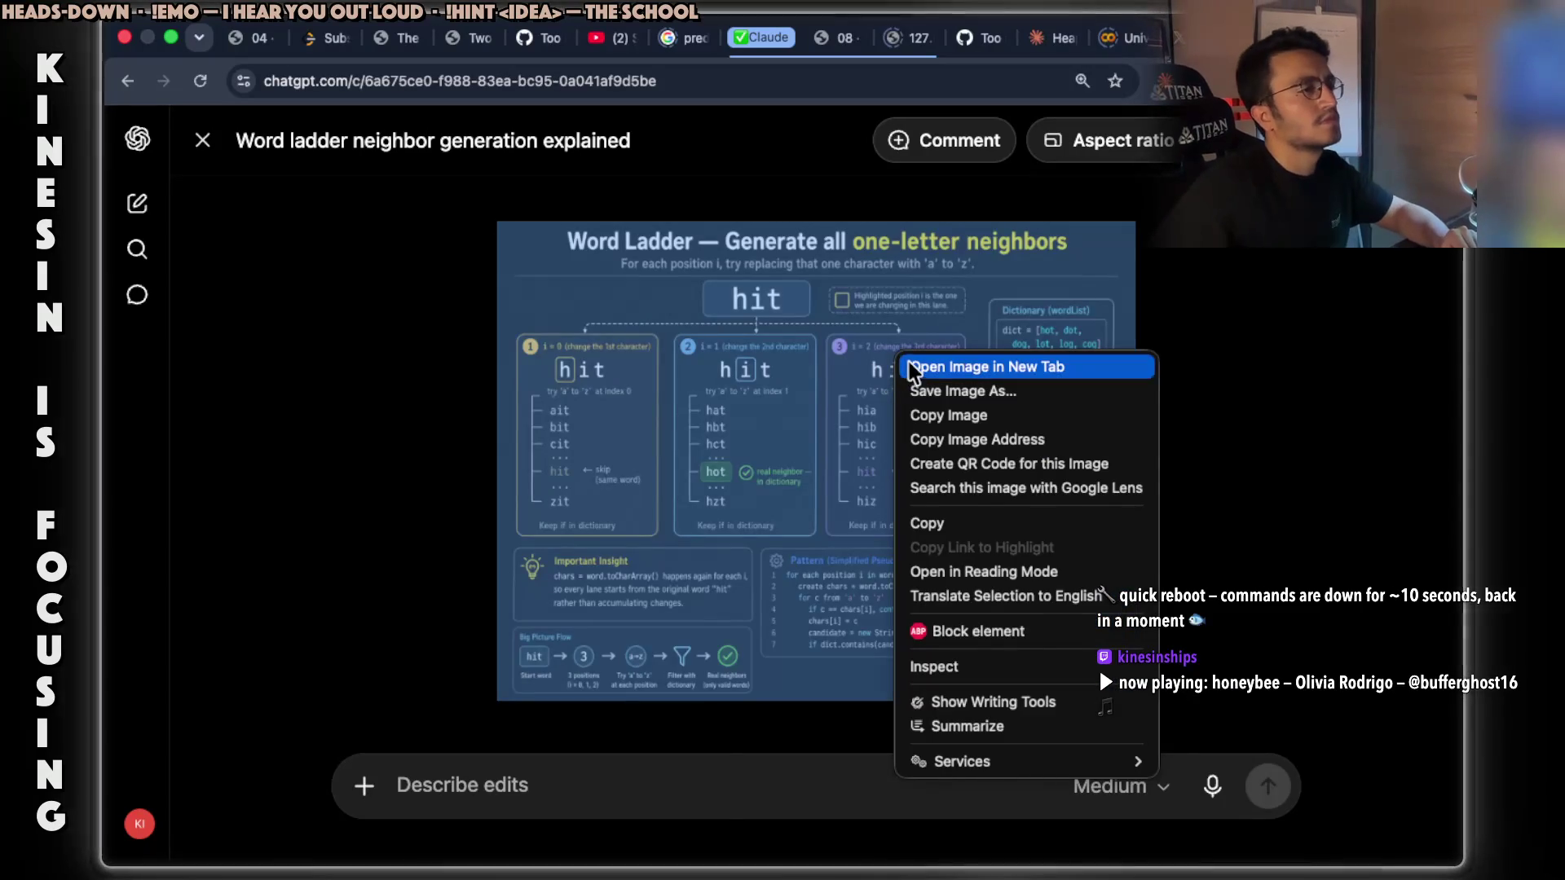
click(913, 366)
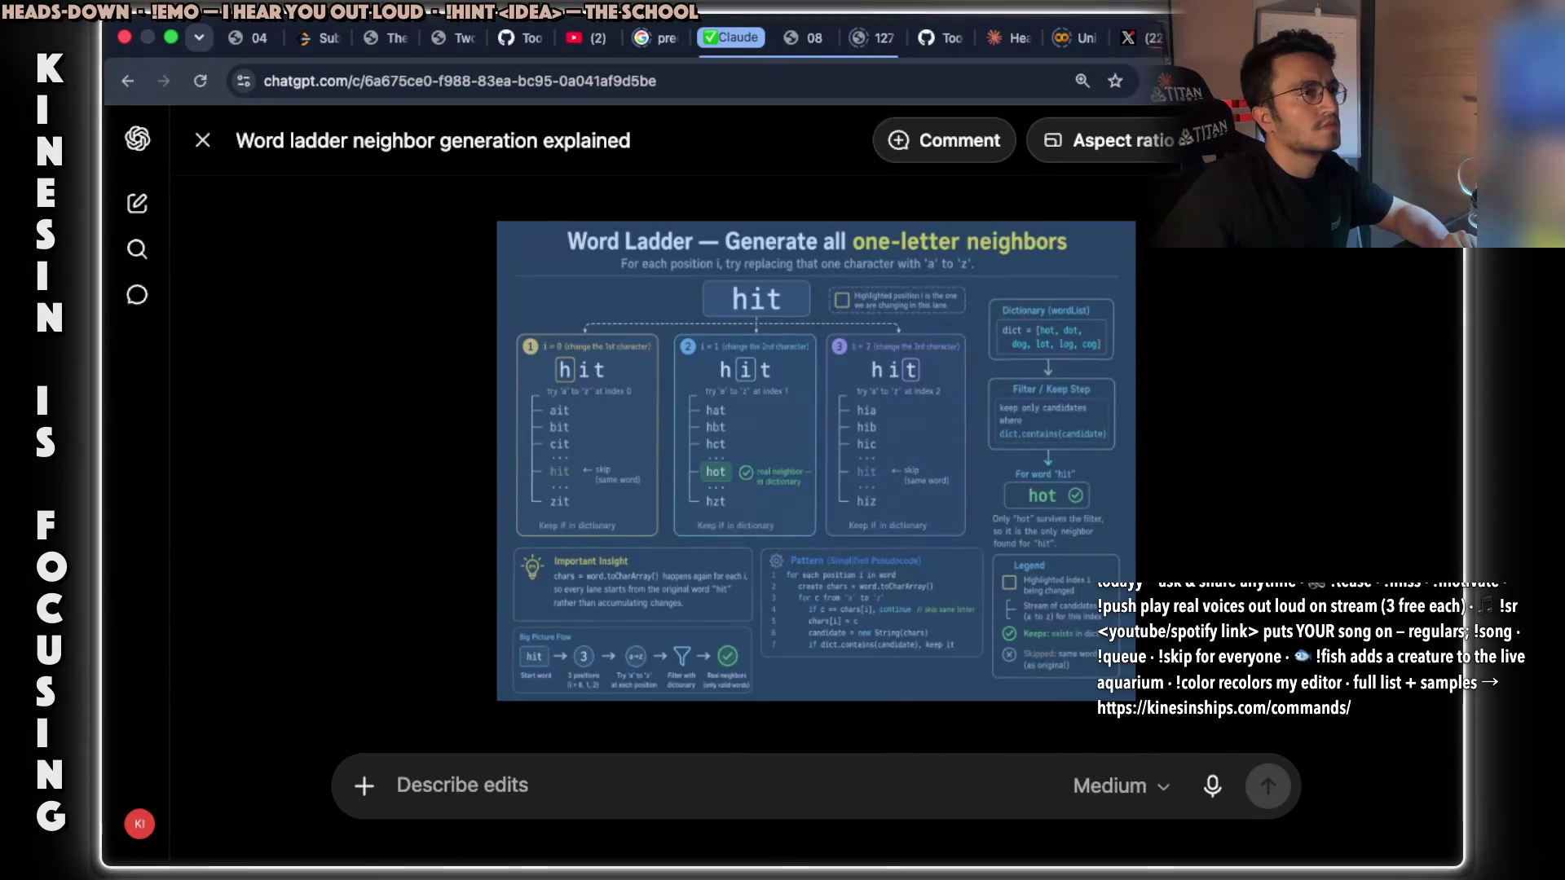
key(ctrl+Tab)
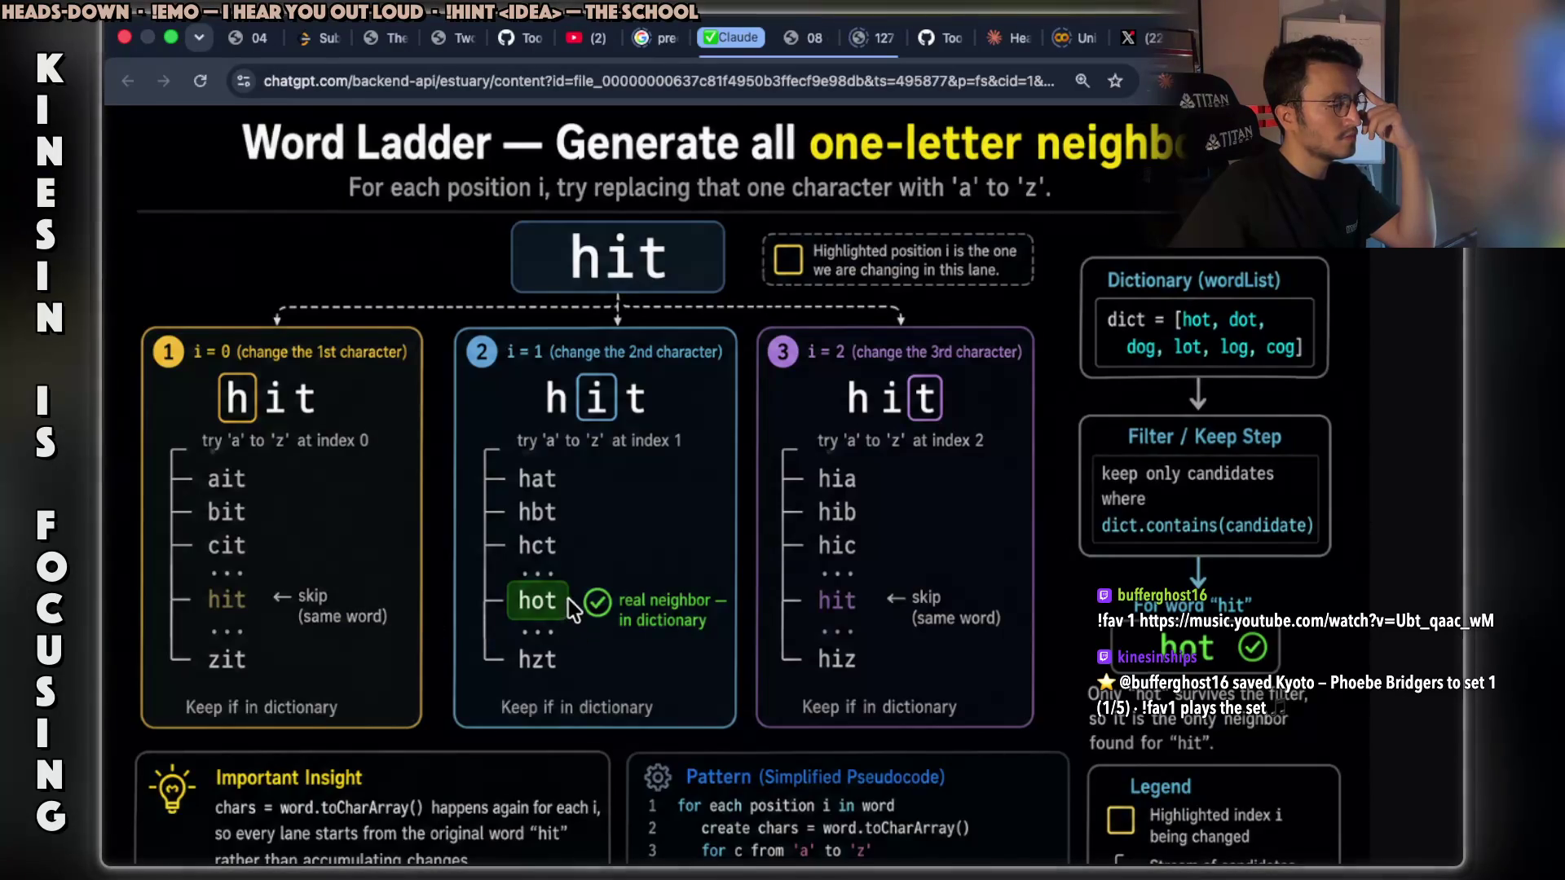
scroll(569, 599, down, 2)
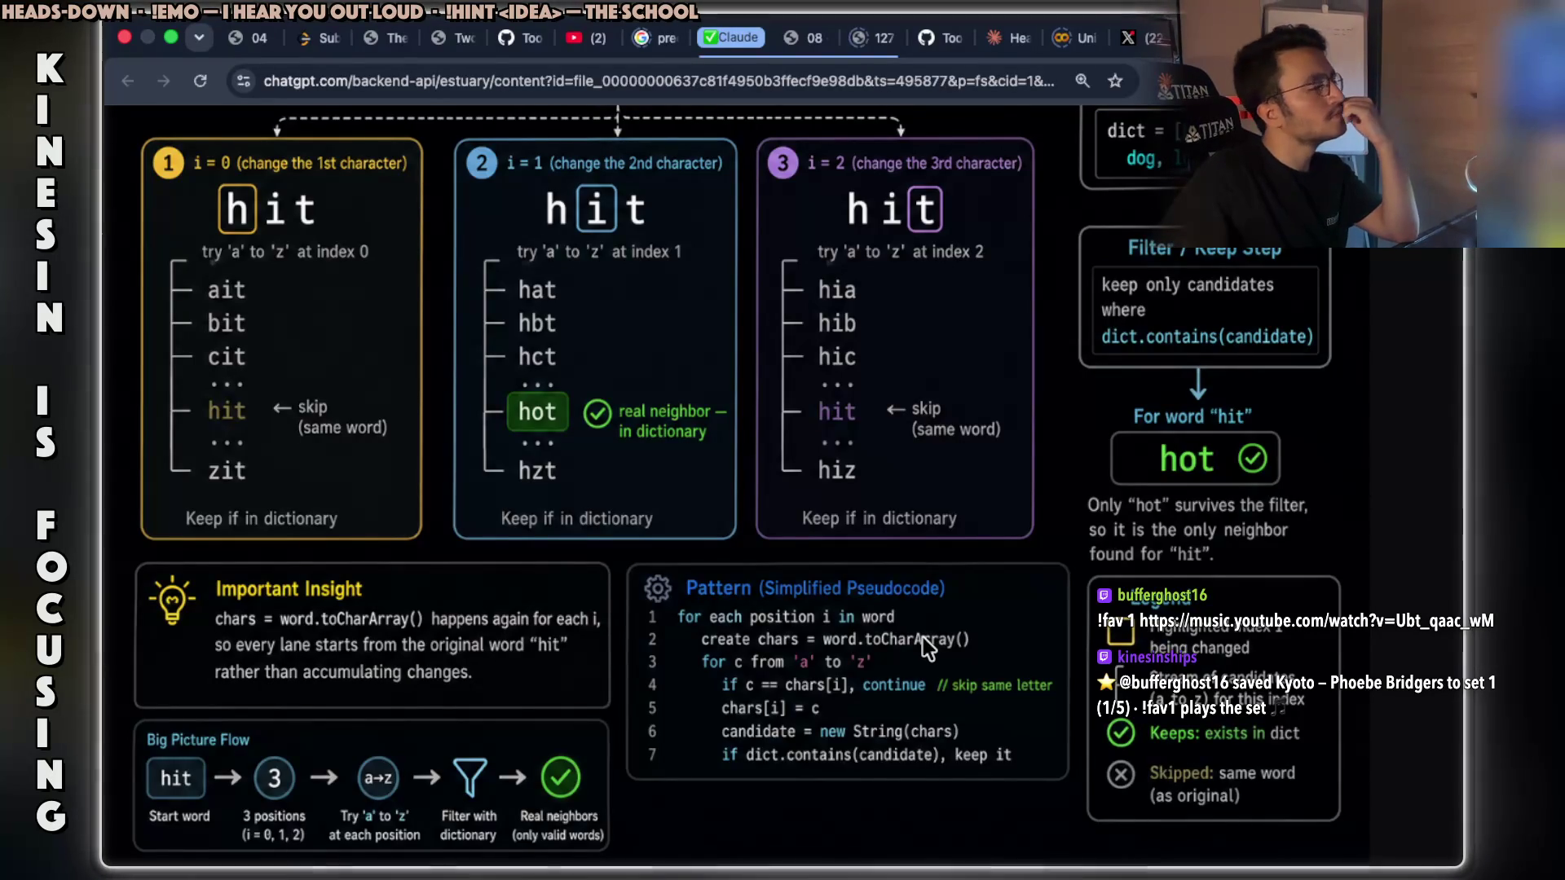
Copy the one-letter-neighbors infographic from Chrome and return to the notes app.
right_click(735, 340)
click(784, 403)
key(super+Tab)
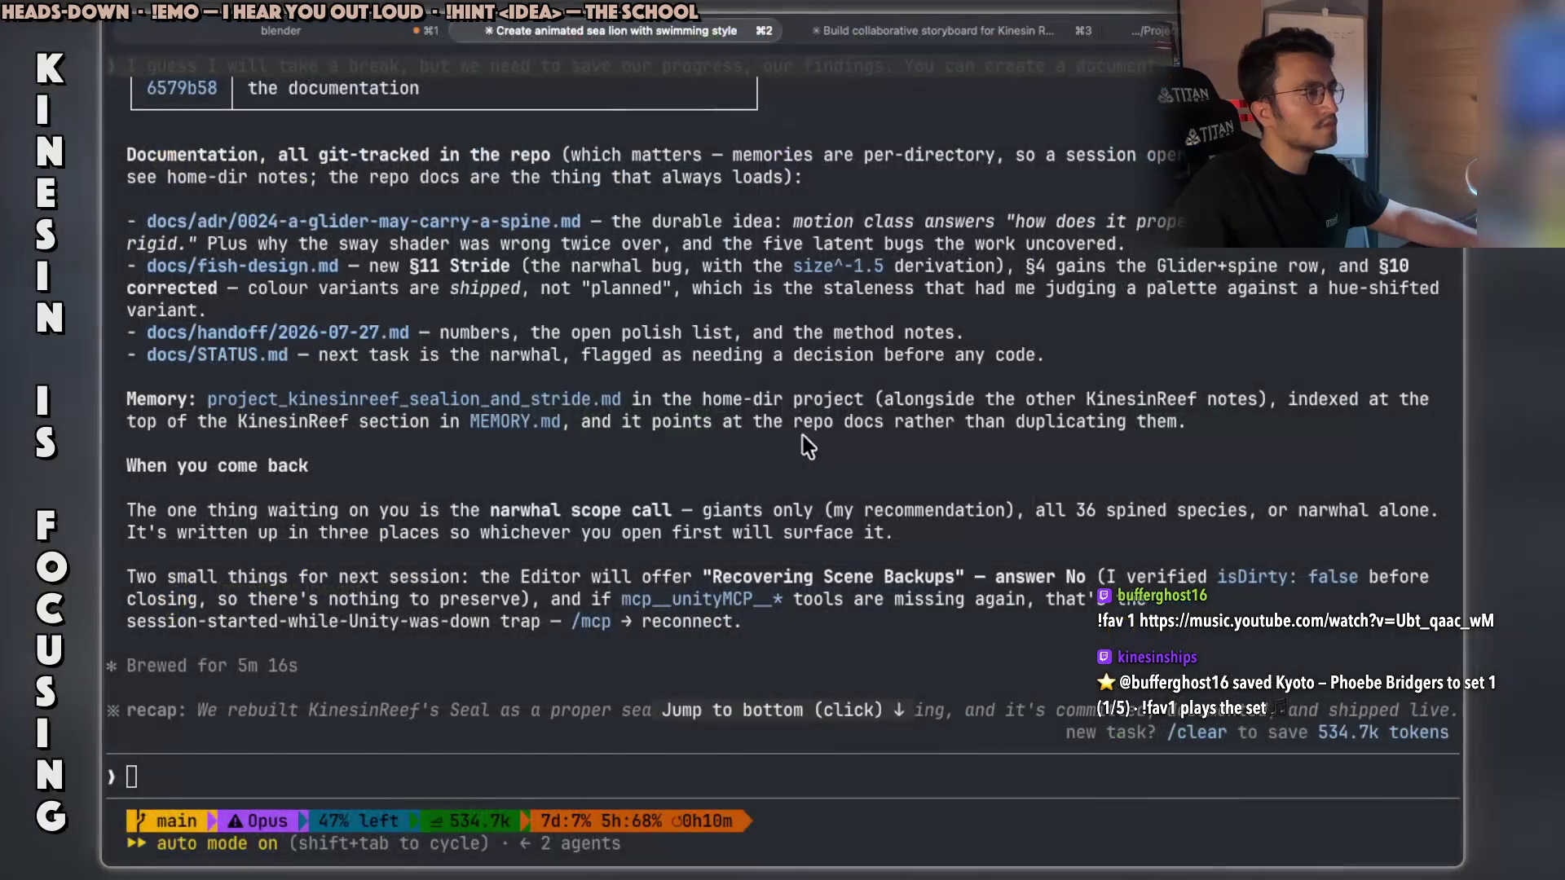
key(super+Tab)
Paste the infographic into the Word Ladder note's image gallery.
click(833, 632)
scroll(1031, 594, down, 6)
scroll(1038, 589, up, 4)
scroll(1038, 588, up, 6)
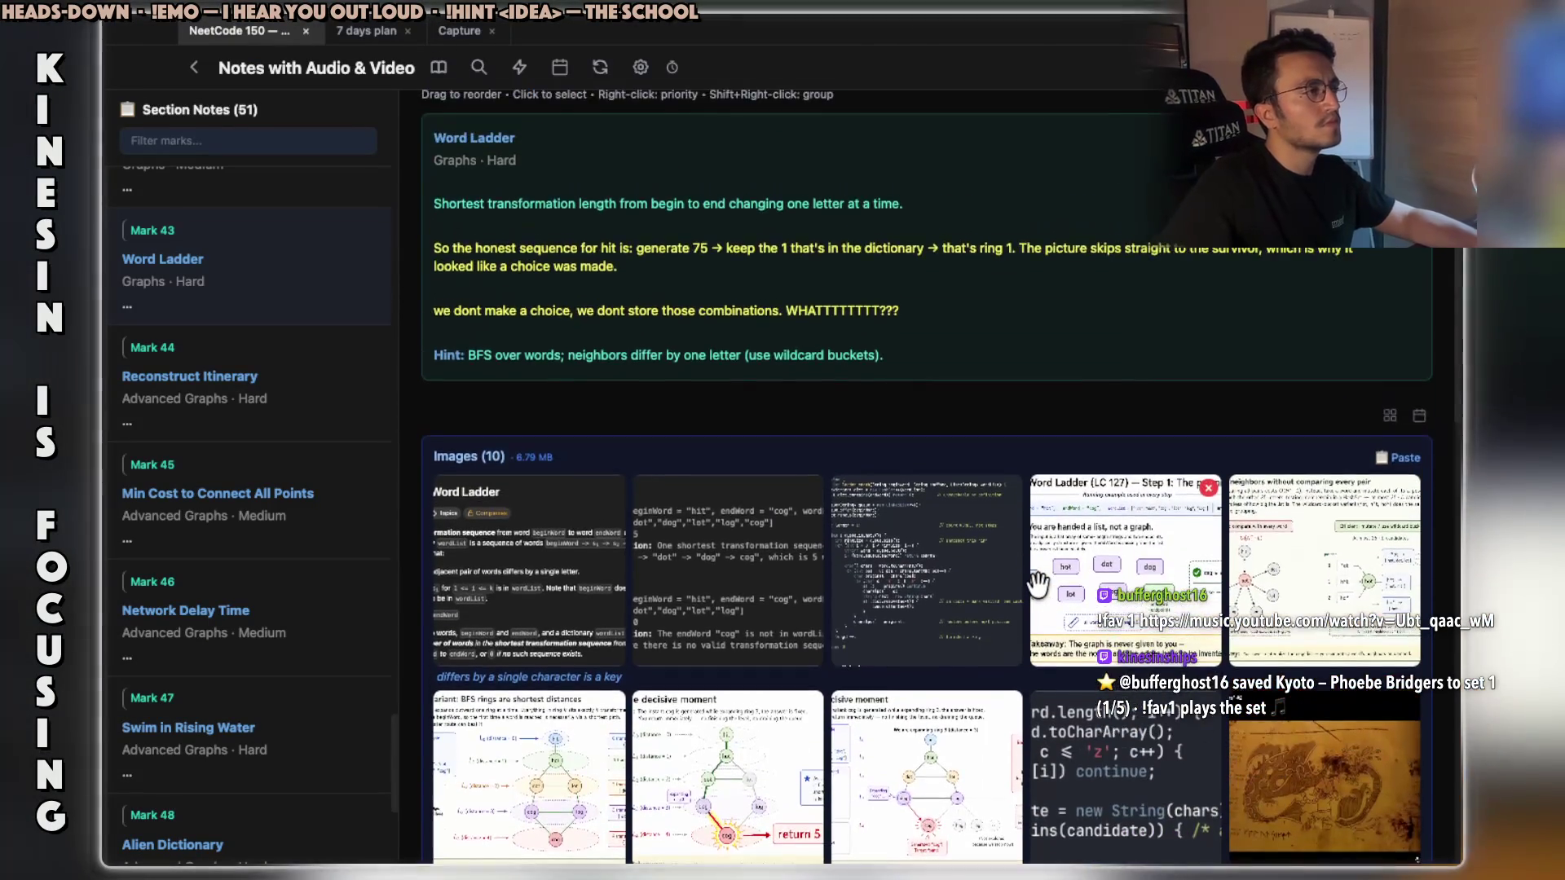
scroll(978, 619, down, 6)
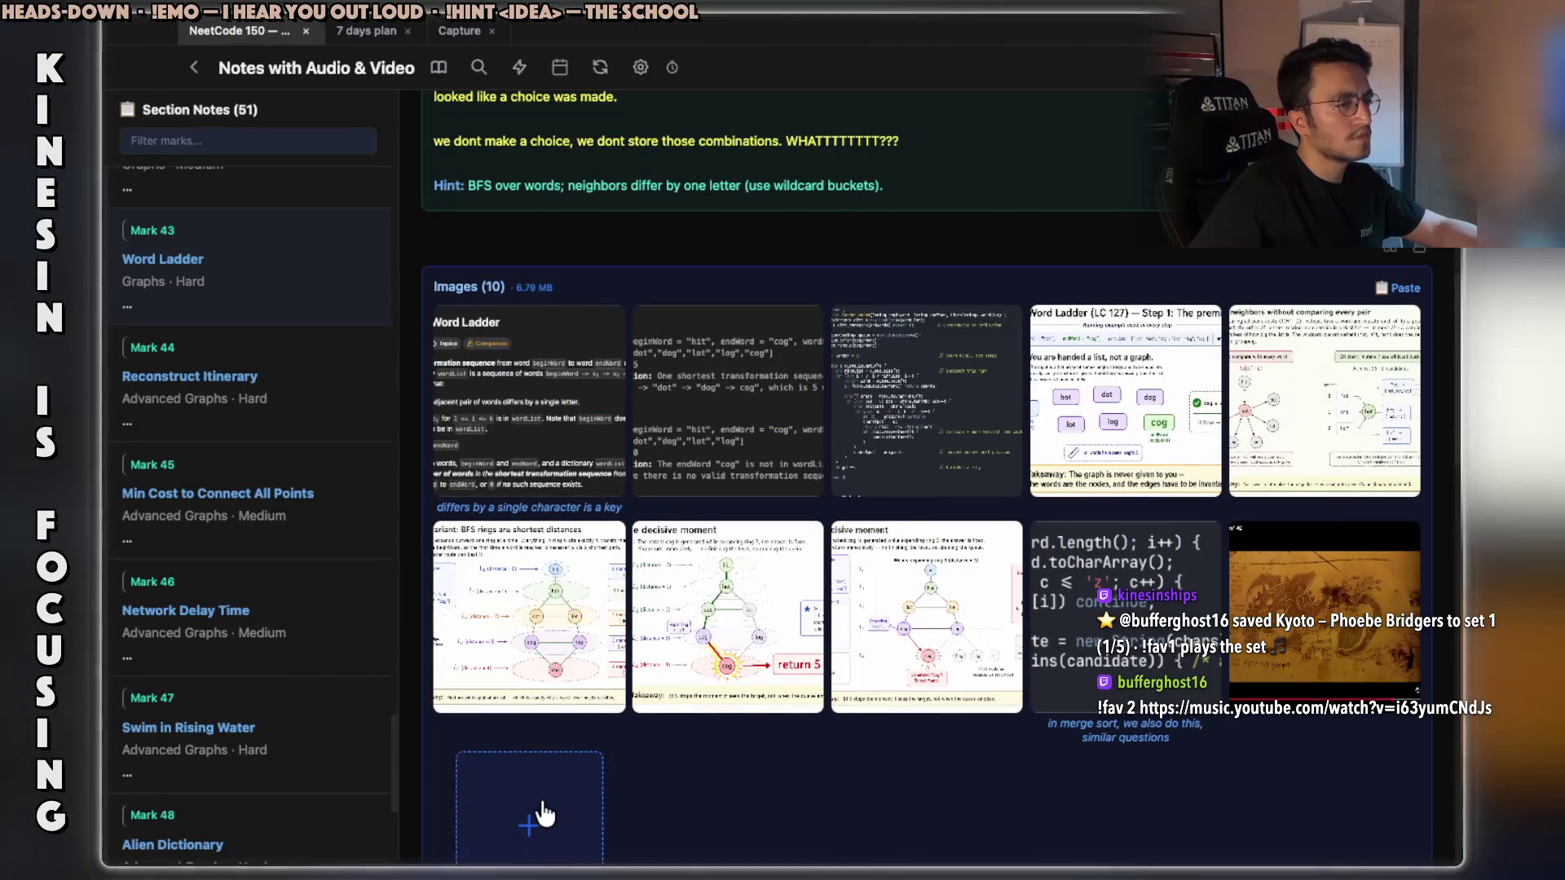
click(530, 819)
Reorder the gallery: infographic fourth, tan video thumbnail fifth.
mouse_move(530, 807)
mouse_down()
mouse_move(1198, 497)
mouse_move(1137, 412)
mouse_up()
mouse_move(559, 831)
mouse_down()
mouse_move(815, 717)
mouse_move(1182, 465)
mouse_move(1276, 448)
mouse_move(1300, 396)
mouse_up()
click(1300, 396)
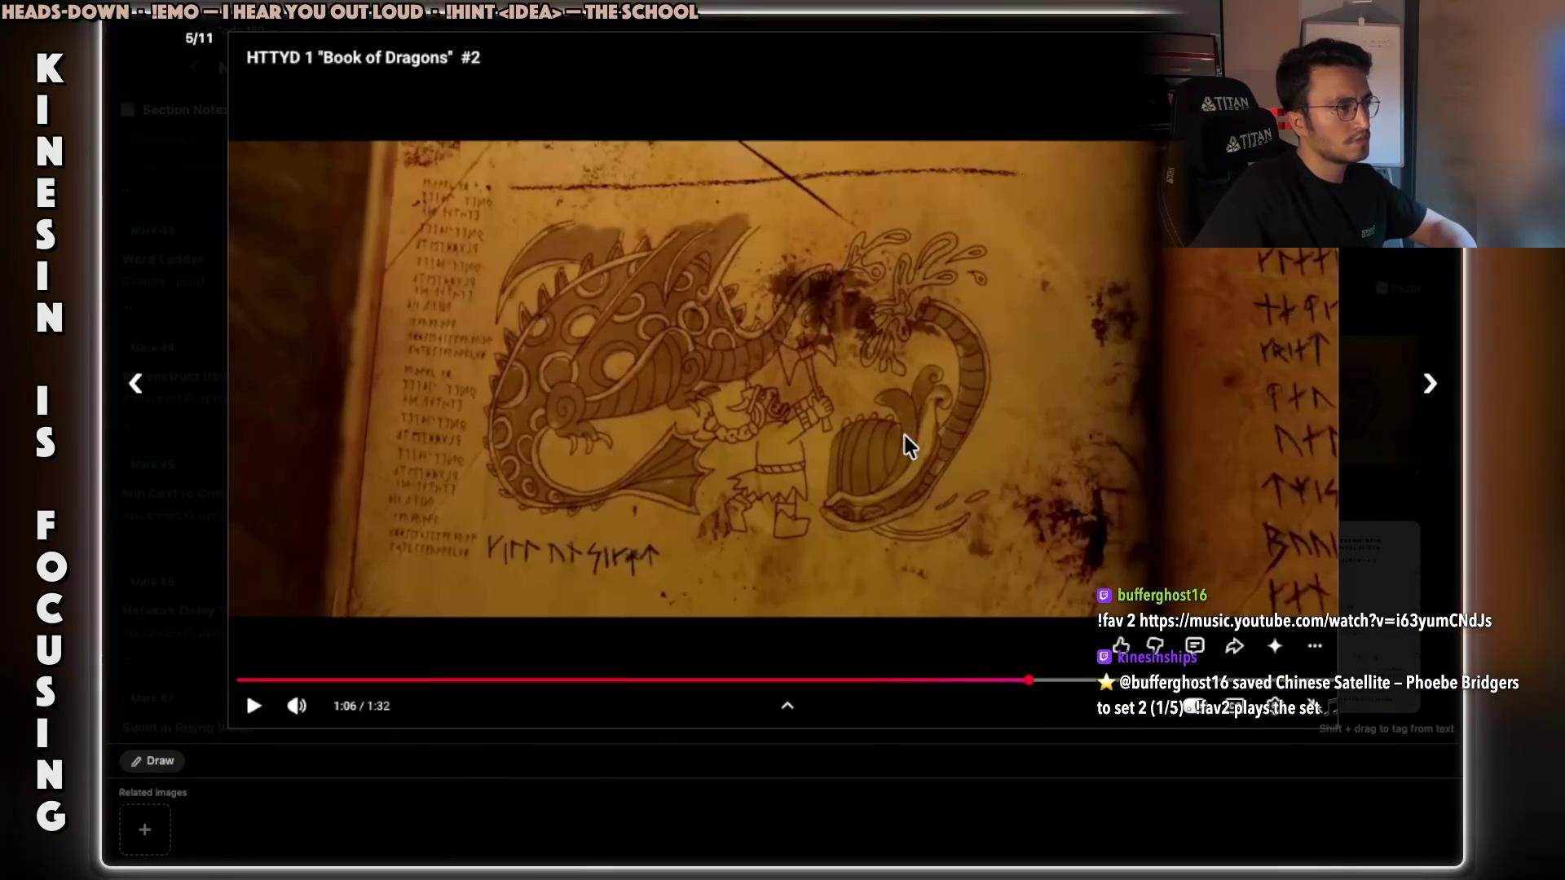
Zoom through image 4/11, the neighbors infographic, then go back to image 1/11.
key(Left)
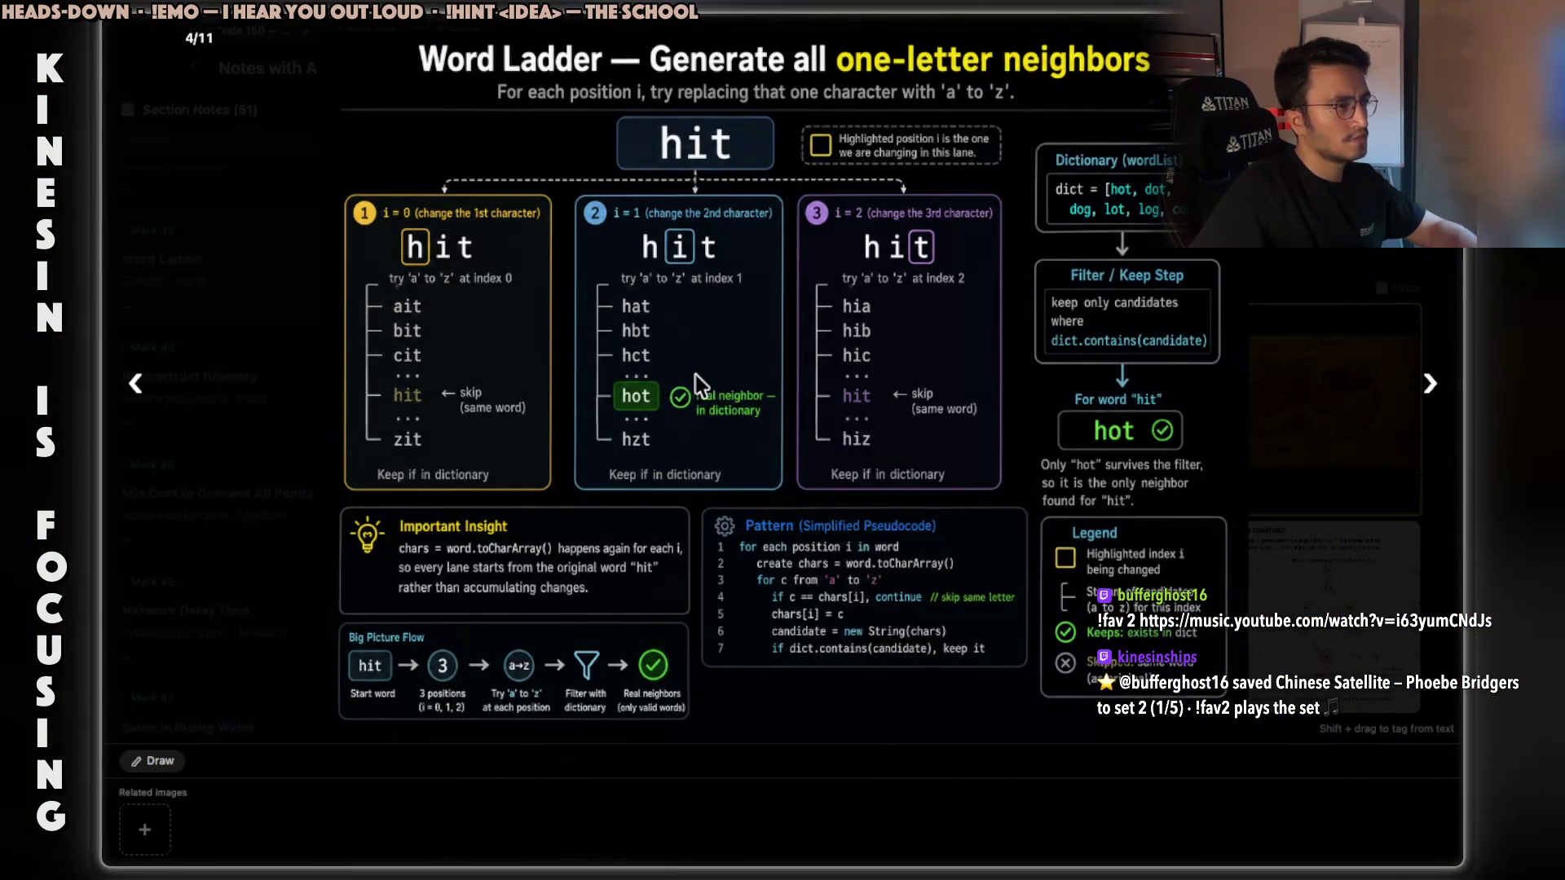
scroll(622, 311, up, 3)
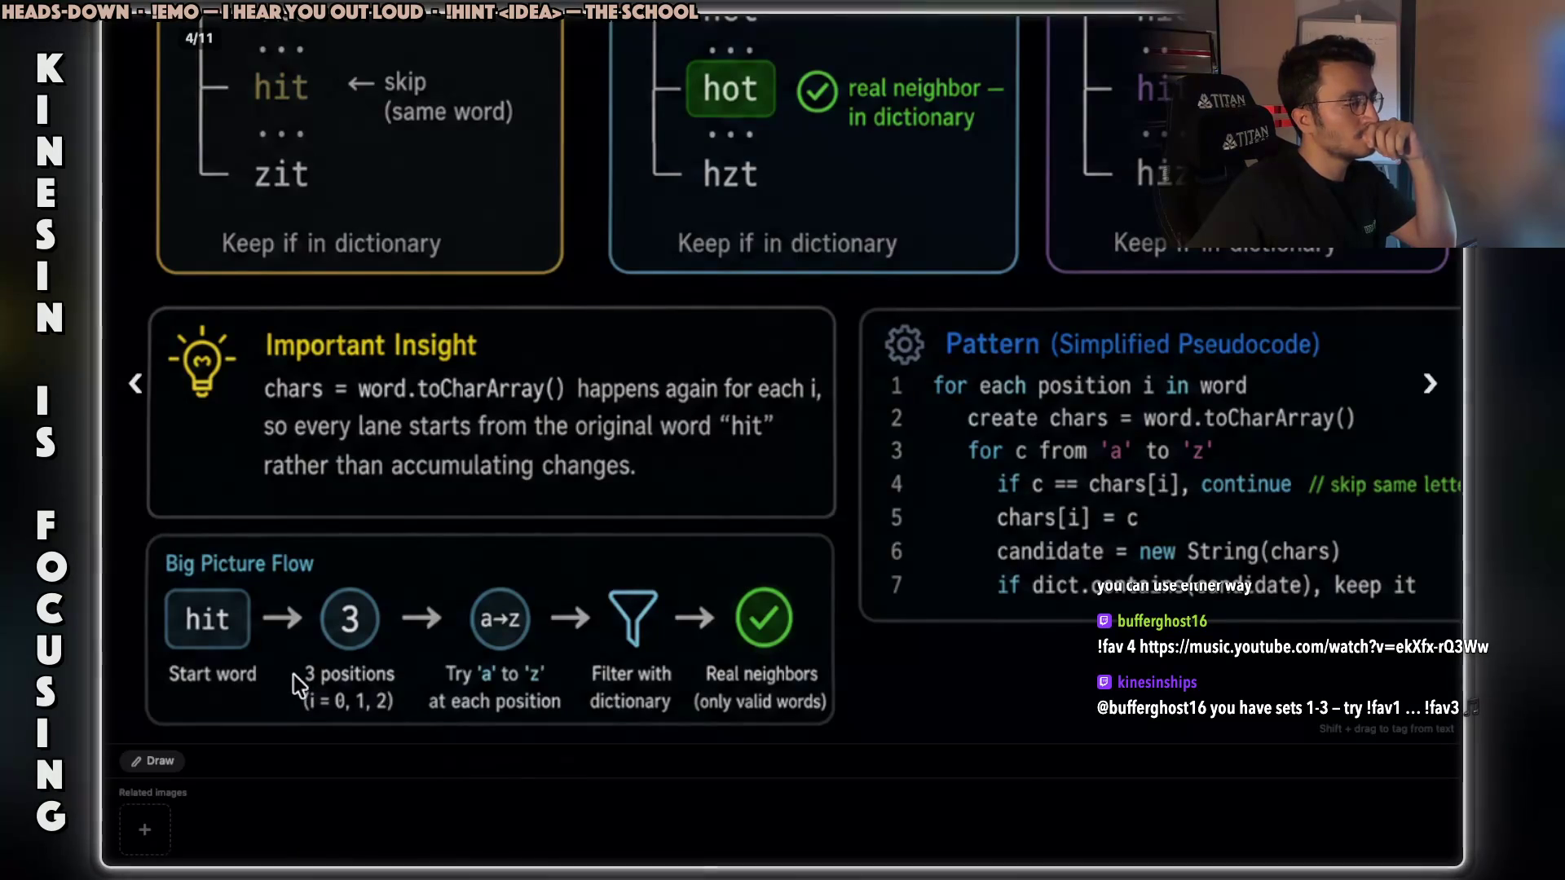
scroll(829, 460, up, 3)
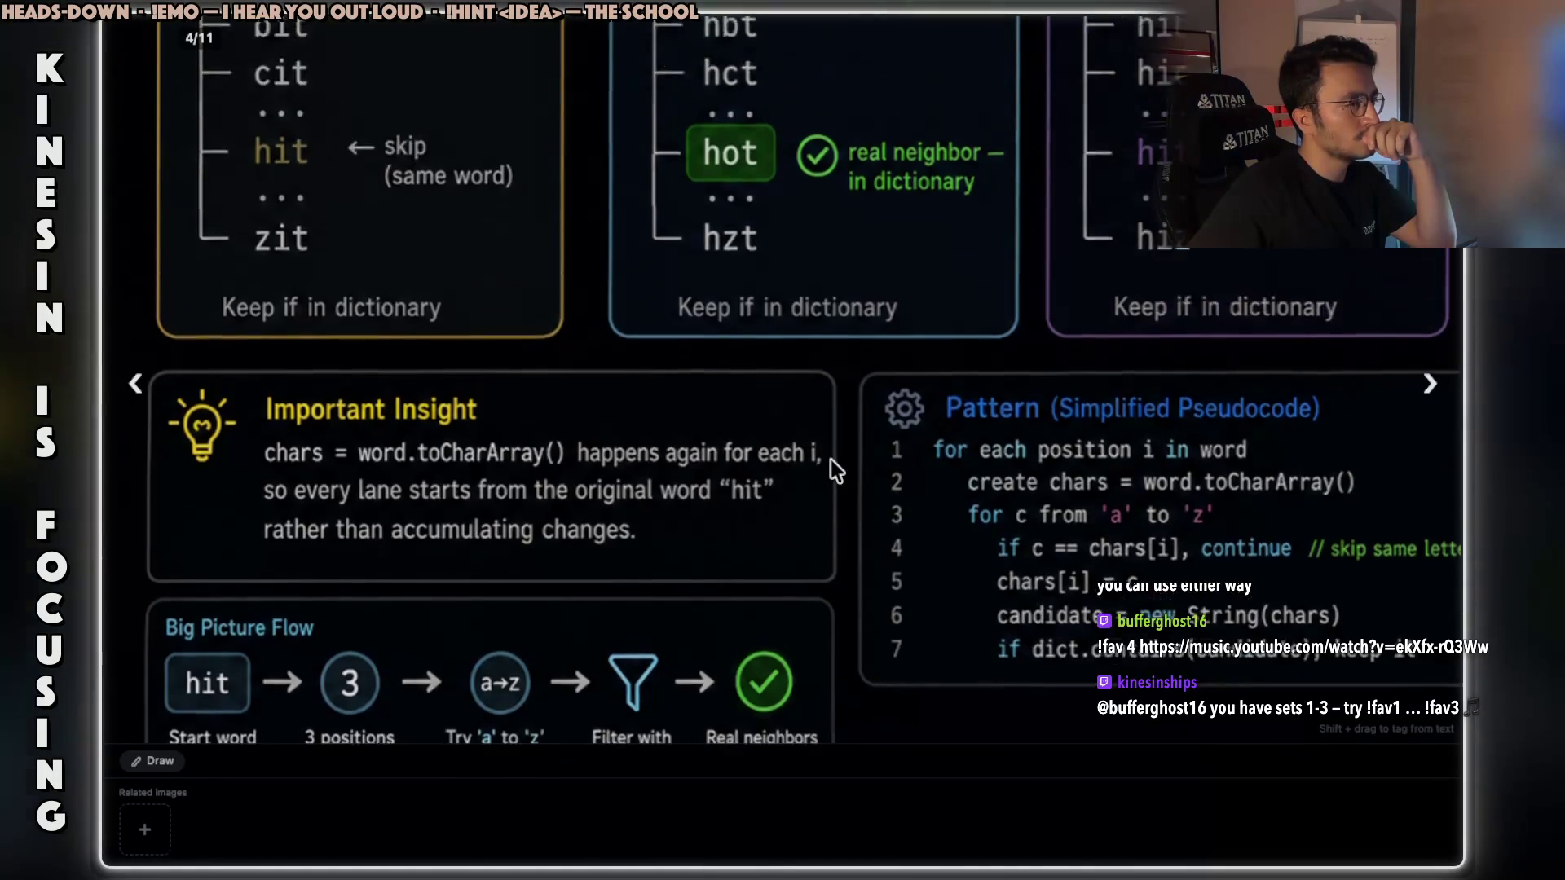
scroll(830, 460, down, 2)
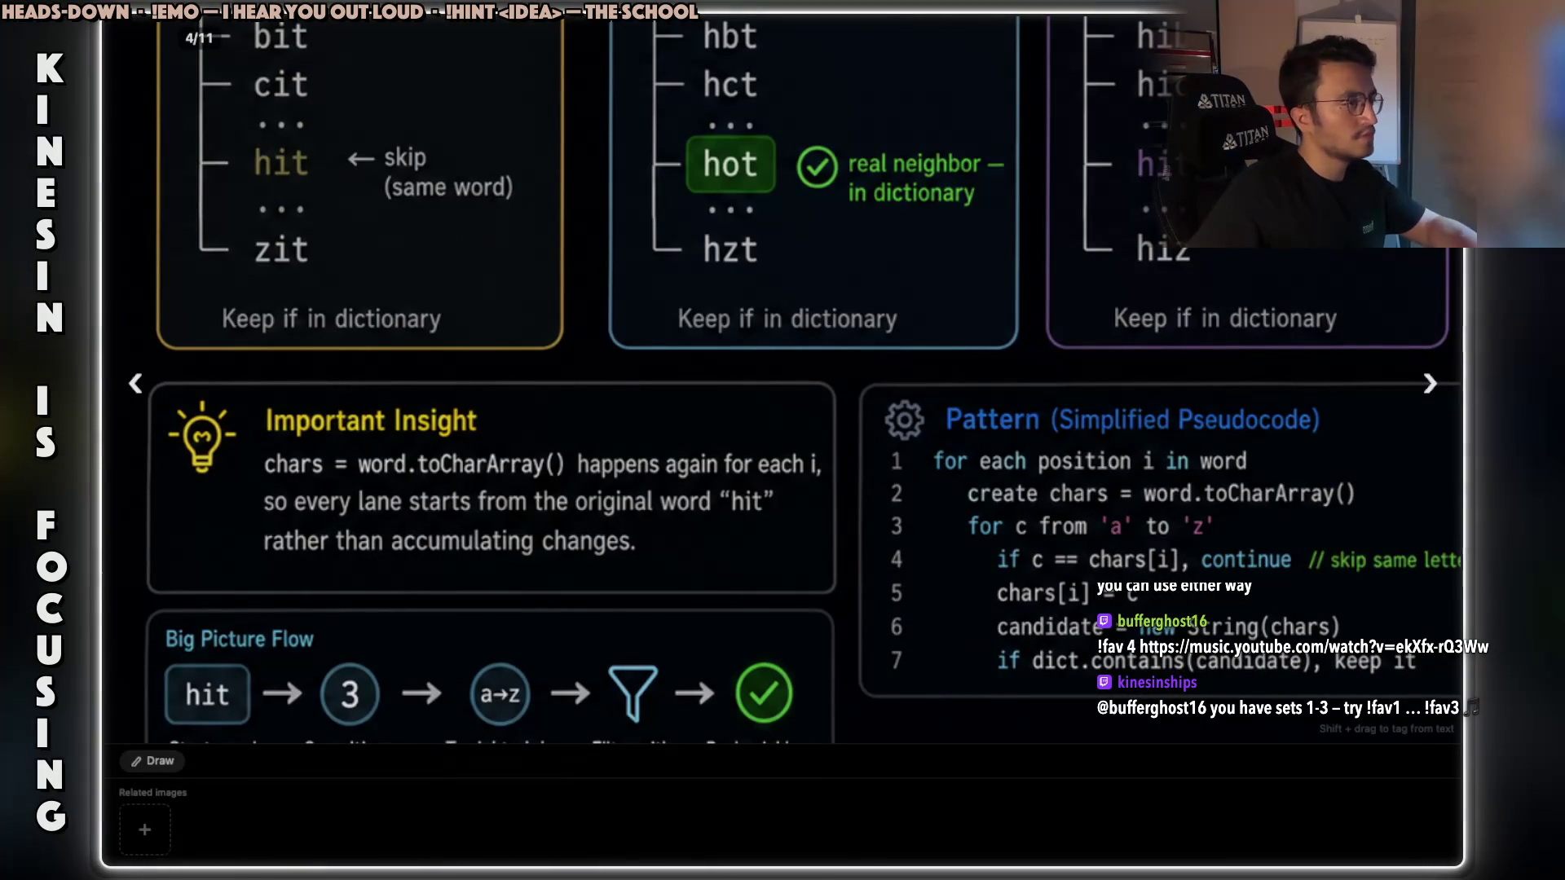
key(Left)
key(Left)
key(Left)
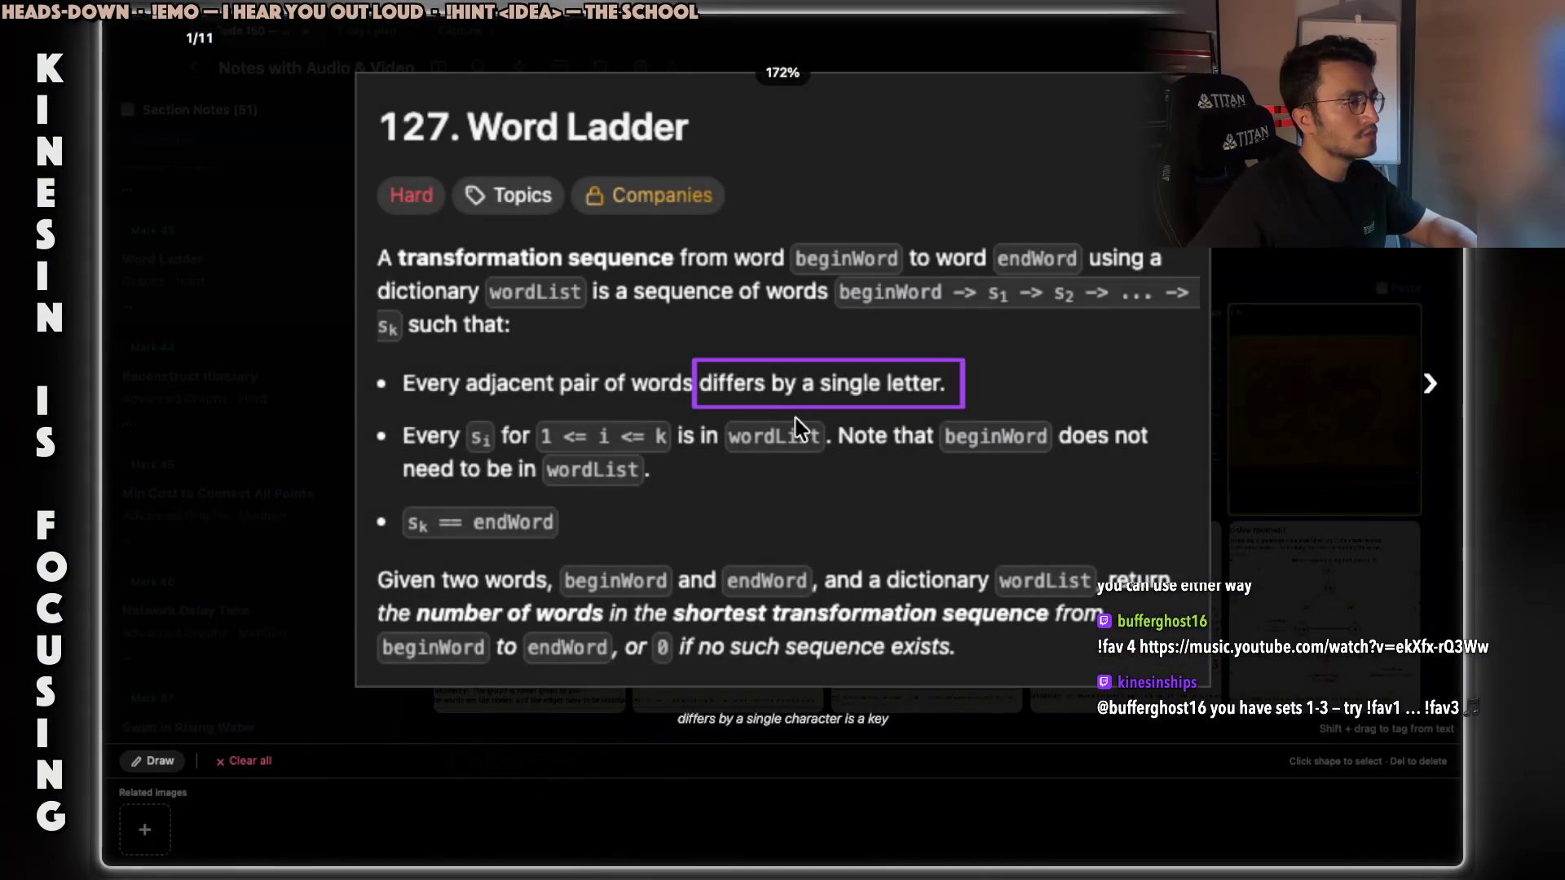
Advance from image 1/11 past the examples to 3/11, the Java solution code.
key(Right)
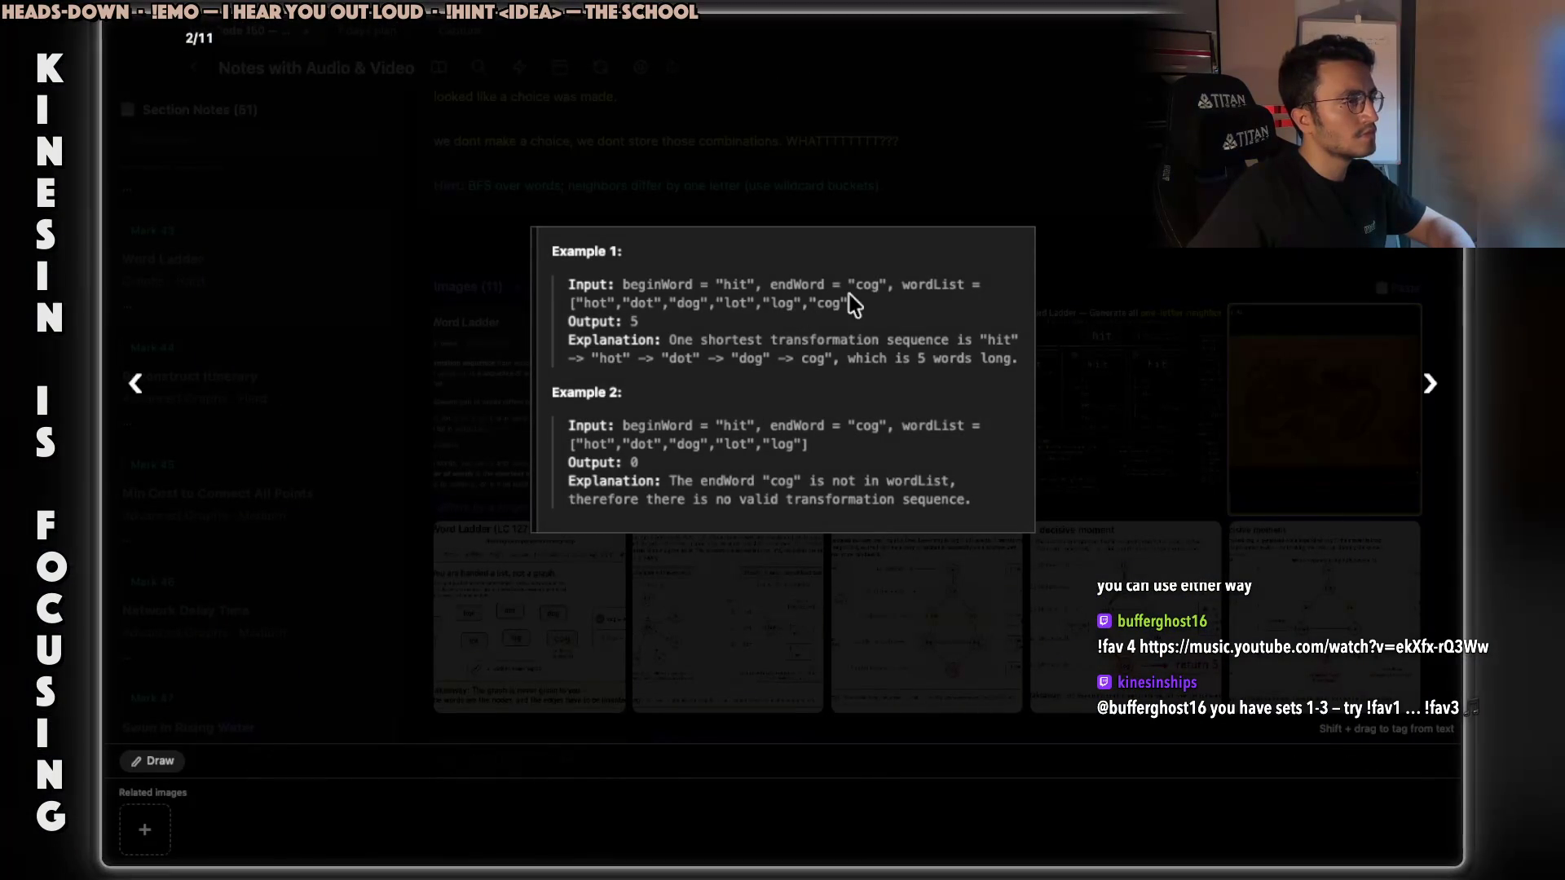
key(Right)
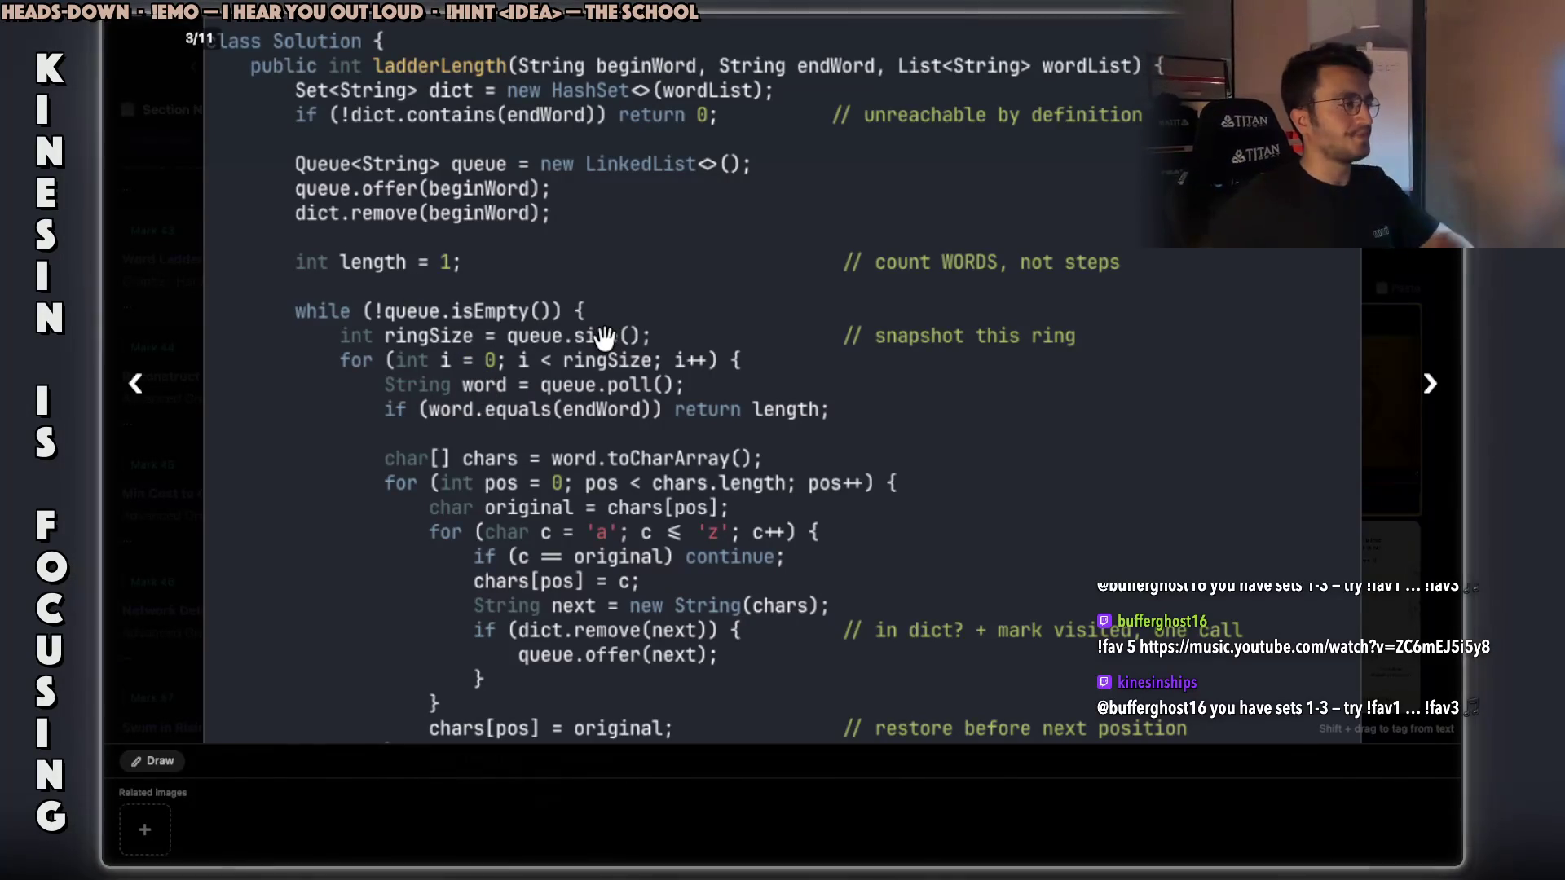
Browse the Step 1 slide and neighbors infographic, then settle on the Java ladderLength image.
key(Right)
key(Right)
key(Right)
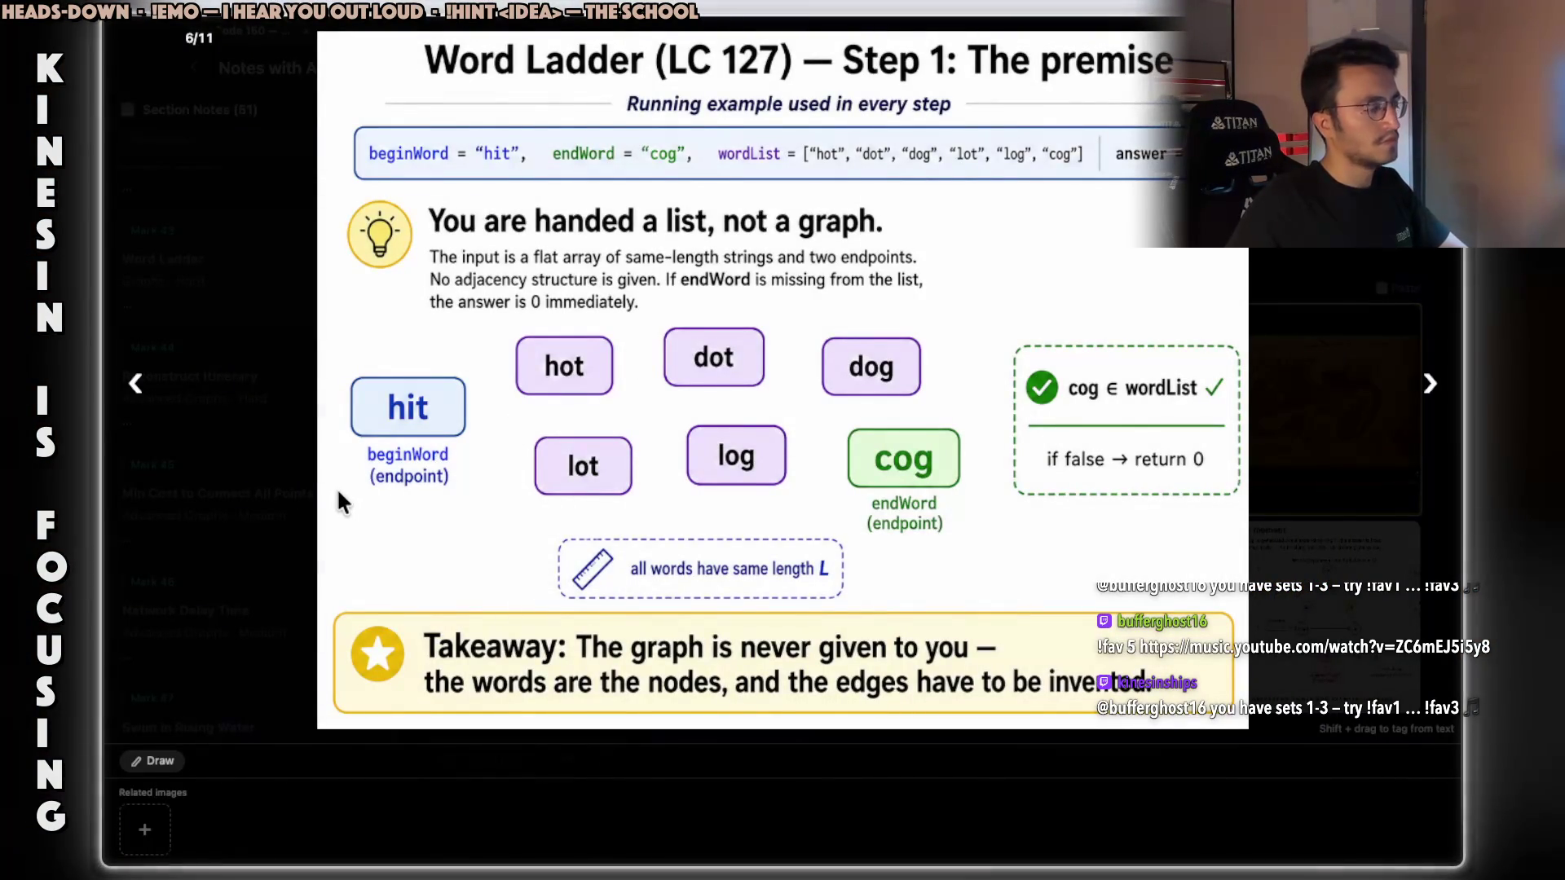
key(Left)
key(Left)
scroll(365, 499, up, 3)
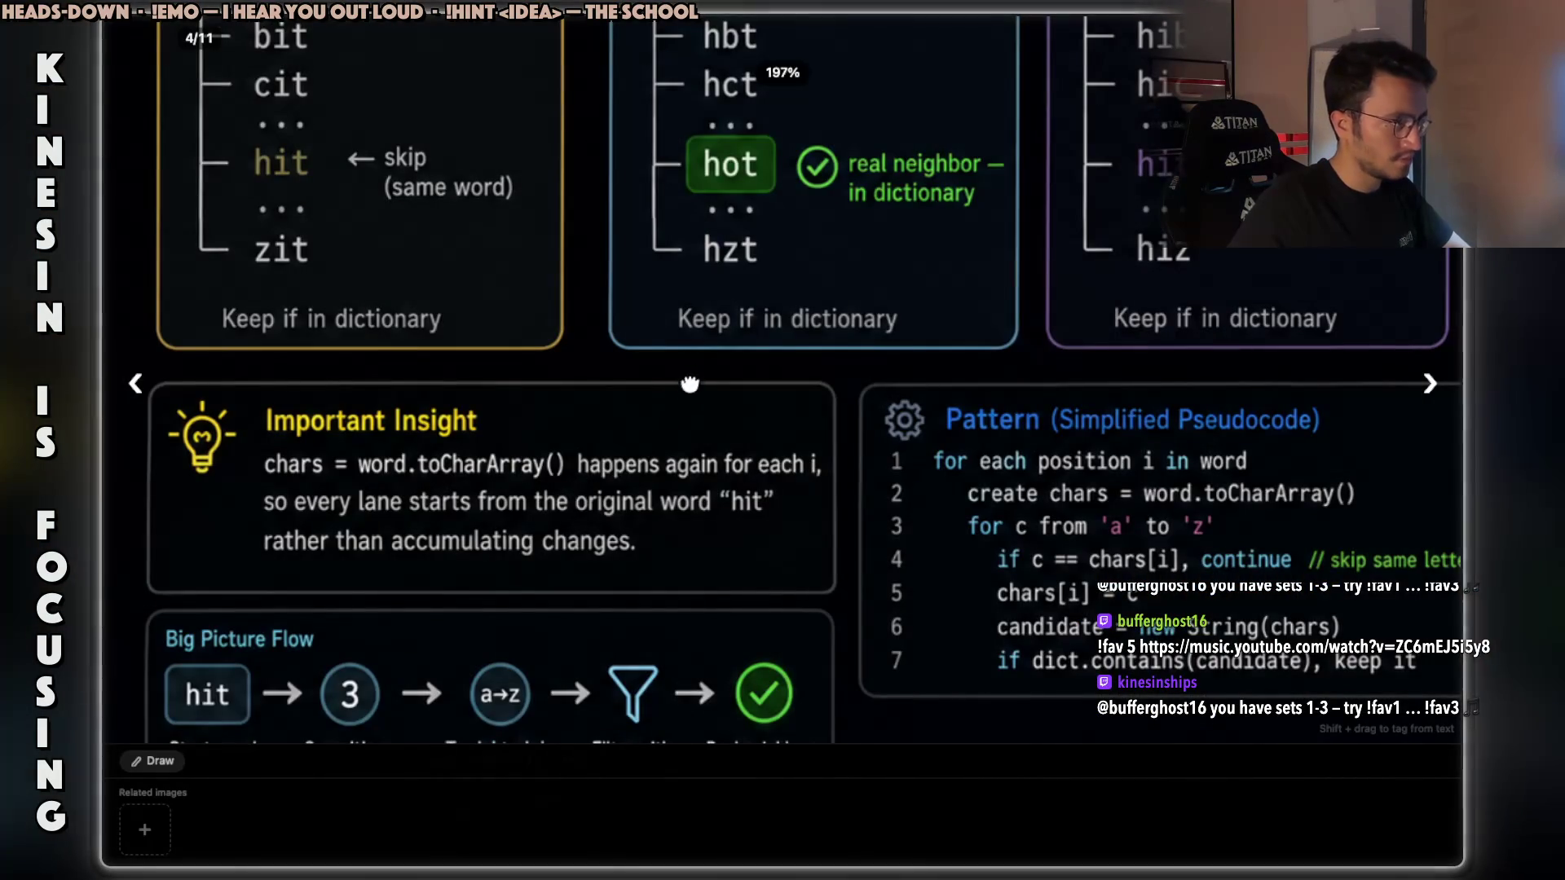
scroll(689, 377, up, 5)
scroll(720, 554, right, 1)
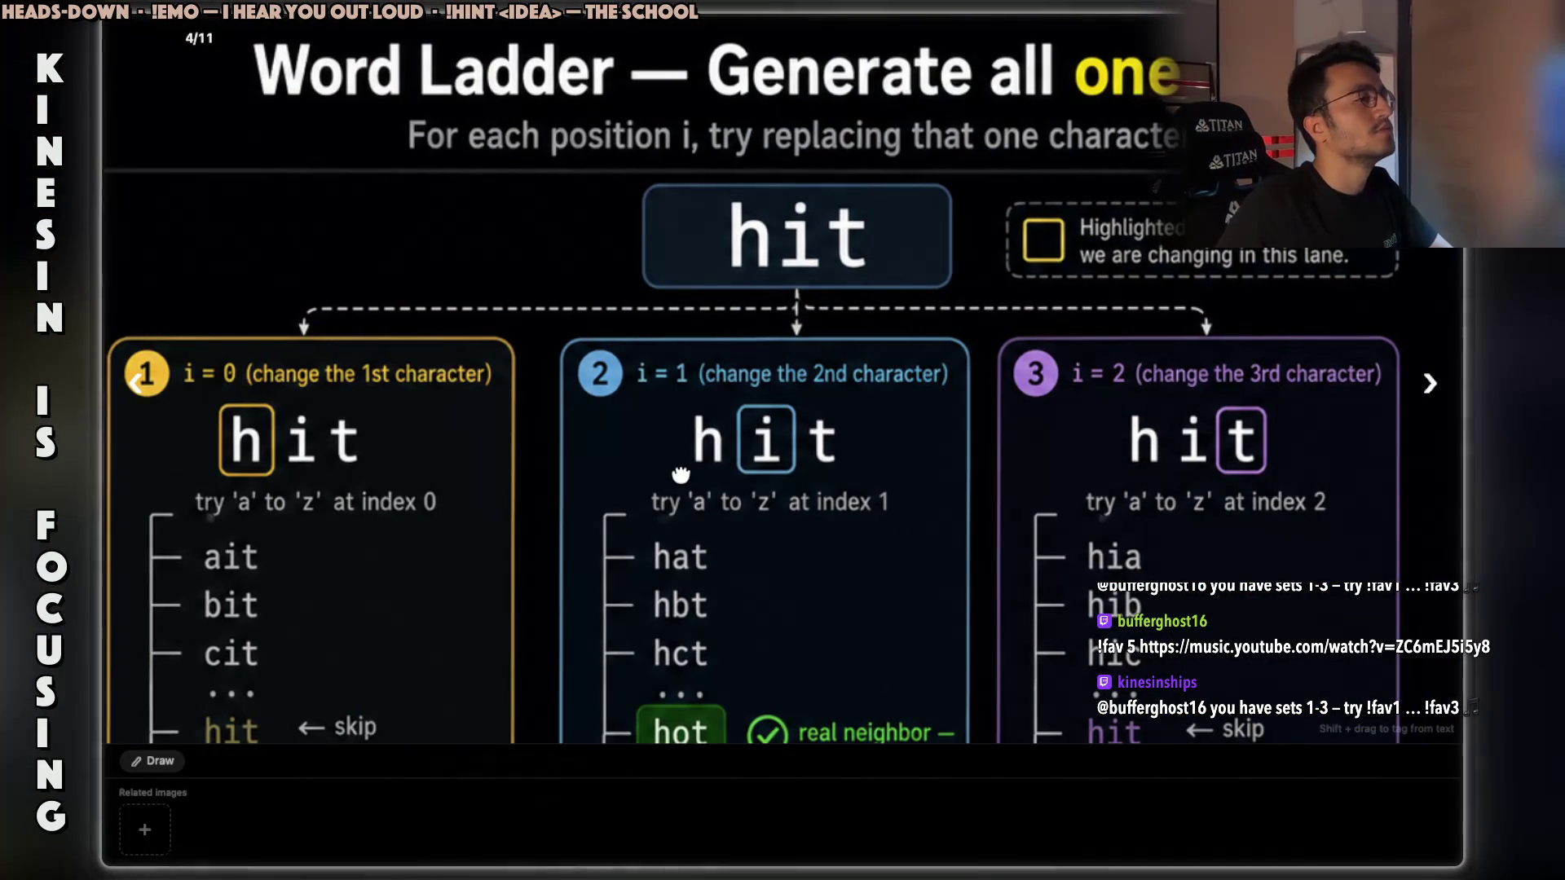
scroll(677, 464, down, 2)
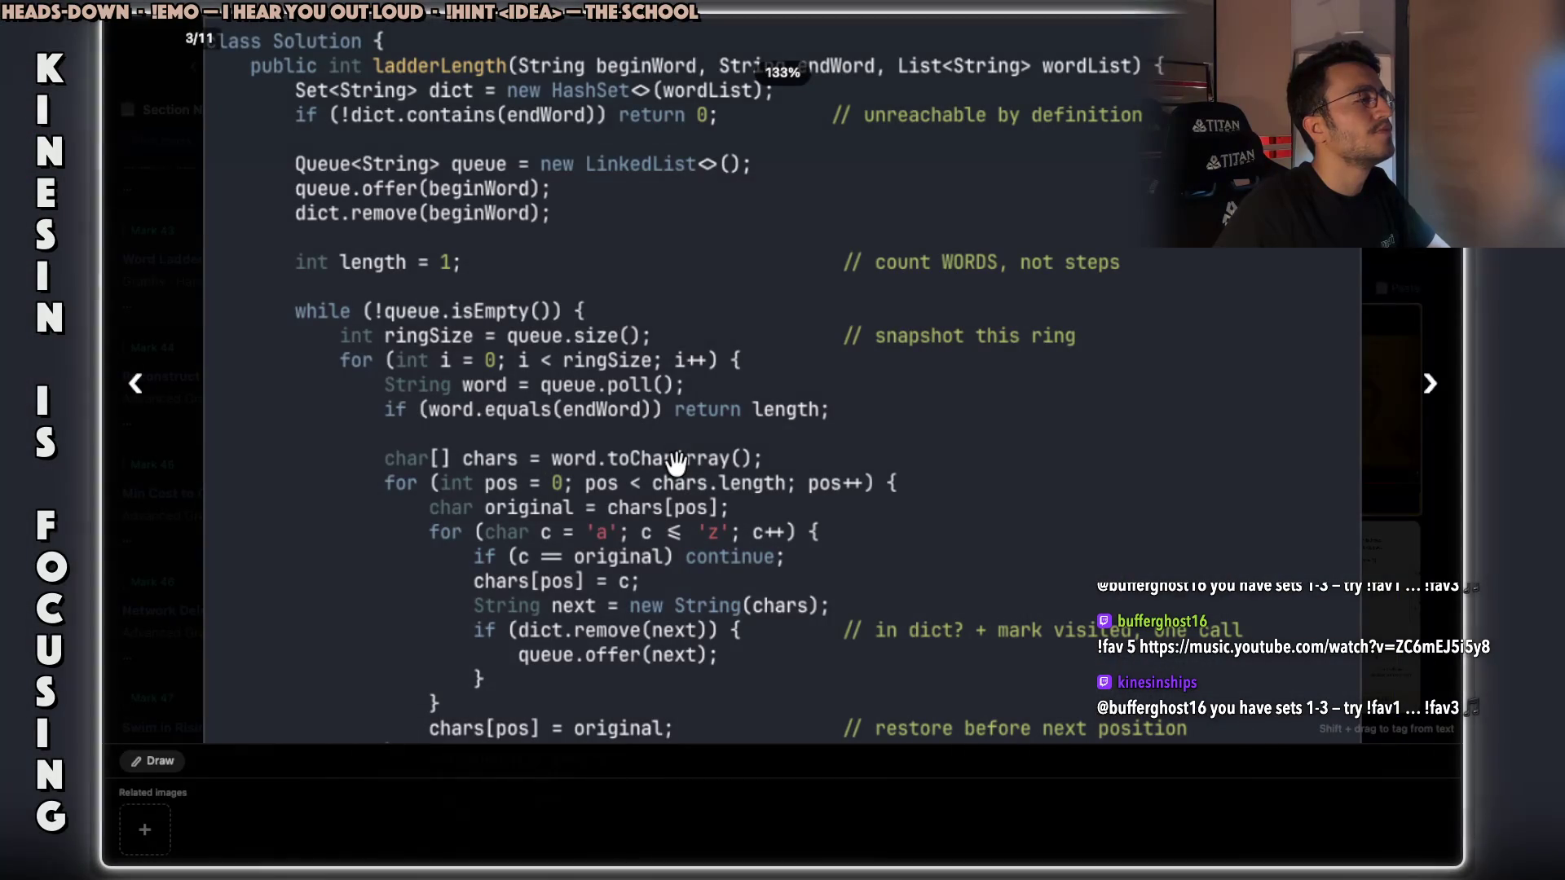
key(Right)
key(Right)
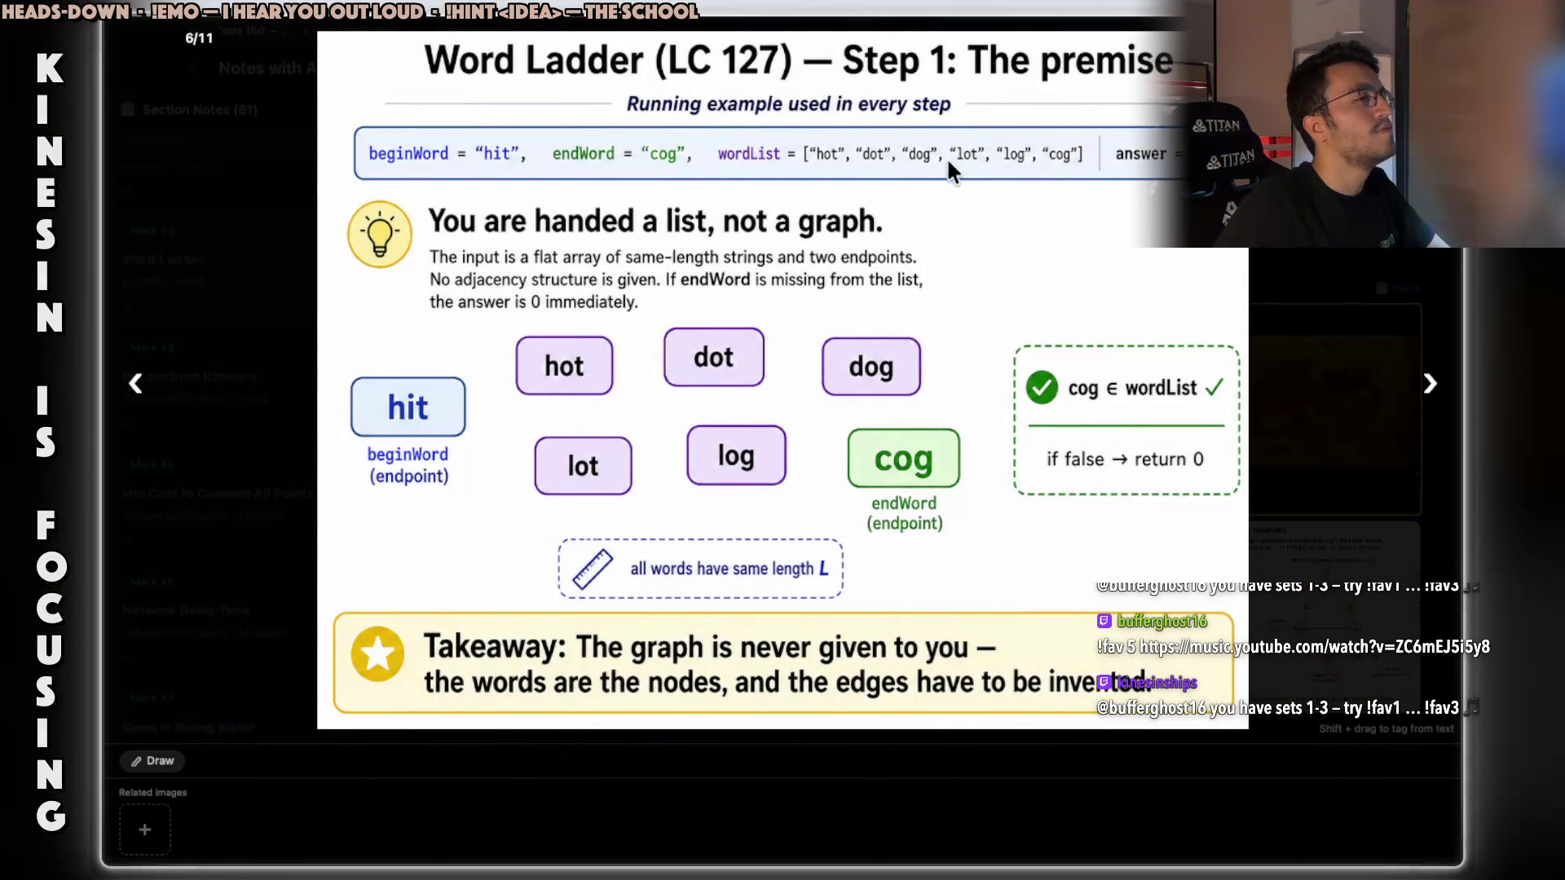
key(Left)
key(Left)
key(Left)
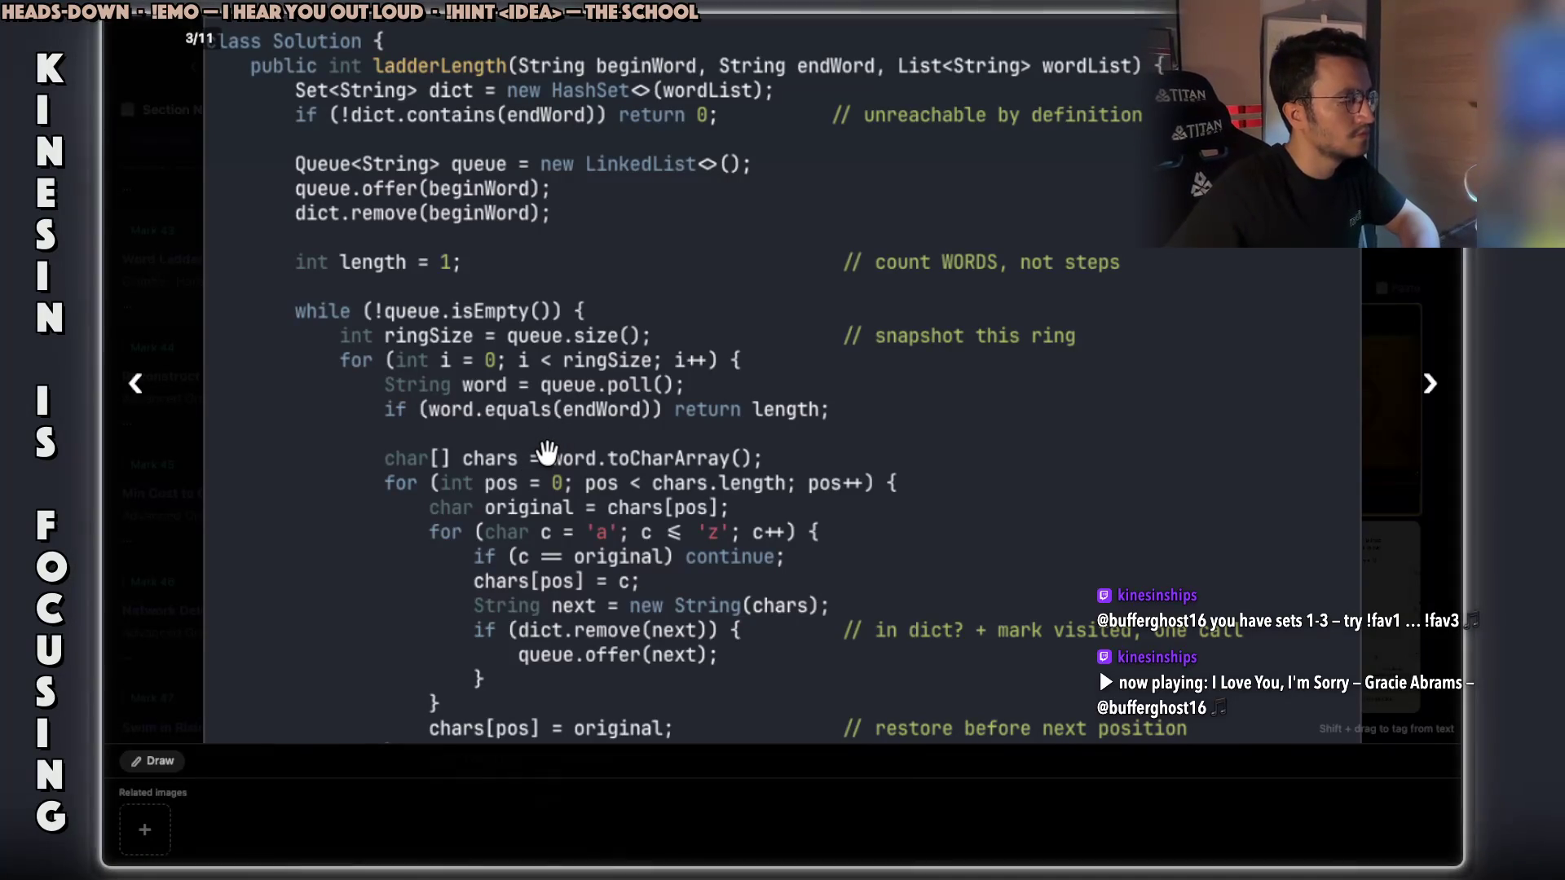
Zoom and pan across the Java nested neighbor loops to 'return 0', then step back to image 2/11.
scroll(546, 451, down, 1)
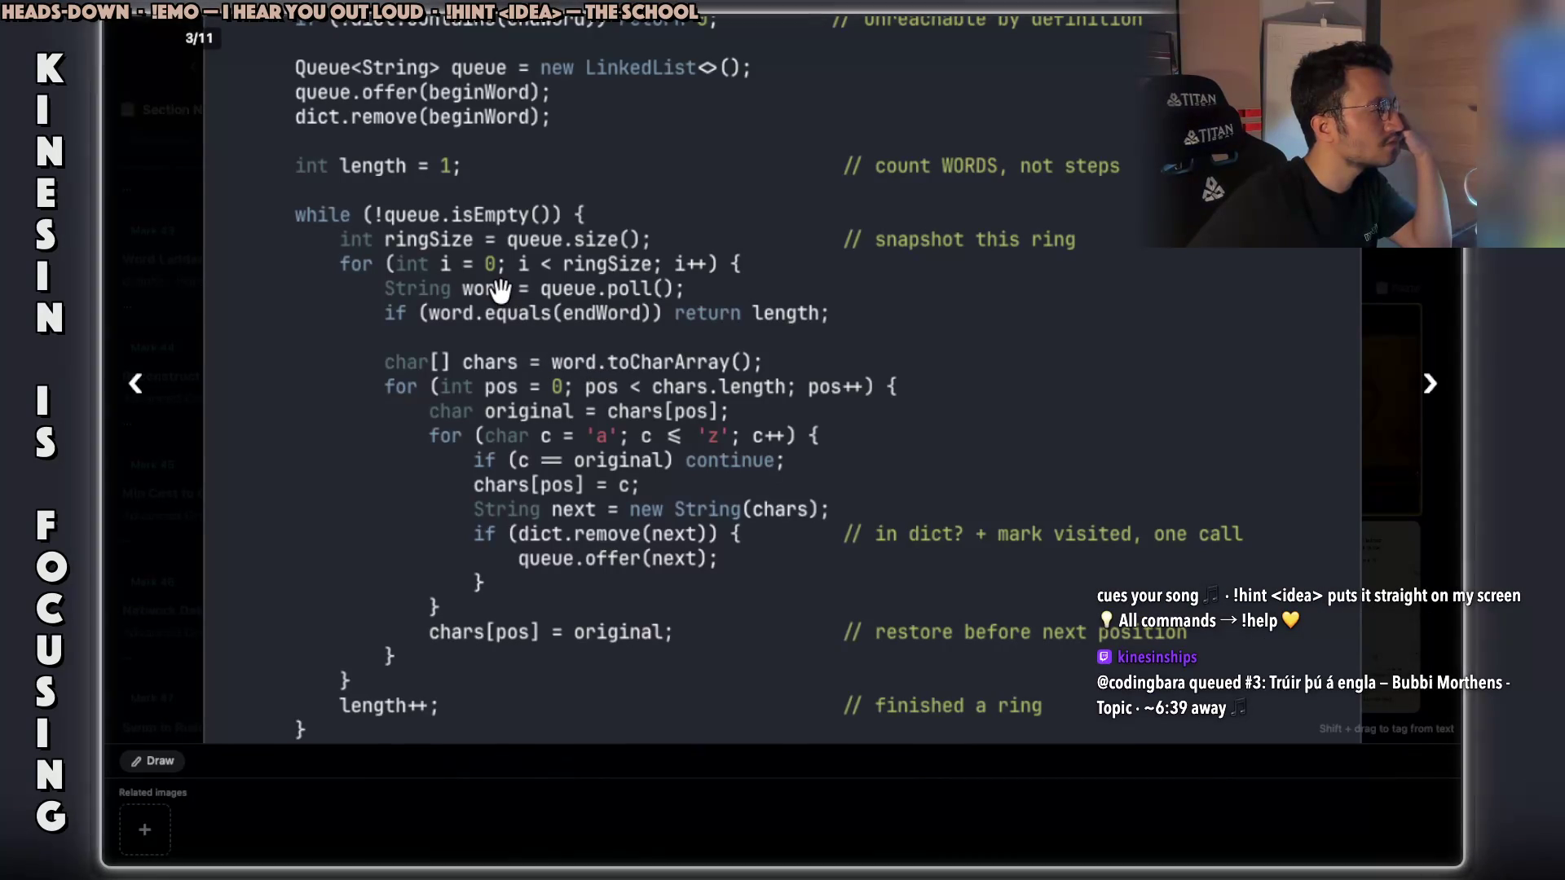
scroll(446, 294, up, 3)
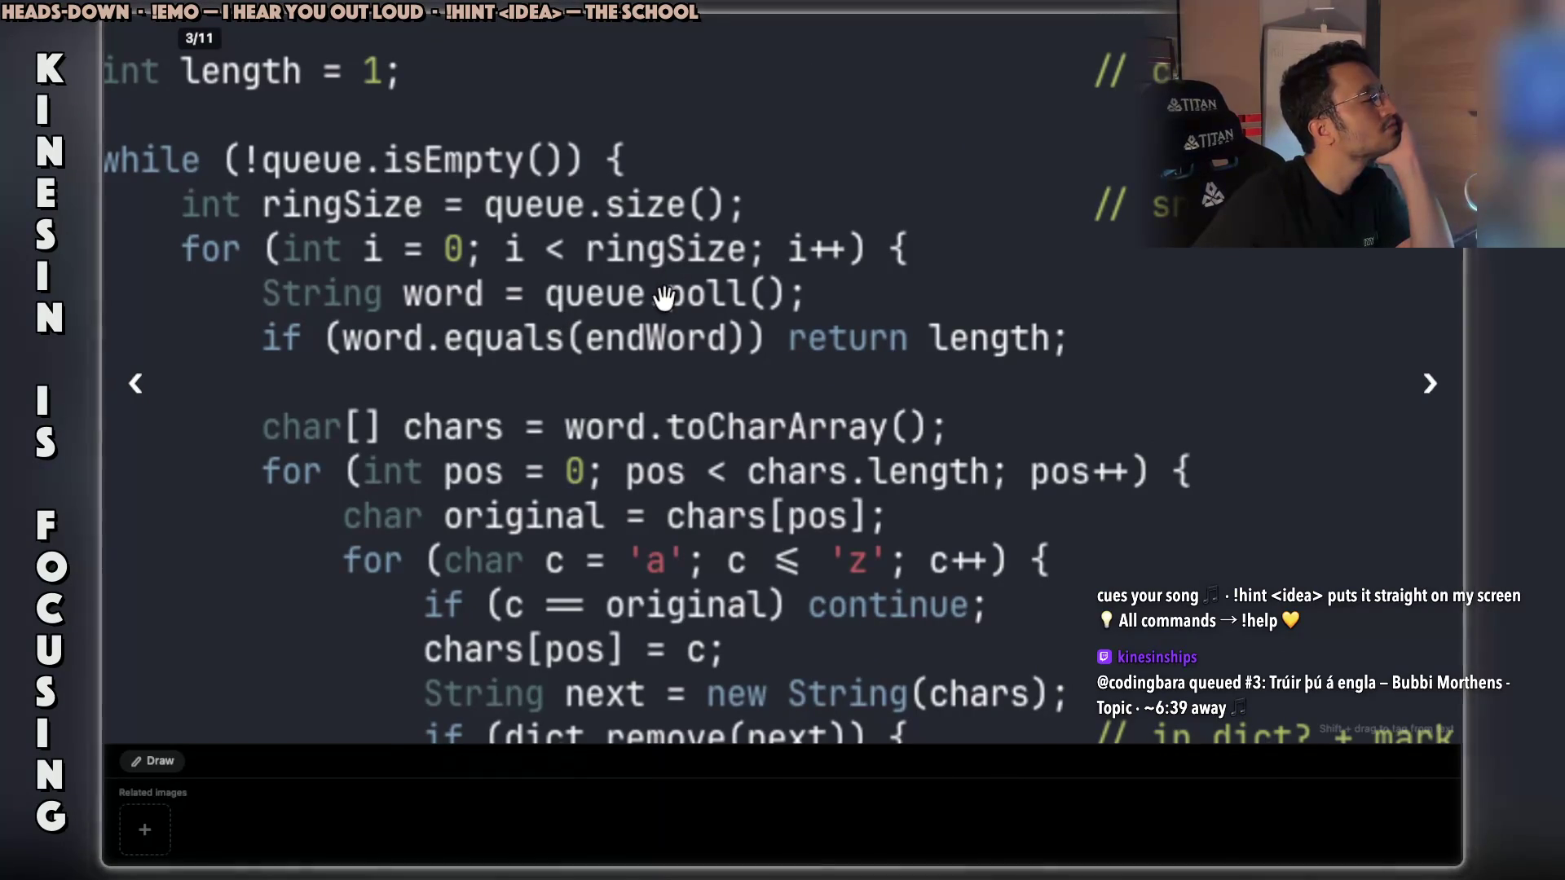
scroll(664, 302, down, 5)
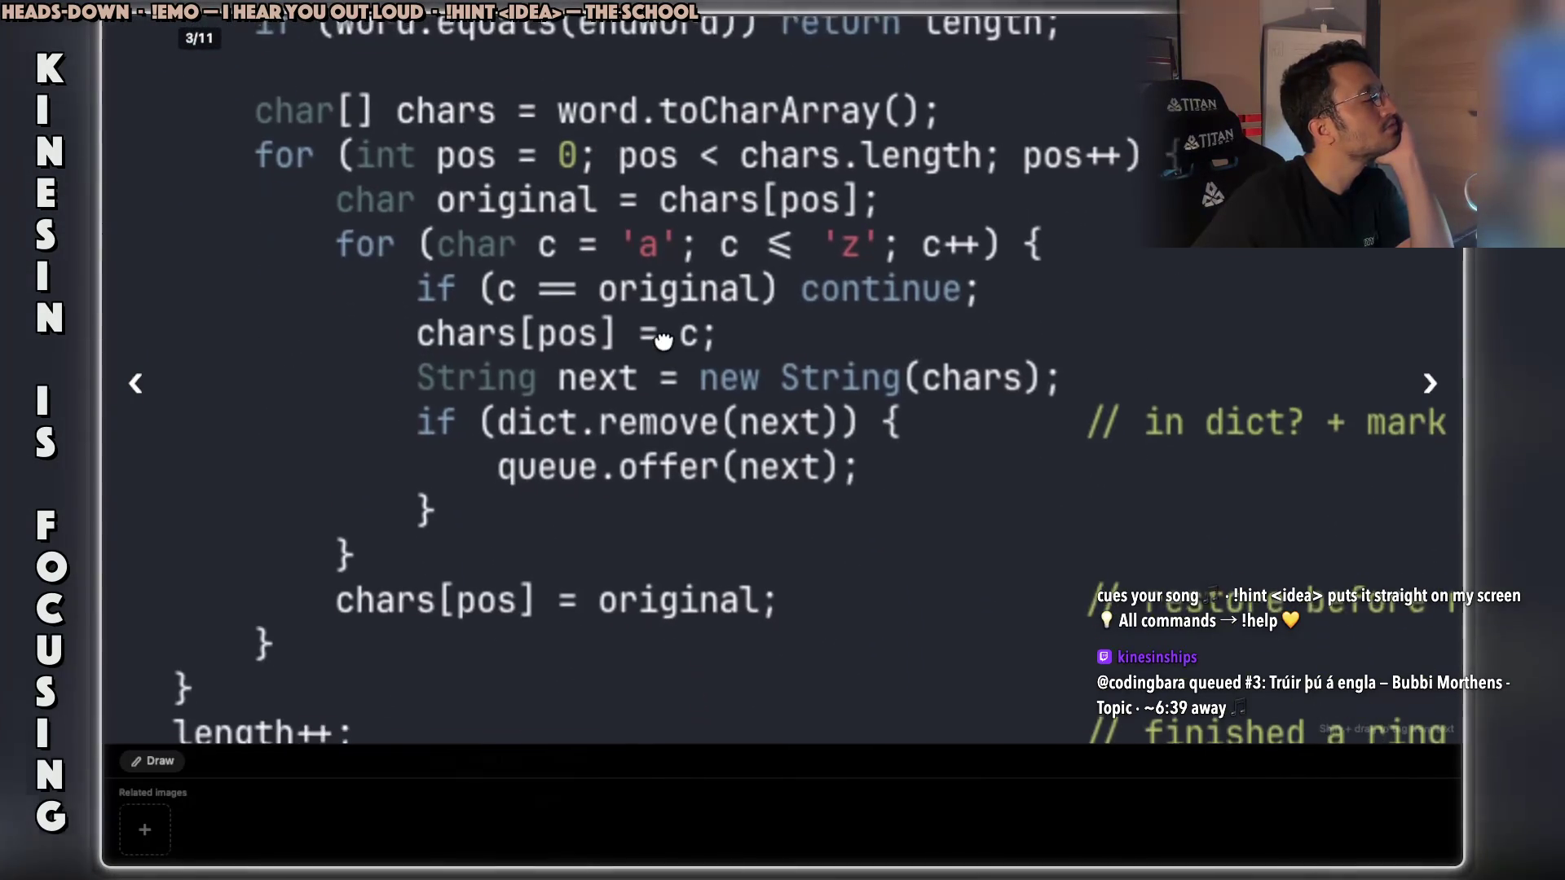
scroll(664, 318, right, 8)
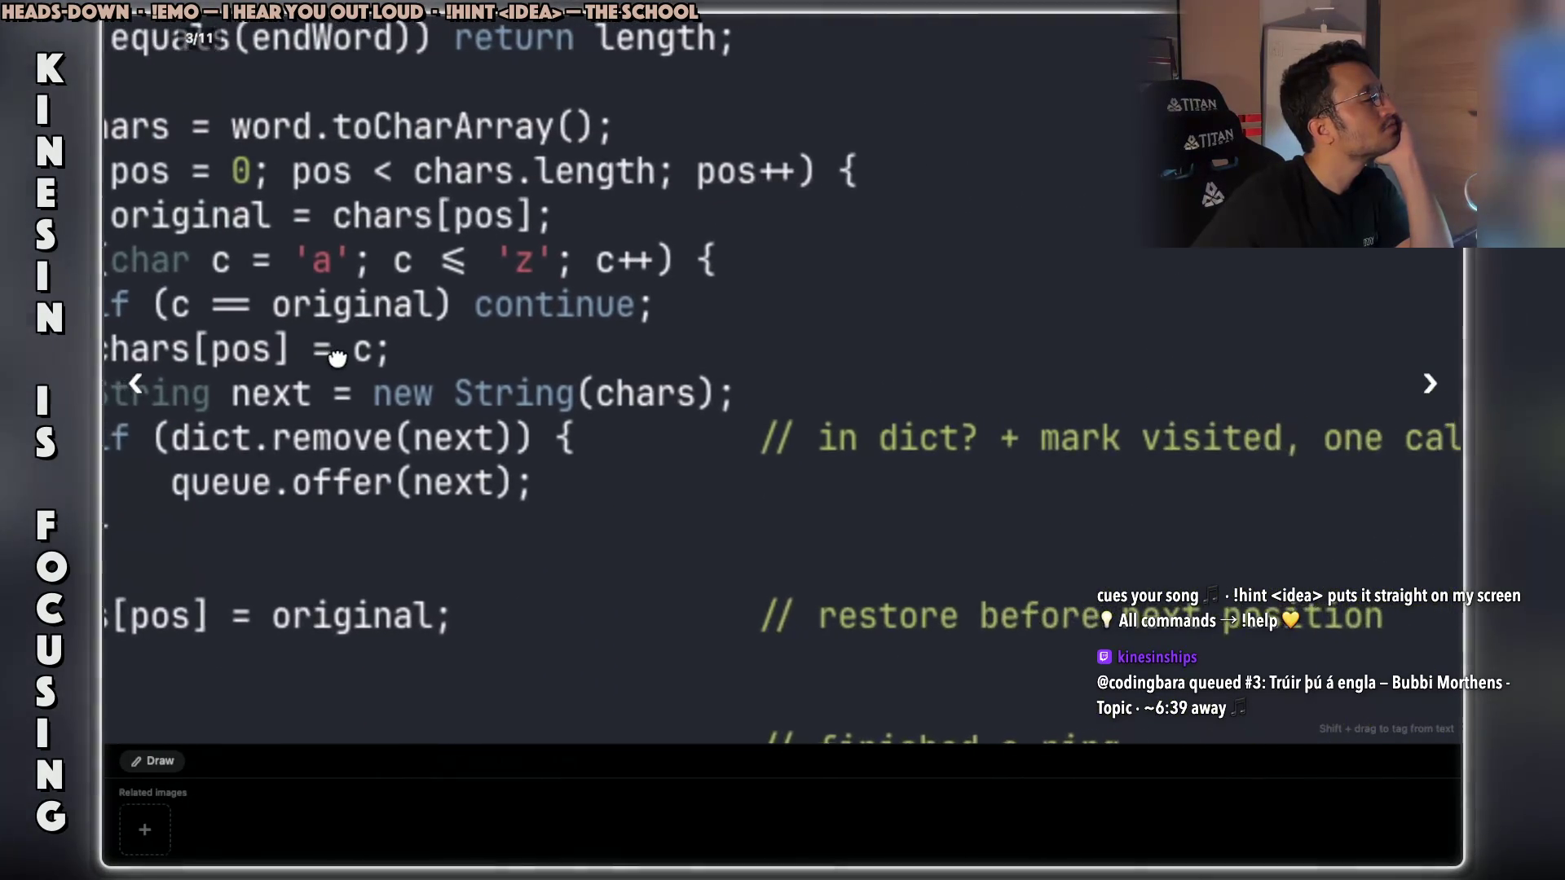
scroll(501, 581, left, 6)
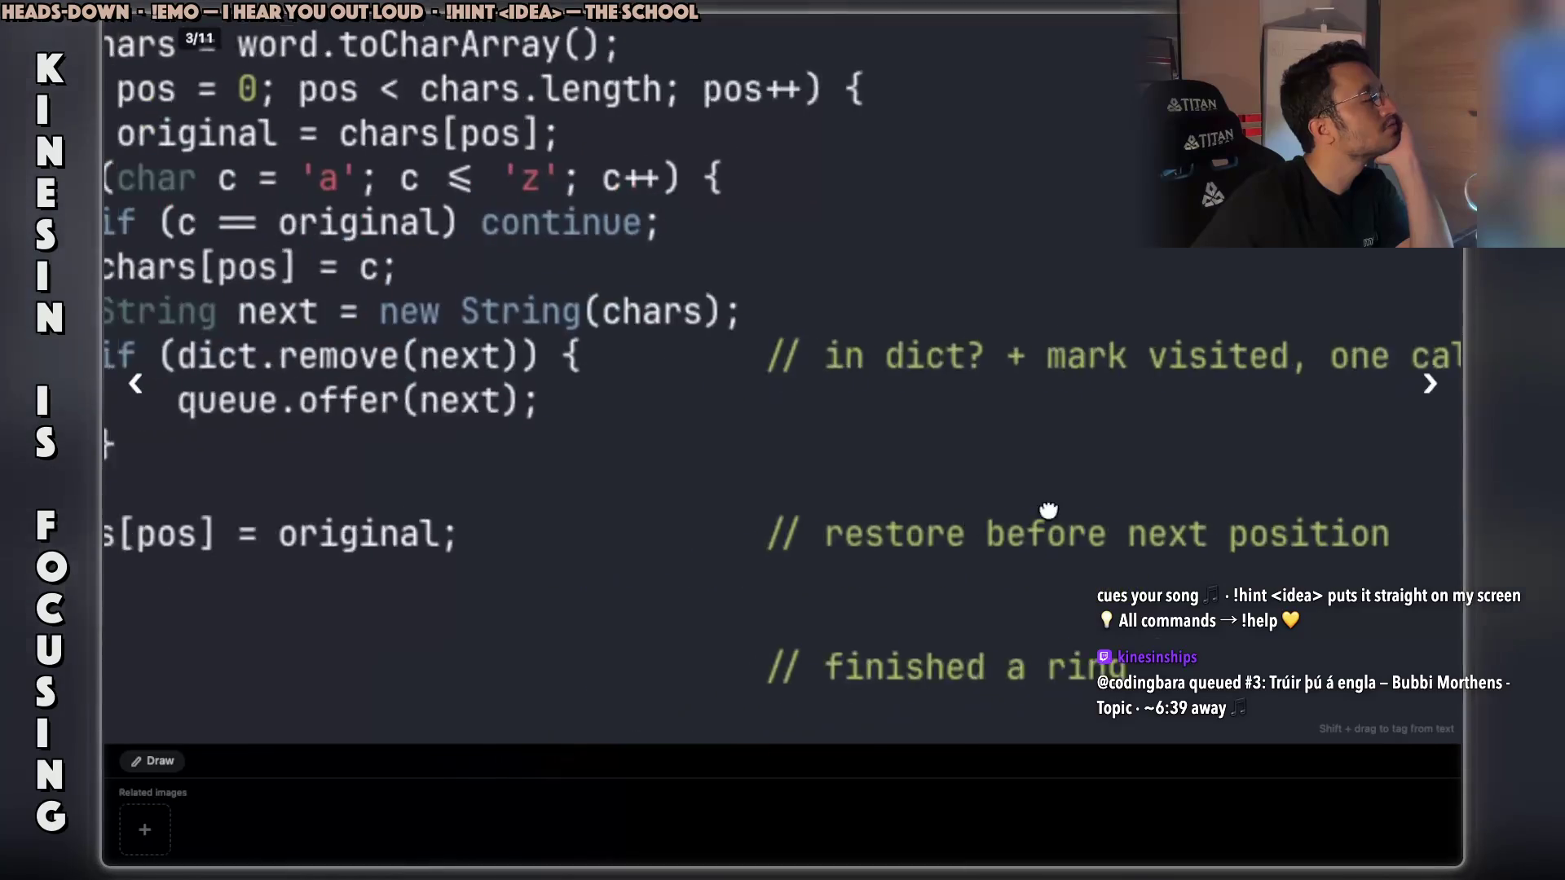
drag(665, 511, 714, 525)
scroll(685, 475, up, 1)
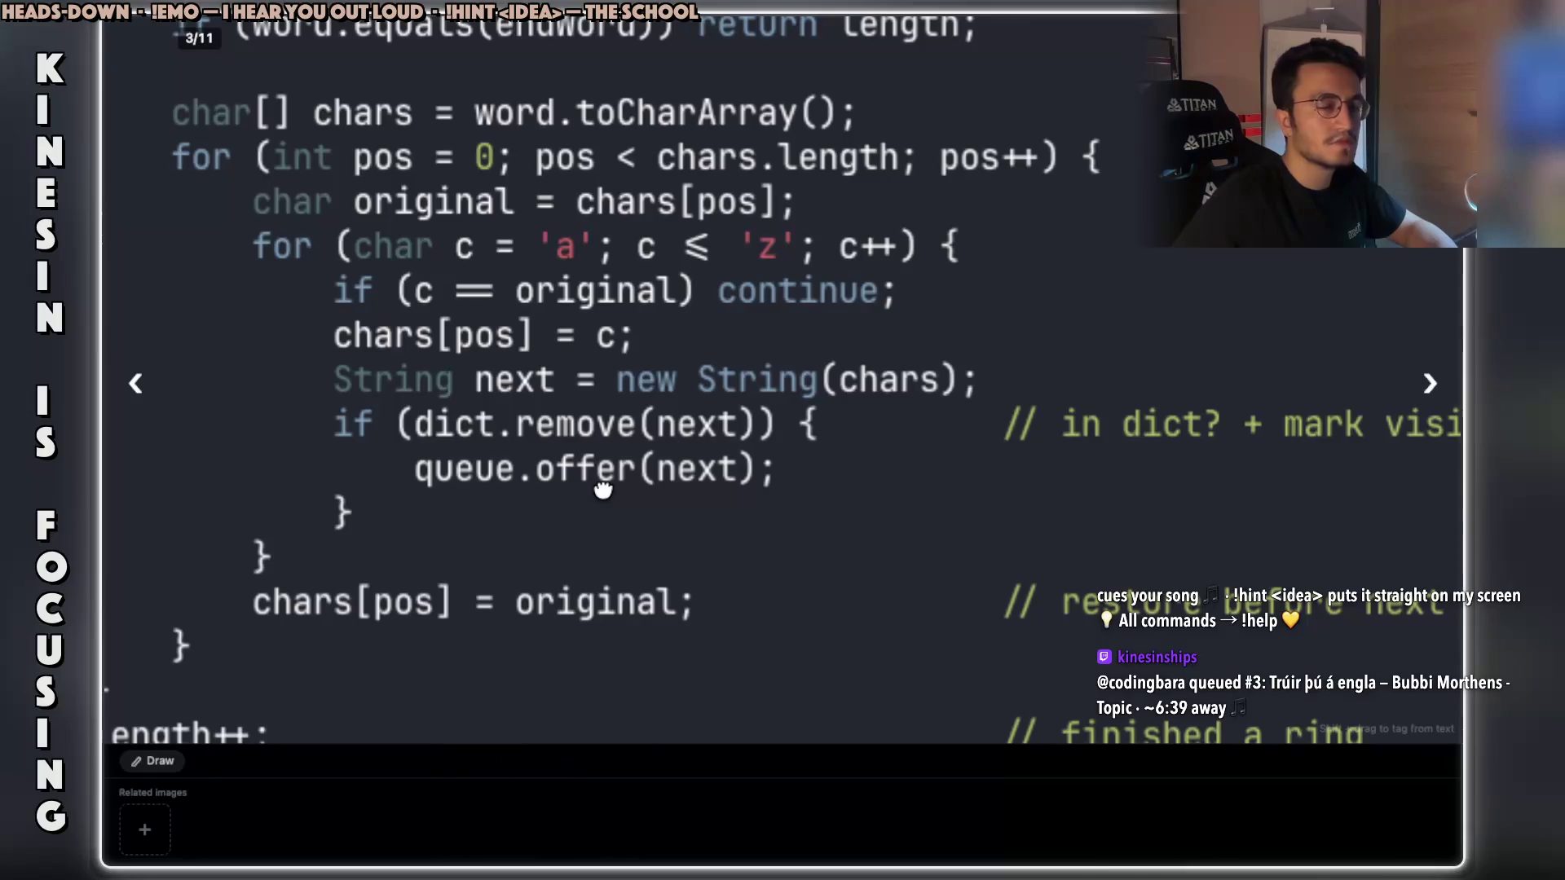
mouse_move(593, 489)
mouse_down()
mouse_move(799, 525)
mouse_move(737, 384)
mouse_move(790, 440)
mouse_move(814, 378)
mouse_move(709, 472)
mouse_move(716, 413)
mouse_move(685, 570)
mouse_move(678, 431)
mouse_move(639, 374)
mouse_move(639, 418)
mouse_move(656, 374)
mouse_move(654, 407)
mouse_up()
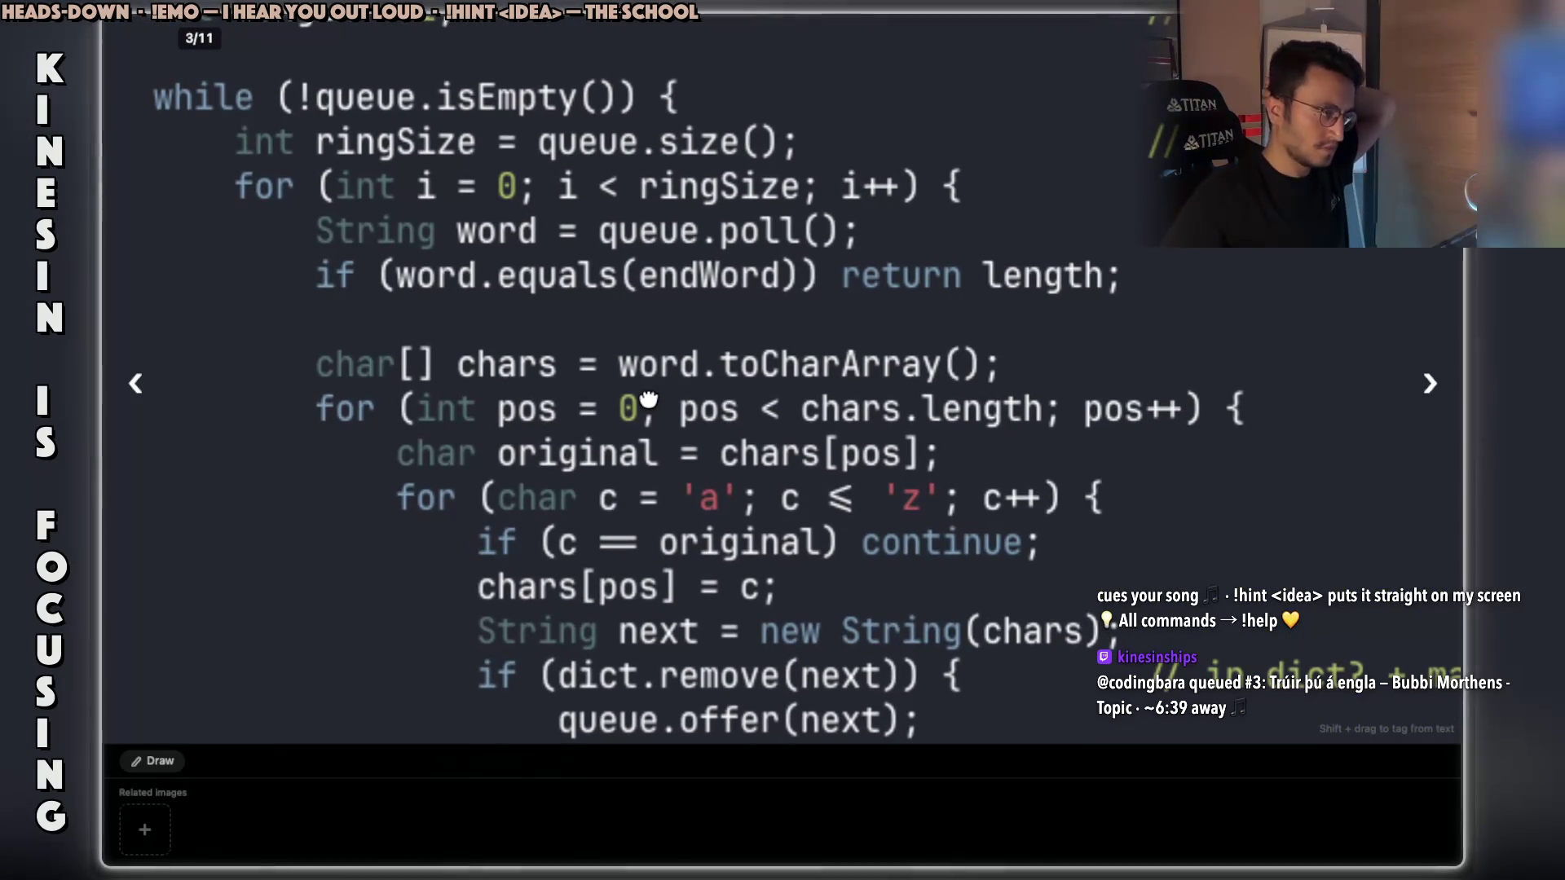
key(Left)
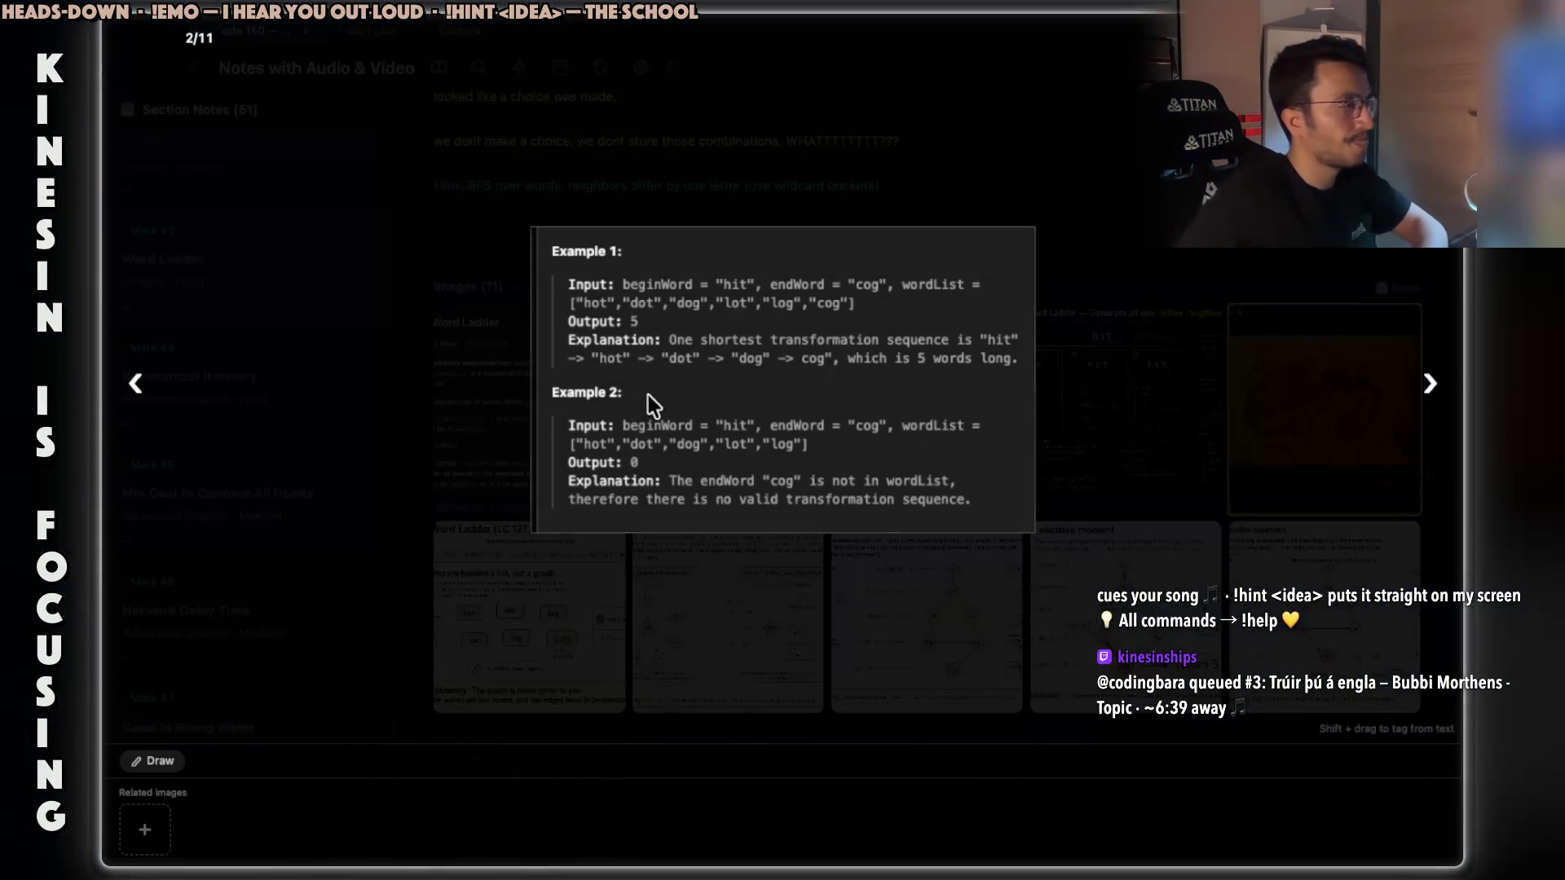
Move to image 4/11, zoom out, then zoom in on the Pattern pseudocode panel.
key(Left)
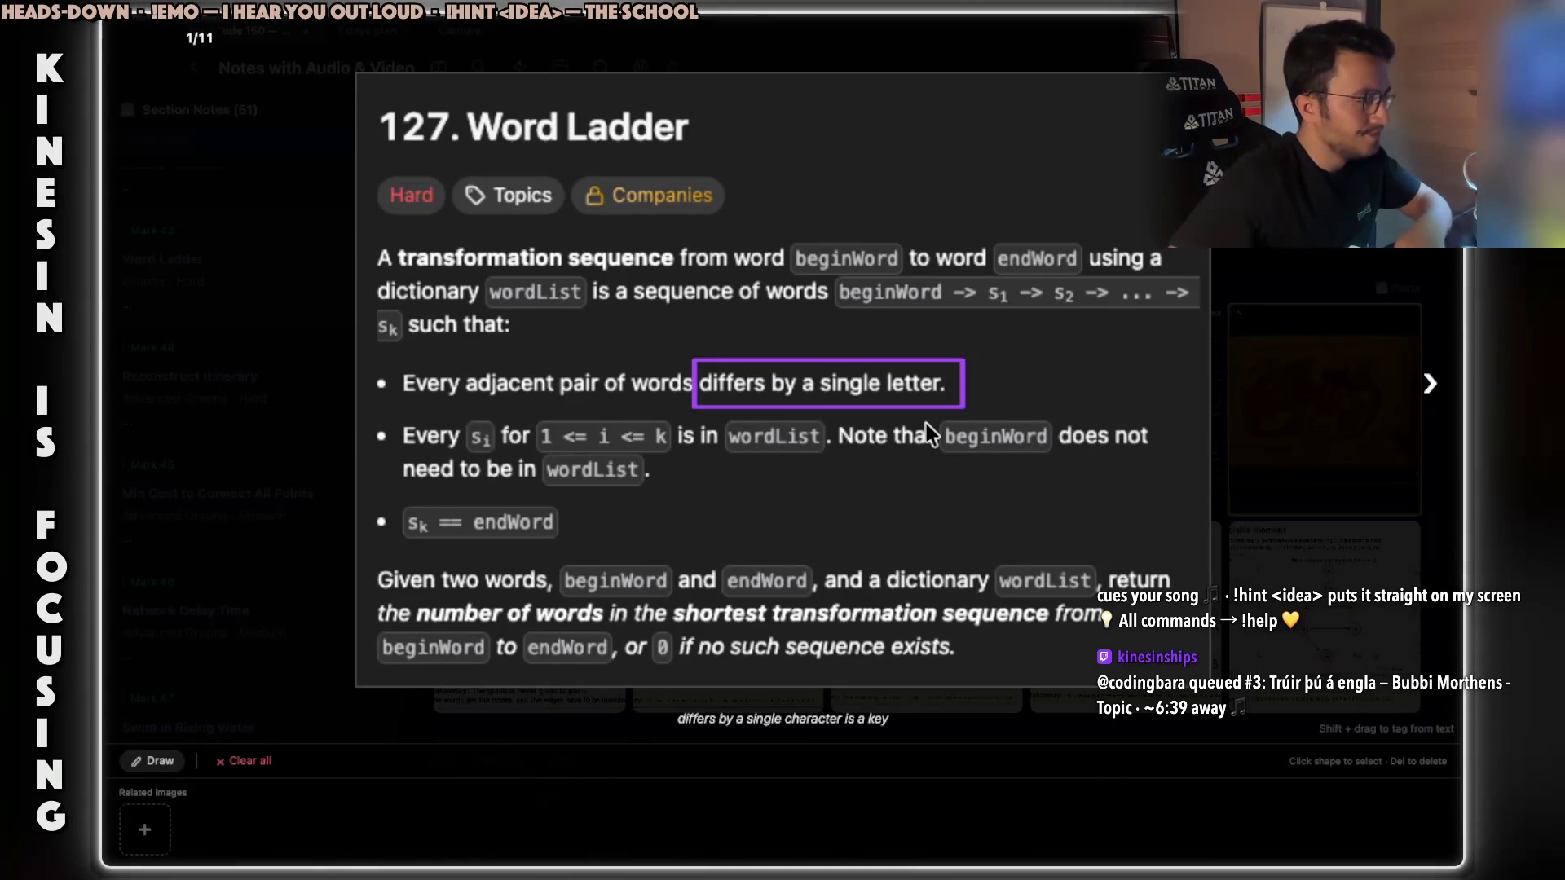
key(Right)
key(Right)
key(Right)
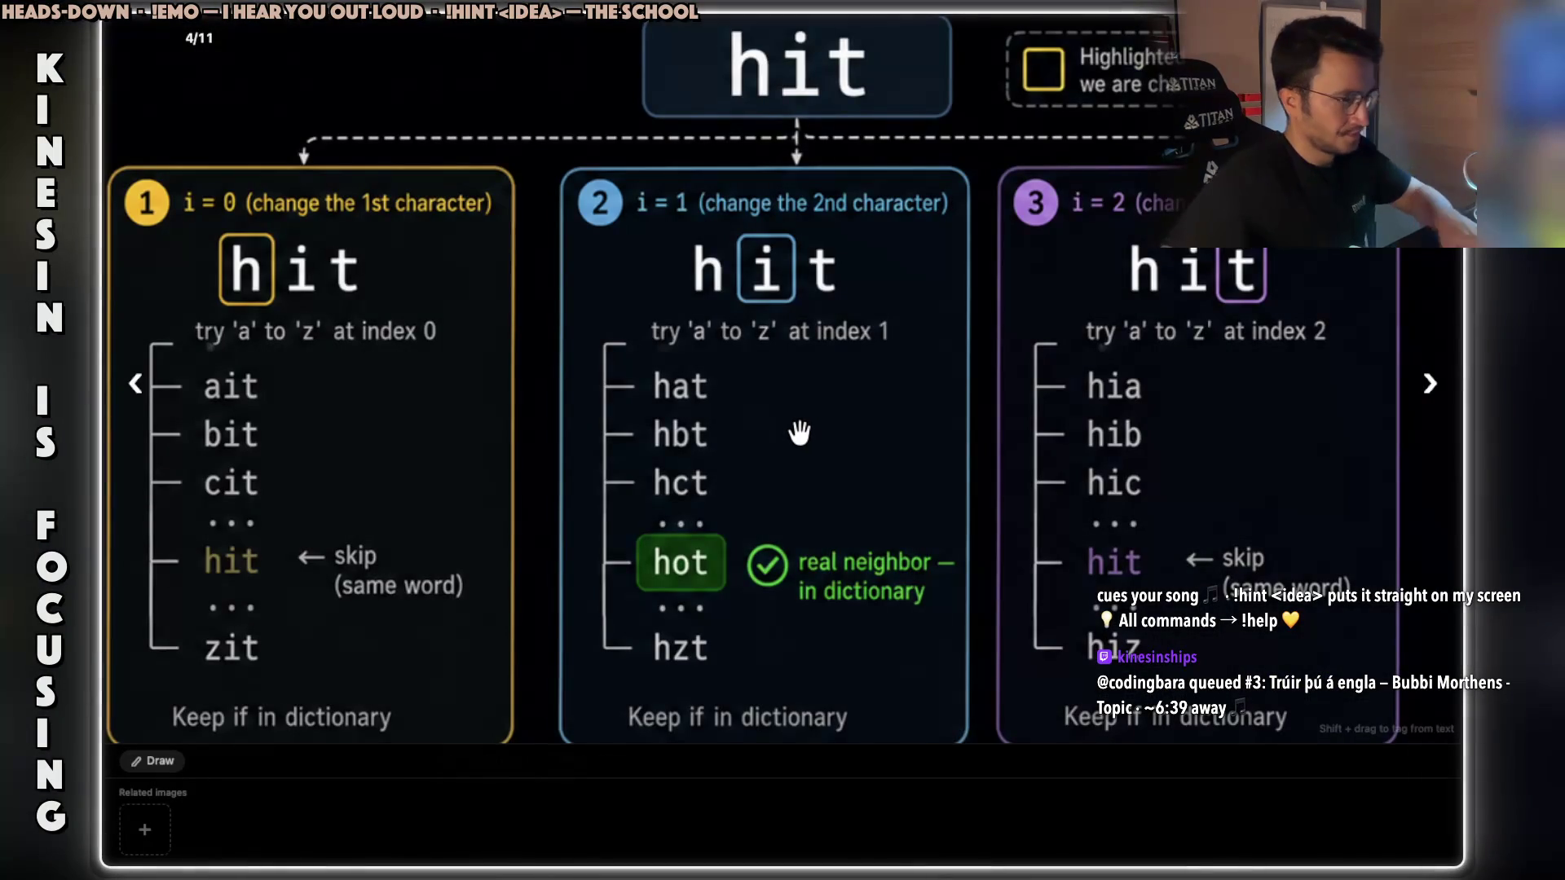
scroll(787, 416, down, 1)
scroll(787, 417, down, 2)
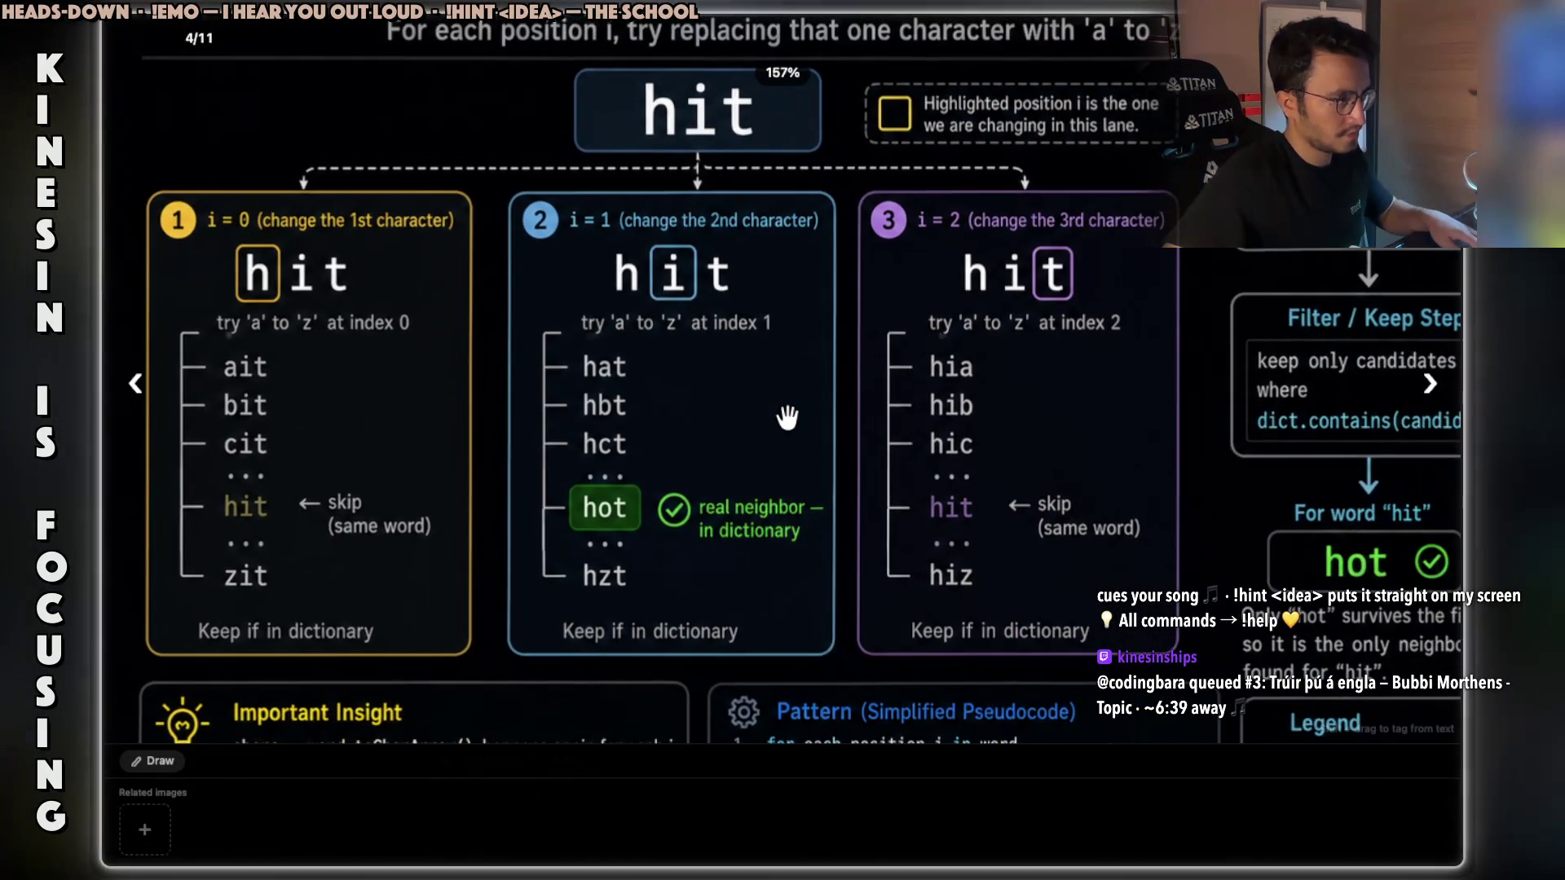
scroll(736, 402, down, 1)
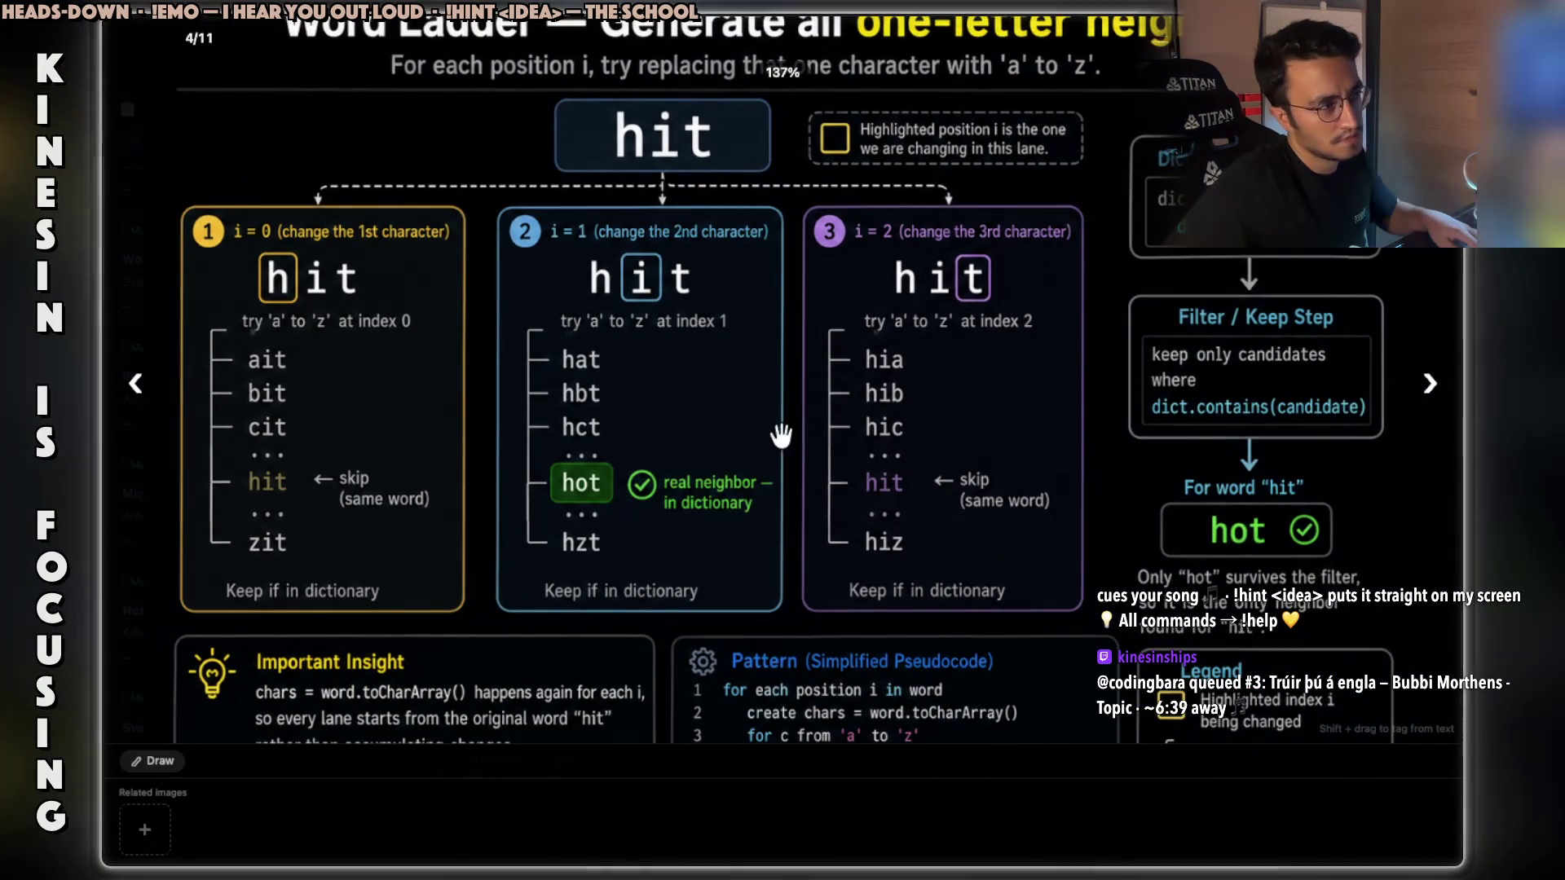
scroll(827, 454, down, 1)
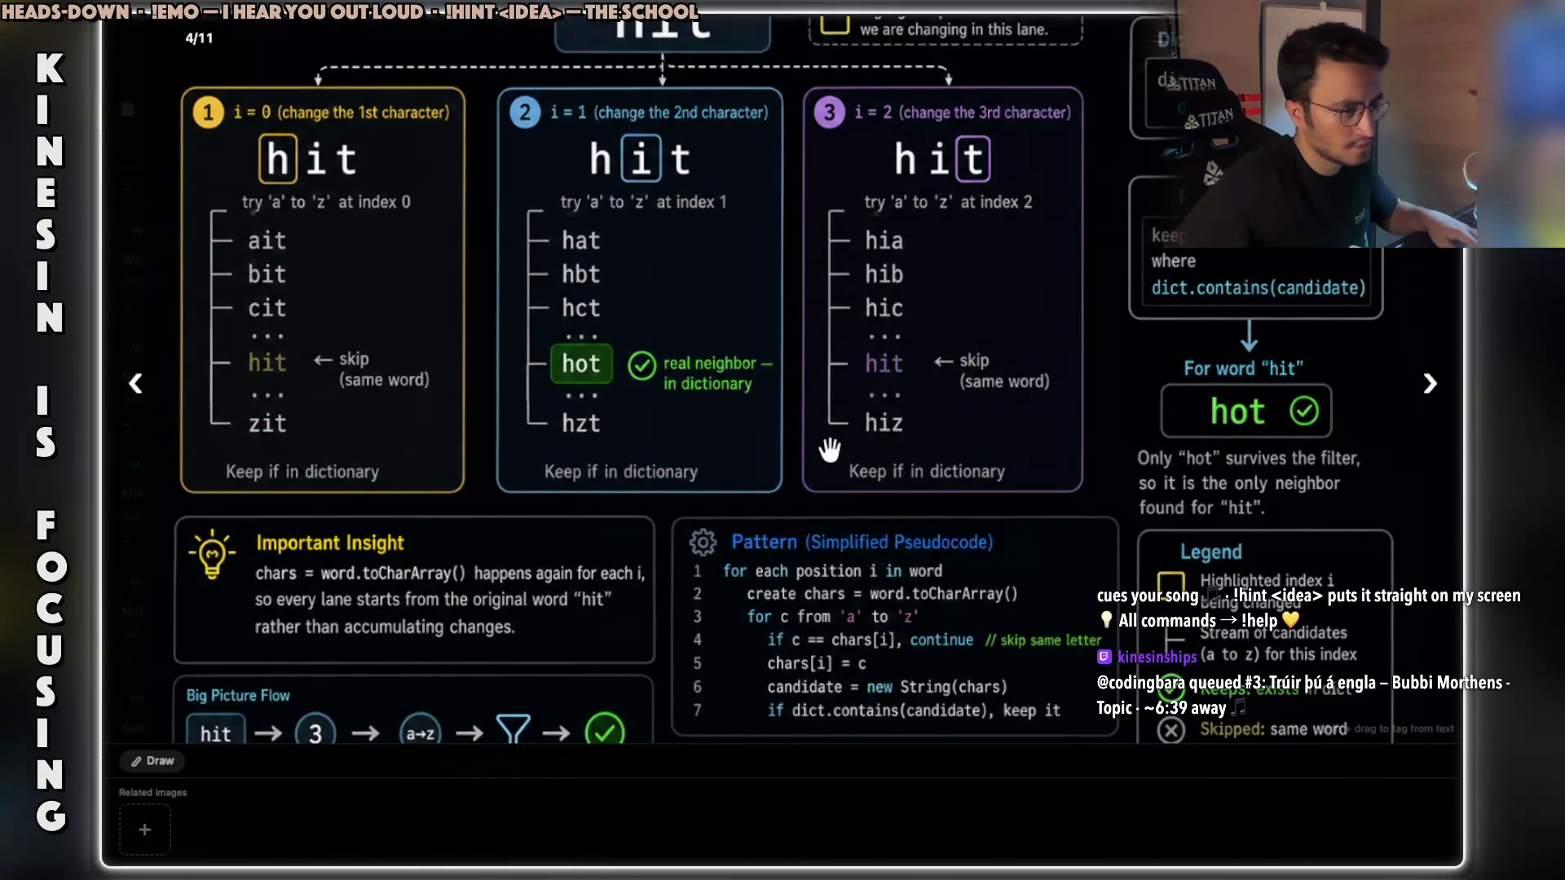
scroll(852, 688, up, 8)
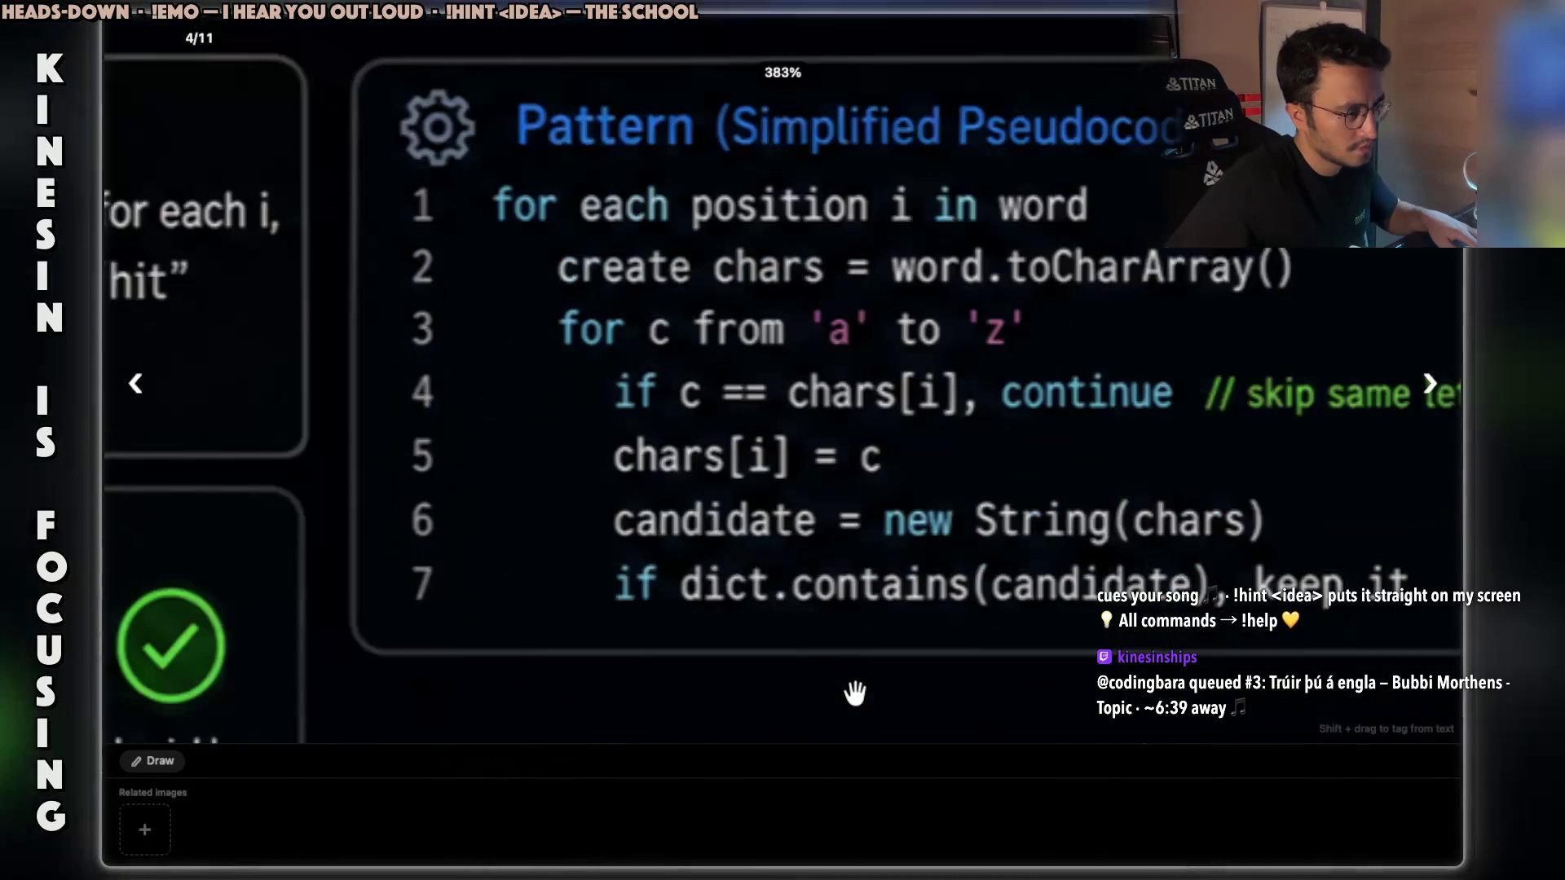
scroll(903, 577, down, 2)
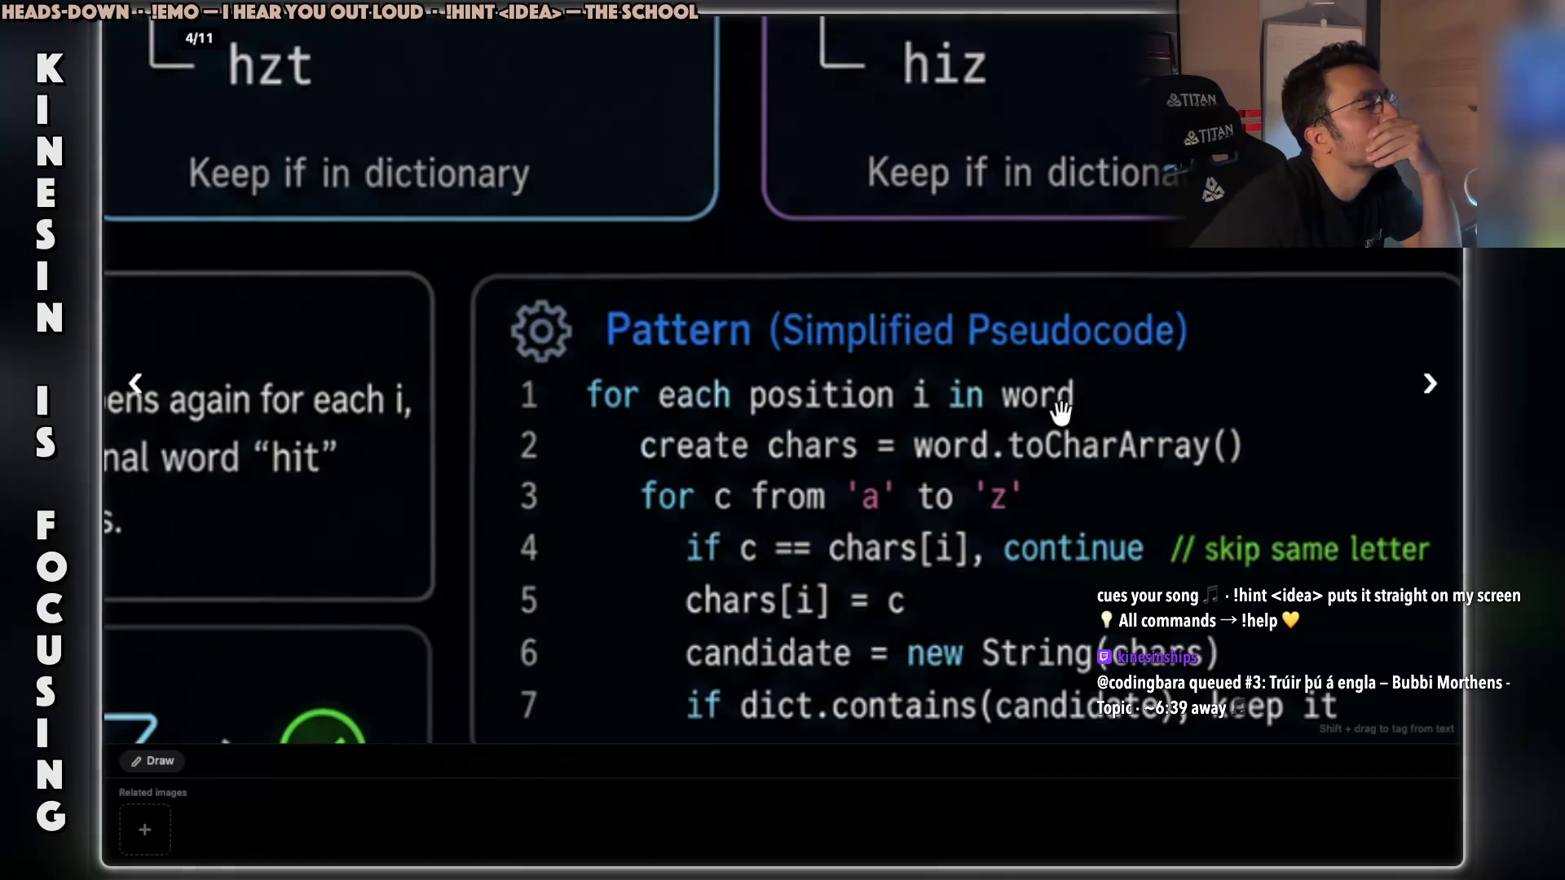
key(Escape)
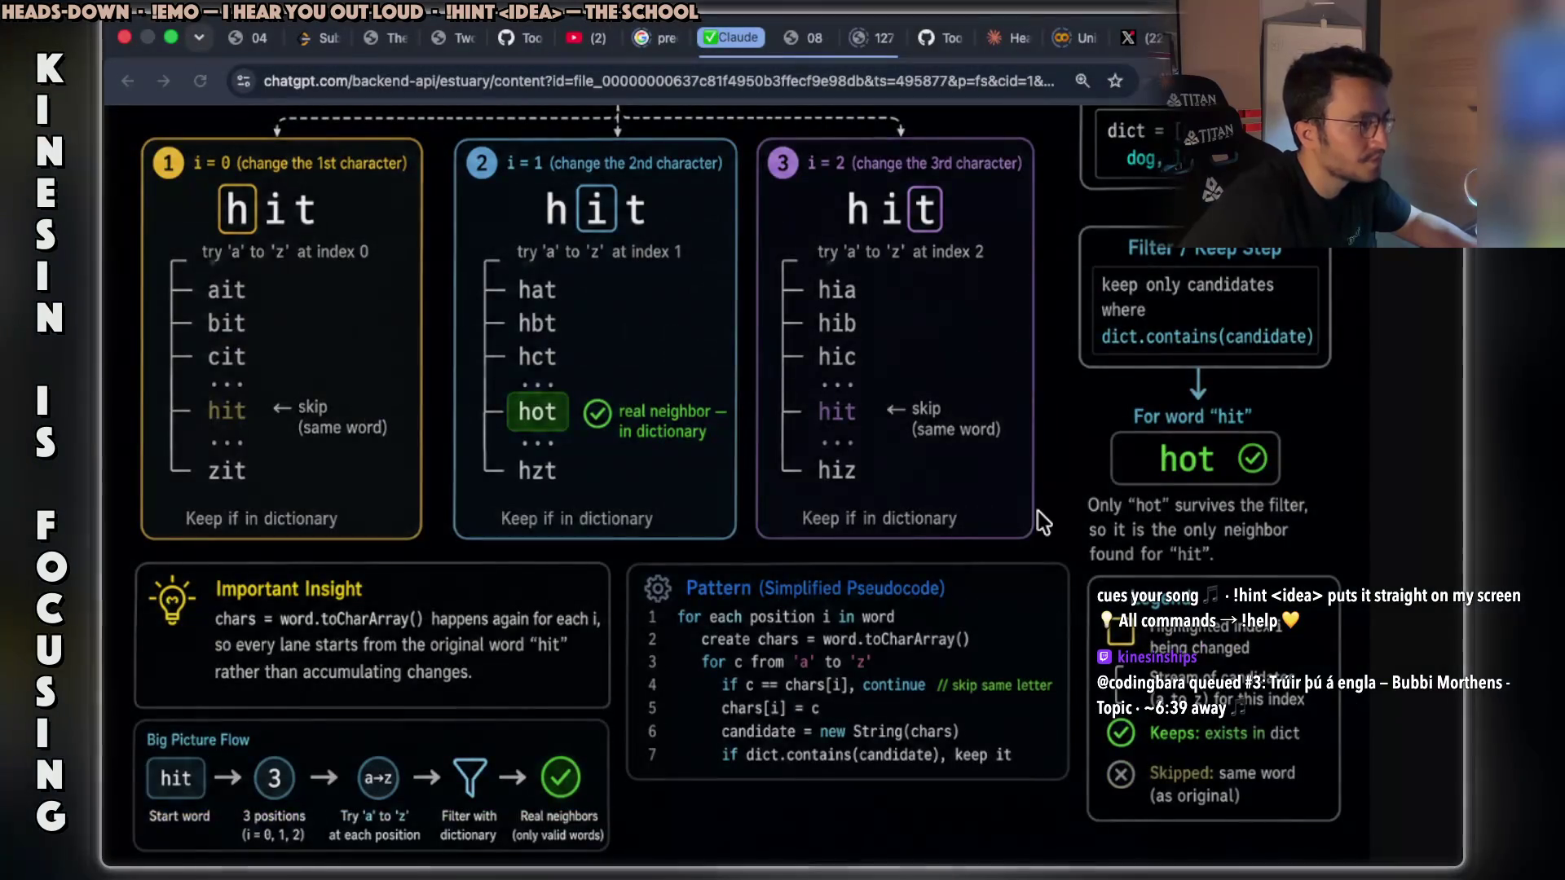
Back on the ChatGPT image-edit page, start a request: 'can you create another image spesific for'.
key(alt+Left)
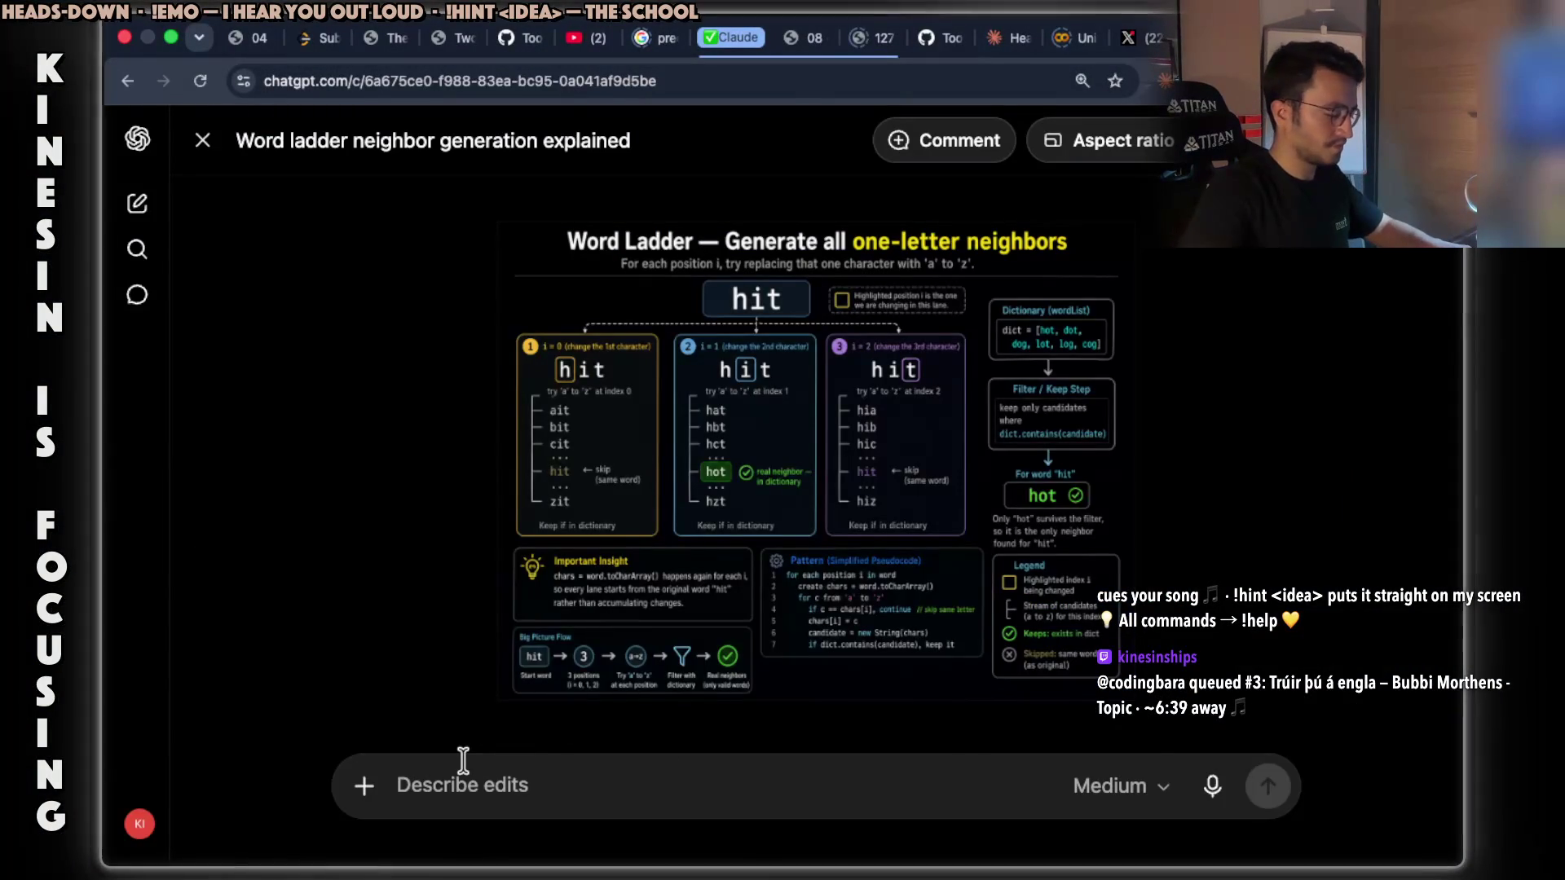
text(can you c)
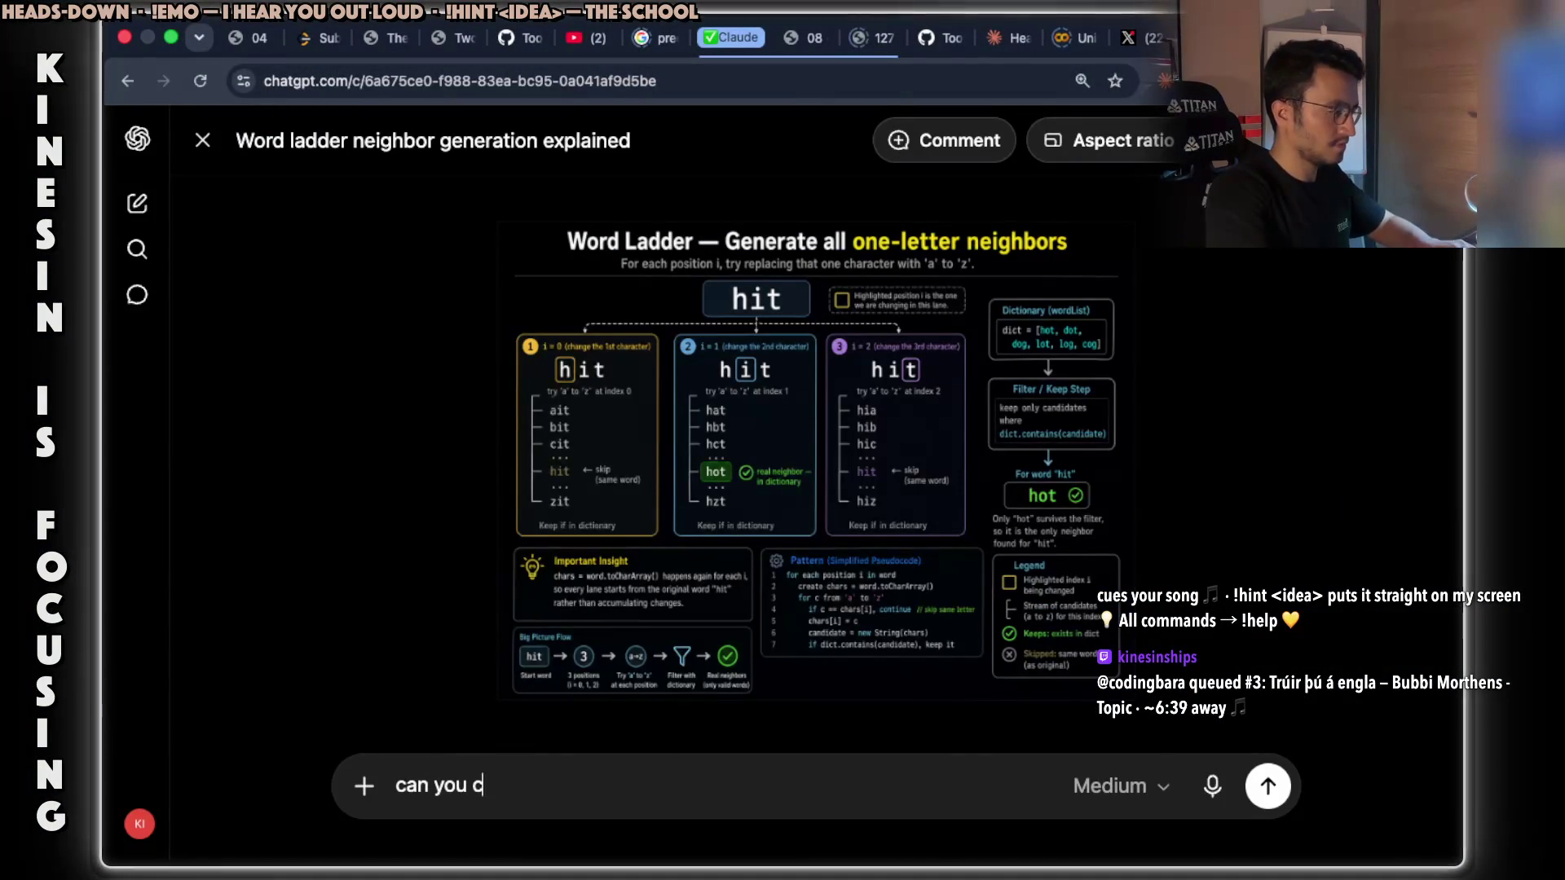
text(reate another image s)
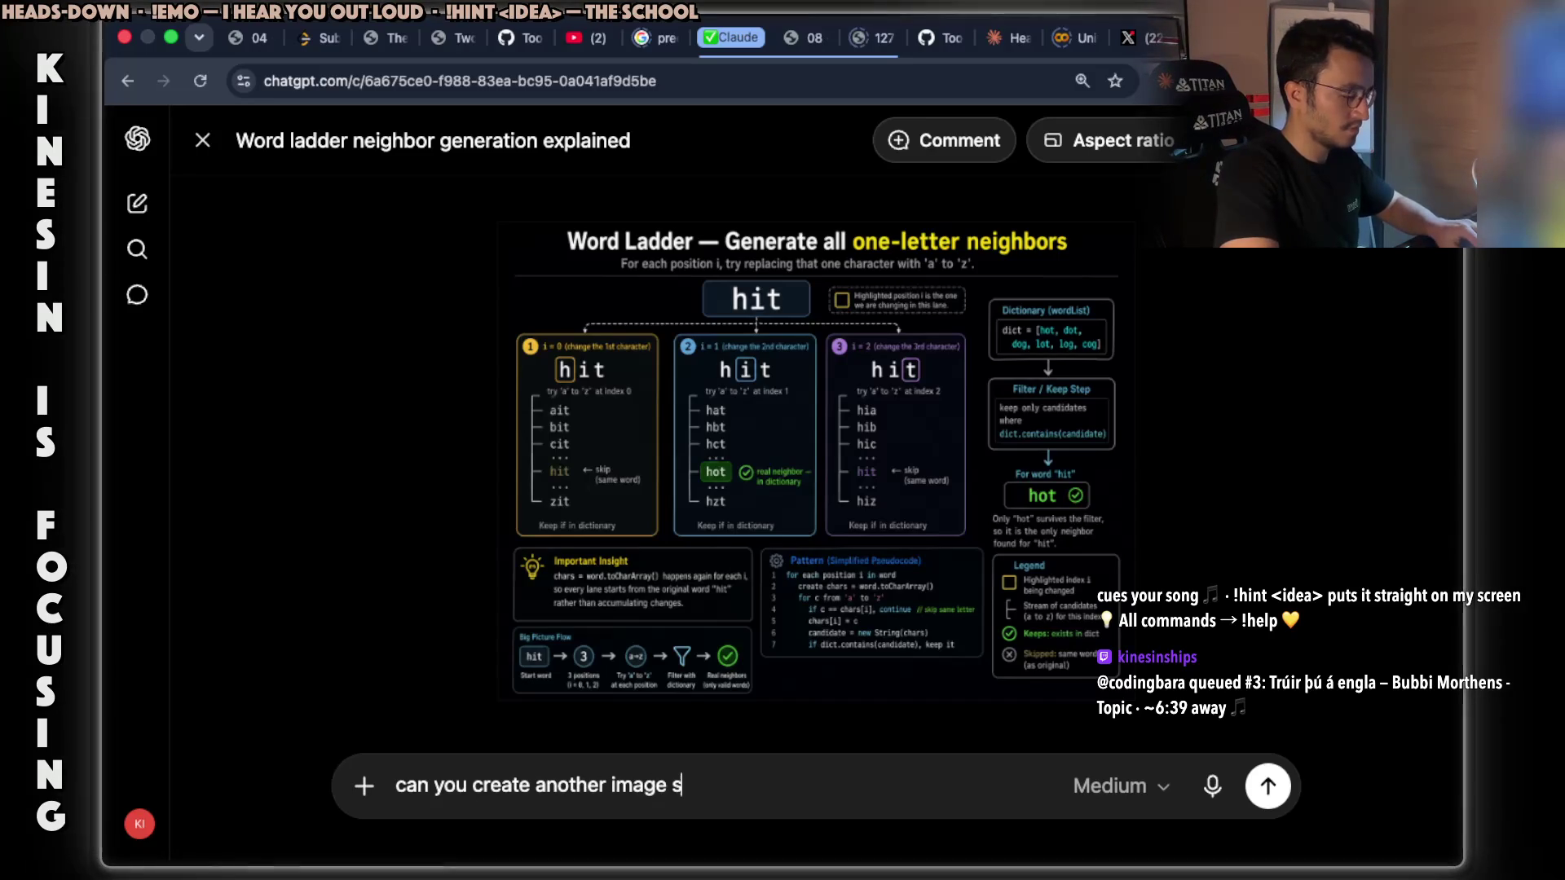
text(pesific for)
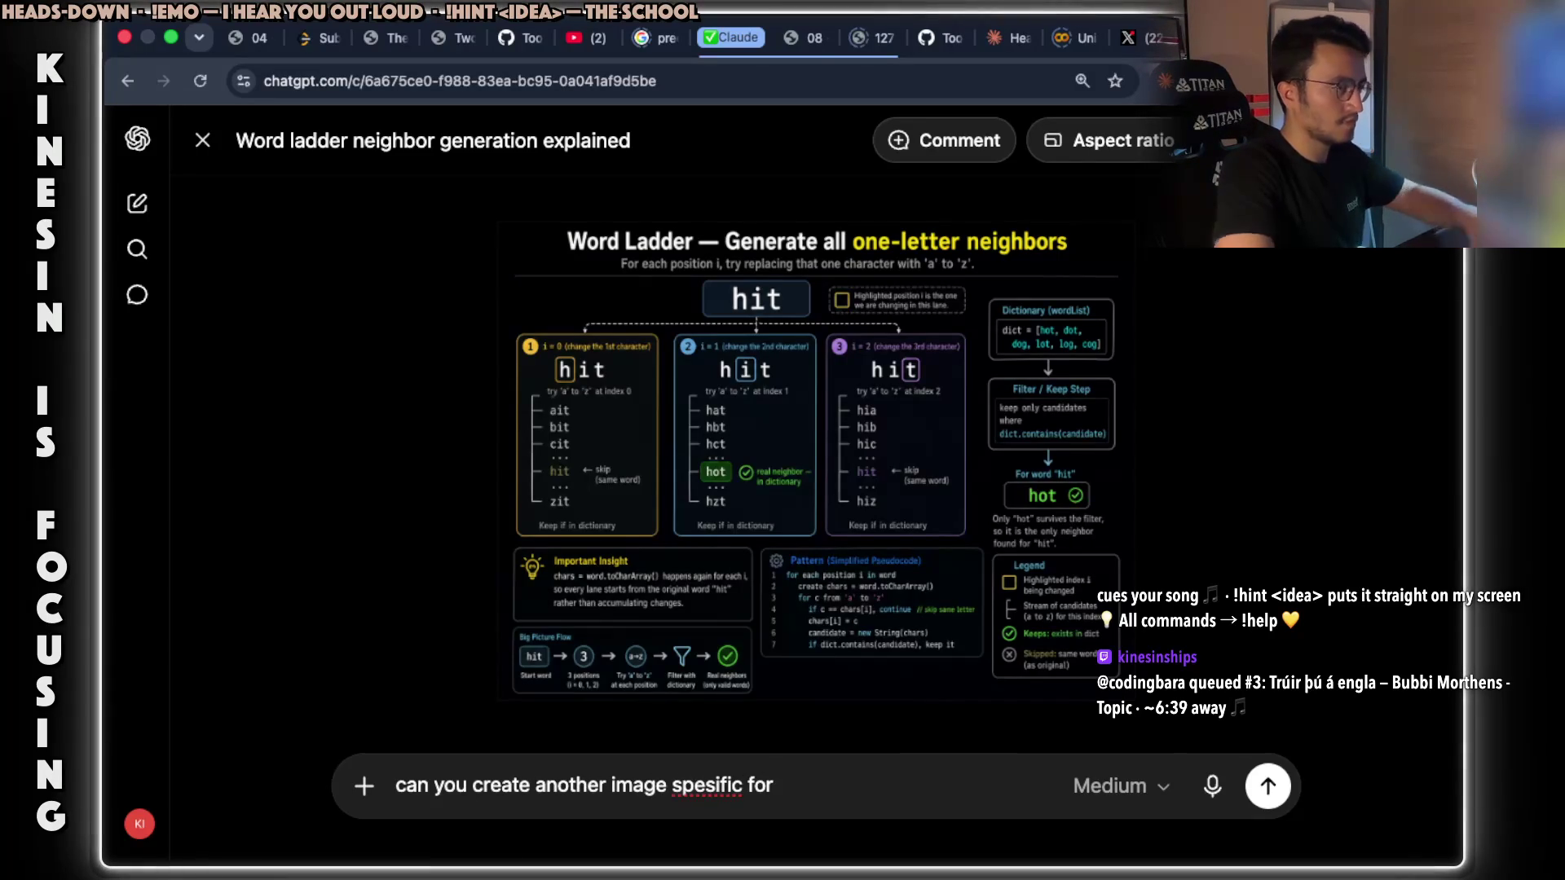
key(super+Tab)
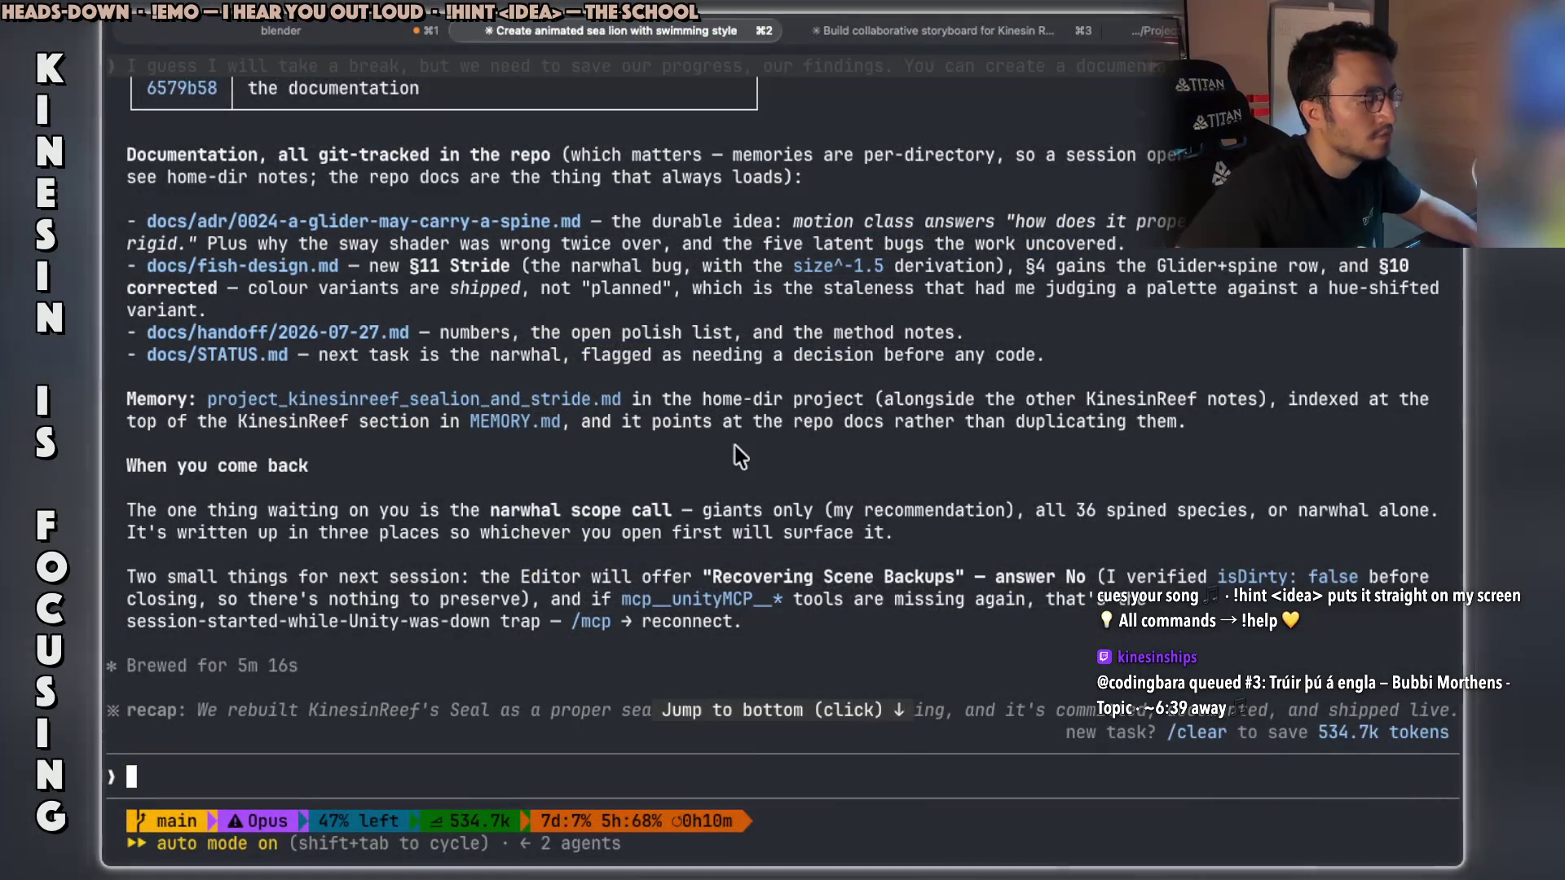
Step through the Word Ladder slides to the Java code slide 3/11, then return to ChatGPT.
key(super+Tab)
scroll(805, 413, up, 5)
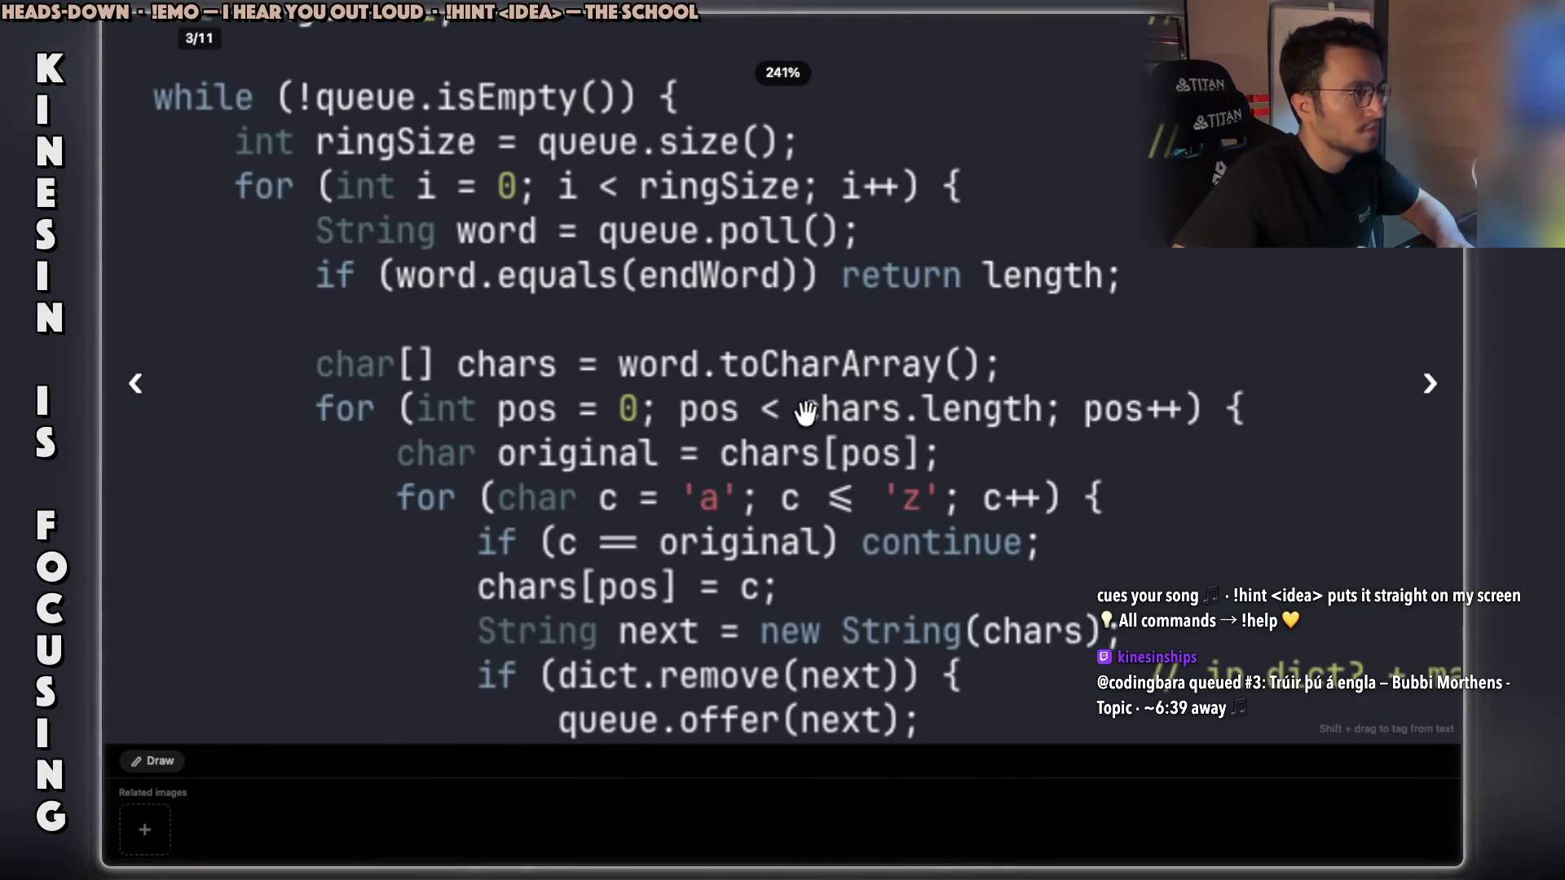
scroll(740, 445, down, 5)
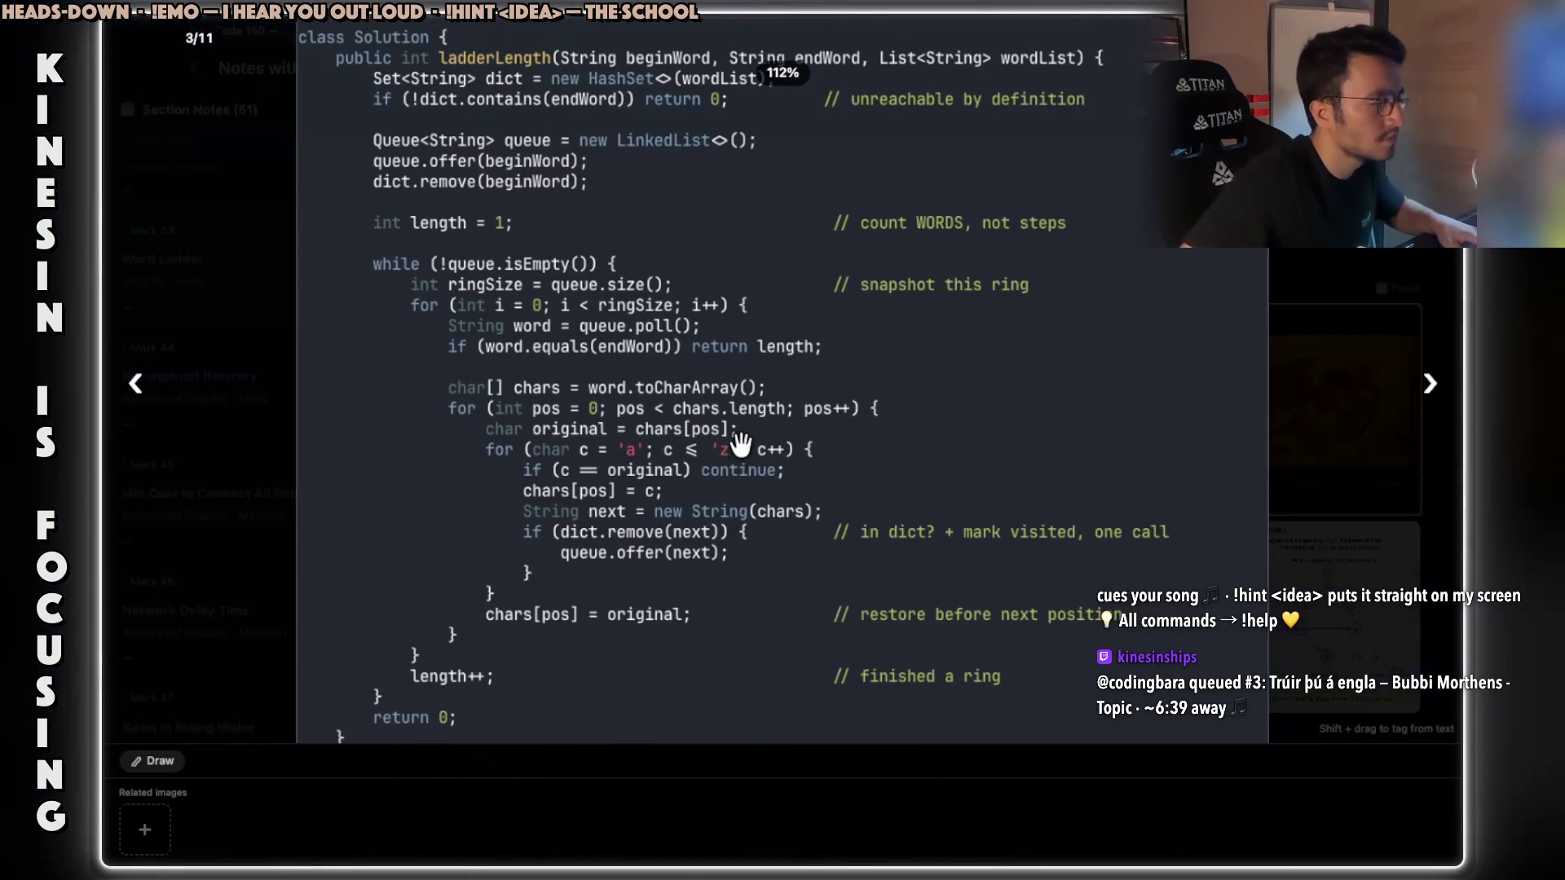
scroll(547, 492, up, 3)
scroll(551, 494, up, 1)
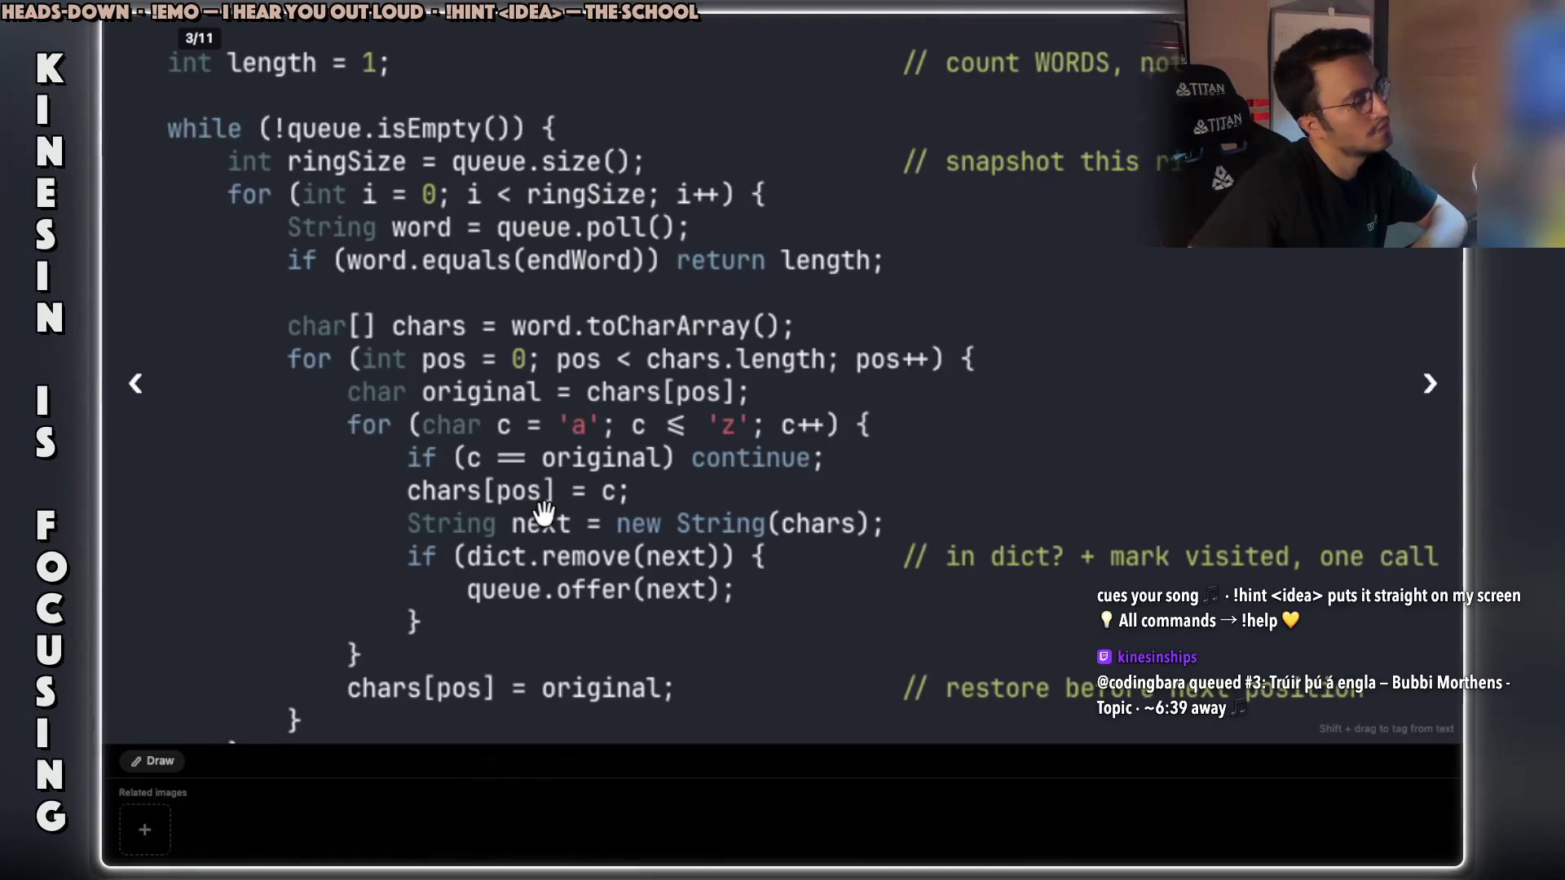
key(Right)
key(Right)
key(Right)
key(Right)
key(Right)
key(Right)
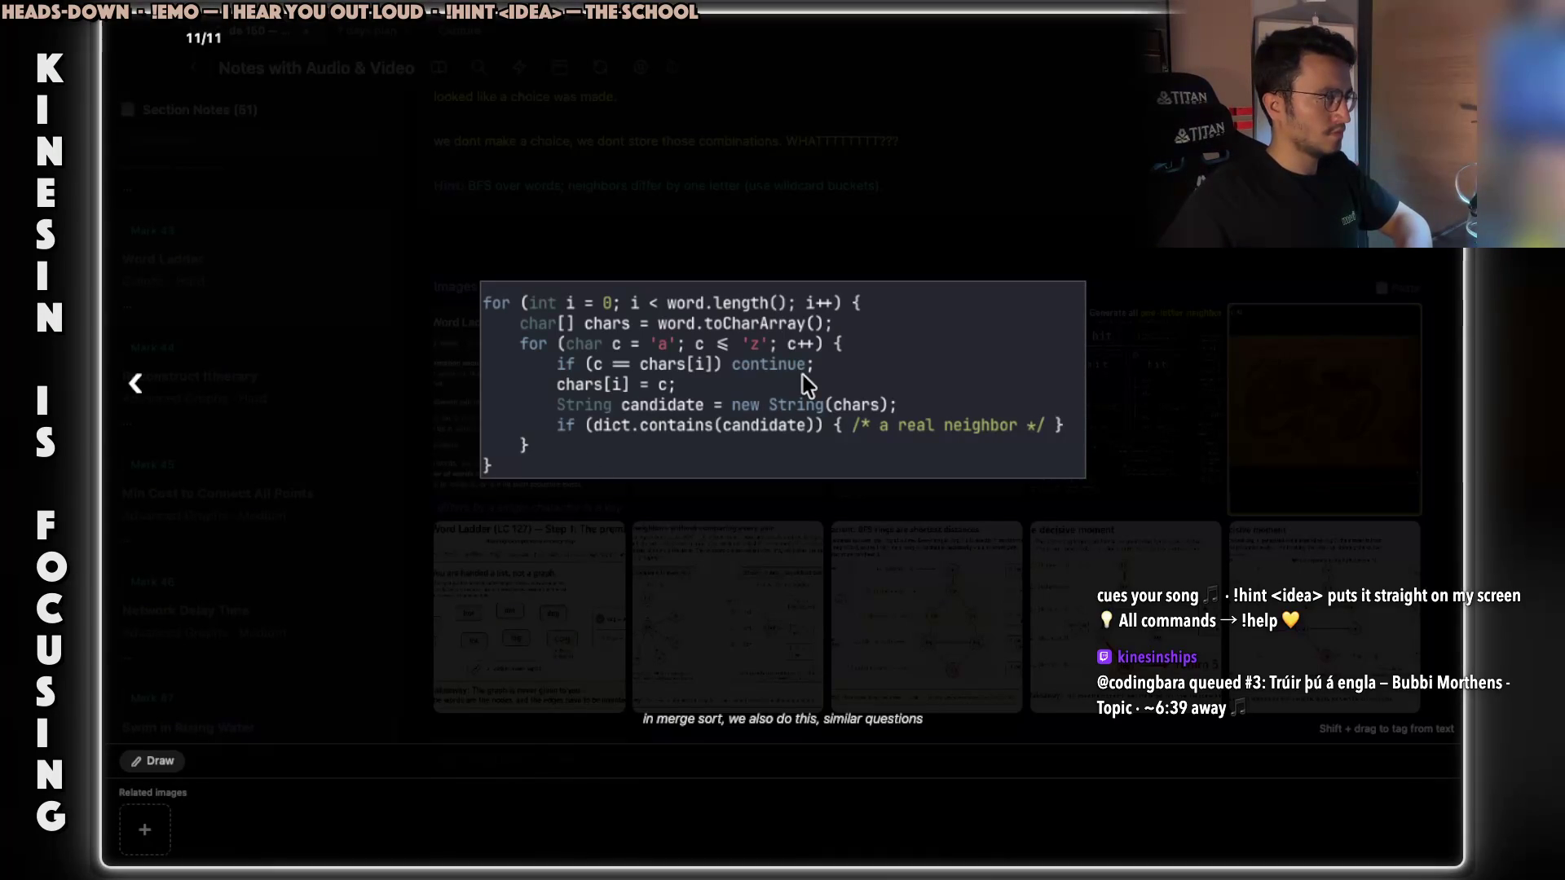
key(Left)
key(Left)
key(Left)
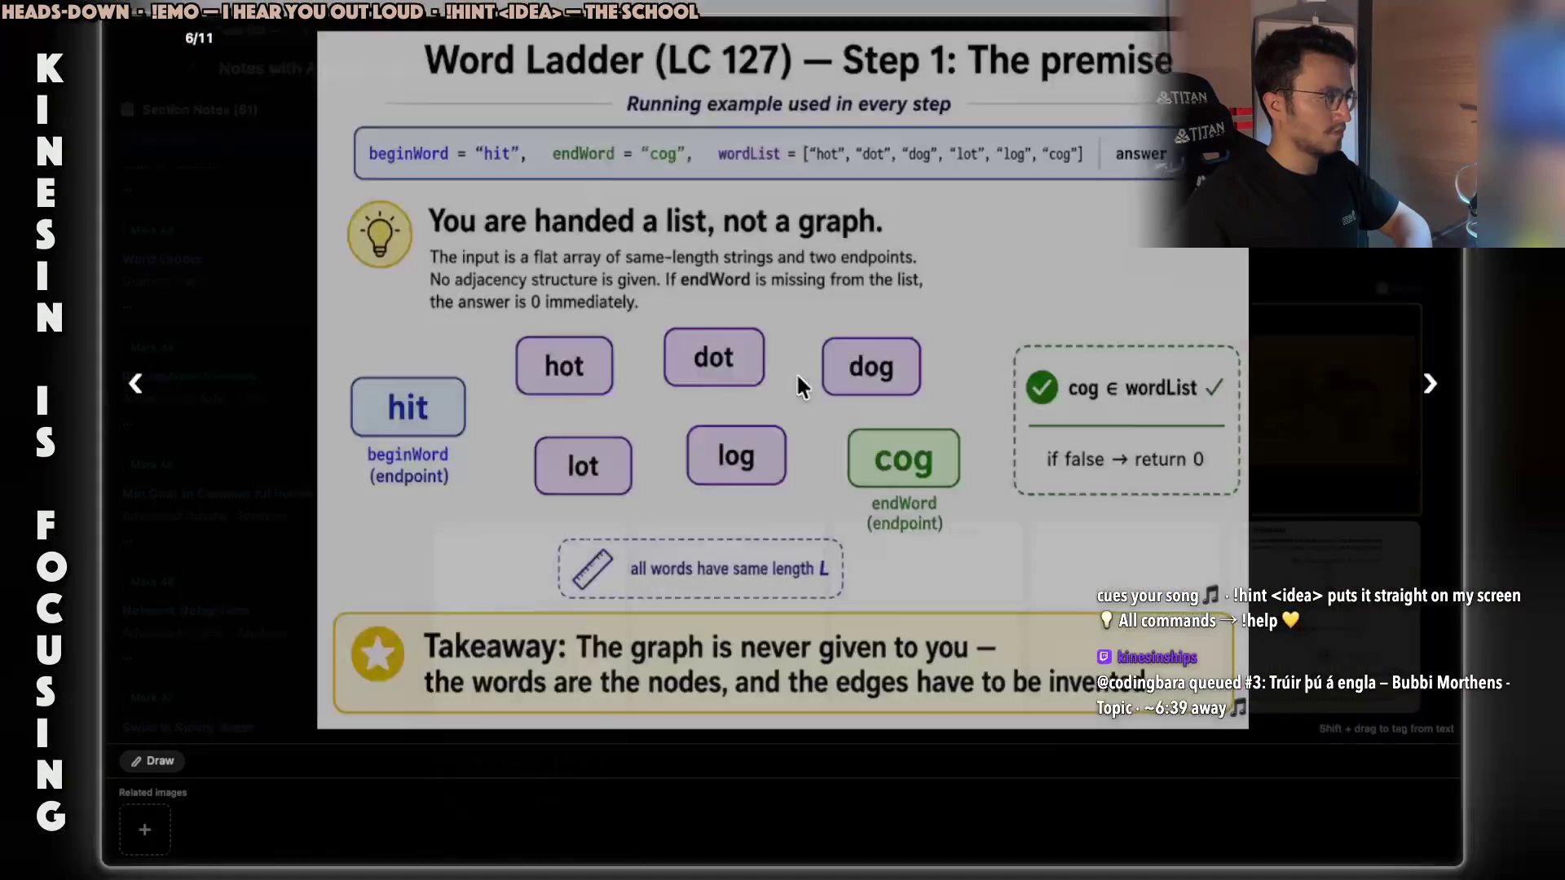
key(Left)
key(Left)
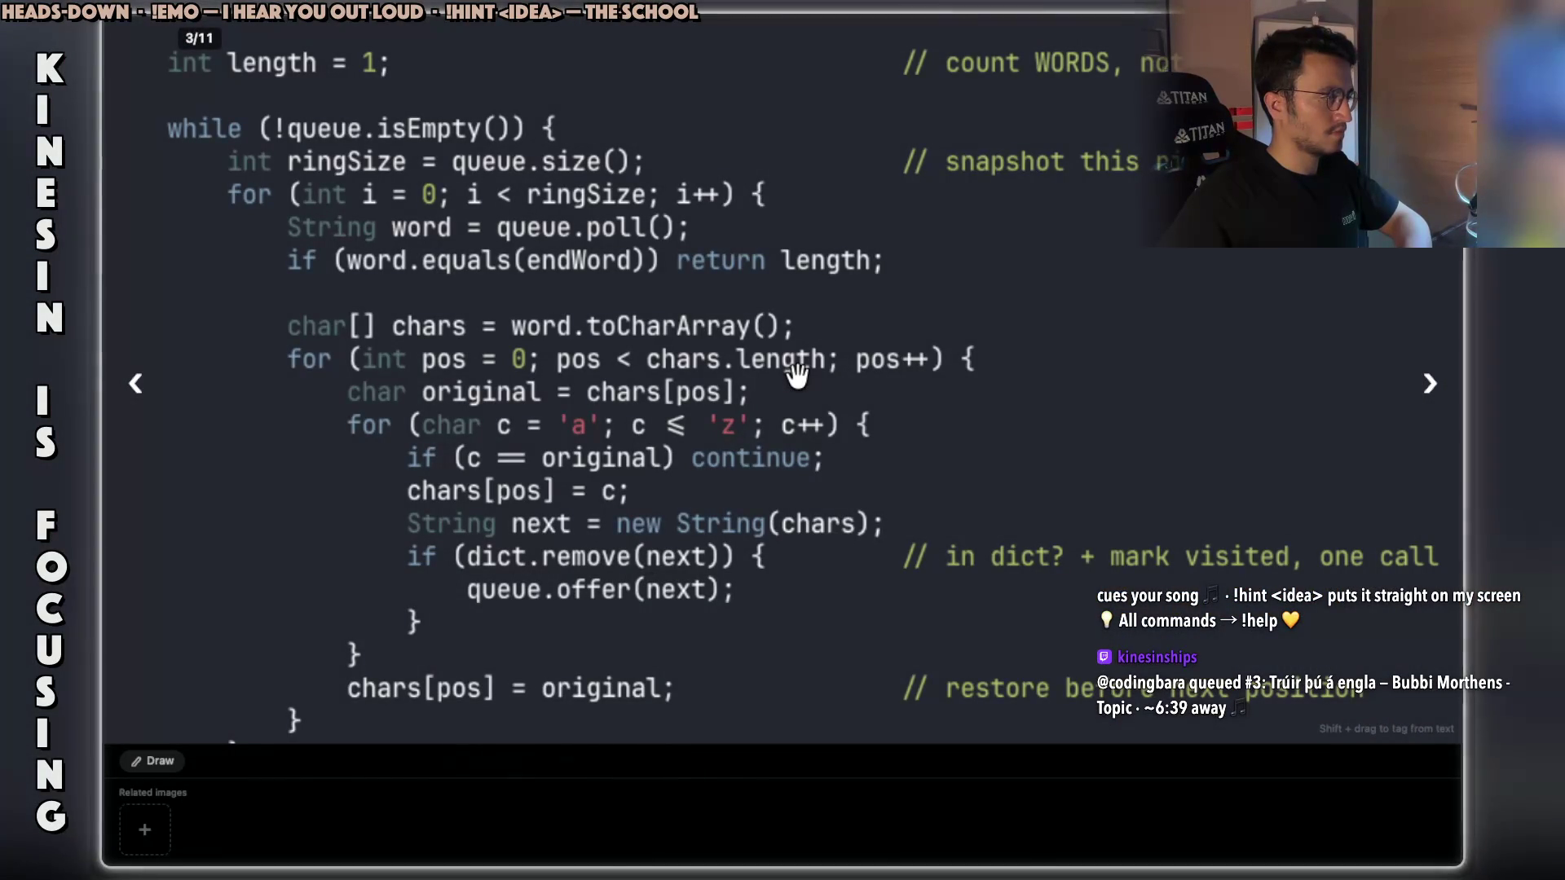
key(Right)
key(Right)
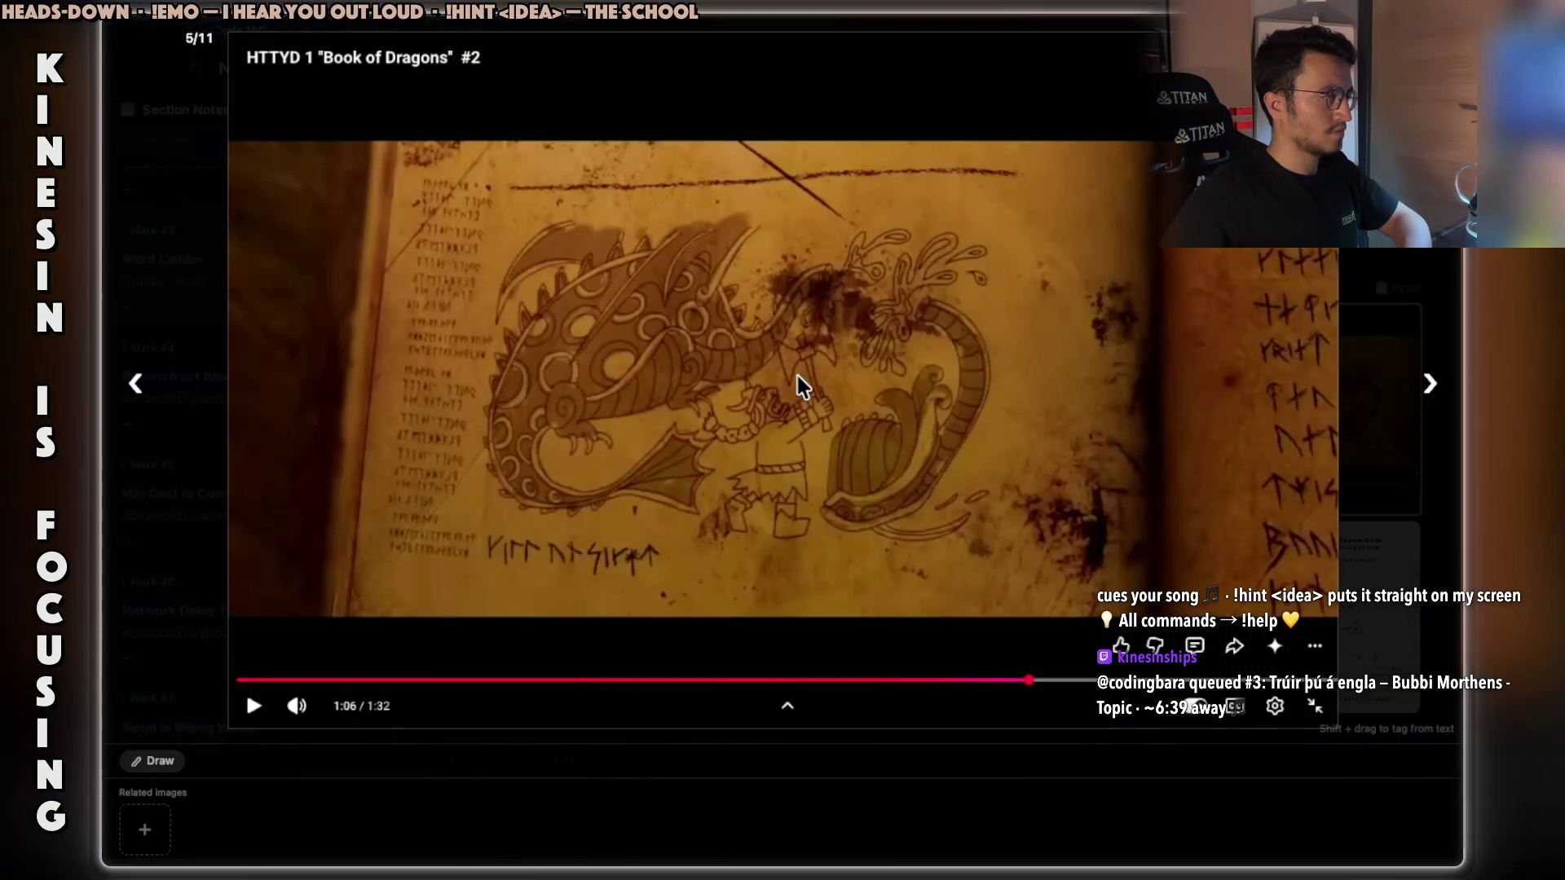
key(Left)
key(Left)
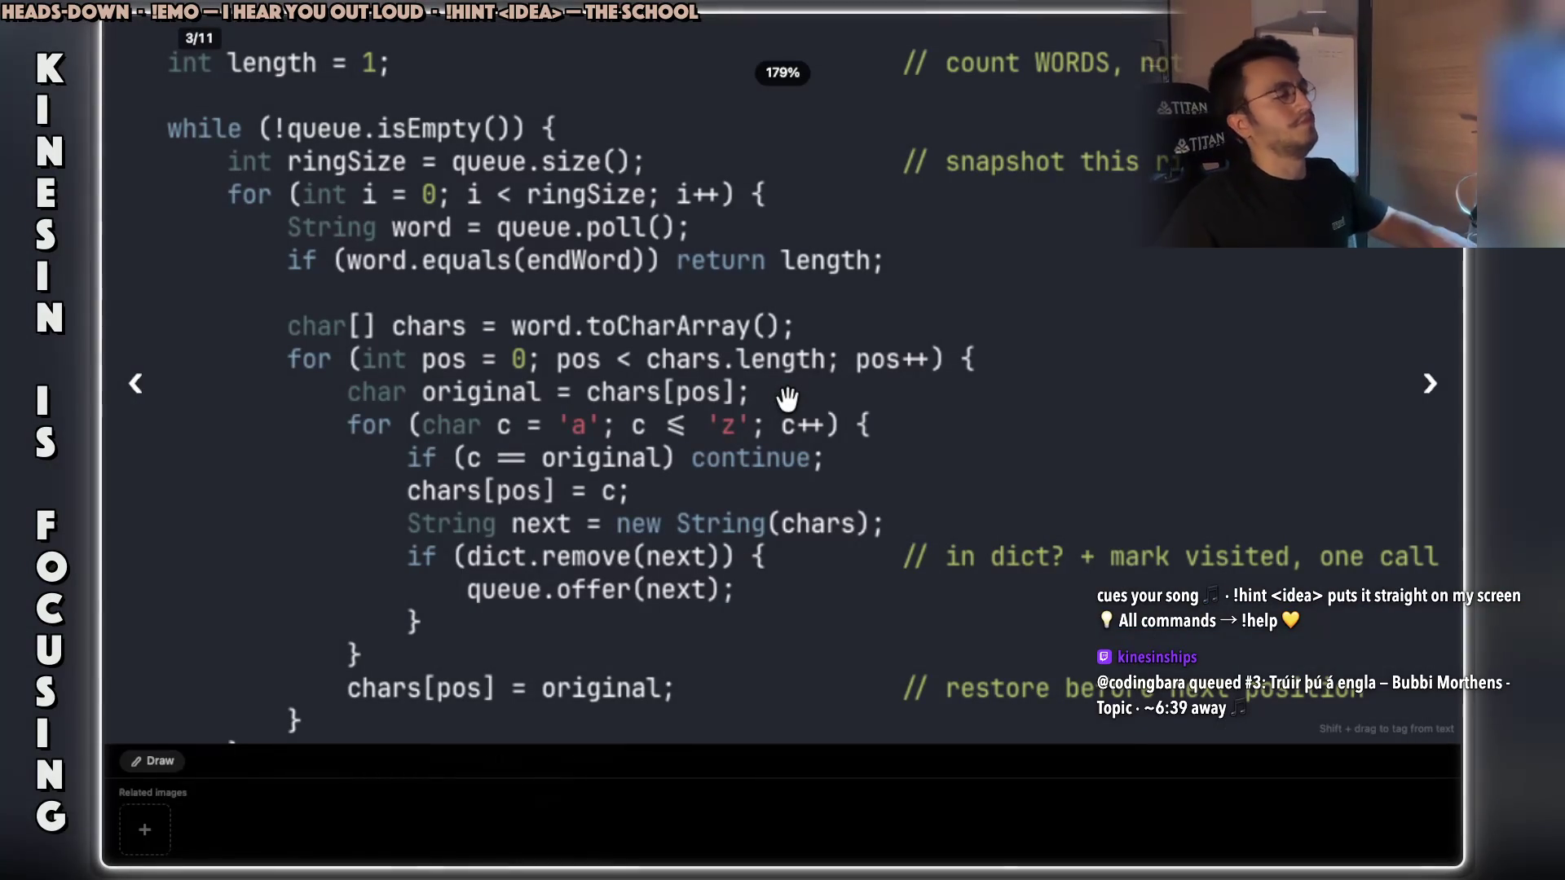
key(Escape)
key(super+Tab)
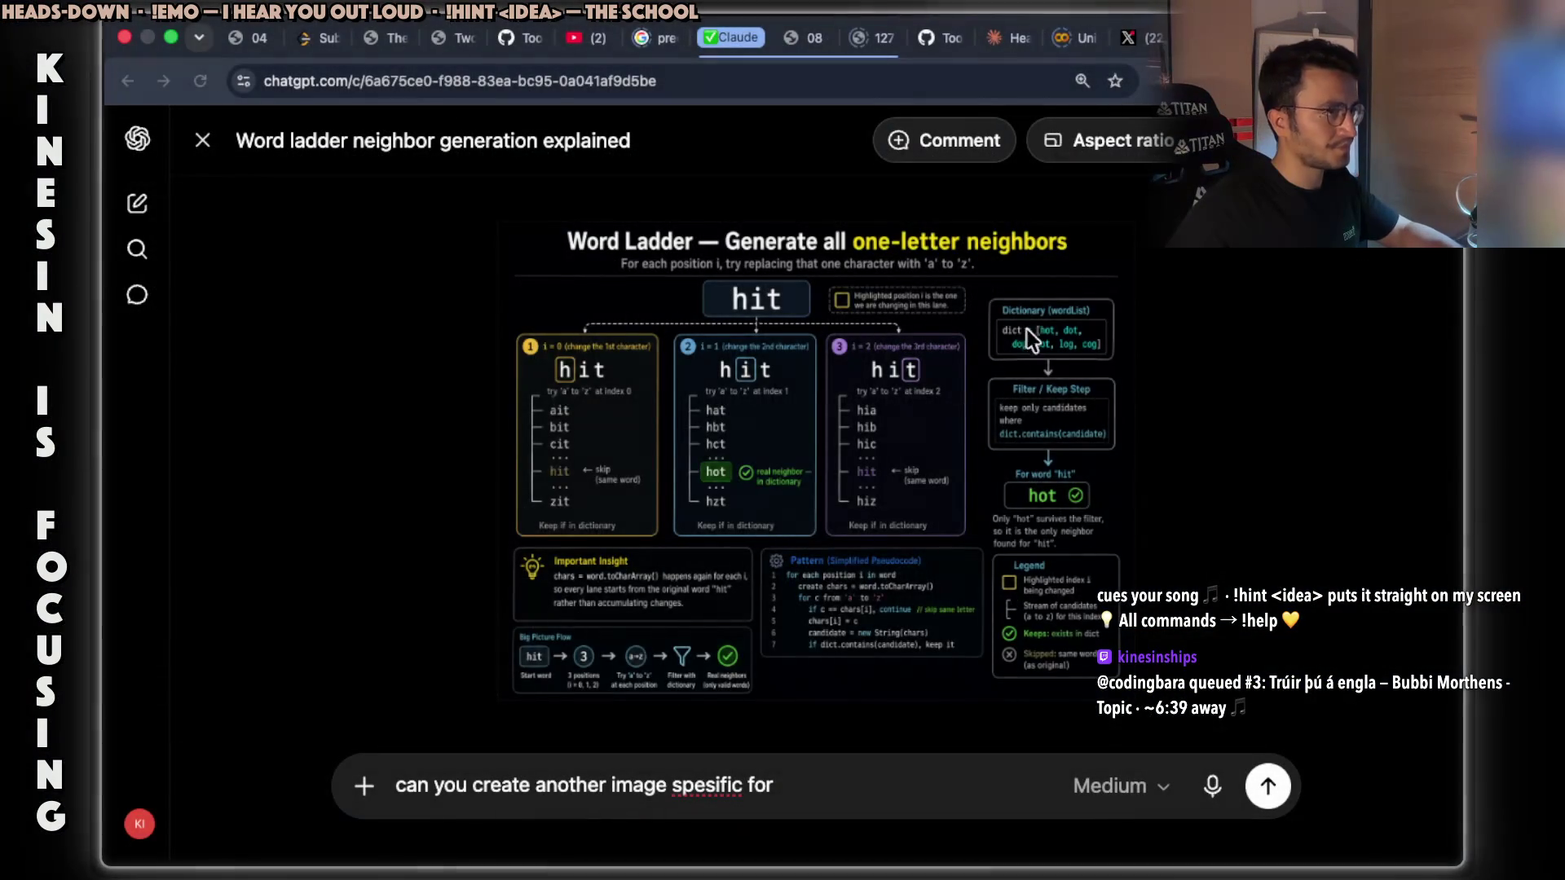
Replace the draft and send ChatGPT 'can you give me the solution in java?'.
key(super+Tab)
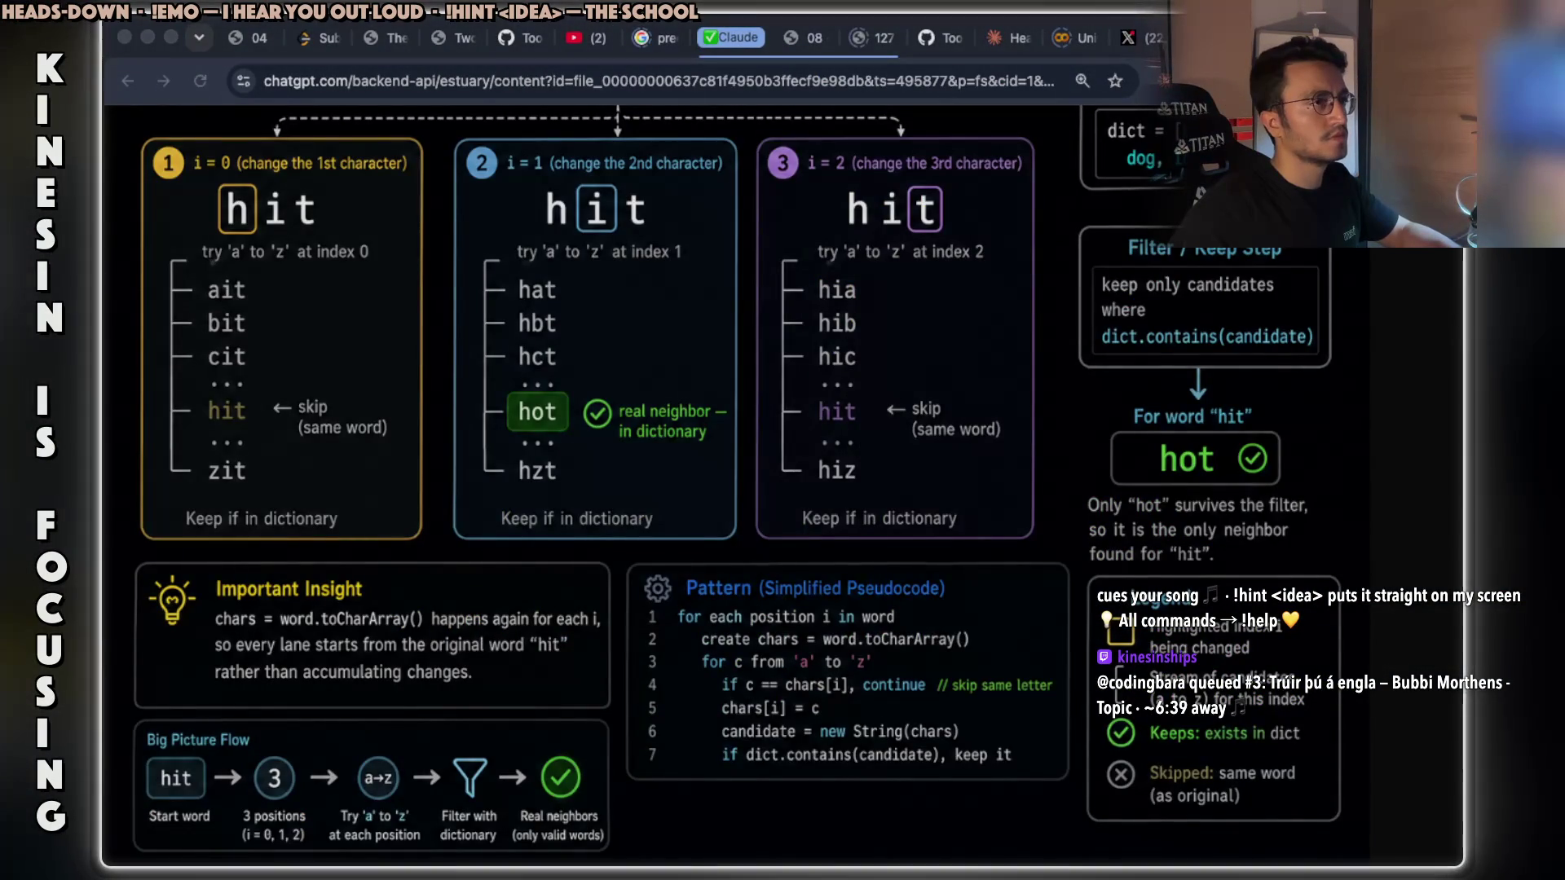
key(super+Tab)
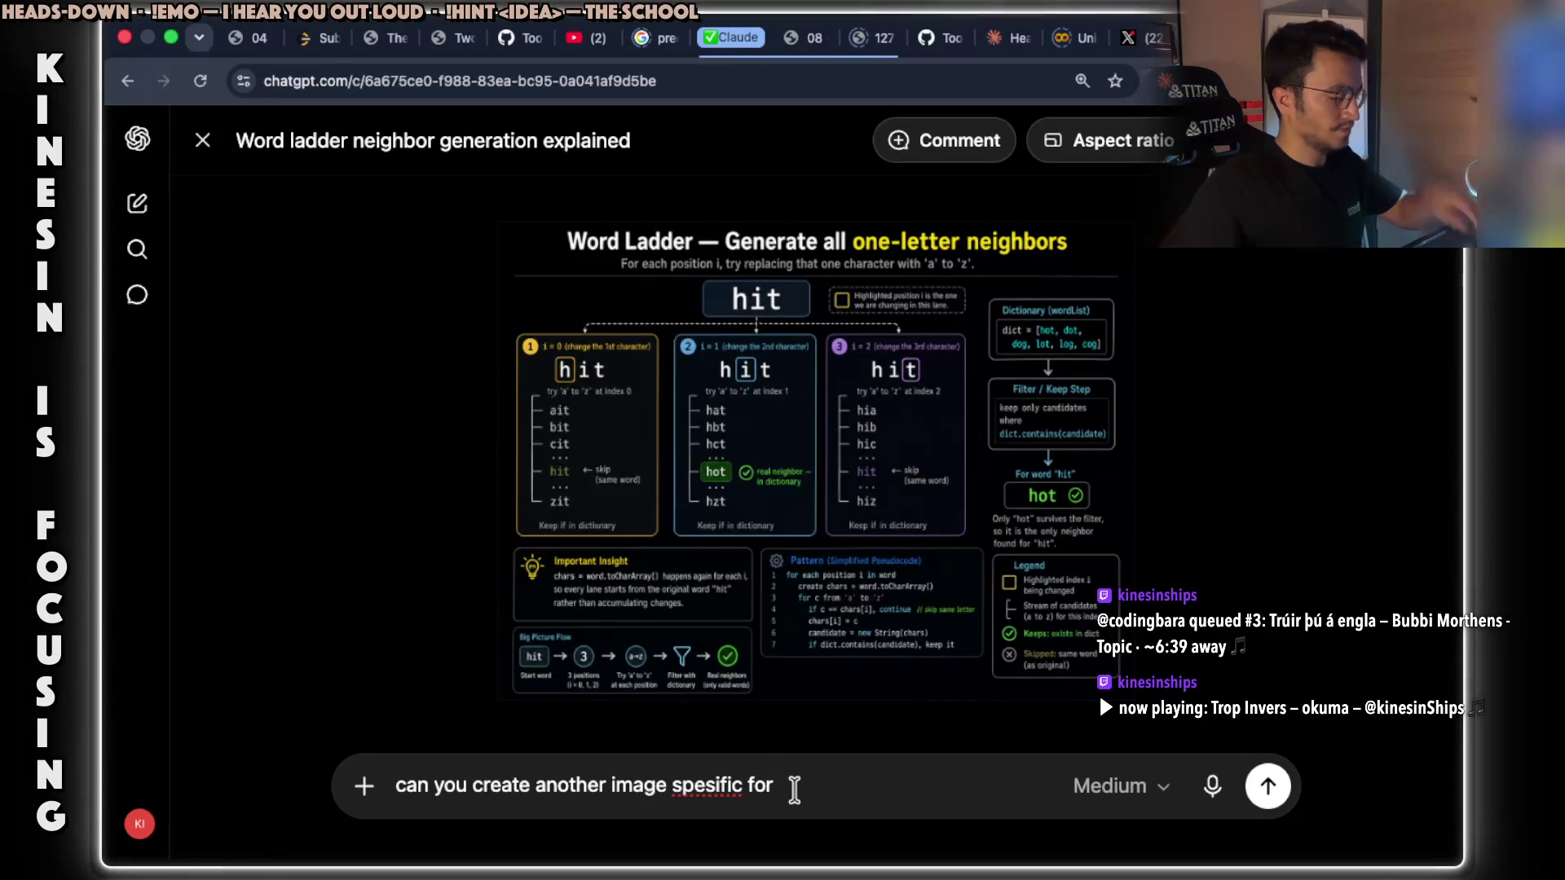
key(super+BackSpace)
text(can you g)
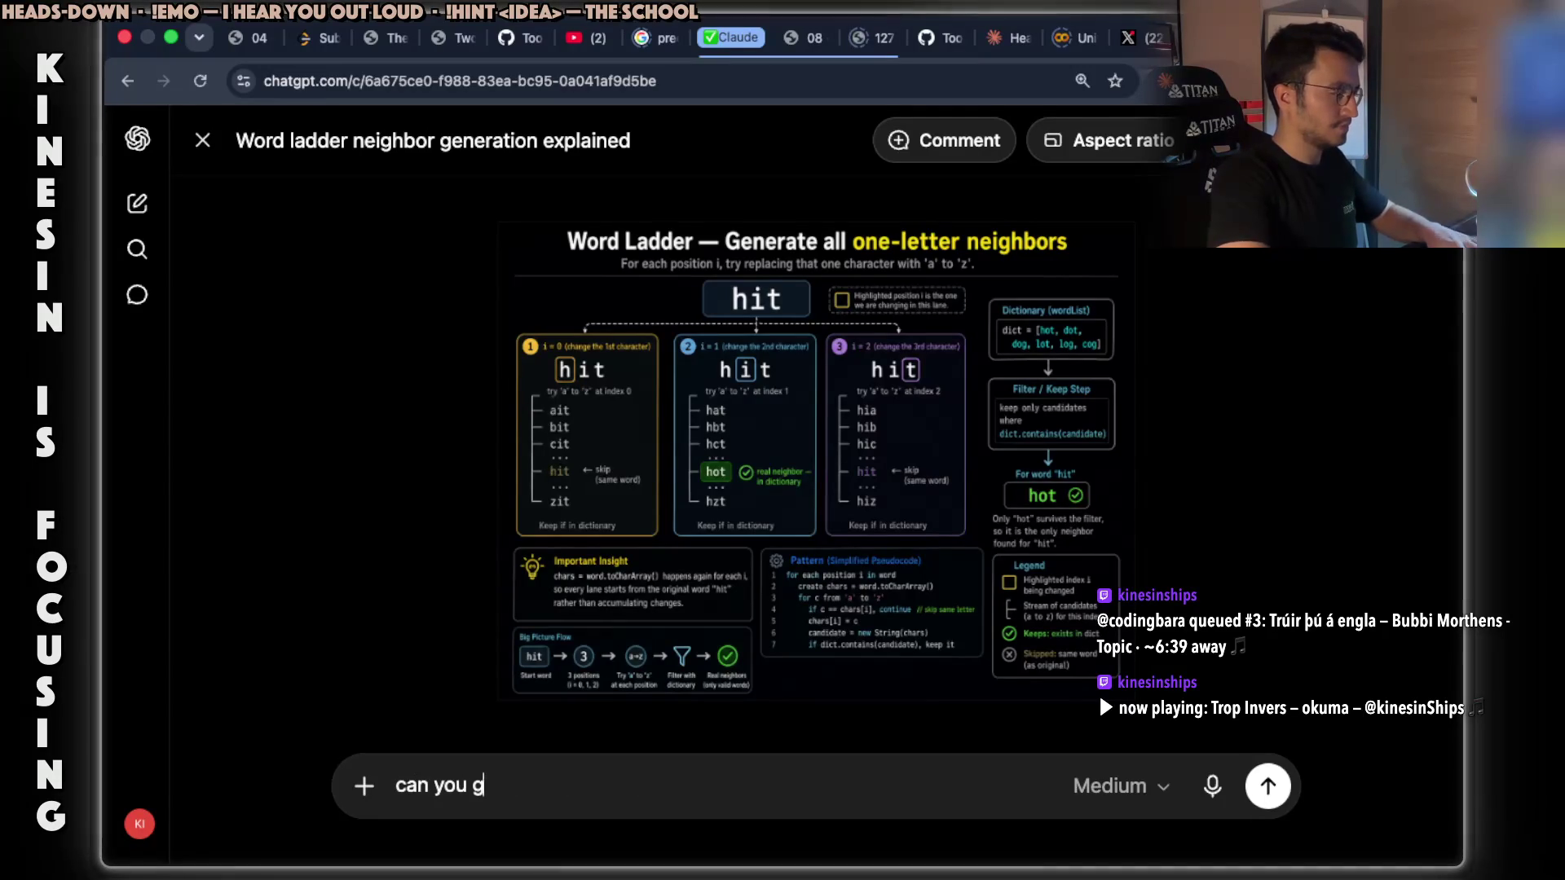
text(ive me the solutio)
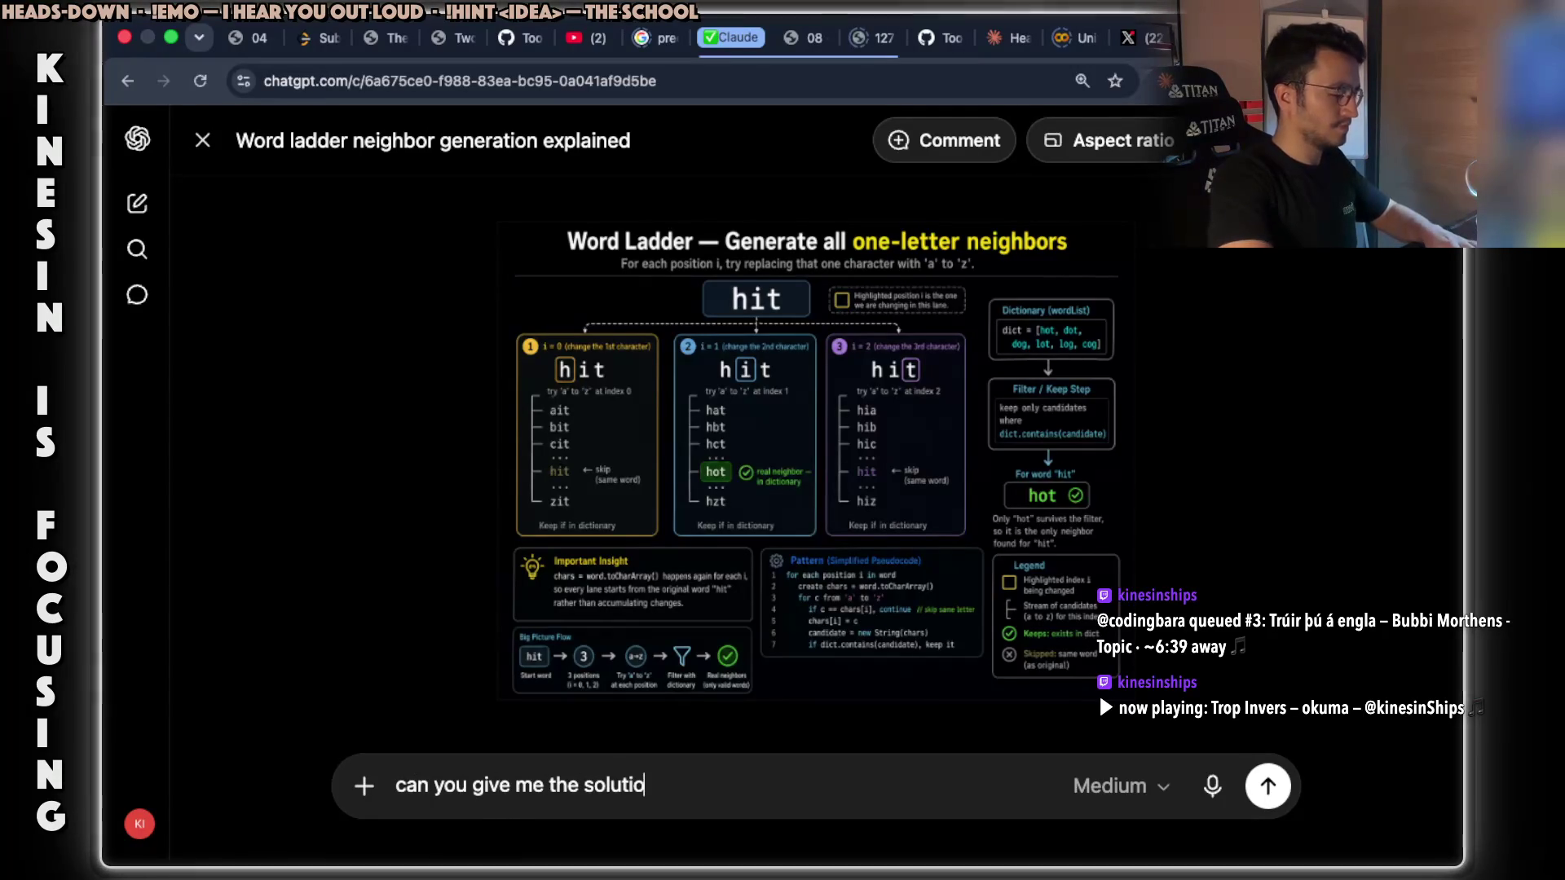
text(n in java?)
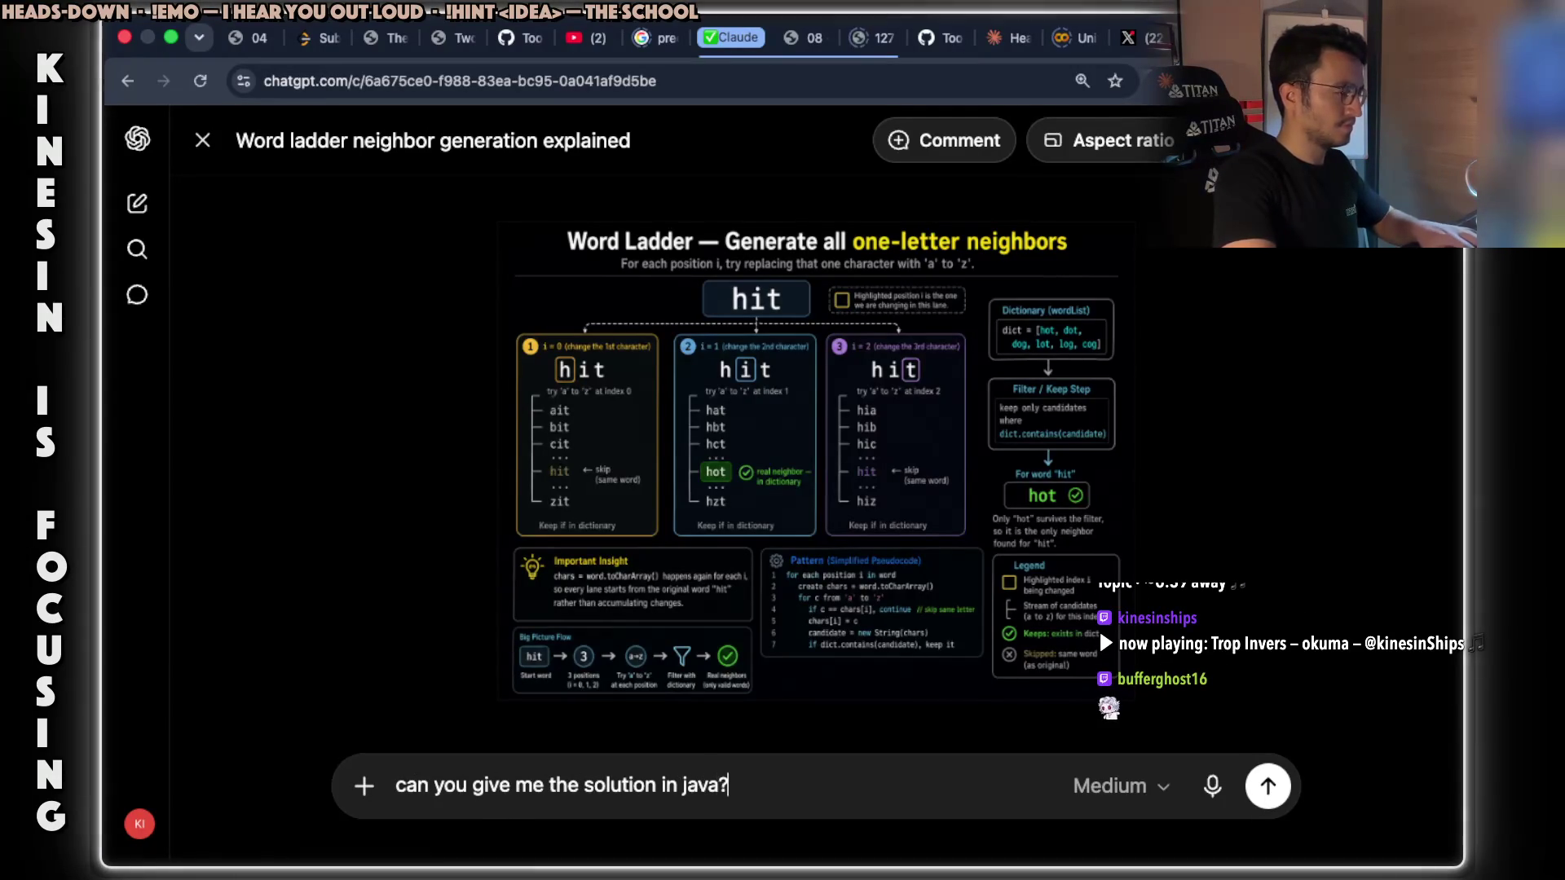
key(Return)
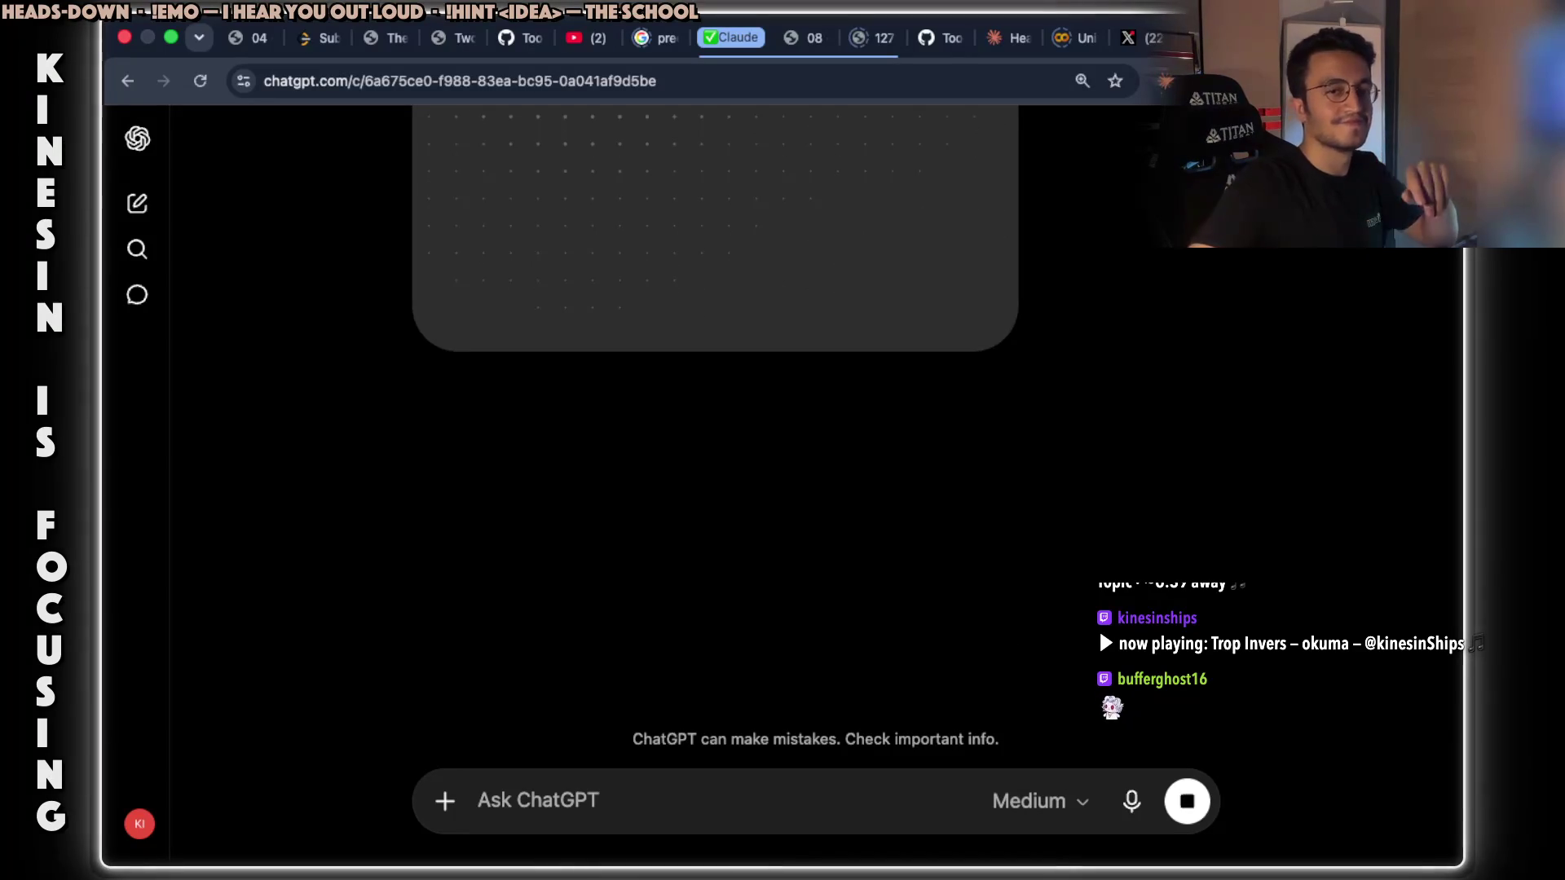
key(super+Tab)
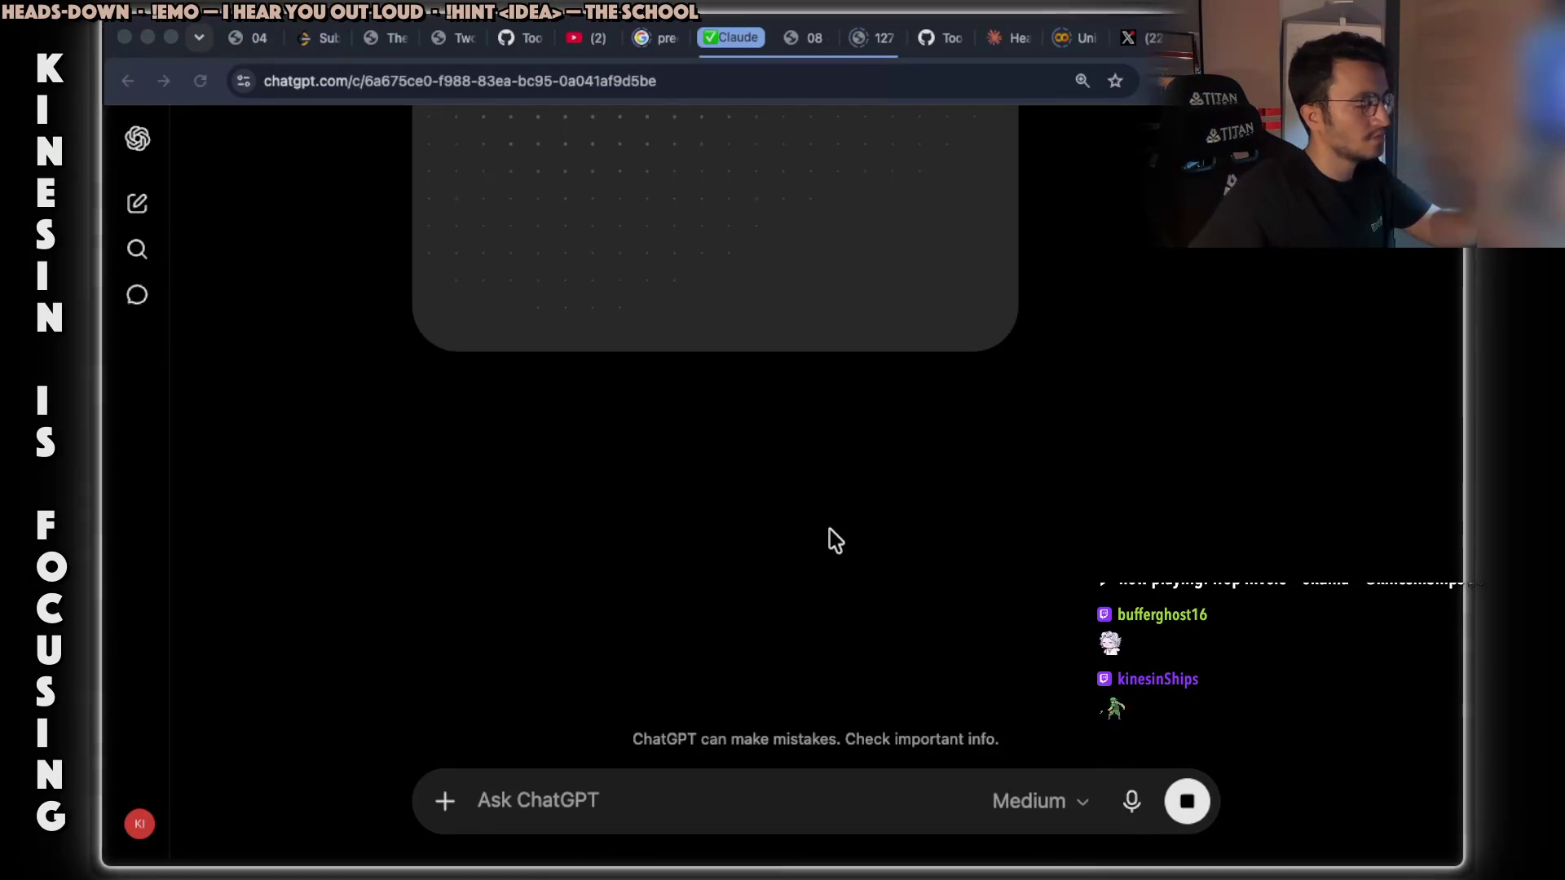
key(super+Tab)
key(super+Tab)
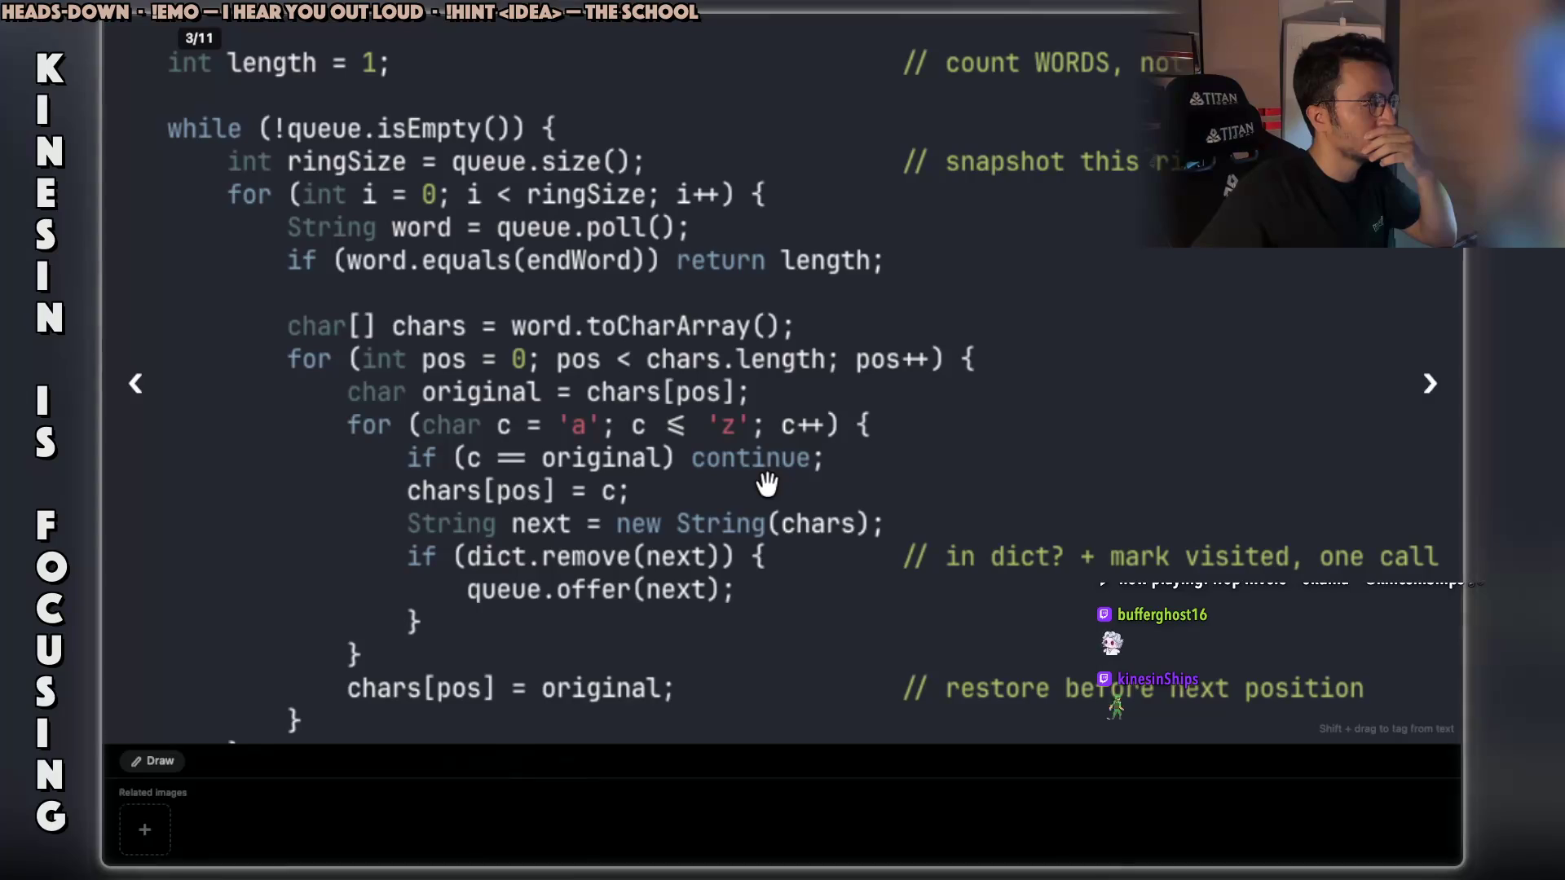
On Xournal++ page 3, write 'wordList = [' in green pen.
key(super+Tab)
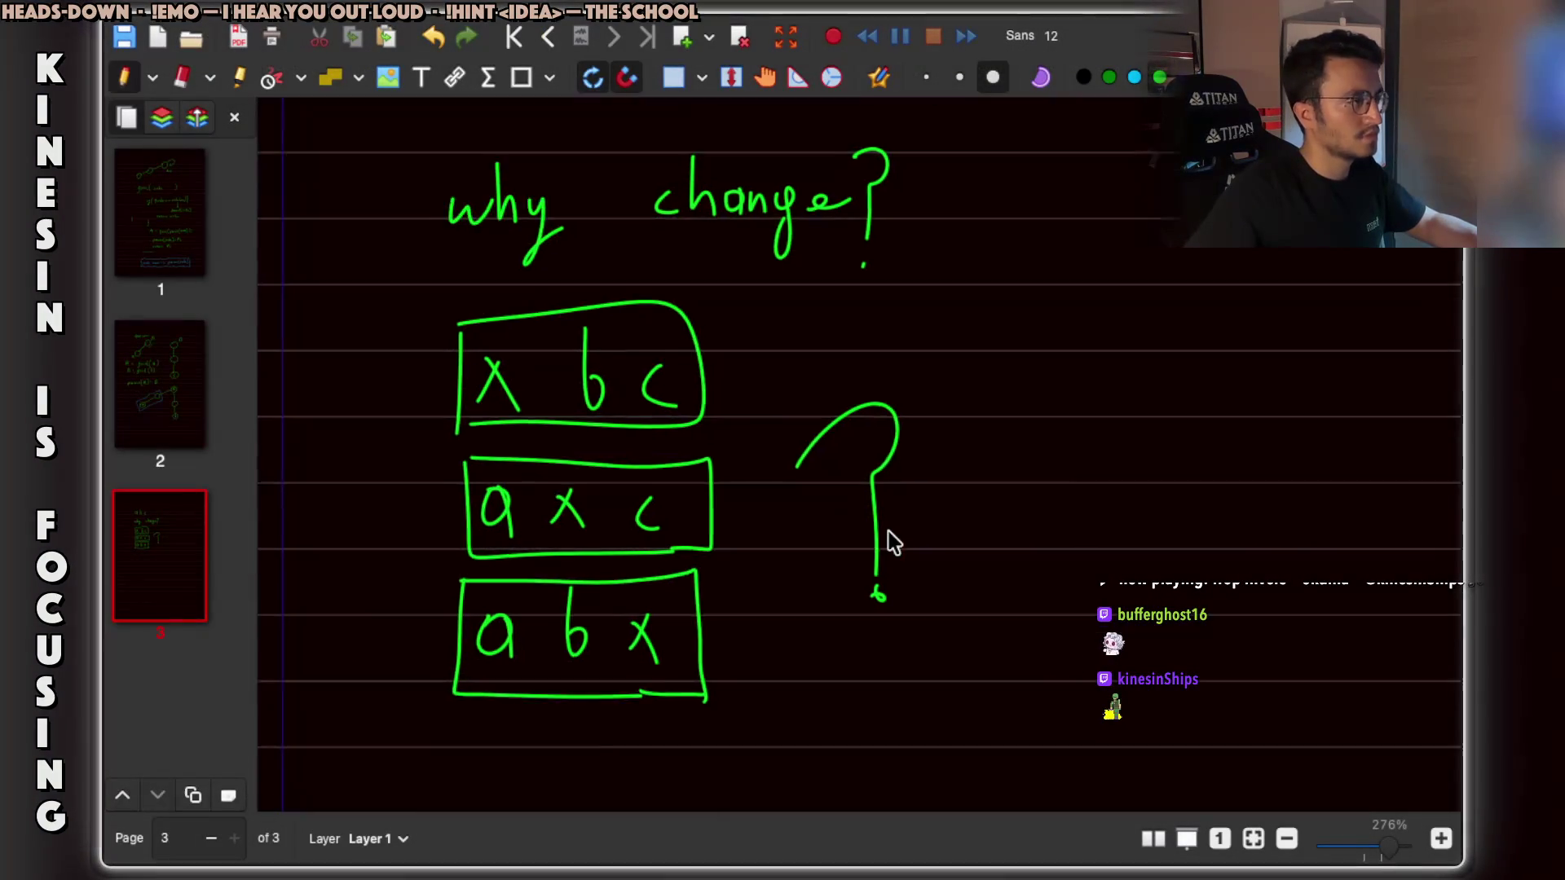
scroll(889, 537, up, 5)
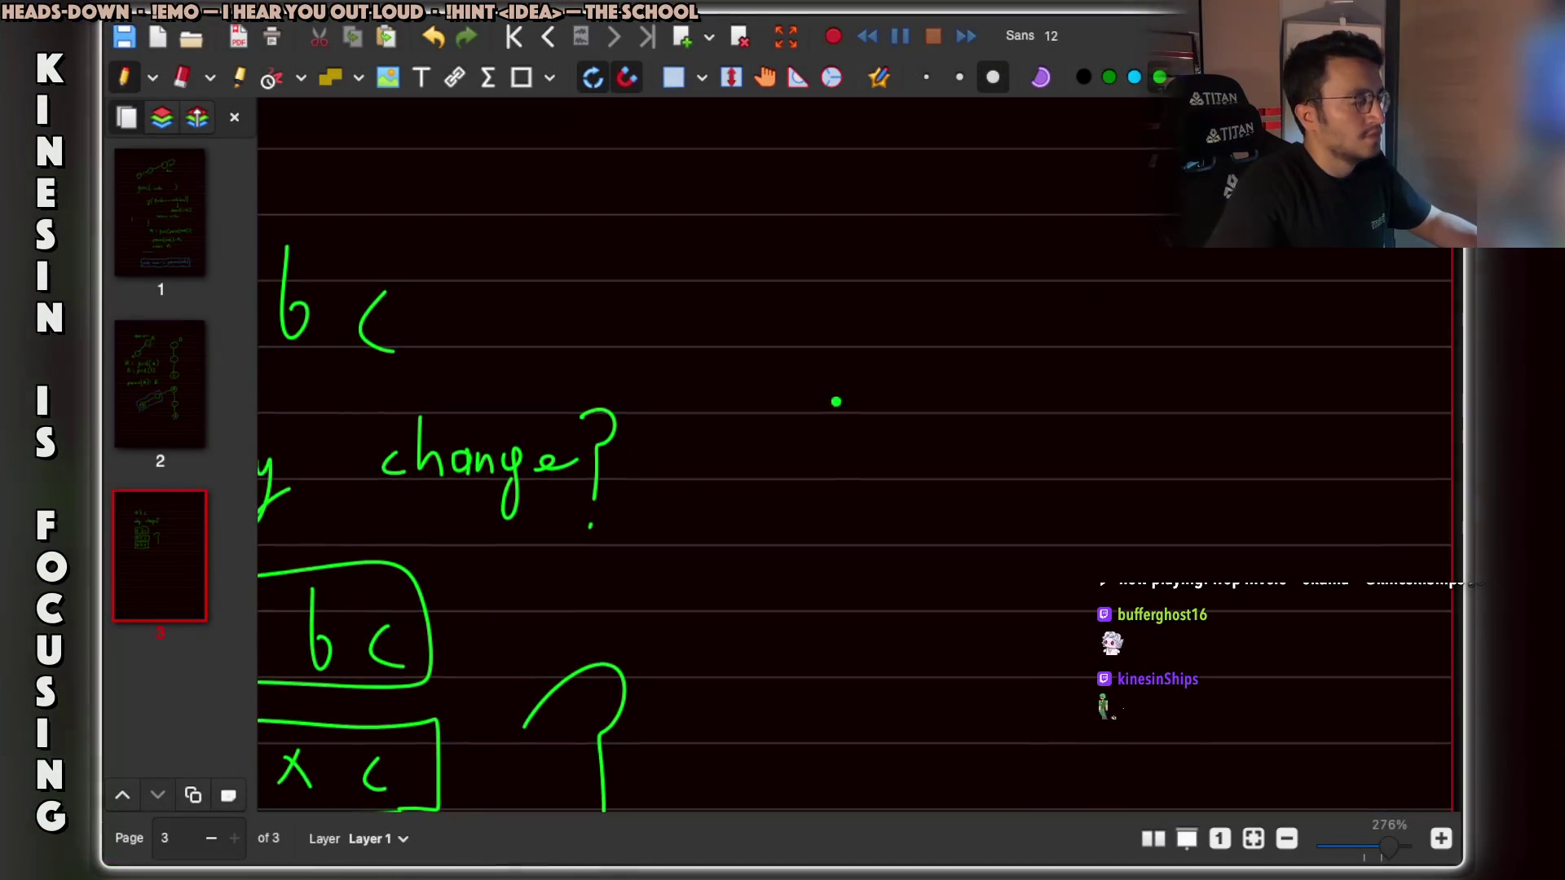
scroll(836, 386, right, 3)
scroll(824, 417, up, 1)
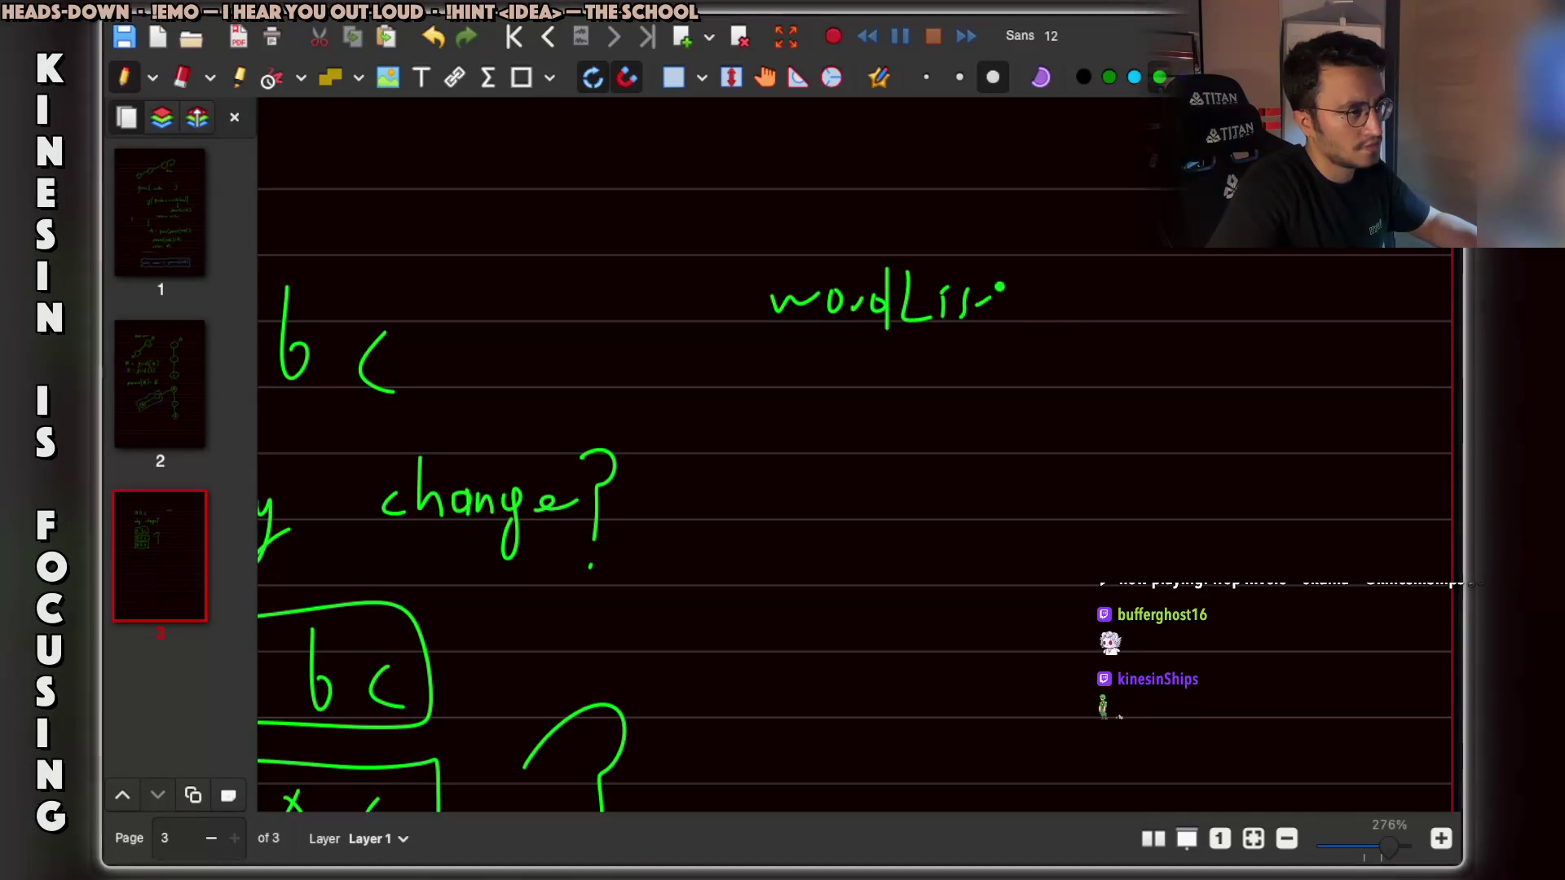
scroll(1008, 362, up, 3)
scroll(923, 328, down, 1)
scroll(924, 328, right, 1)
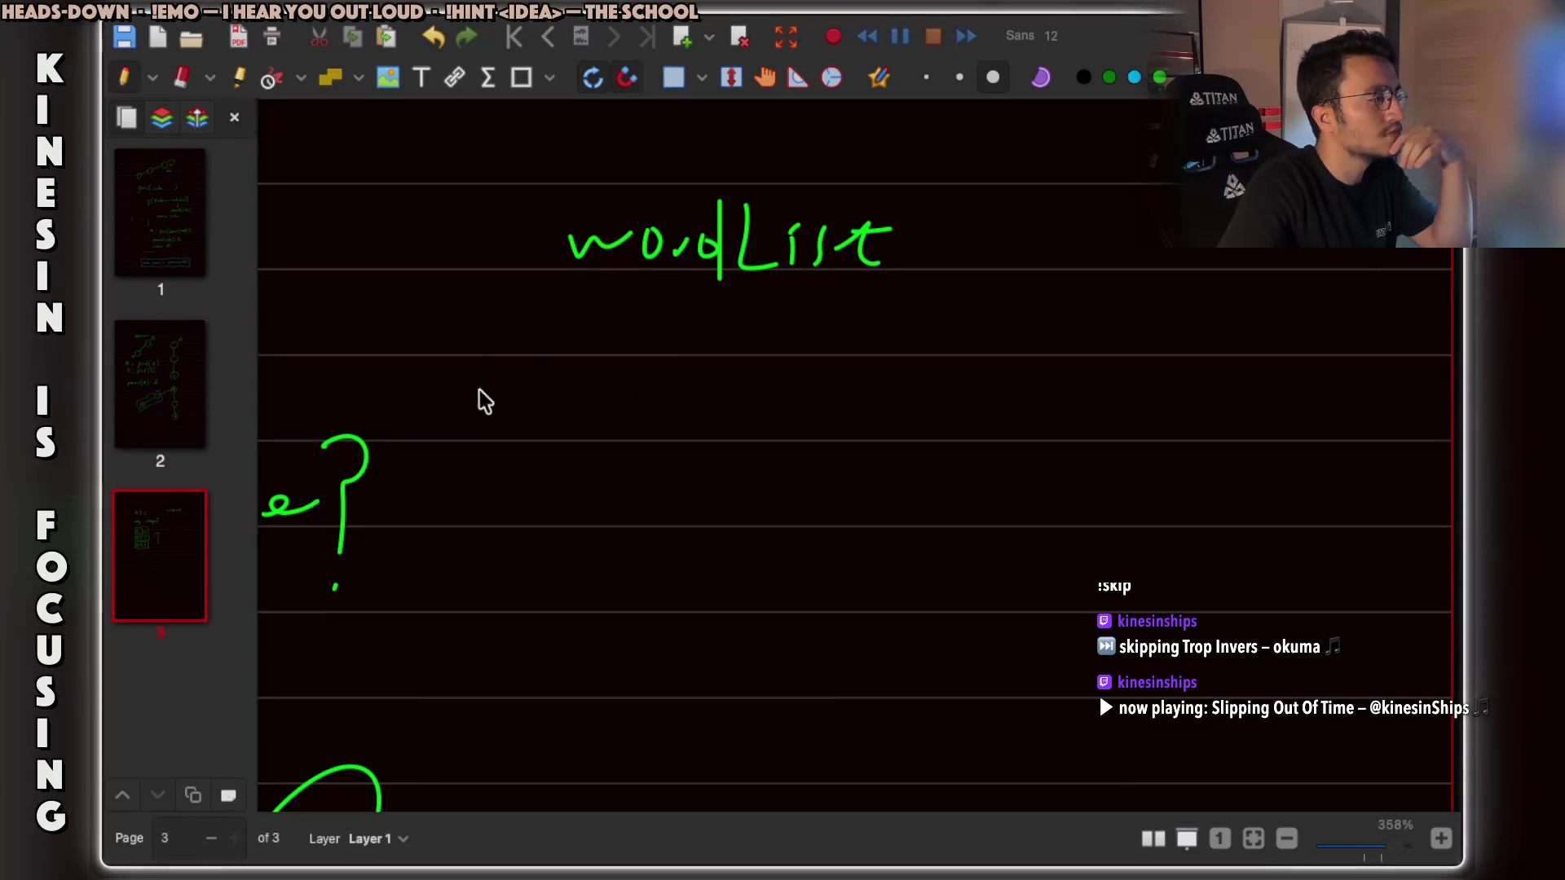
drag(500, 371, 487, 424)
key(ctrl+z)
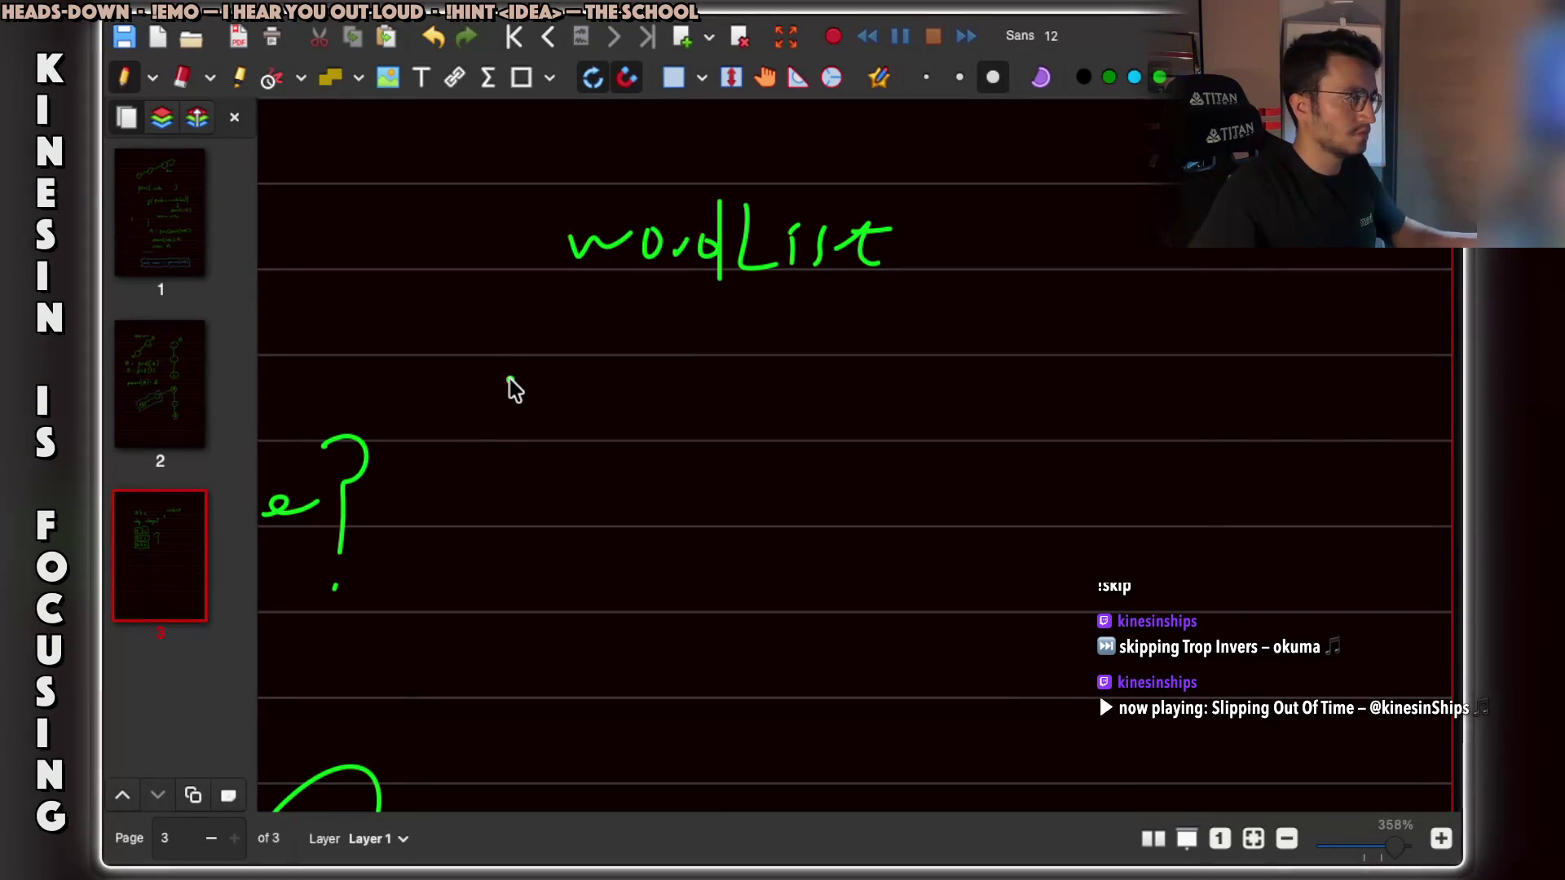
key(XF86AudioLowerVolume)
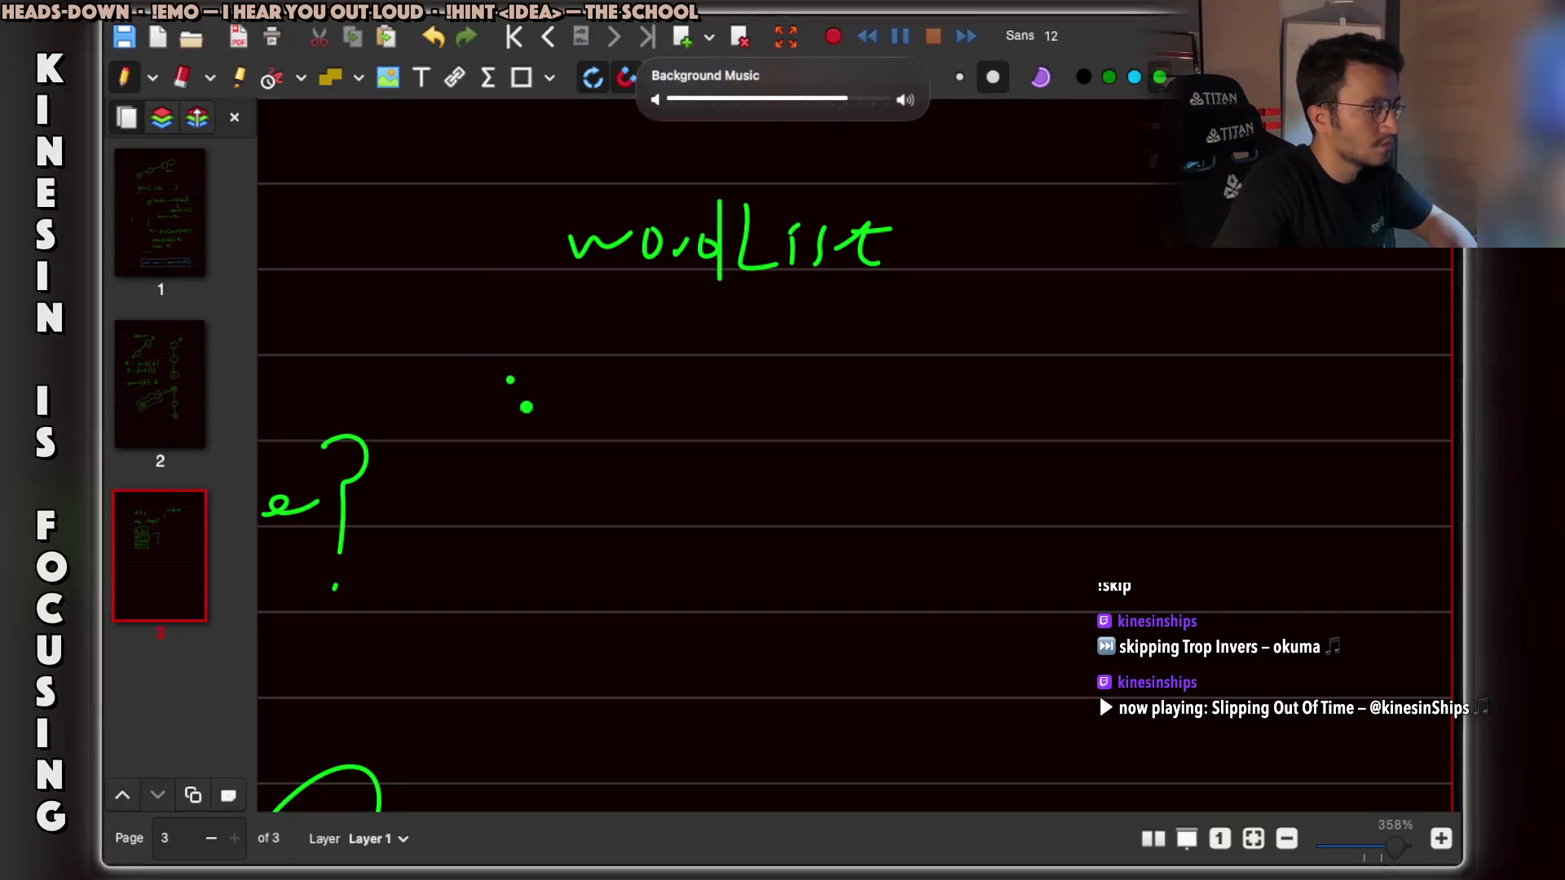
drag(912, 232, 938, 230)
drag(914, 248, 1017, 287)
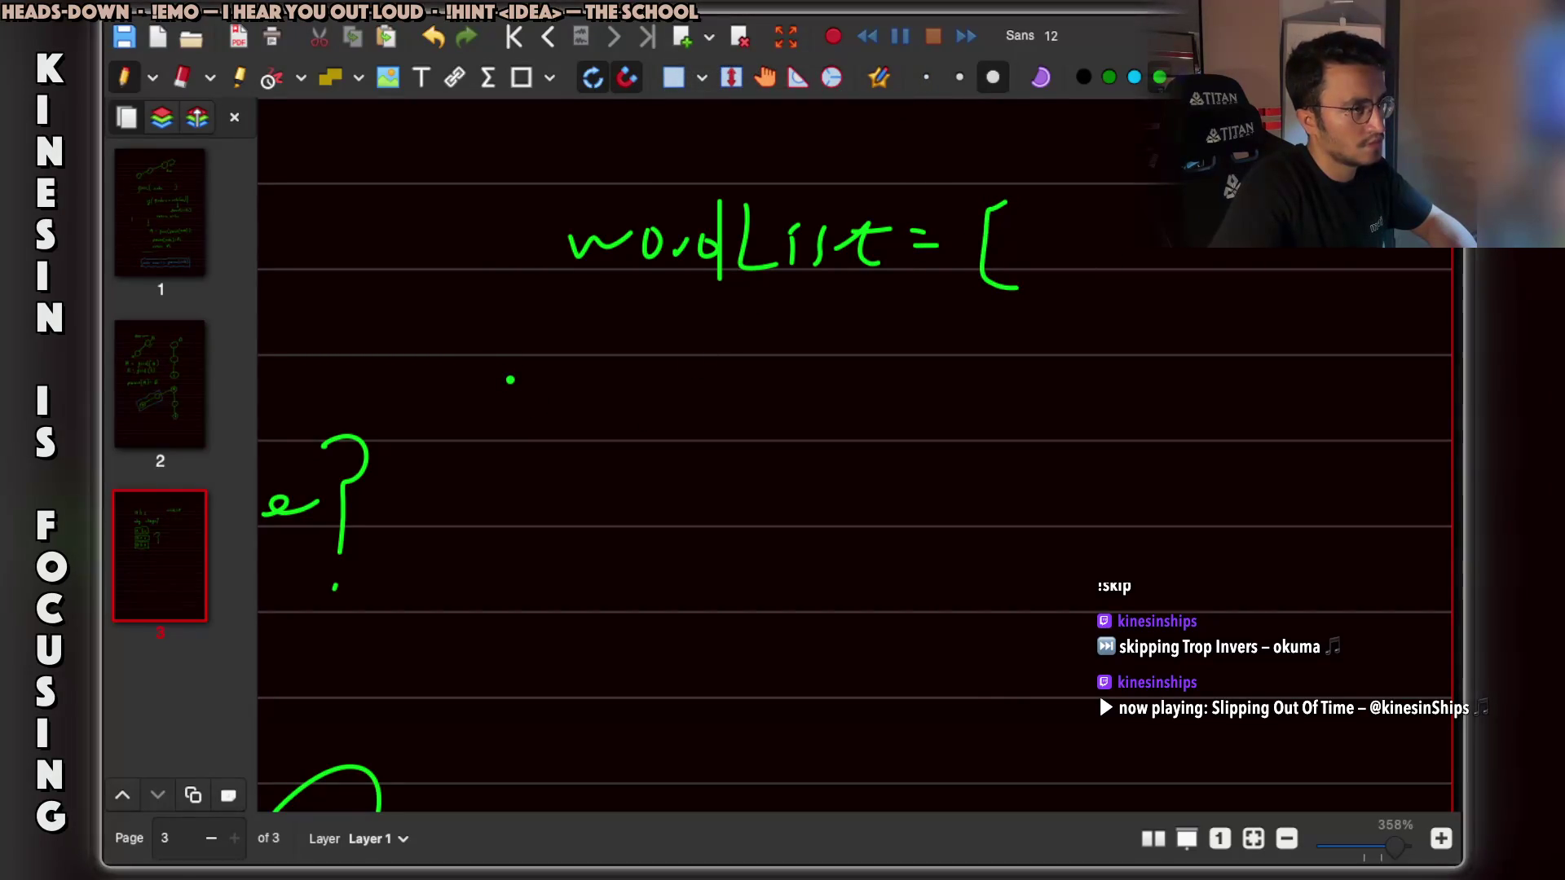
Write 'abc' below with an arrow pointing to a bracketed box.
drag(604, 408, 621, 439)
drag(659, 371, 670, 506)
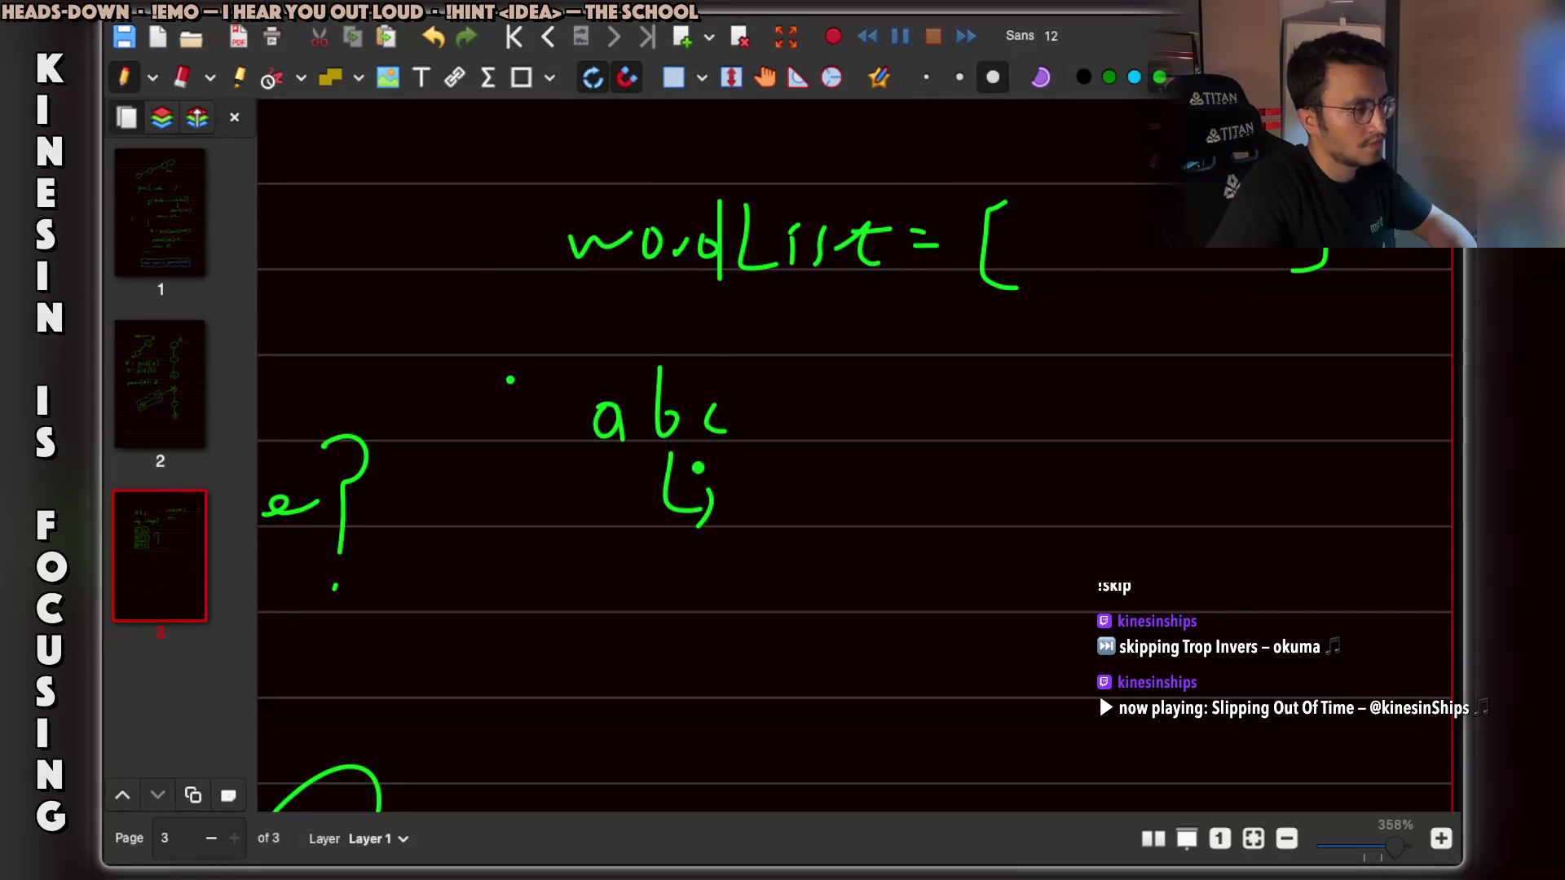
drag(811, 413, 864, 415)
drag(848, 400, 849, 434)
drag(883, 380, 883, 446)
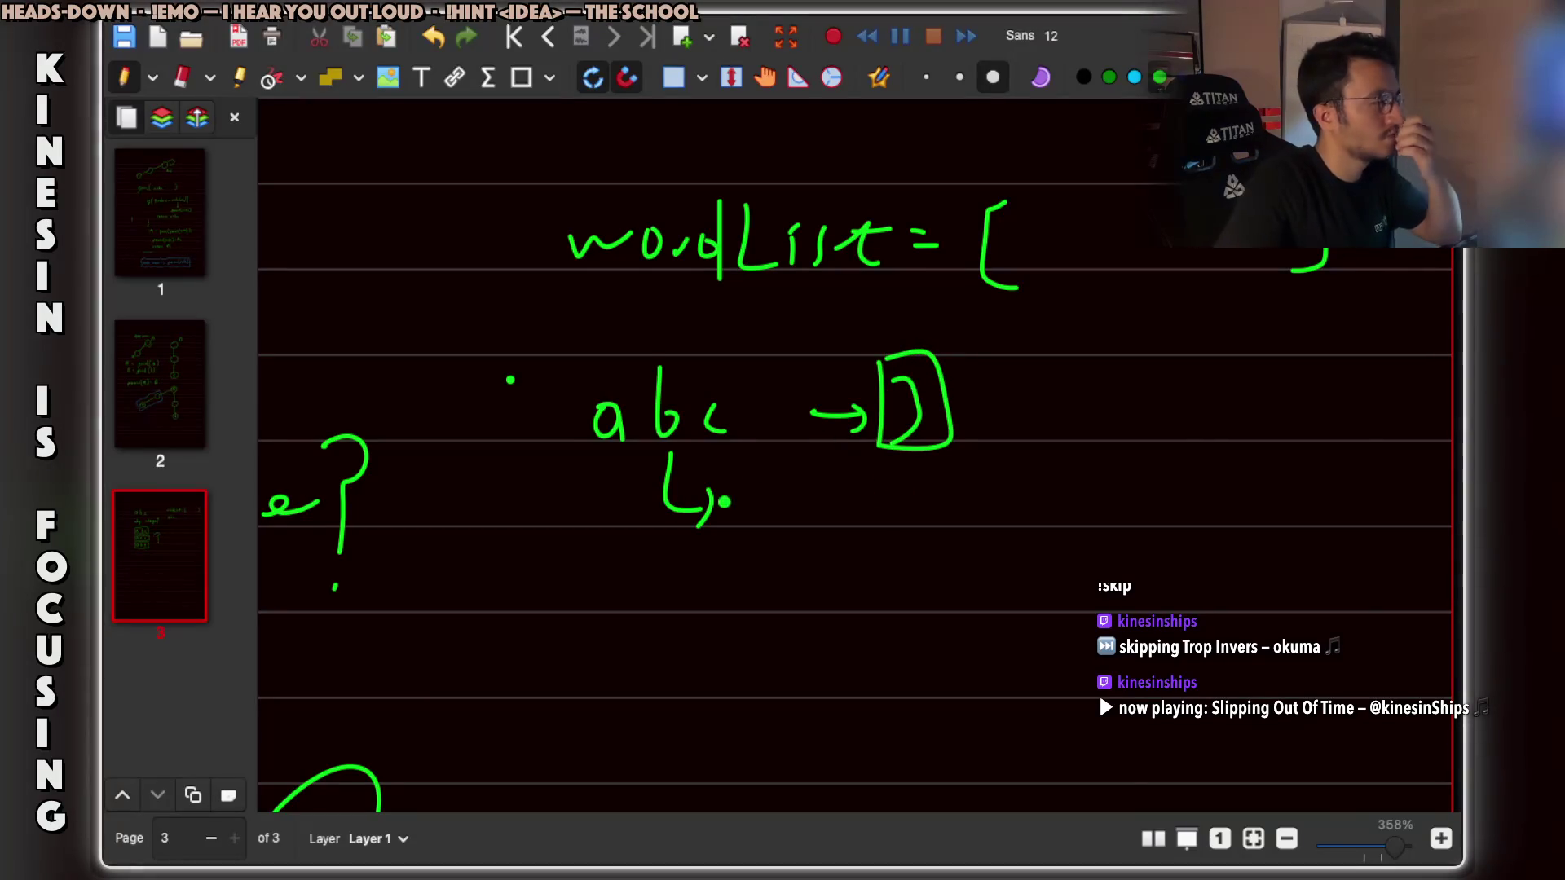
drag(613, 538, 611, 573)
drag(599, 554, 631, 563)
scroll(622, 633, down, 2)
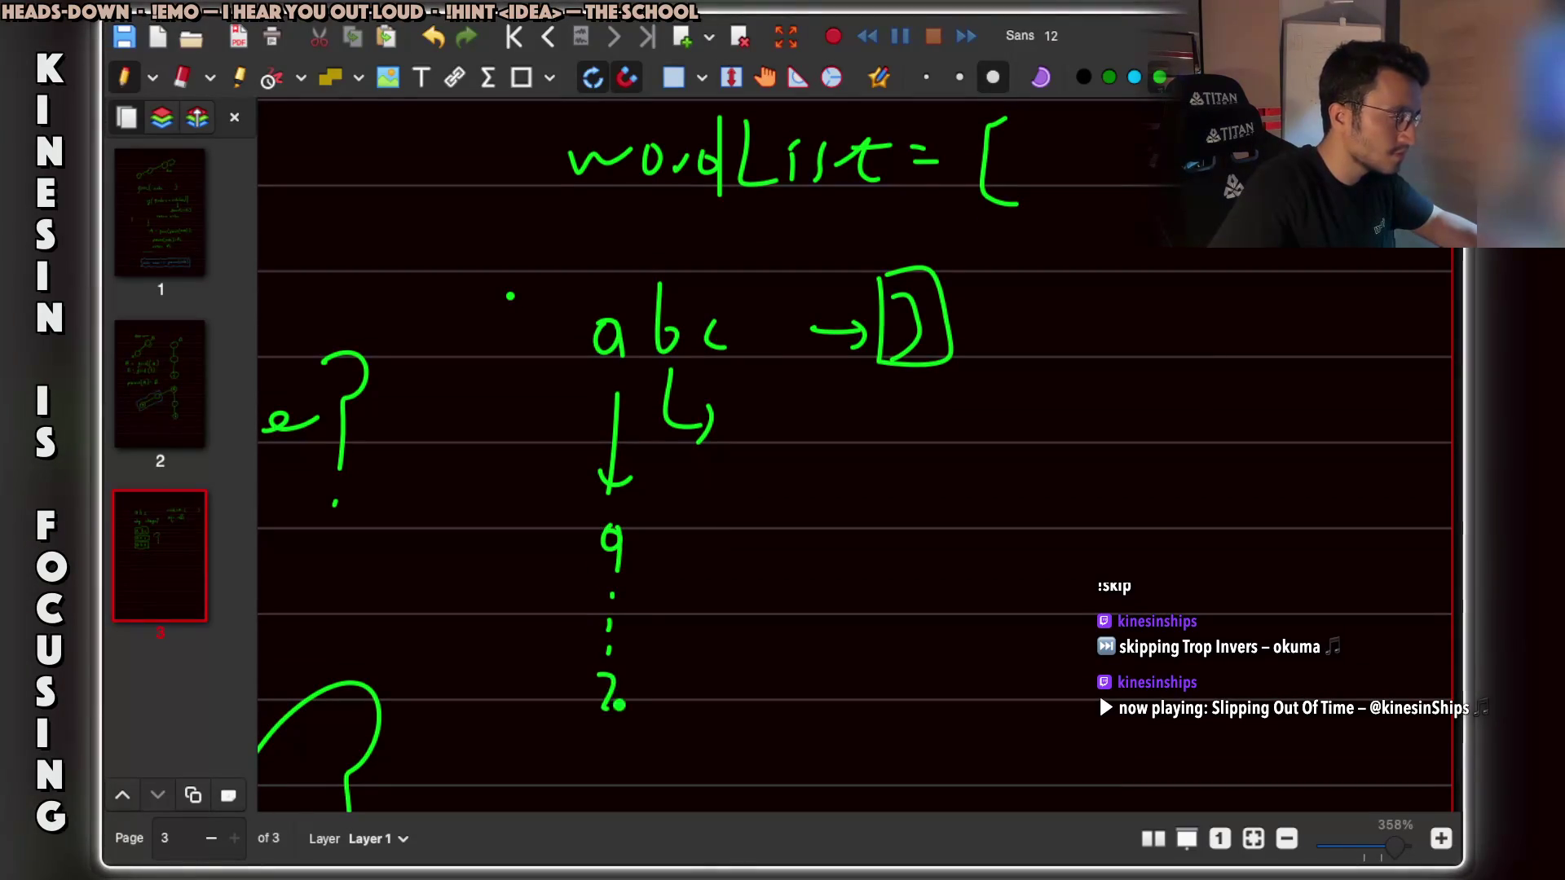
Draw downward arrows under the letters, each expanding into an a … z column.
drag(676, 440, 675, 543)
drag(664, 528, 690, 534)
drag(680, 588, 673, 613)
click(671, 633)
click(672, 656)
click(672, 679)
drag(662, 715, 685, 742)
drag(739, 383, 741, 670)
mouse_move(725, 657)
mouse_down()
mouse_move(740, 674)
mouse_move(750, 637)
mouse_up()
scroll(768, 621, down, 2)
scroll(741, 570, down, 1)
click(735, 627)
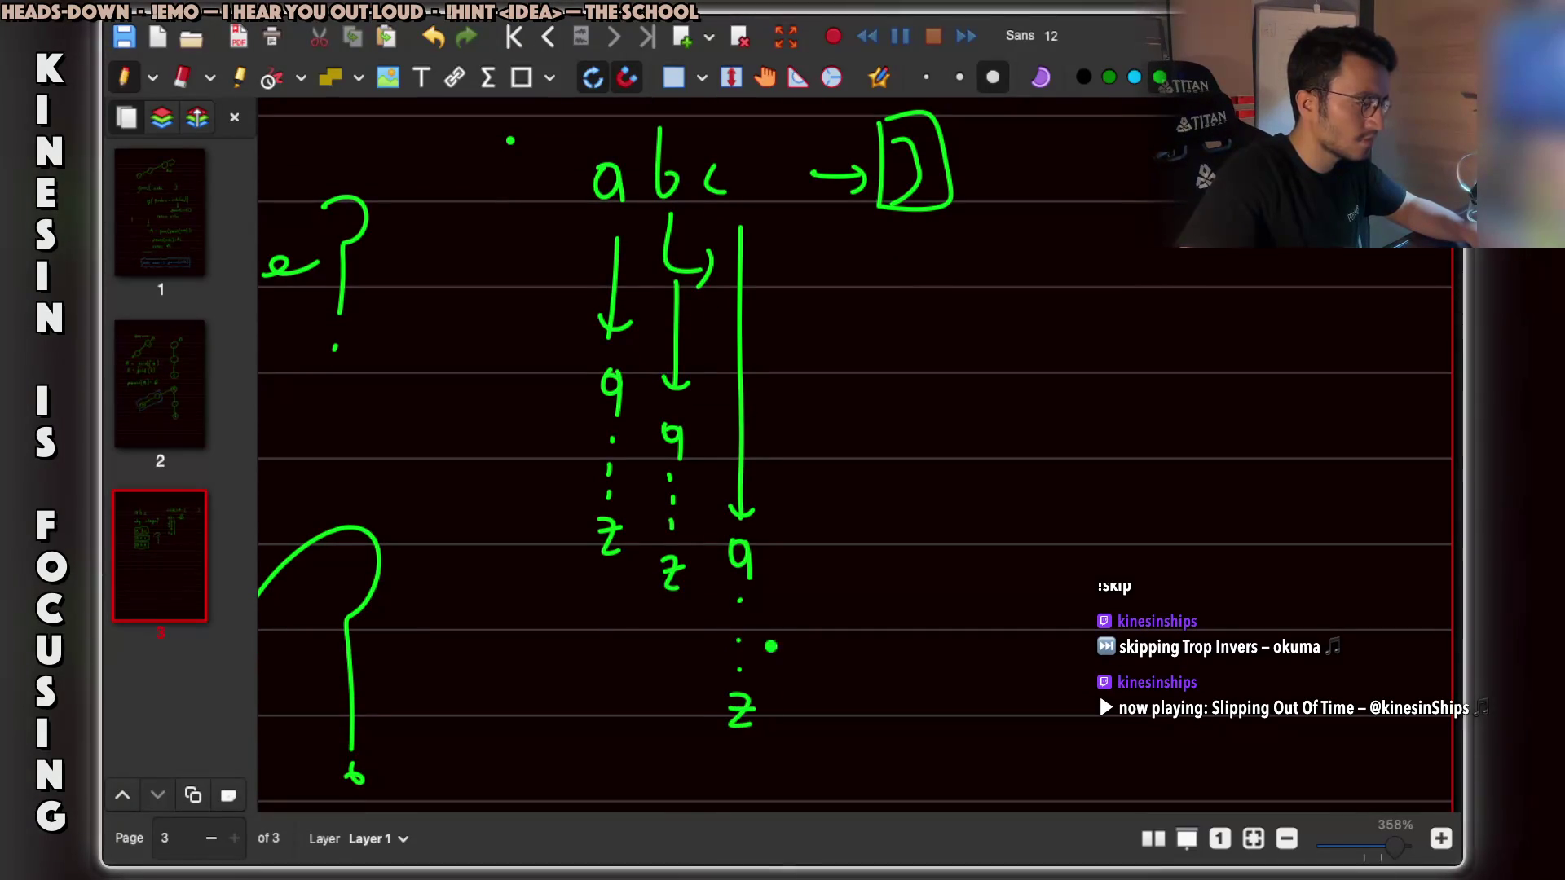
scroll(761, 524, up, 3)
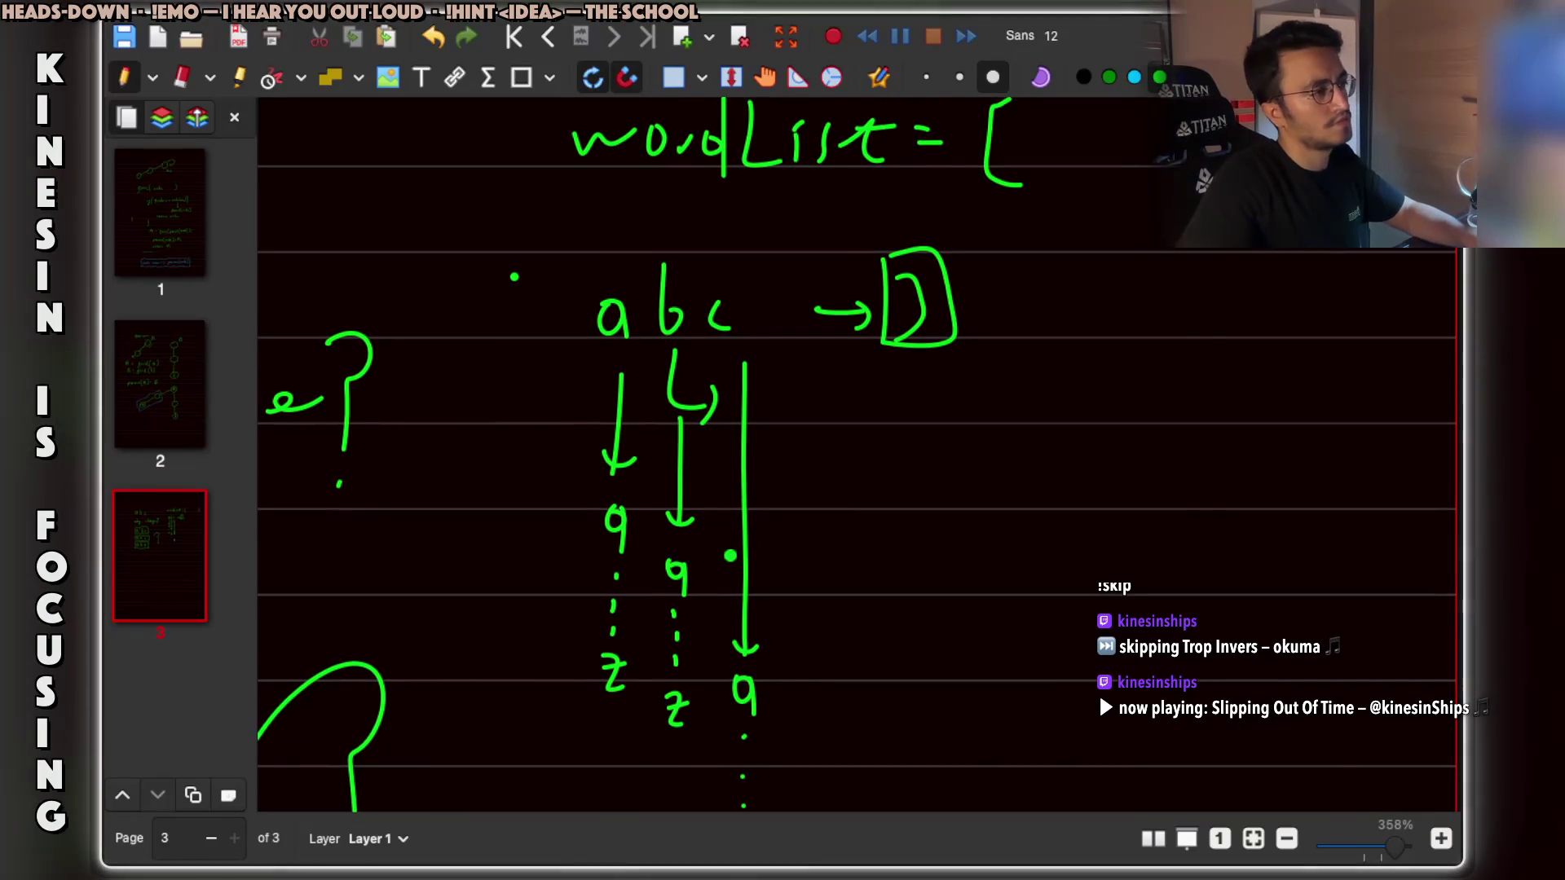
Raise ChatGPT's reasoning level to High and send 'solution in java'.
key(ctrl+Right)
key(ctrl+Right)
key(ctrl+Right)
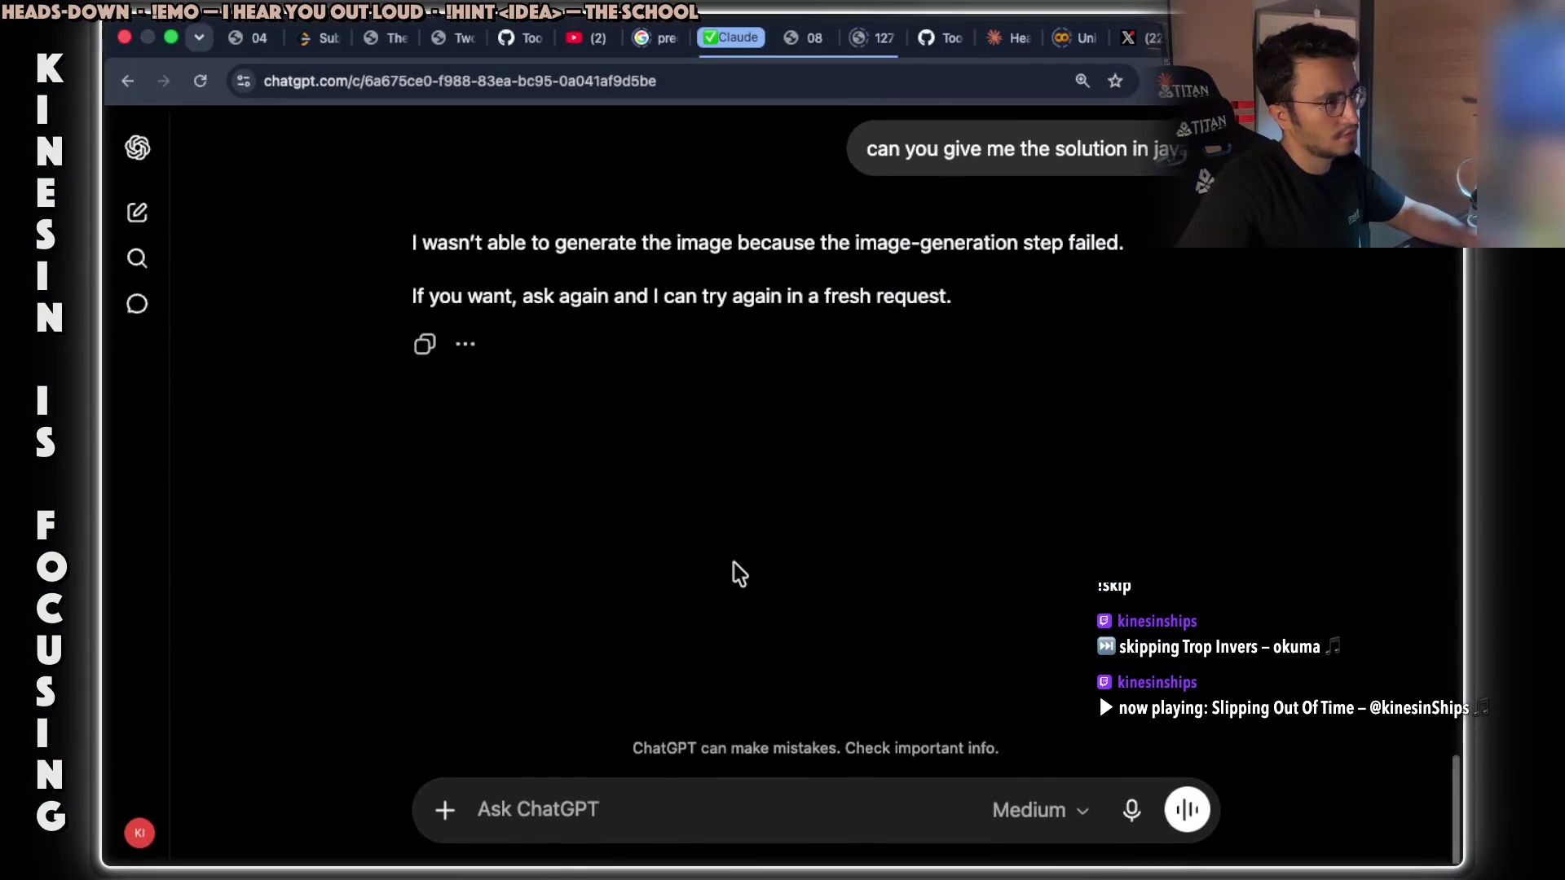
scroll(736, 569, up, 3)
scroll(733, 562, up, 5)
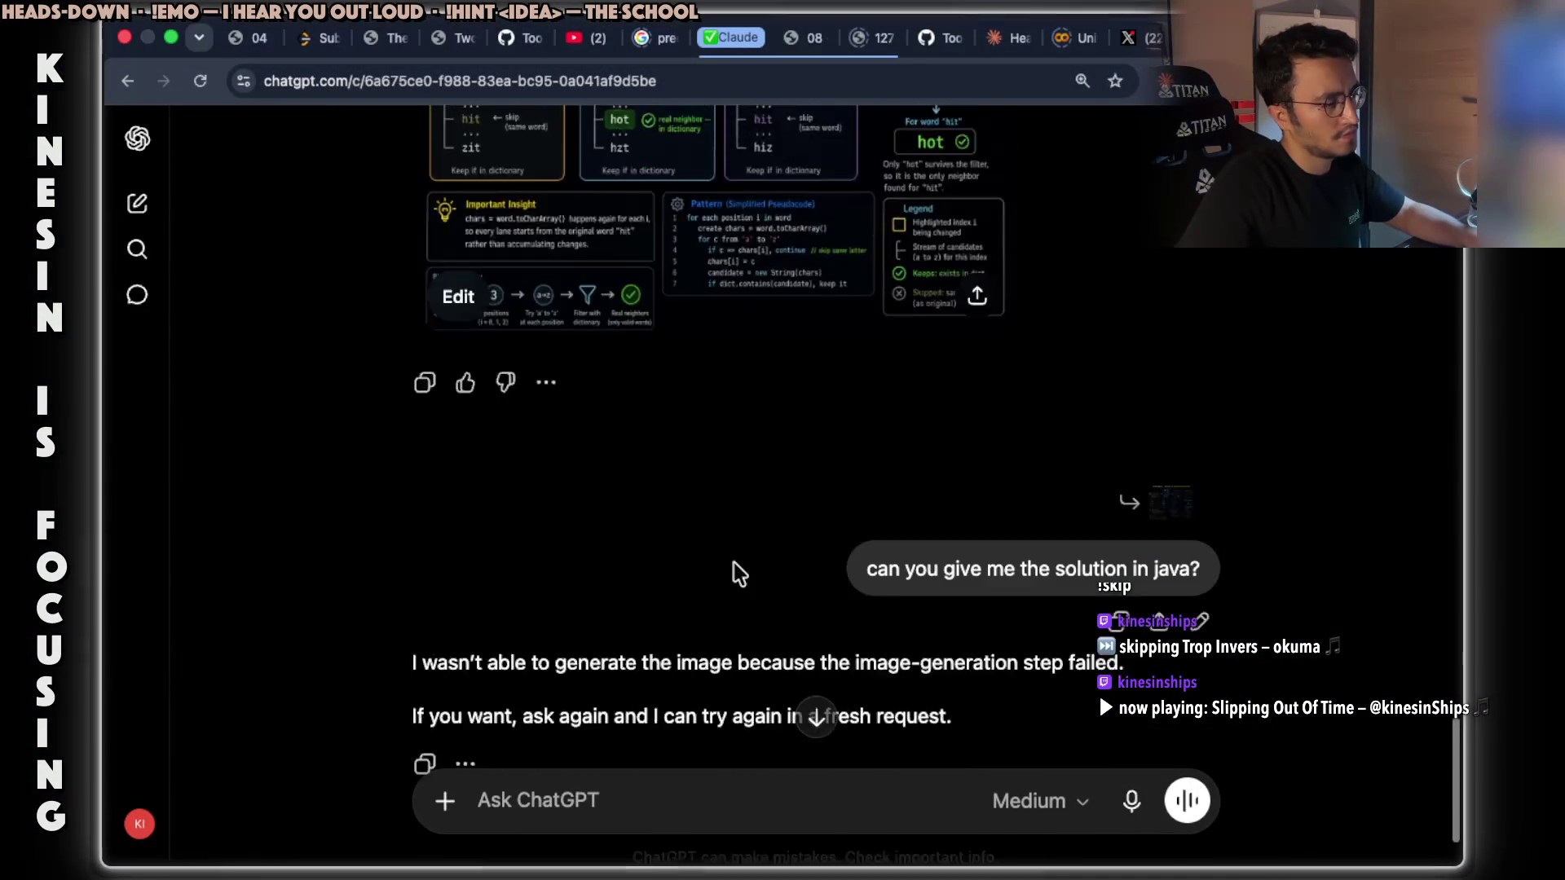
scroll(734, 489, down, 4)
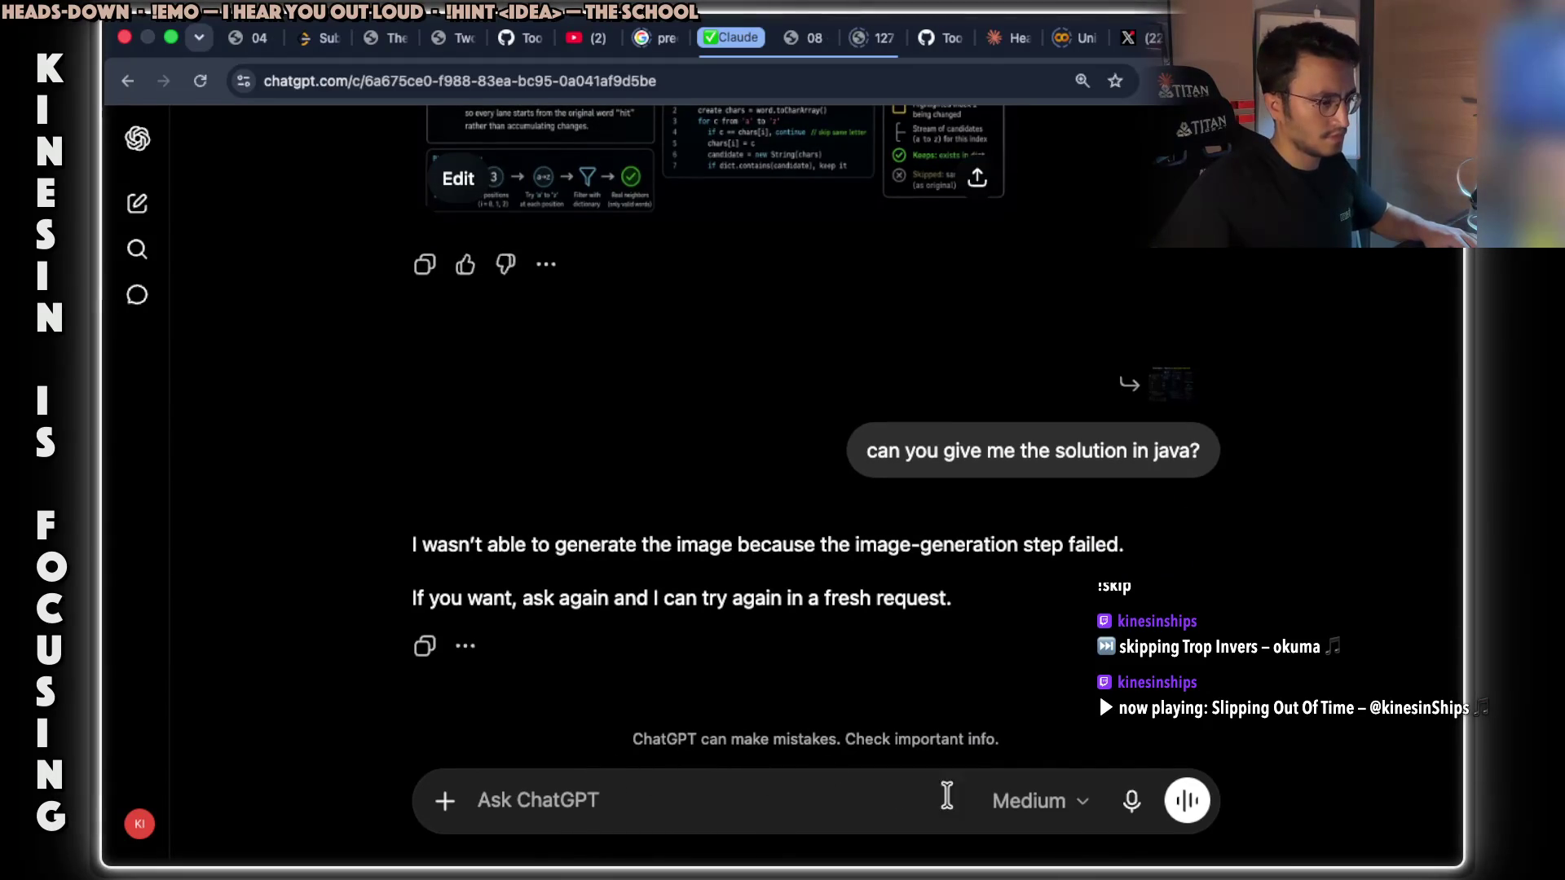
click(1010, 801)
click(1023, 691)
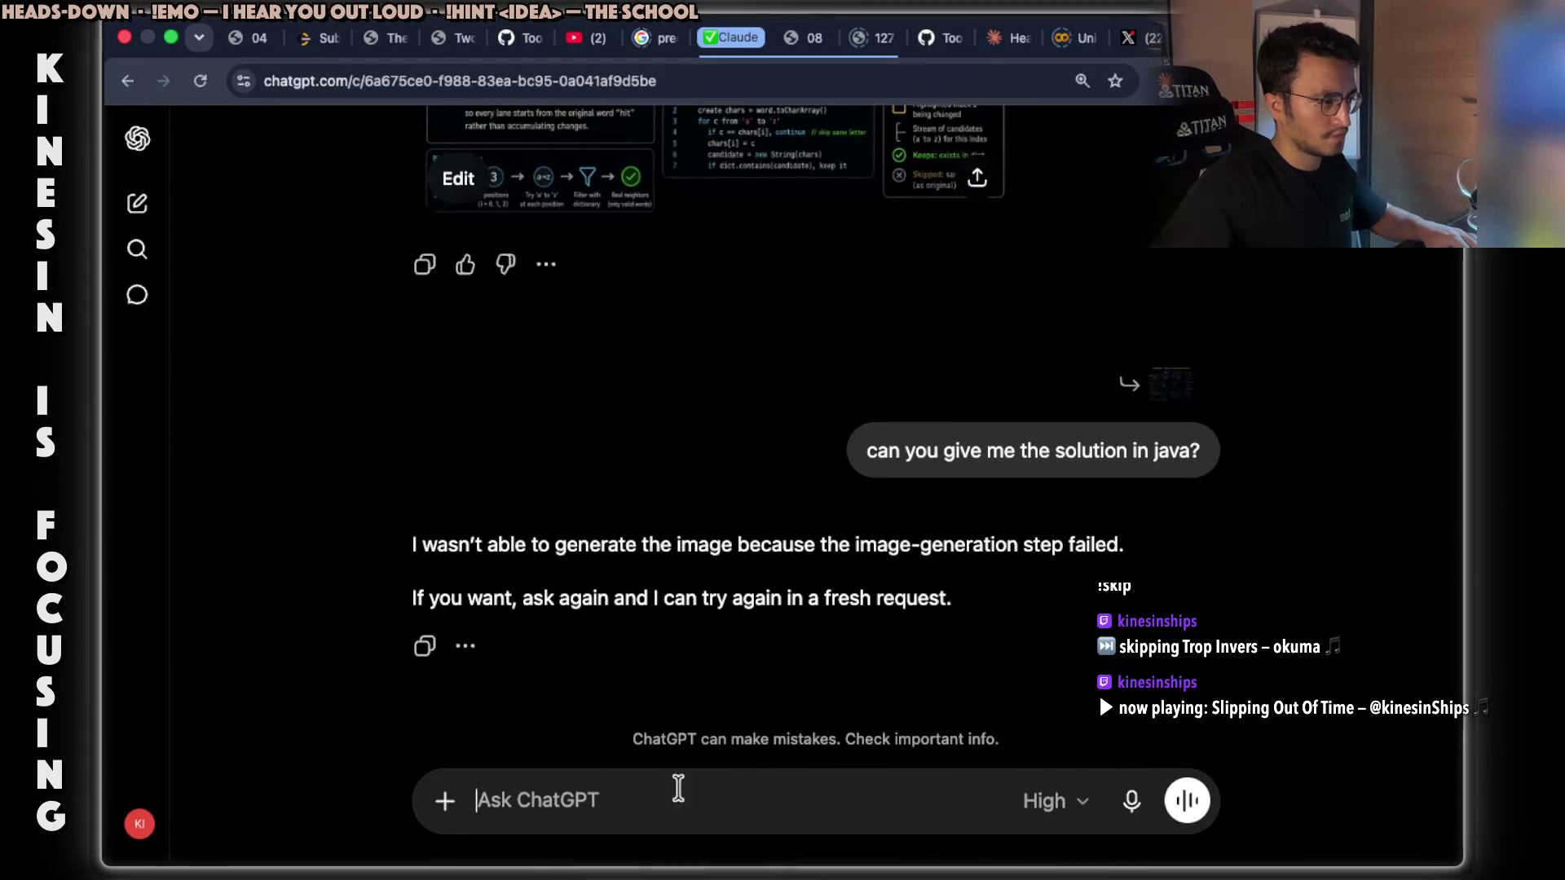
text(solu)
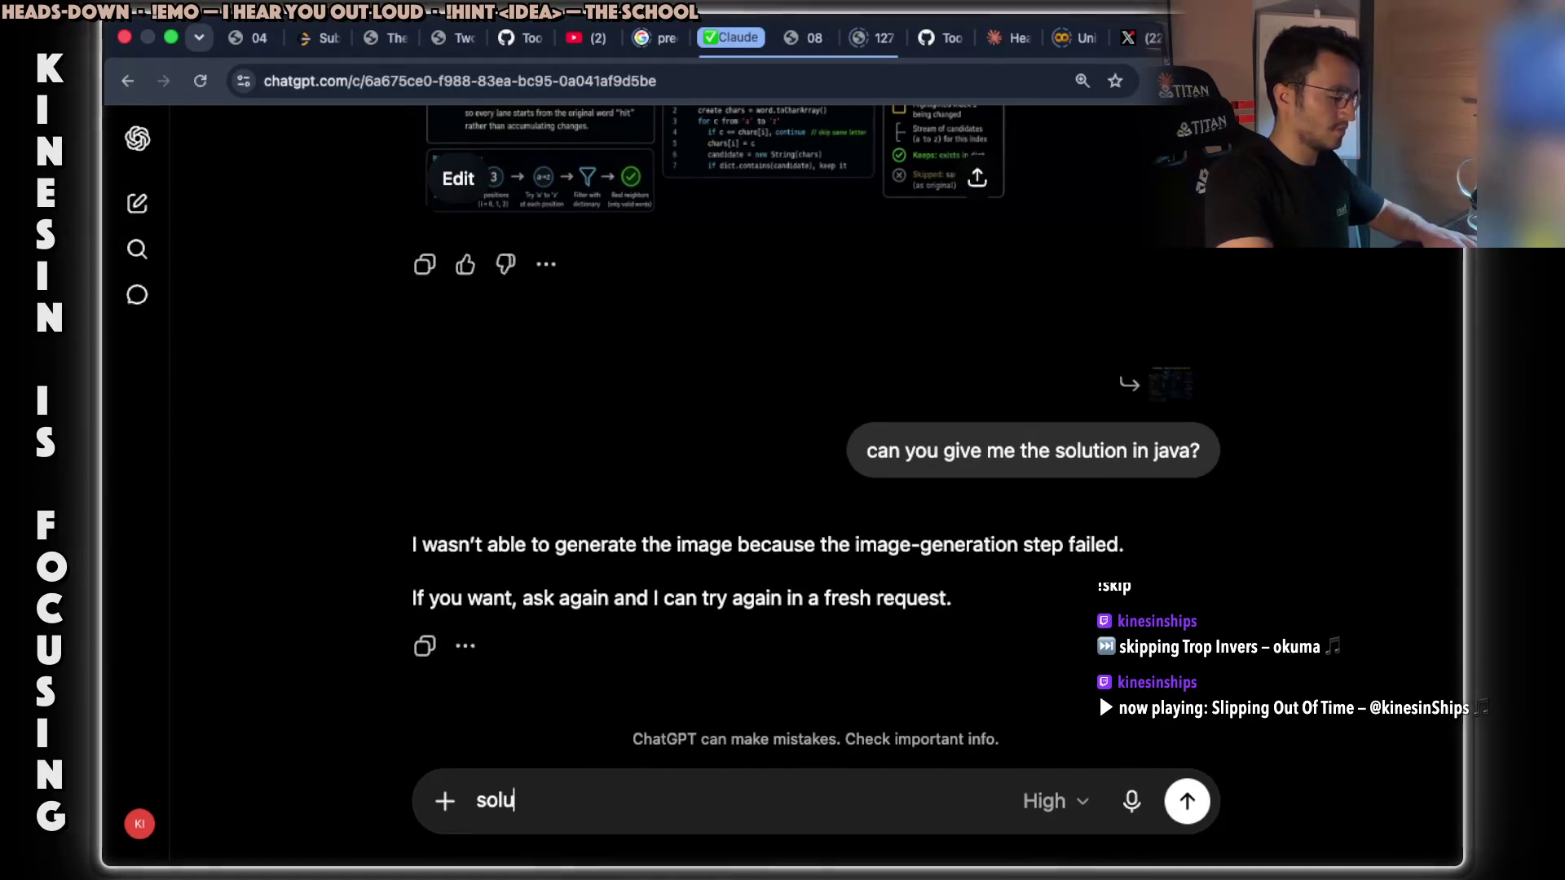
text(tion in java)
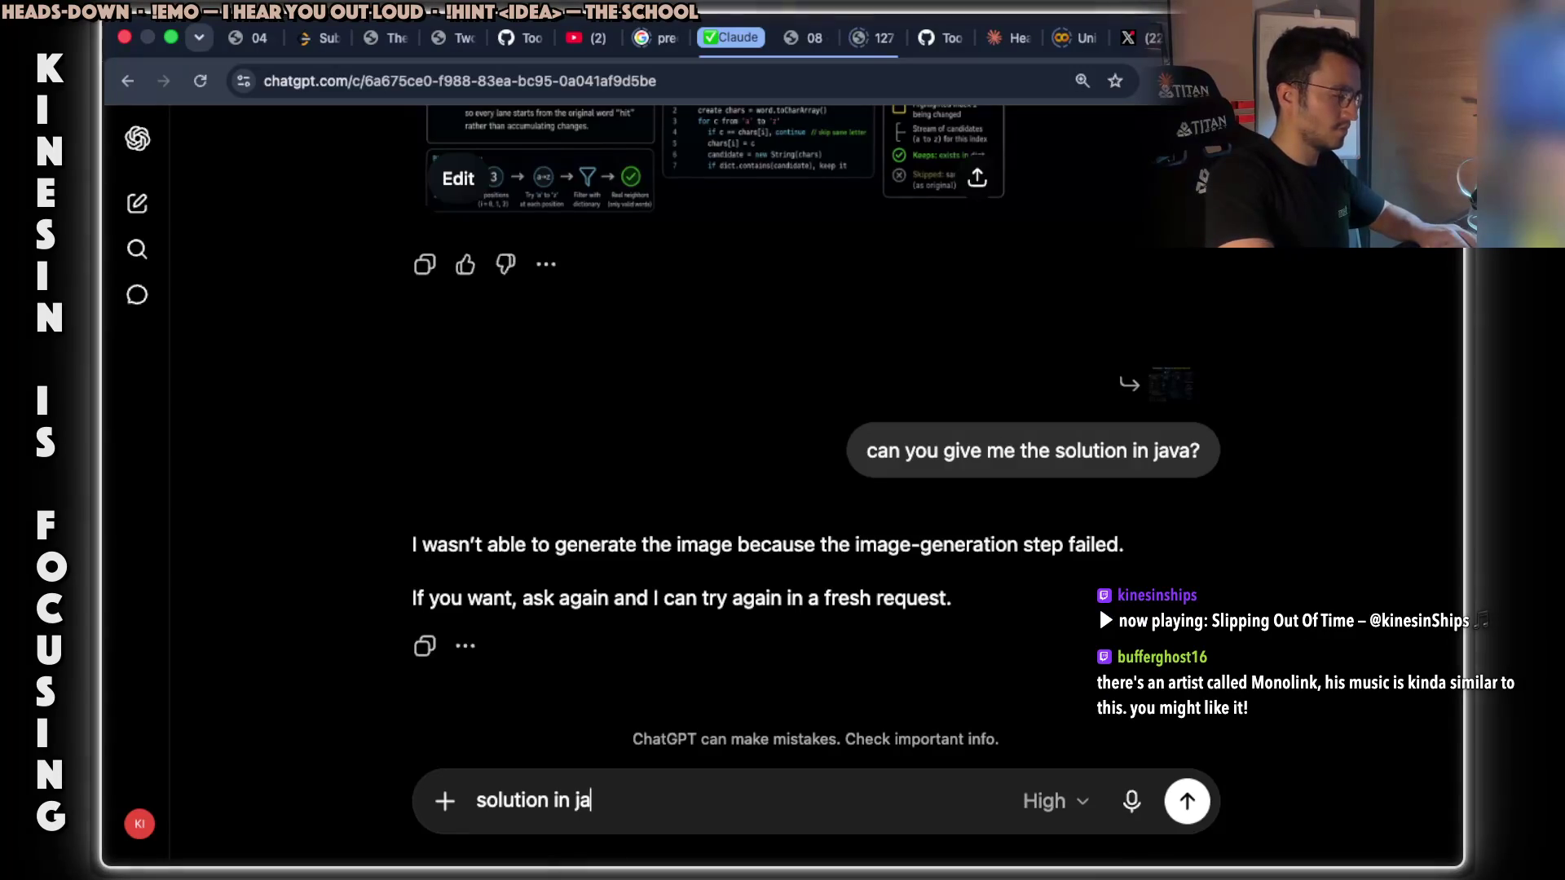
key(Return)
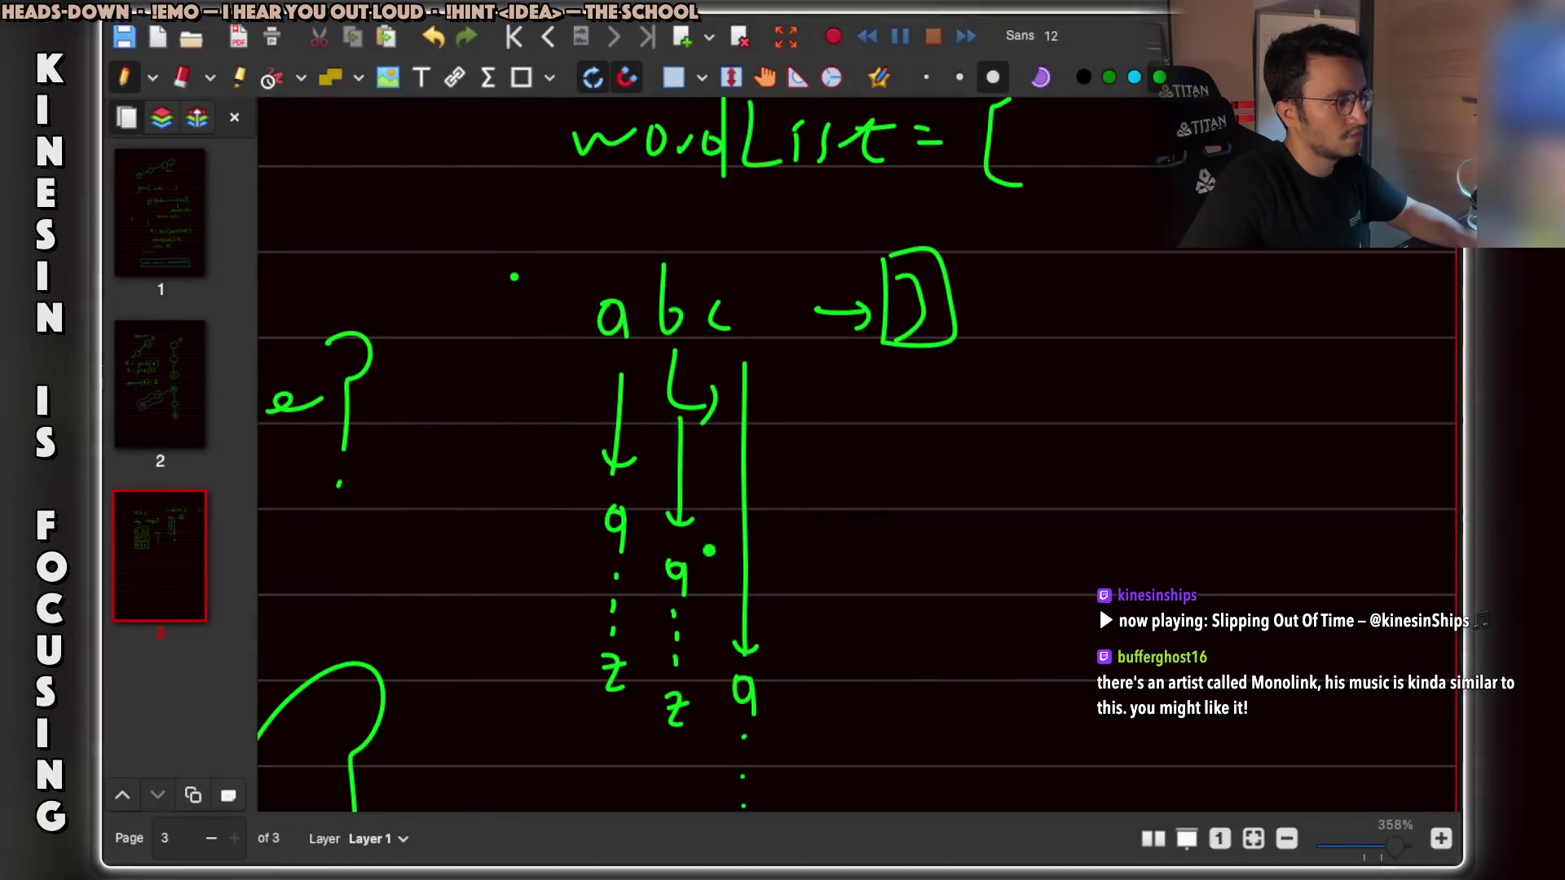
Switch the pen to cyan and write 'how/when to add to queue?' below the columns.
scroll(692, 541, up, 3)
scroll(692, 541, down, 3)
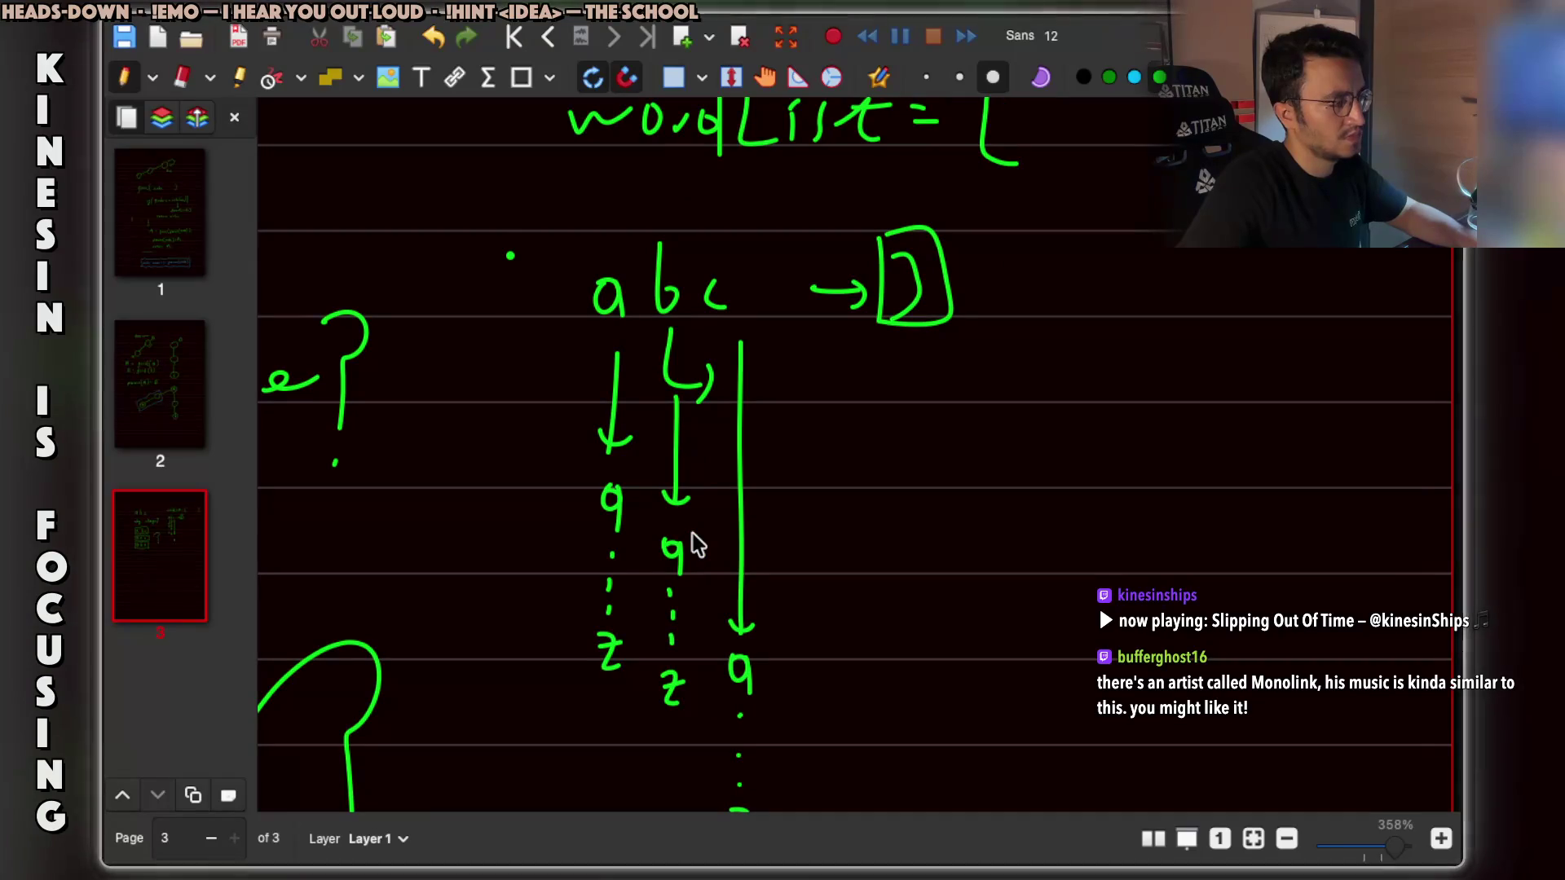
scroll(697, 541, down, 2)
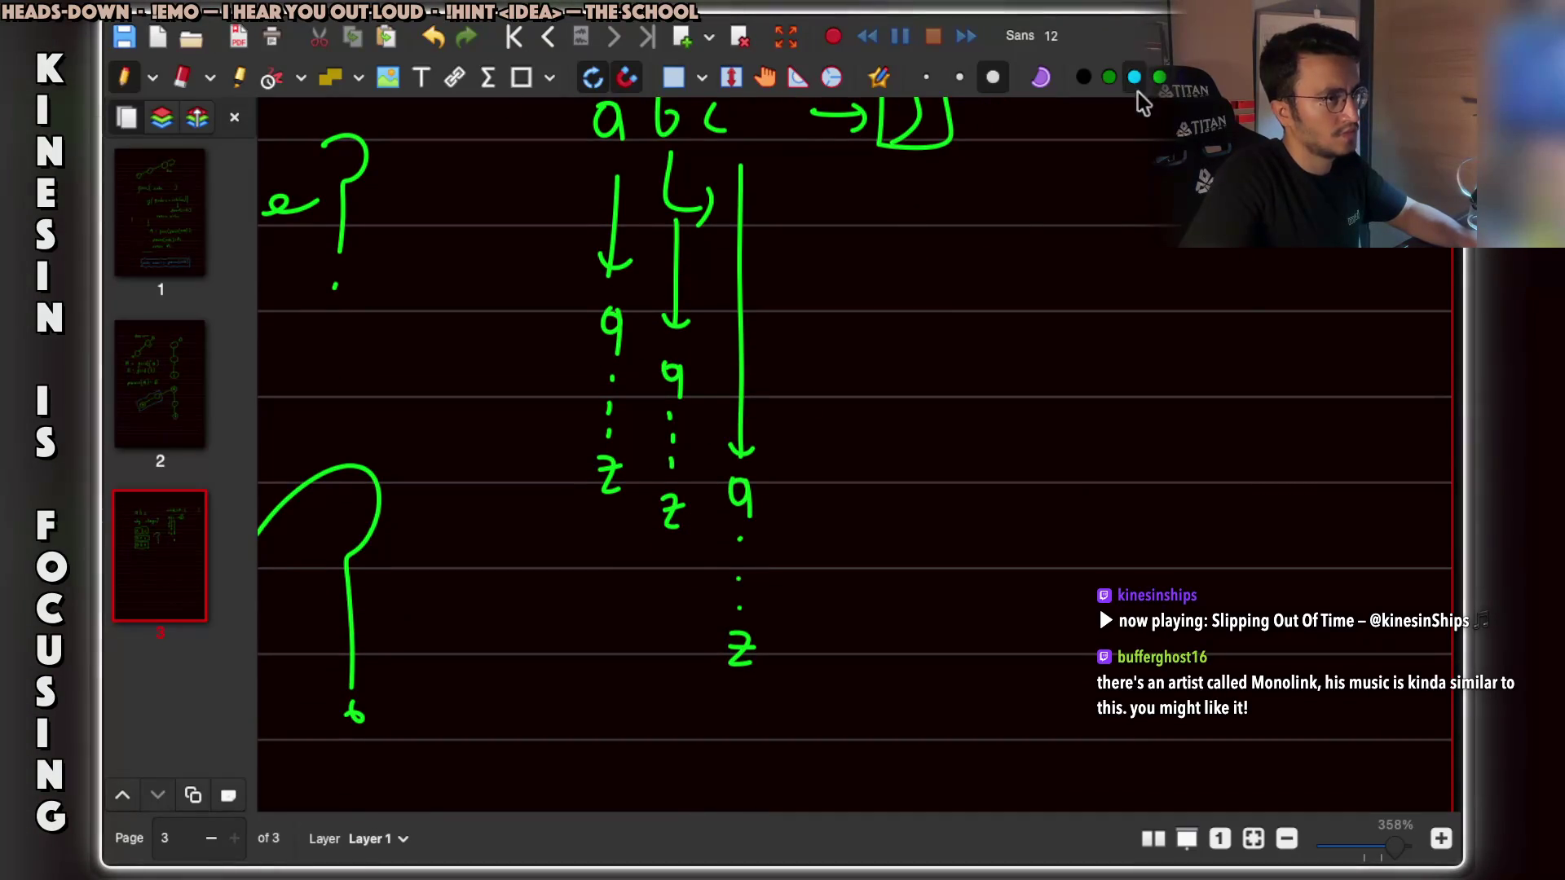
click(1138, 85)
scroll(824, 496, down, 2)
drag(554, 588, 672, 570)
scroll(689, 563, down, 1)
click(705, 542)
mouse_move(709, 483)
mouse_down()
mouse_move(672, 568)
mouse_move(763, 523)
mouse_up()
mouse_move(766, 486)
mouse_down()
mouse_move(758, 544)
mouse_move(813, 538)
mouse_up()
mouse_move(805, 542)
mouse_down()
mouse_move(894, 540)
mouse_move(919, 522)
mouse_move(1053, 540)
mouse_move(1144, 485)
mouse_up()
scroll(1059, 521, down, 1)
drag(1157, 481, 1161, 483)
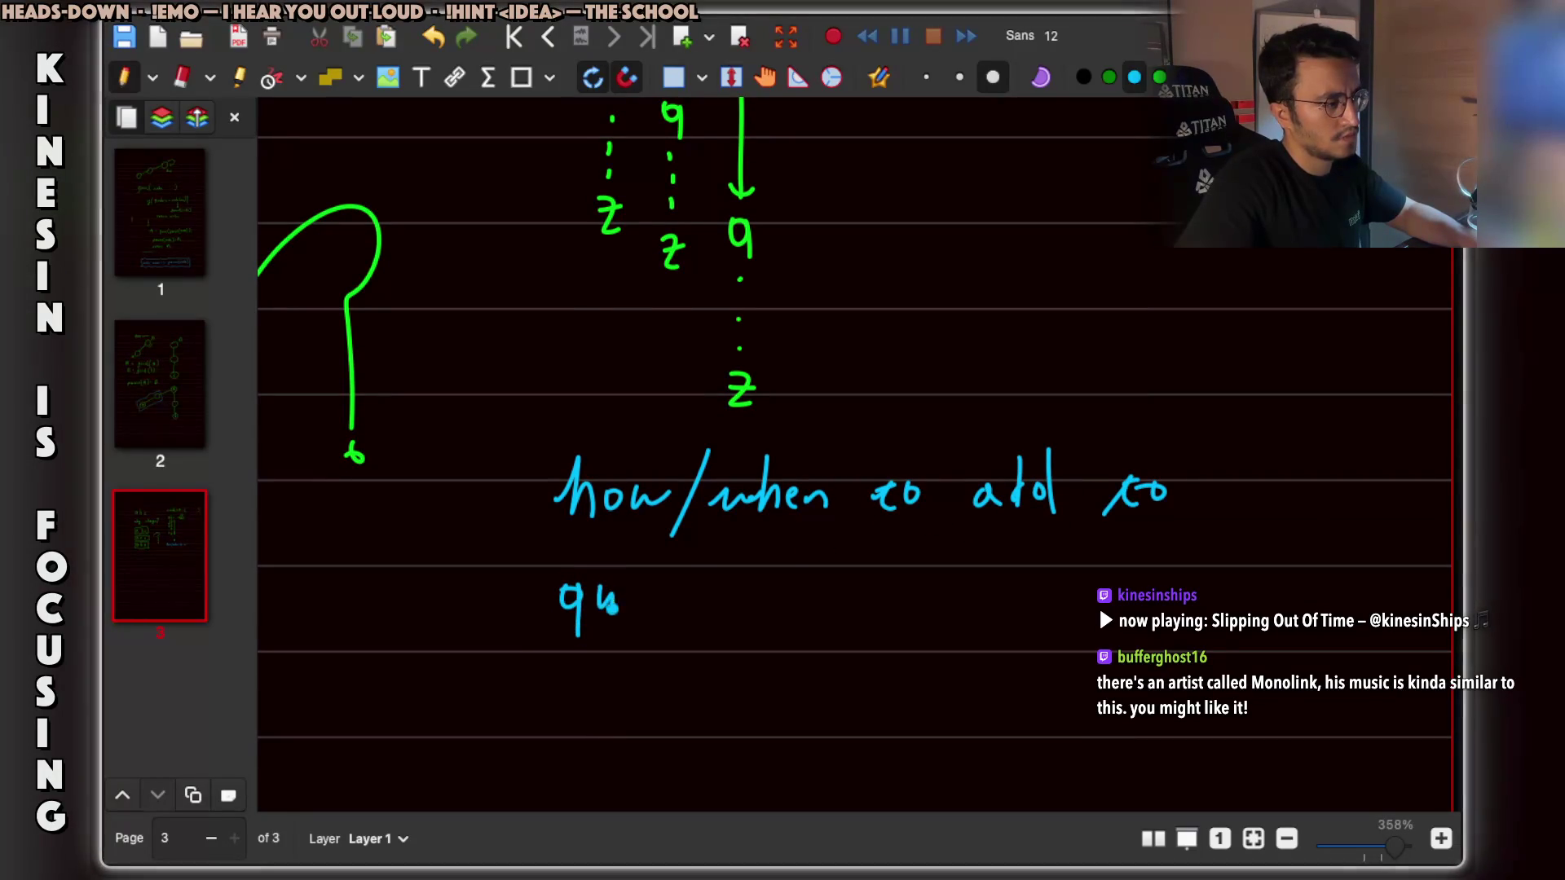
drag(650, 595, 665, 608)
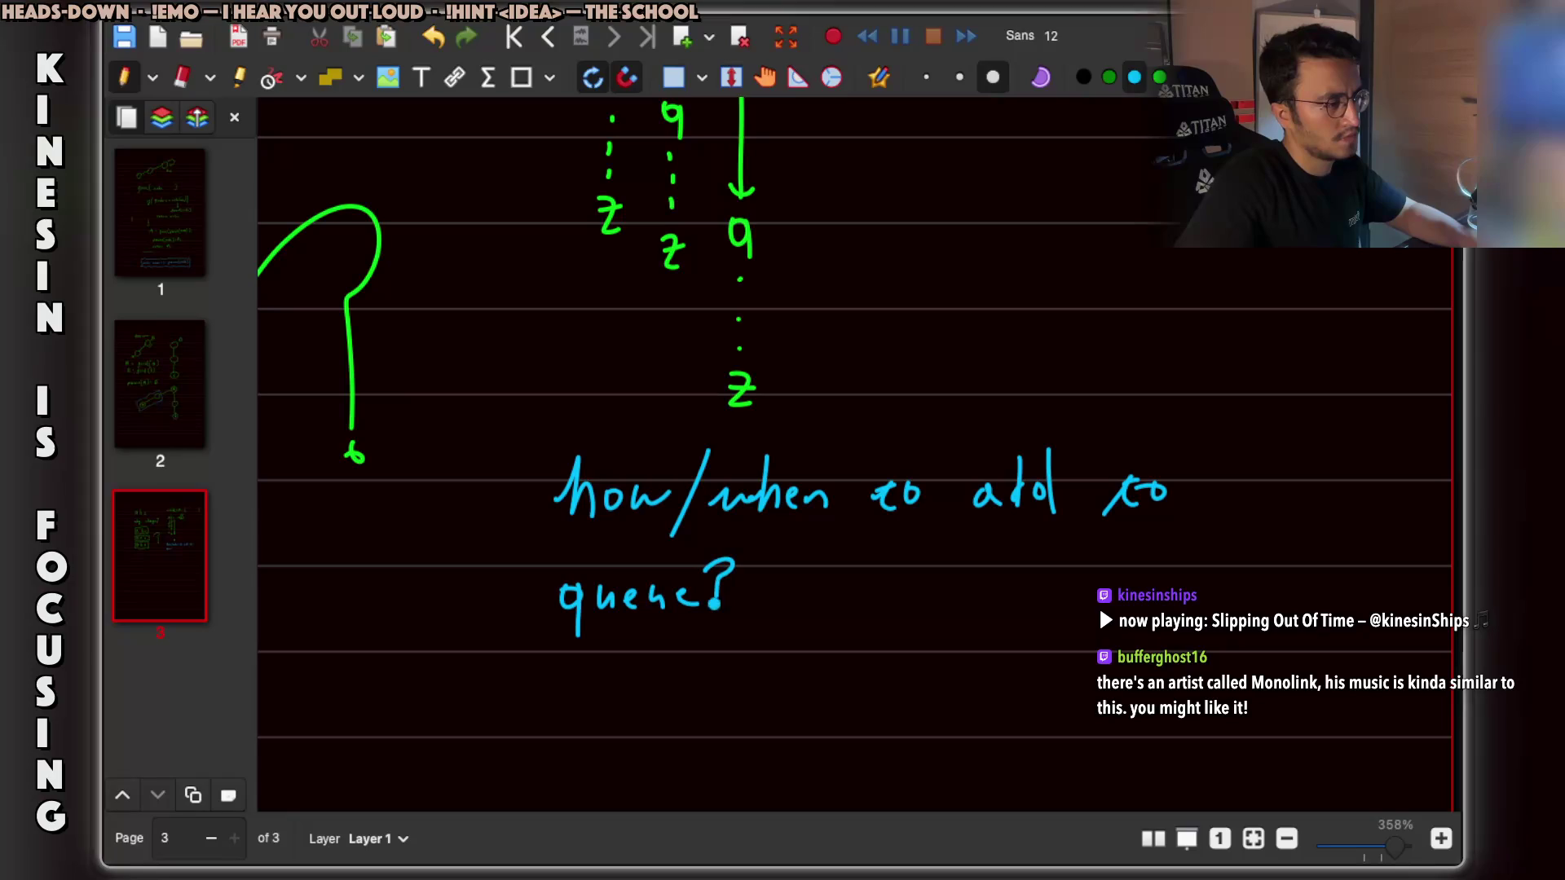
scroll(663, 603, down, 3)
Add '↳ w: wordList' beneath the cyan question.
mouse_move(615, 543)
mouse_down()
mouse_move(605, 596)
mouse_move(651, 620)
mouse_up()
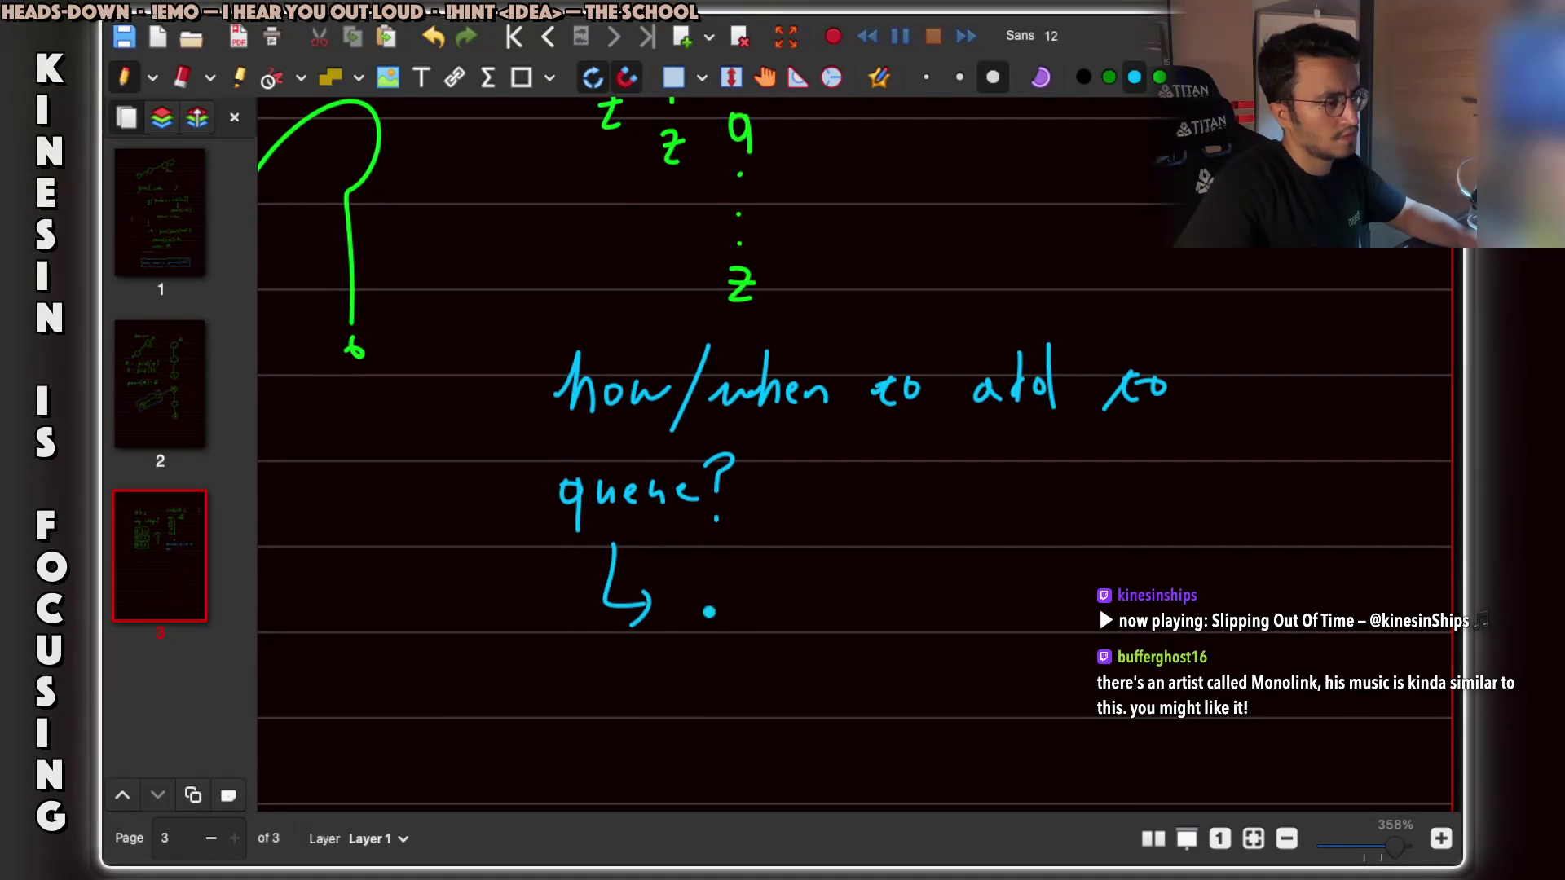
scroll(681, 603, up, 10)
scroll(710, 555, down, 12)
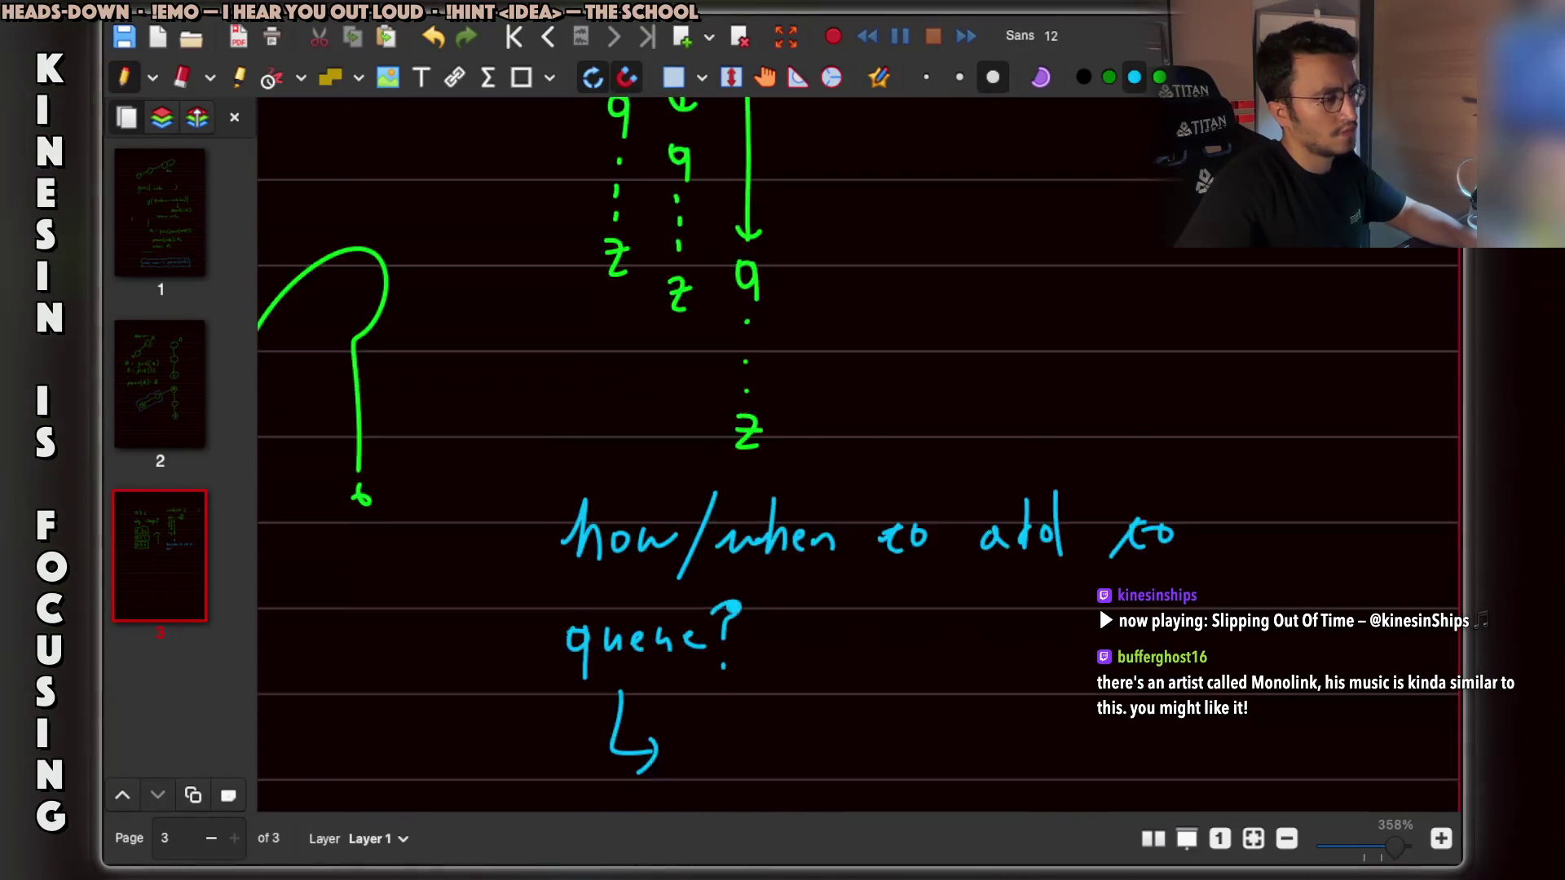
drag(692, 415, 738, 414)
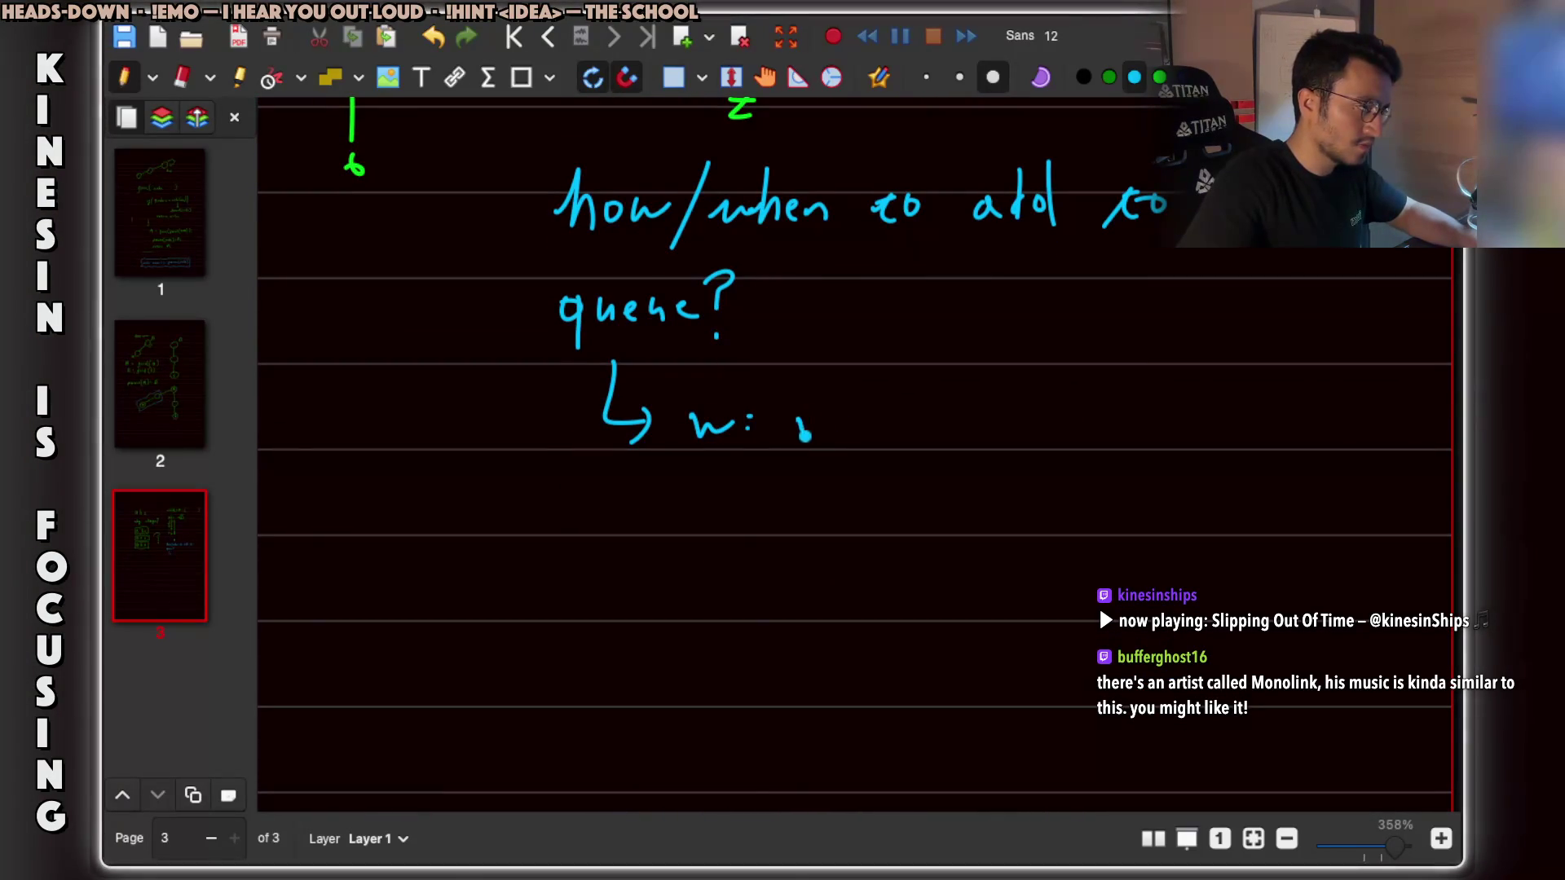
mouse_move(884, 420)
mouse_down()
mouse_move(900, 440)
mouse_move(916, 424)
mouse_move(970, 435)
mouse_up()
scroll(938, 422, up, 10)
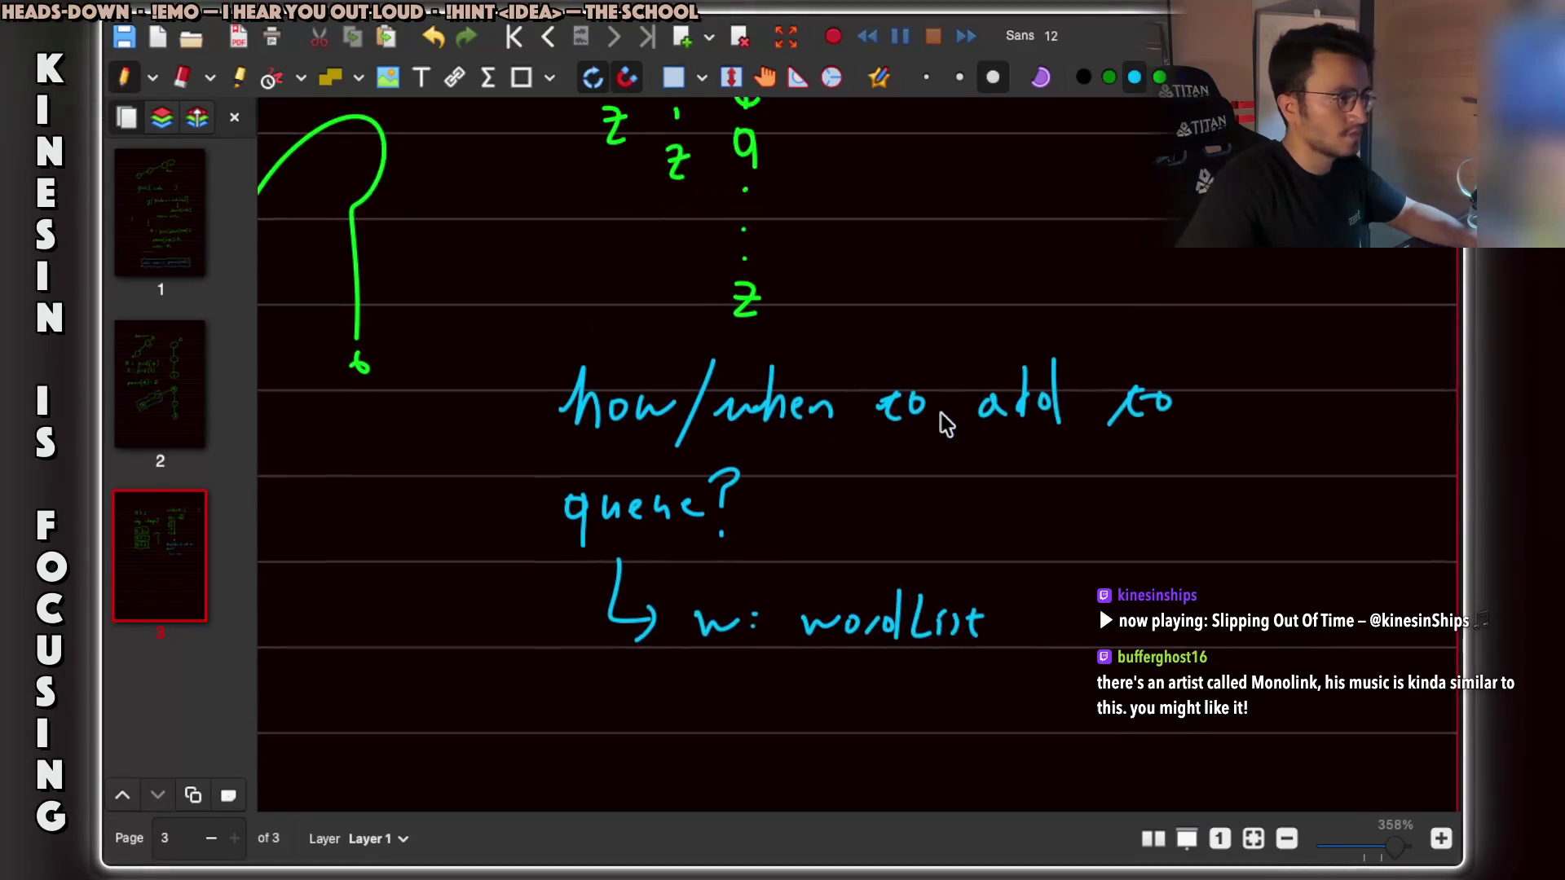
ctrl+scroll(945, 424, down, 3)
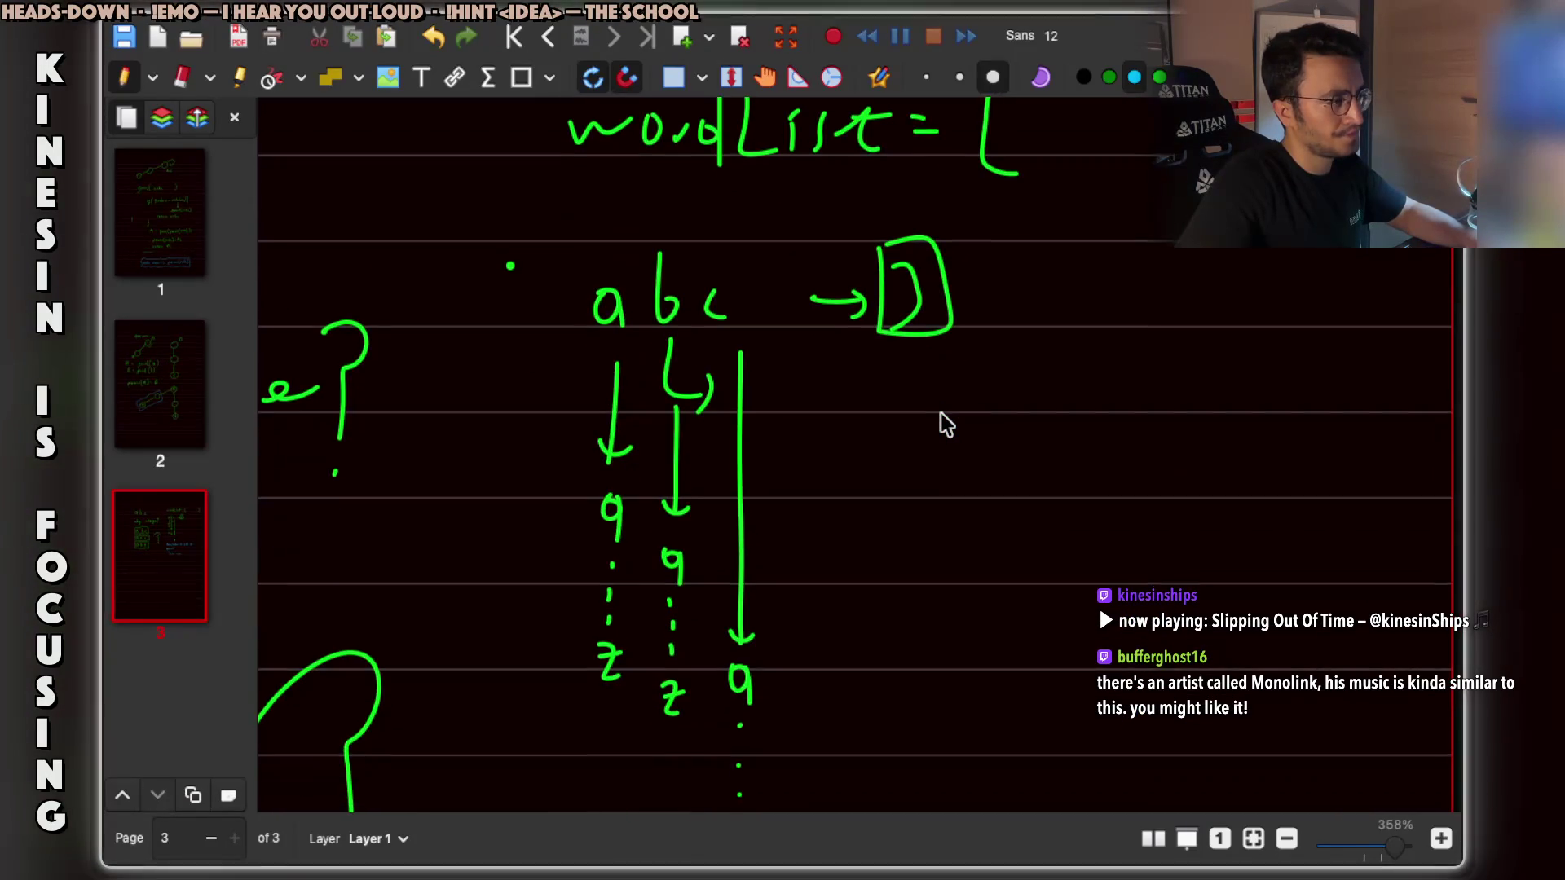
key(super+Tab)
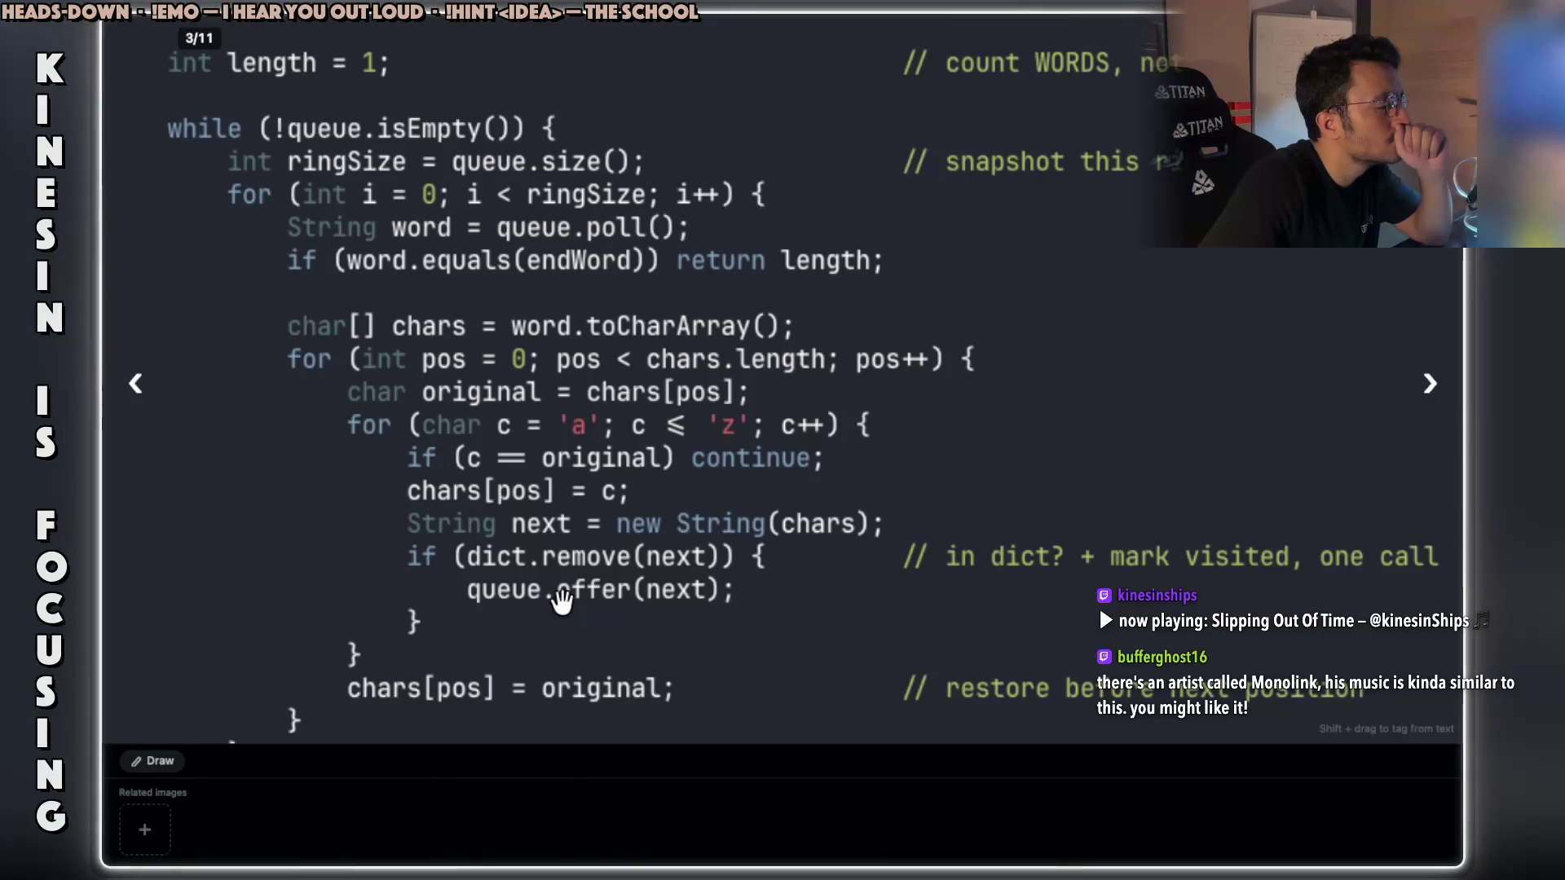
Close the code slide viewer and scroll through ChatGPT's Java ladderLength answer.
key(Escape)
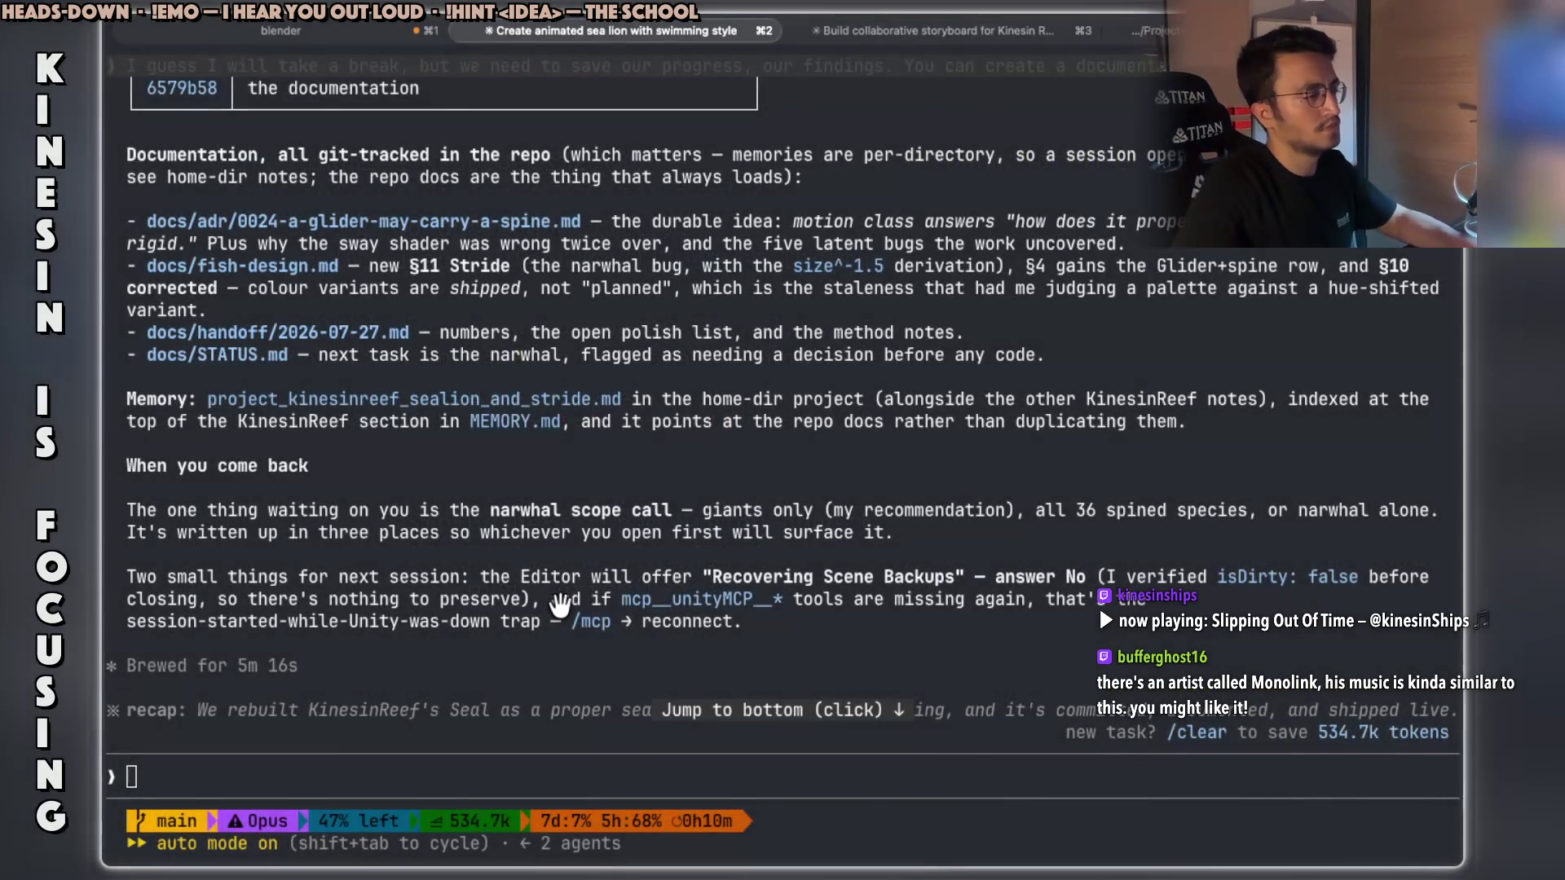
key(super+Tab)
scroll(559, 604, down, 3)
scroll(560, 605, down, 10)
scroll(559, 605, down, 4)
scroll(559, 605, down, 6)
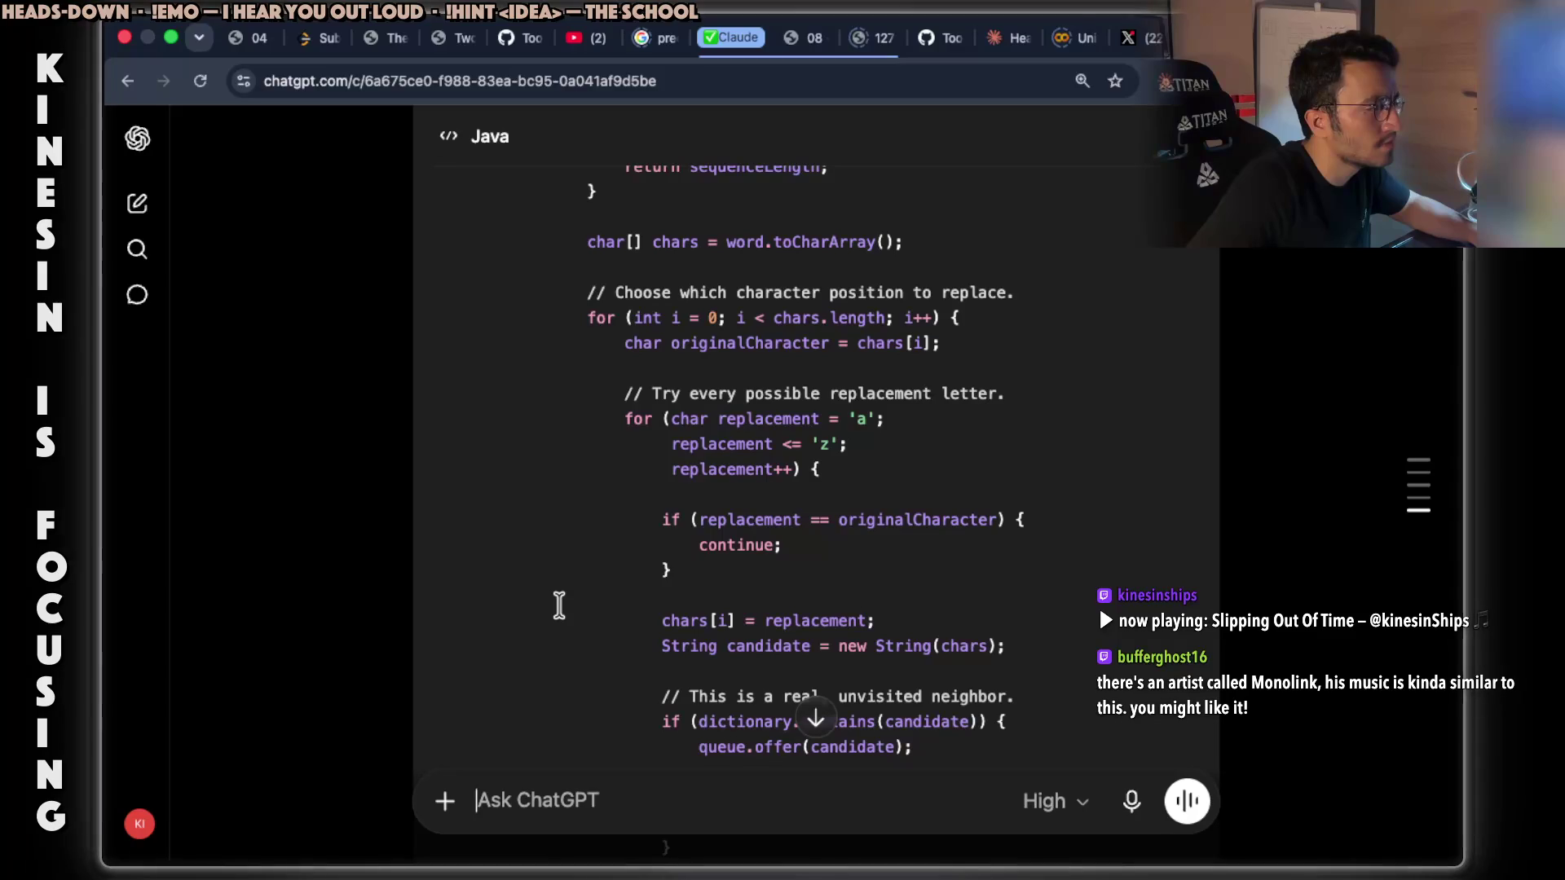
In Ghostty, go to the ../Projects tab (Cmd+4) and open a new shell tab.
scroll(559, 604, down, 1)
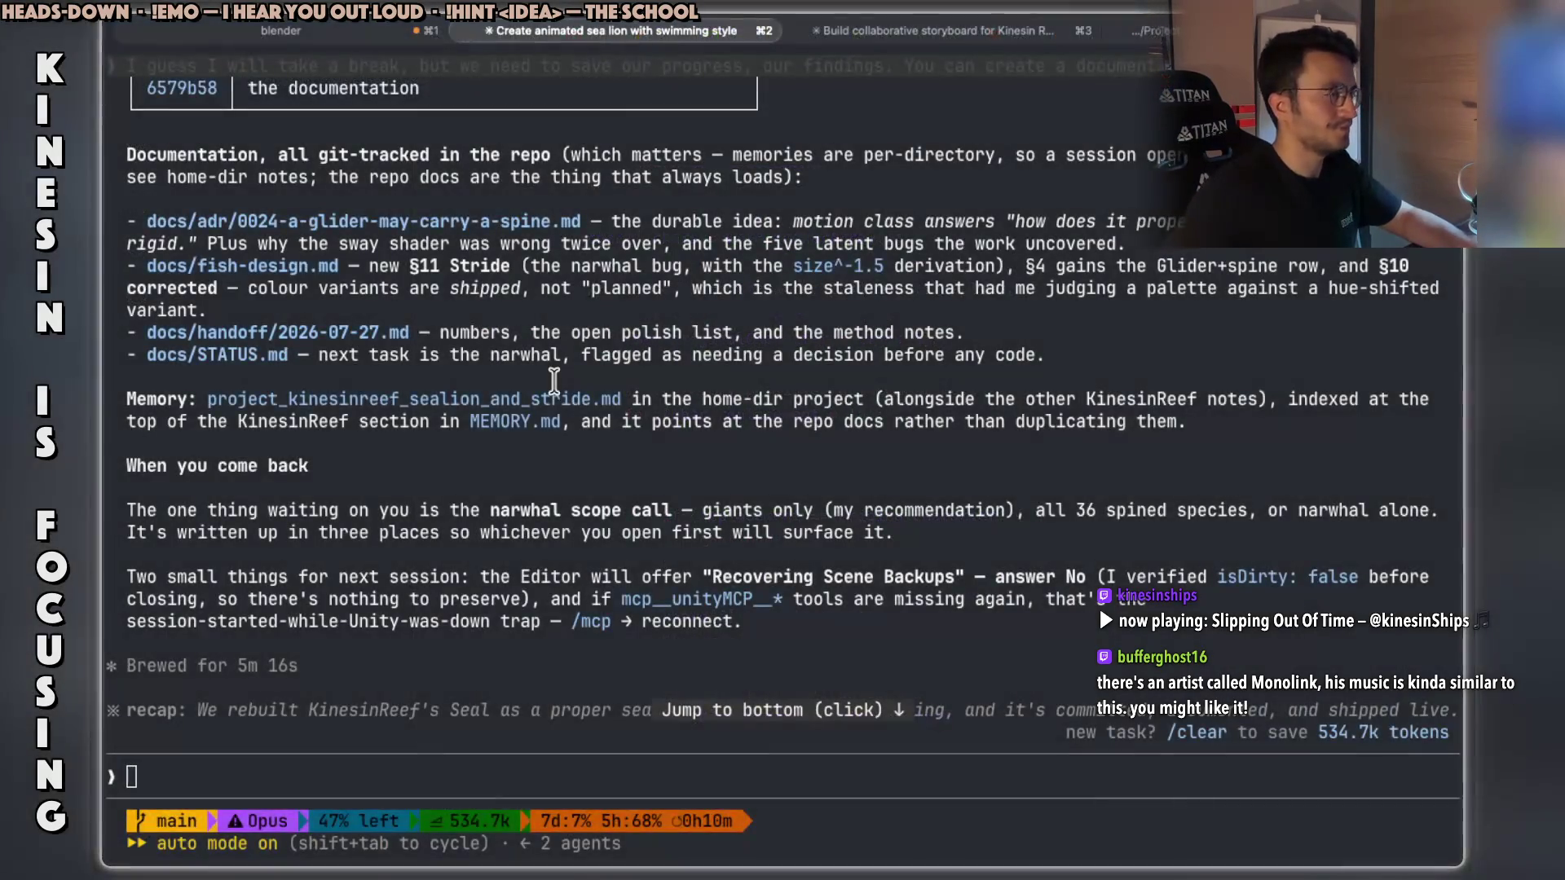
key(super+Tab)
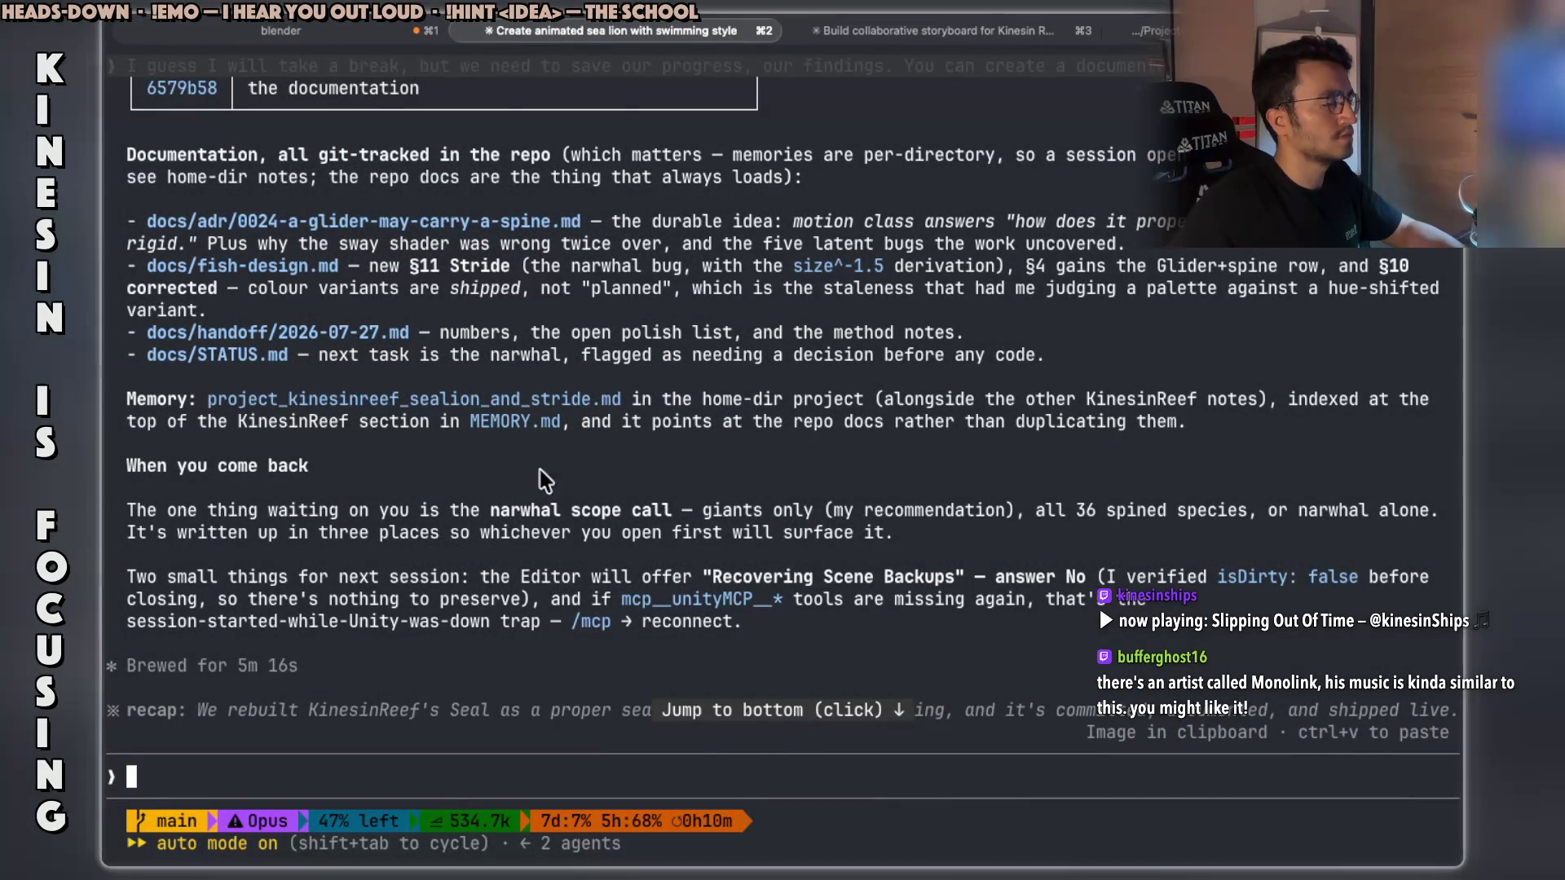
key(super+4)
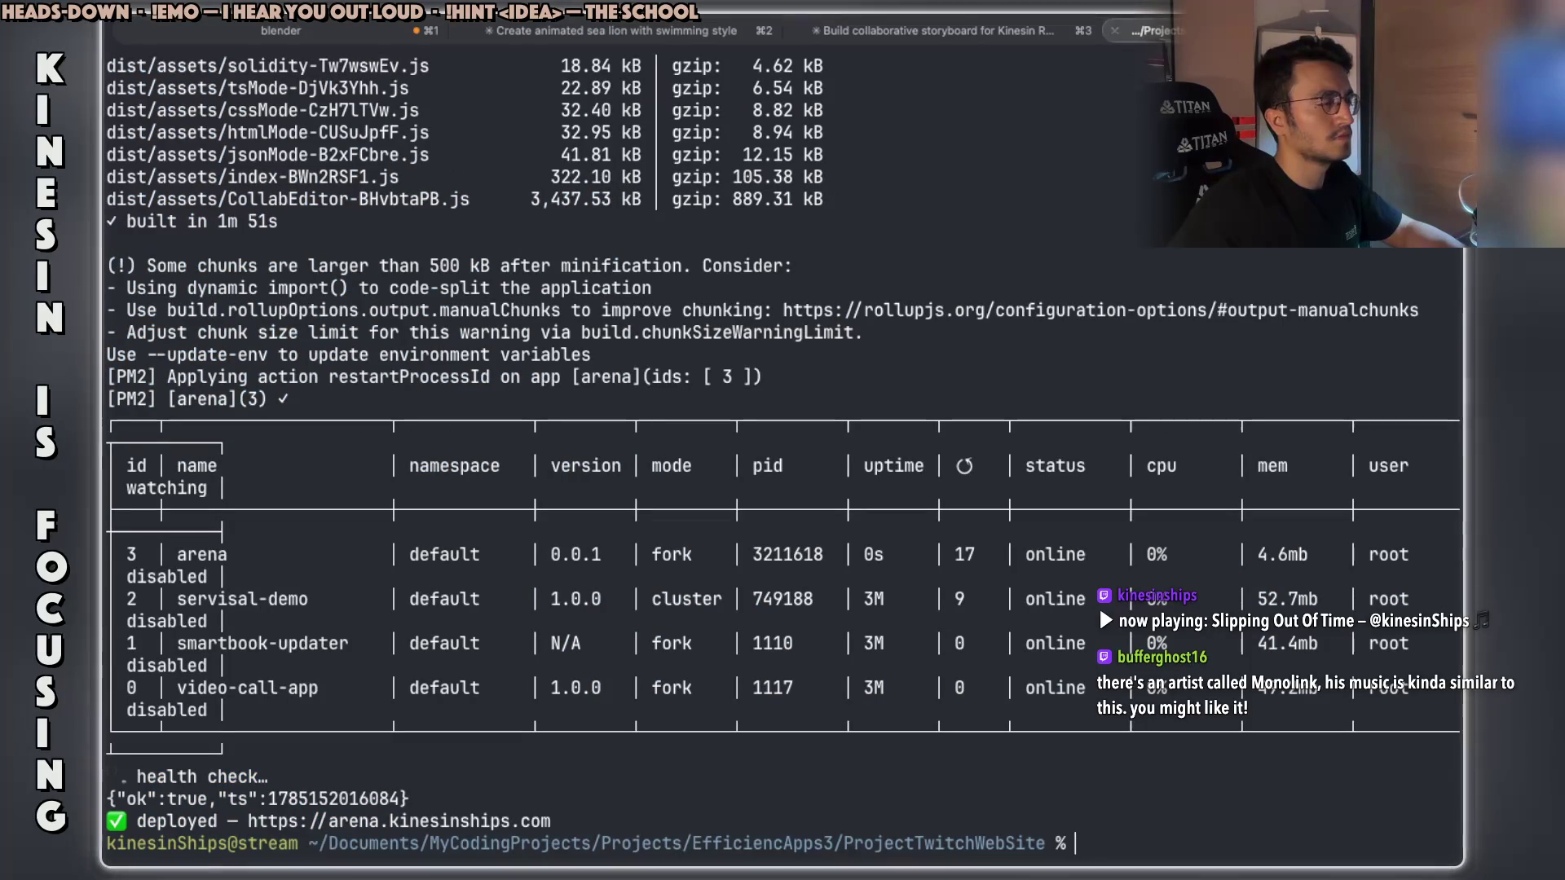
key(super+t)
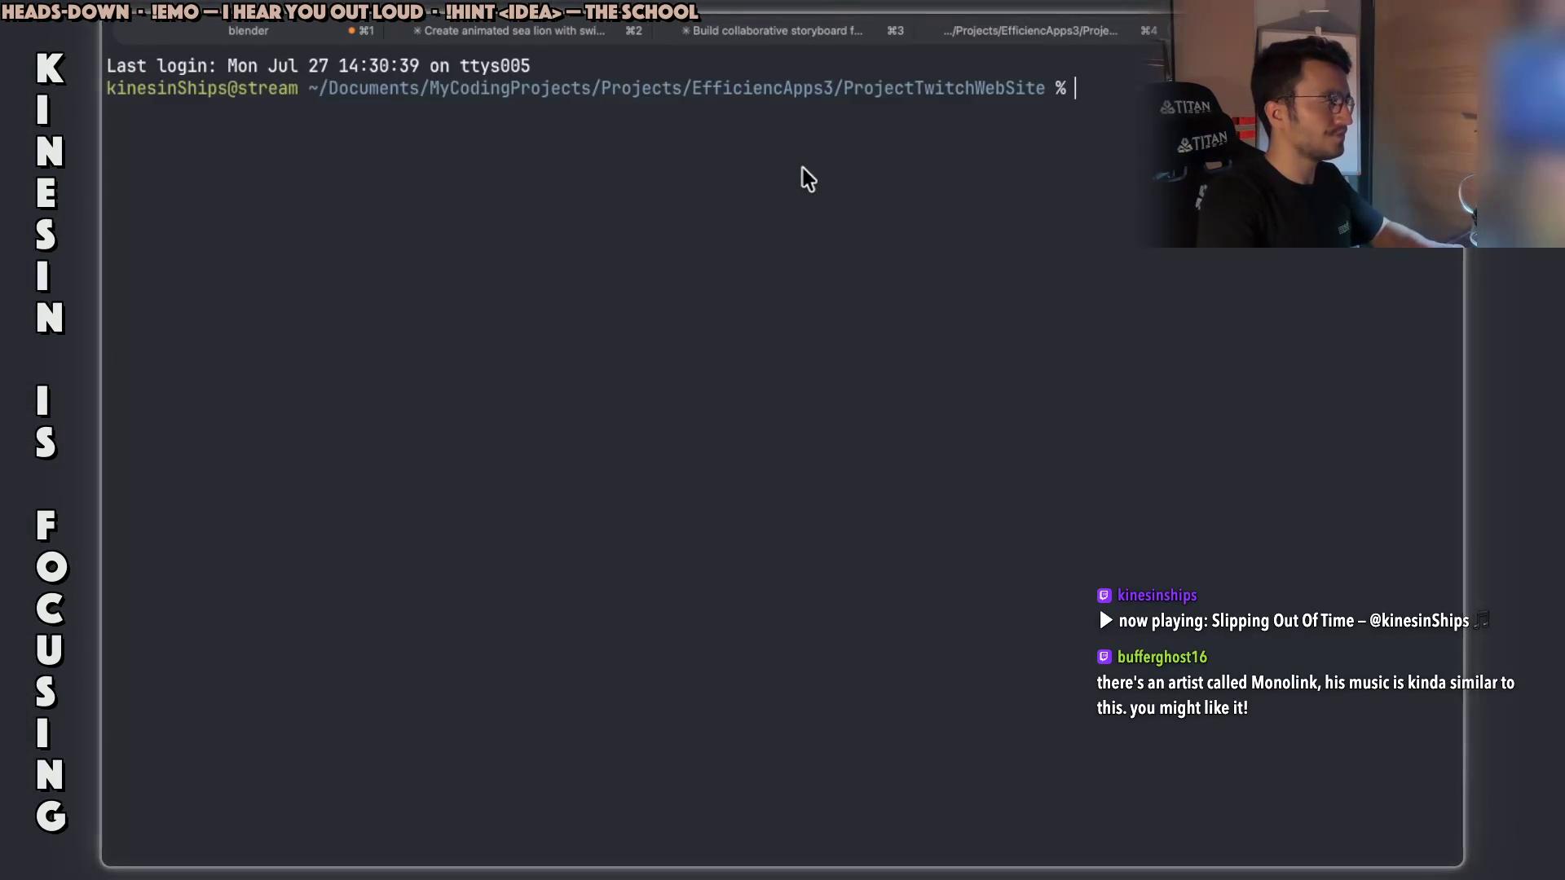
From the EfficiencApps3 folder, ask Claude Code 'give me word ladder solution in java'.
text(cd .)
key(Return)
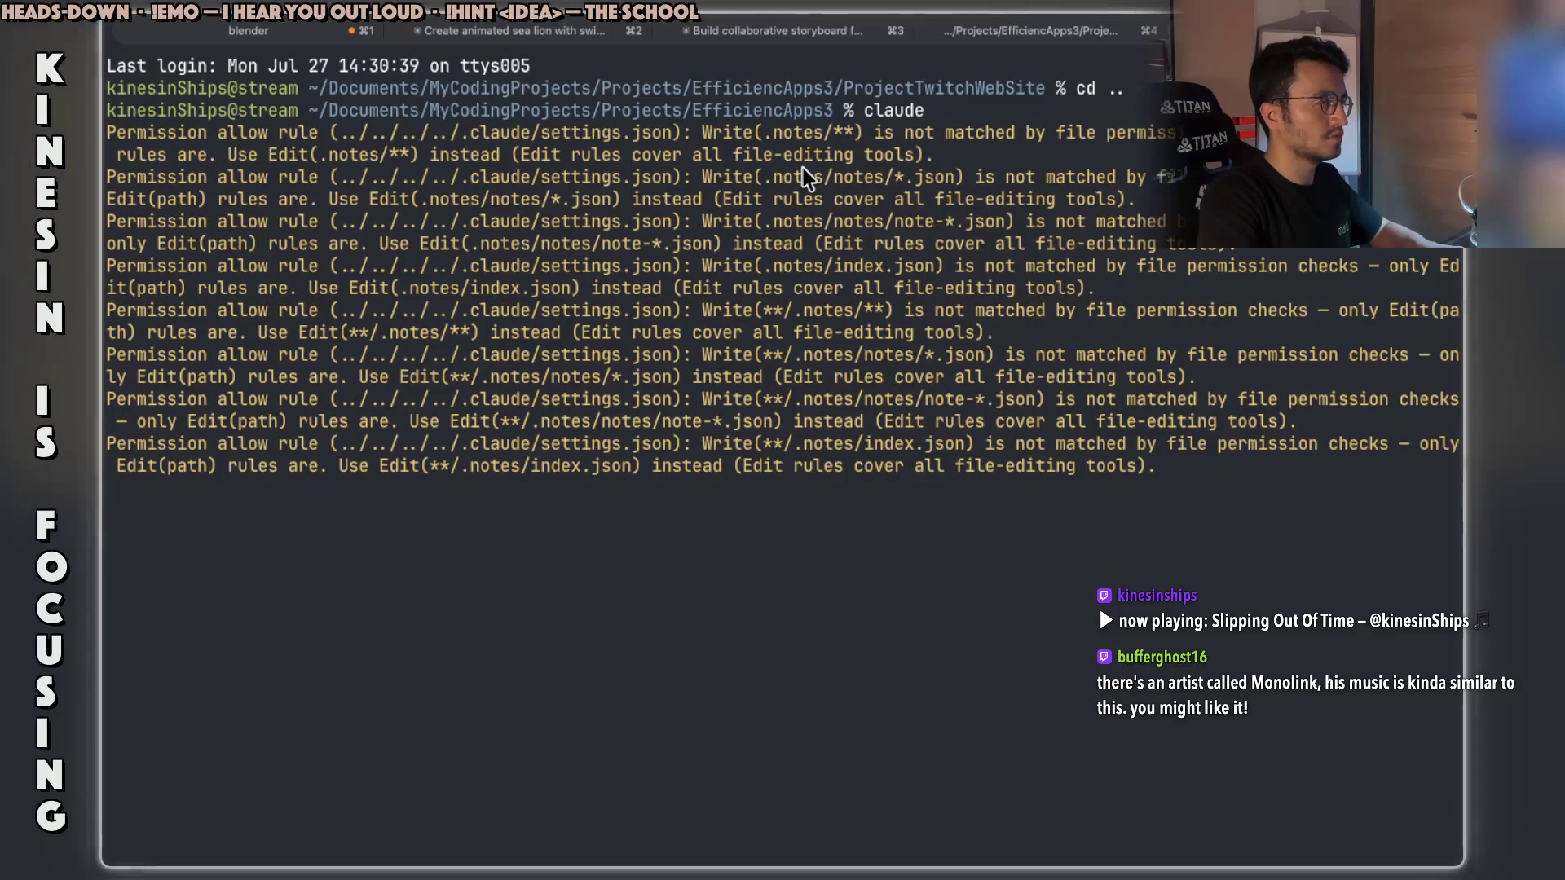
text(give me)
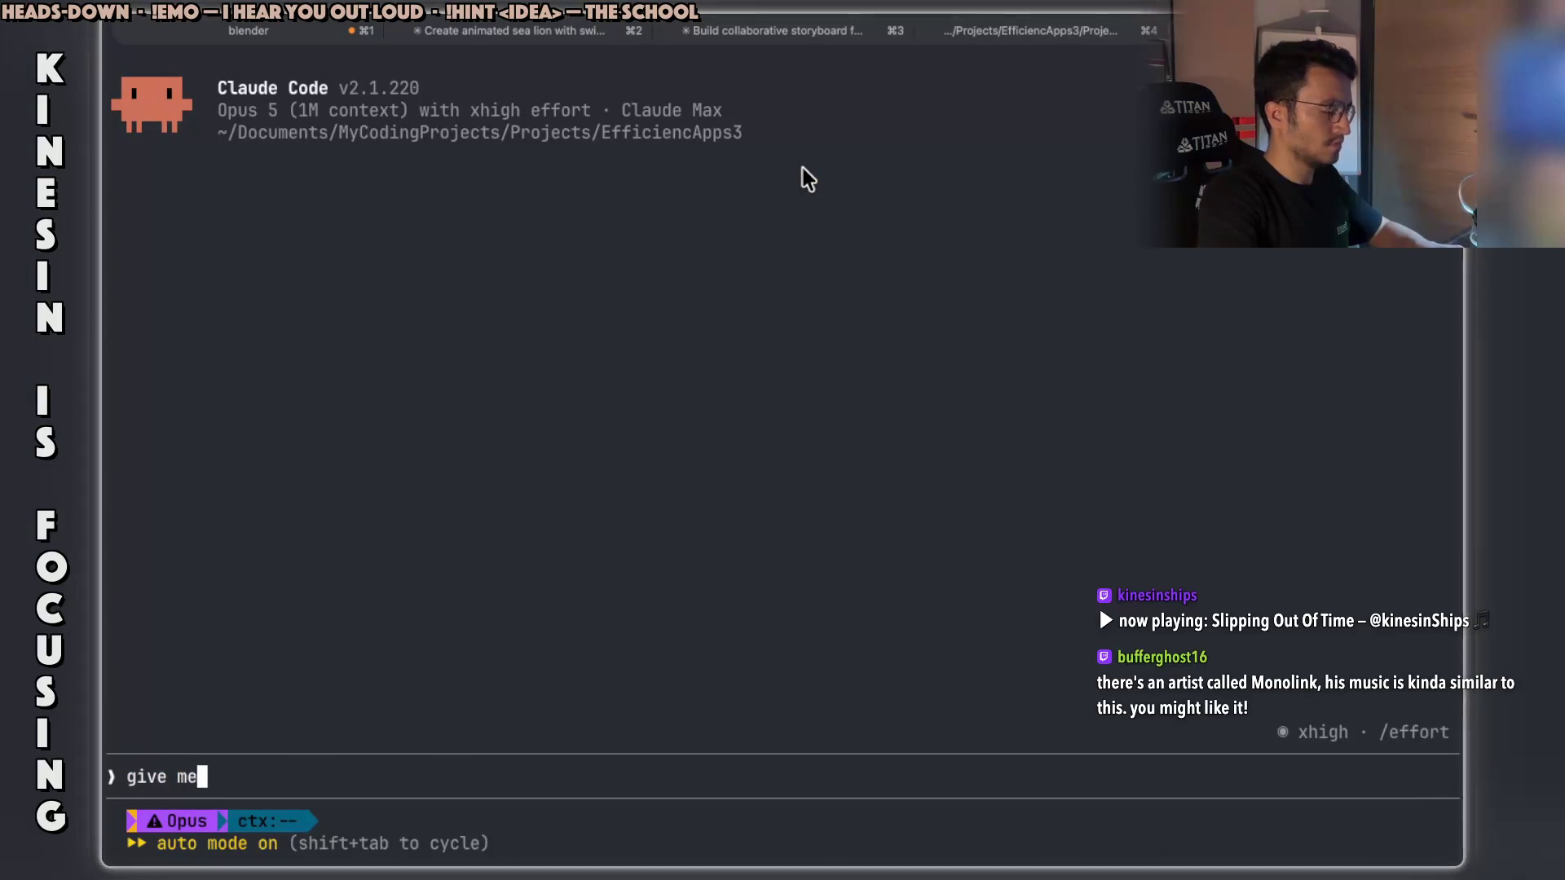
text( word ladder )
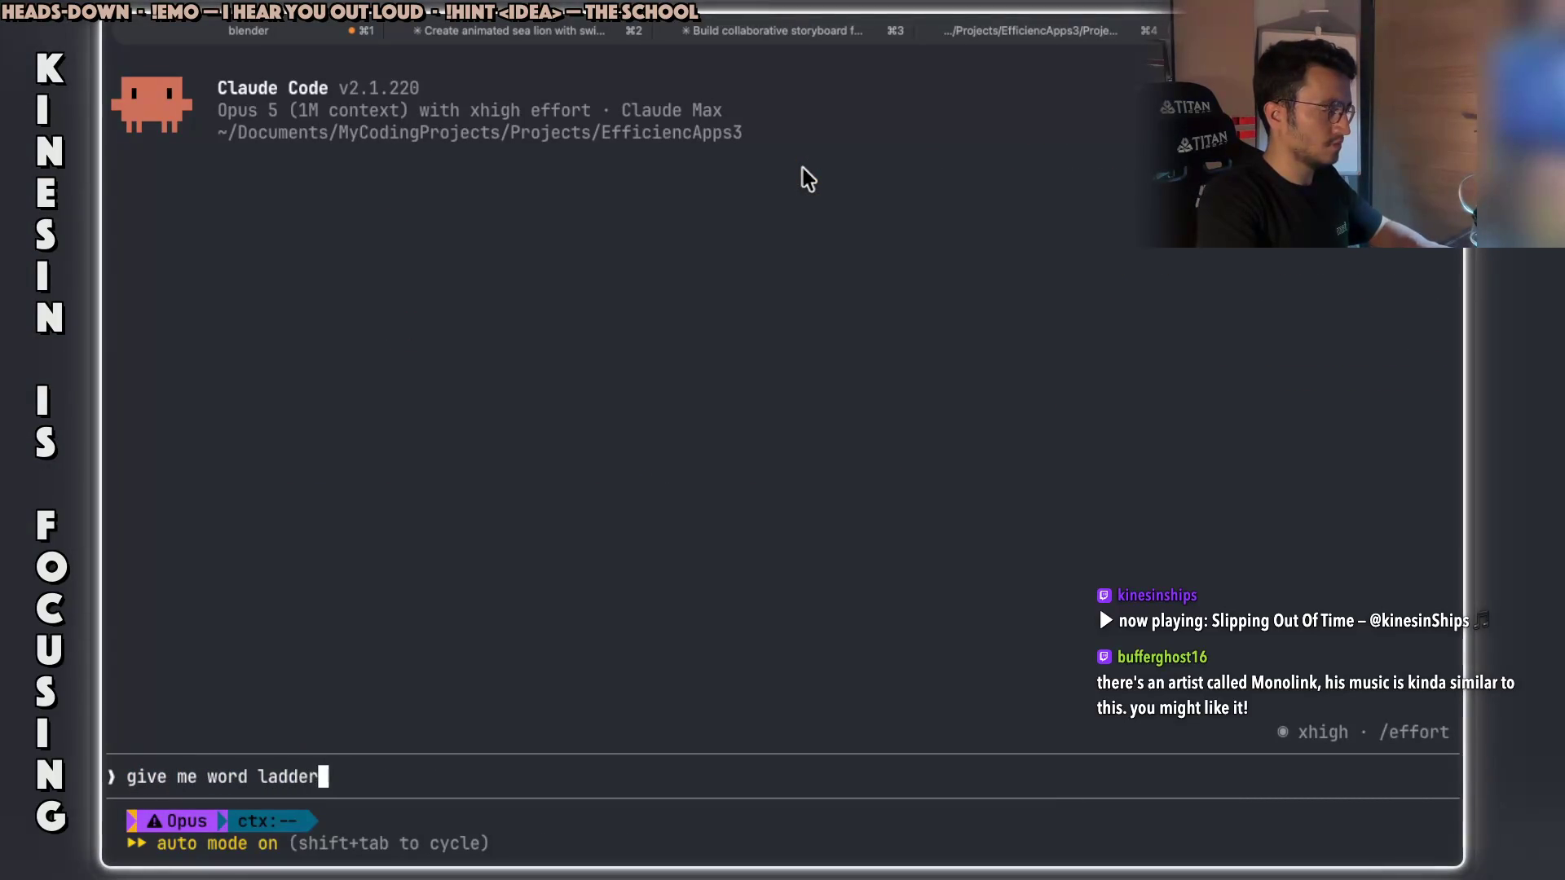
text(solution i)
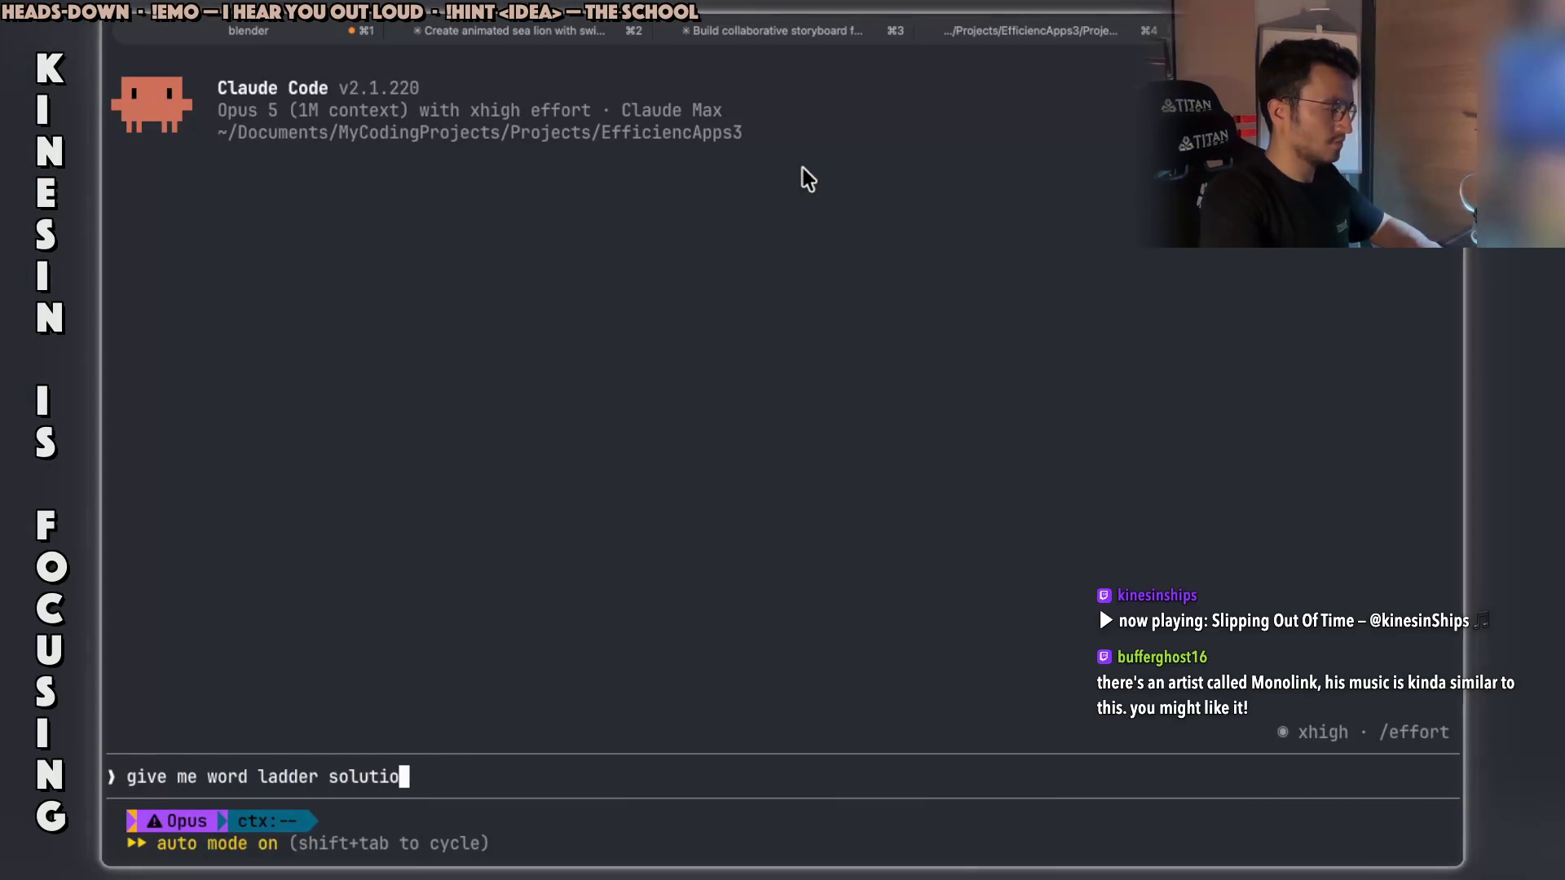
key(BackSpace)
text(n java)
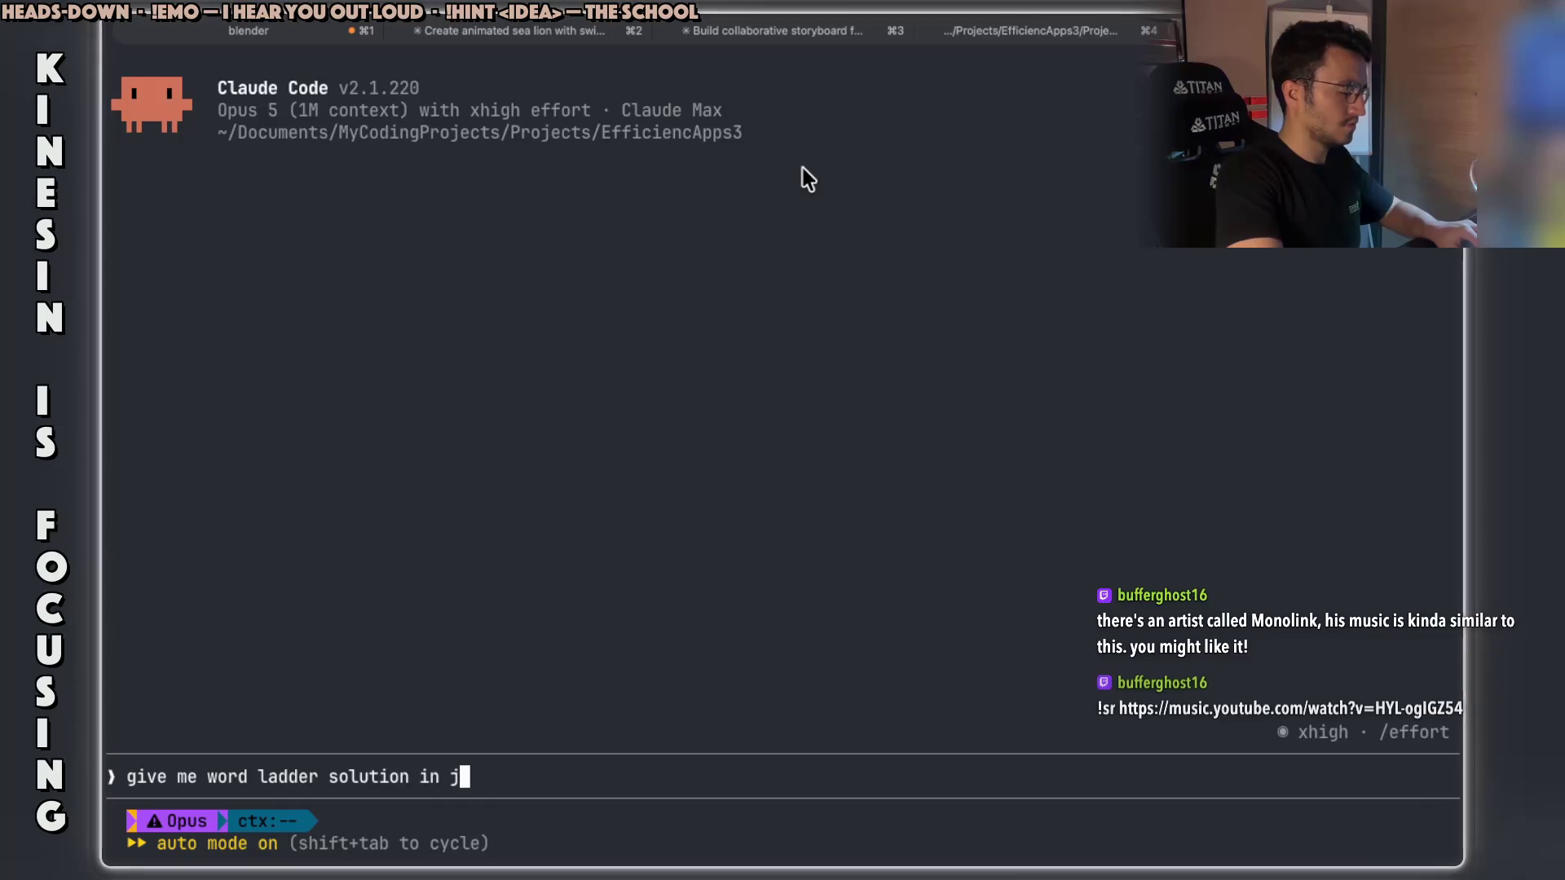
key(Return)
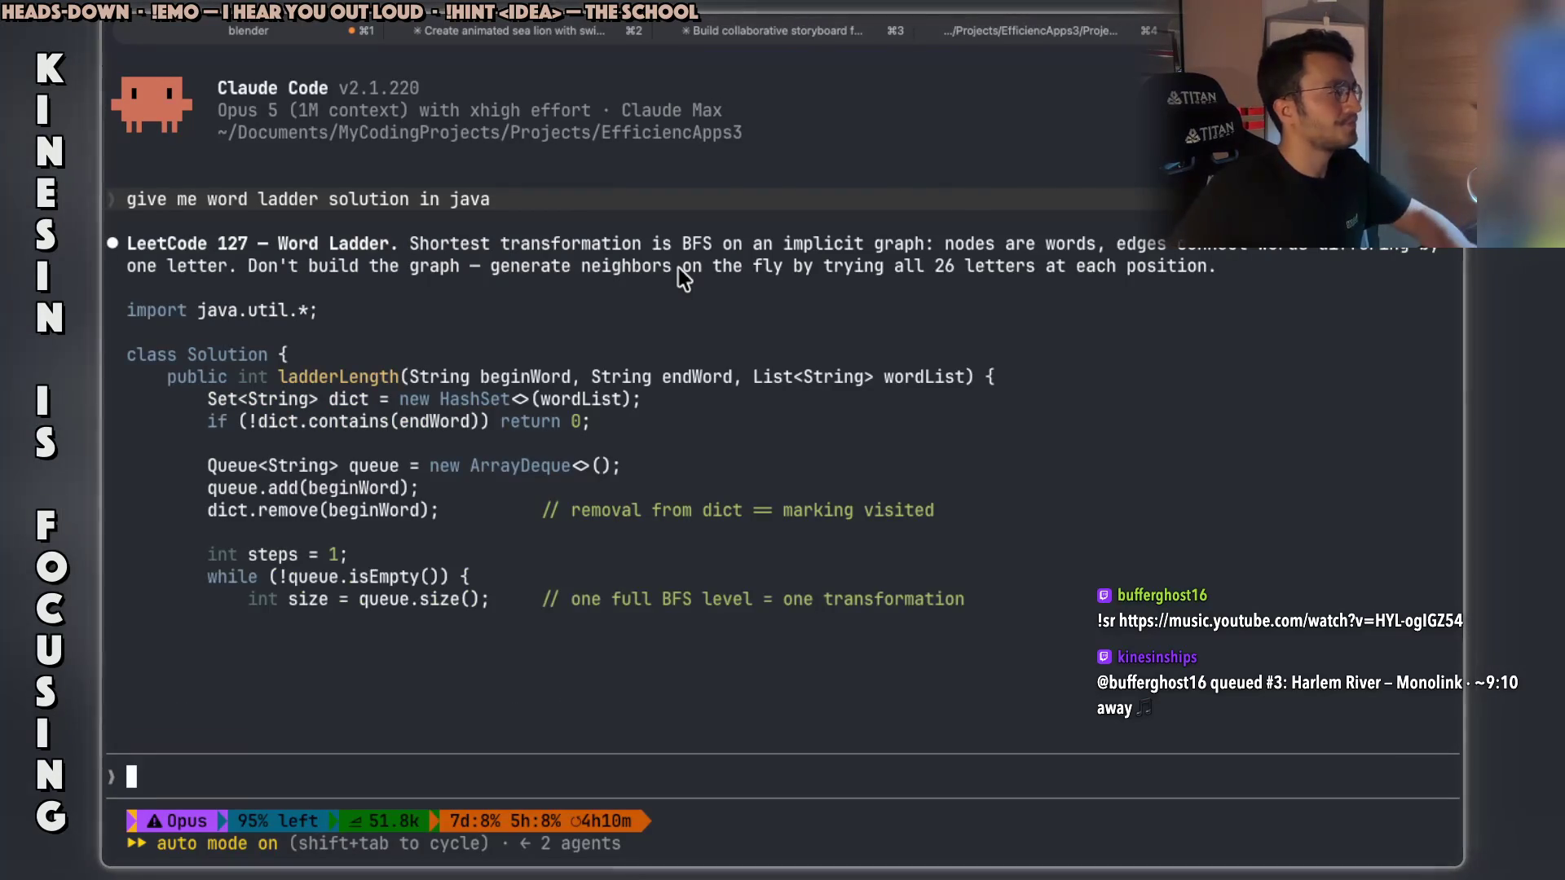
Scroll the Java solution and select the queue comment, endWord check and queue.add lines.
scroll(673, 236, up, 1)
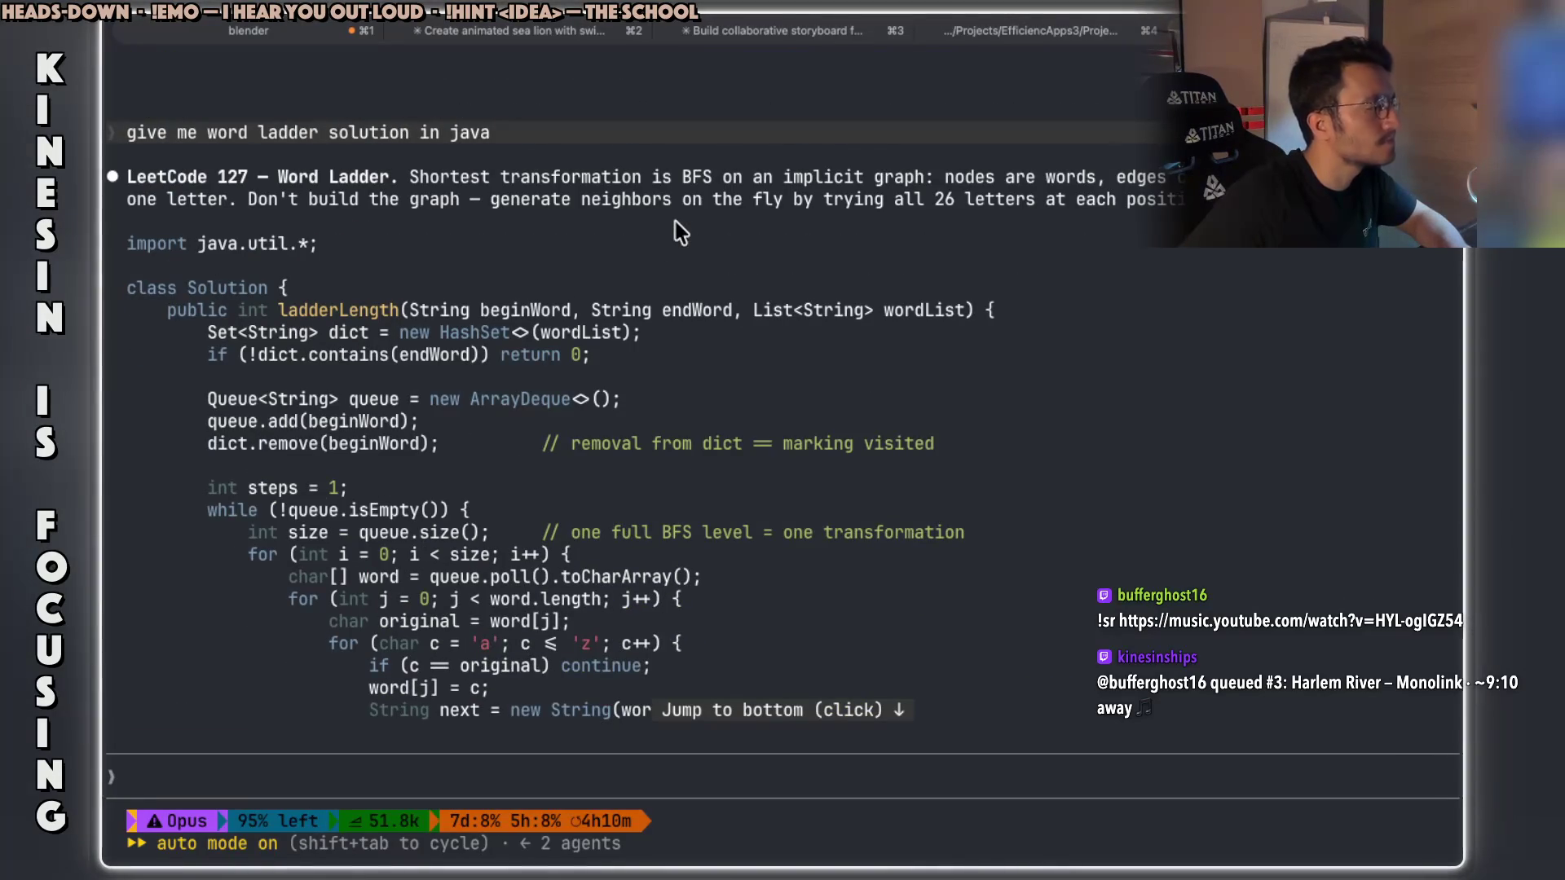
scroll(676, 245, down, 3)
scroll(626, 440, up, 3)
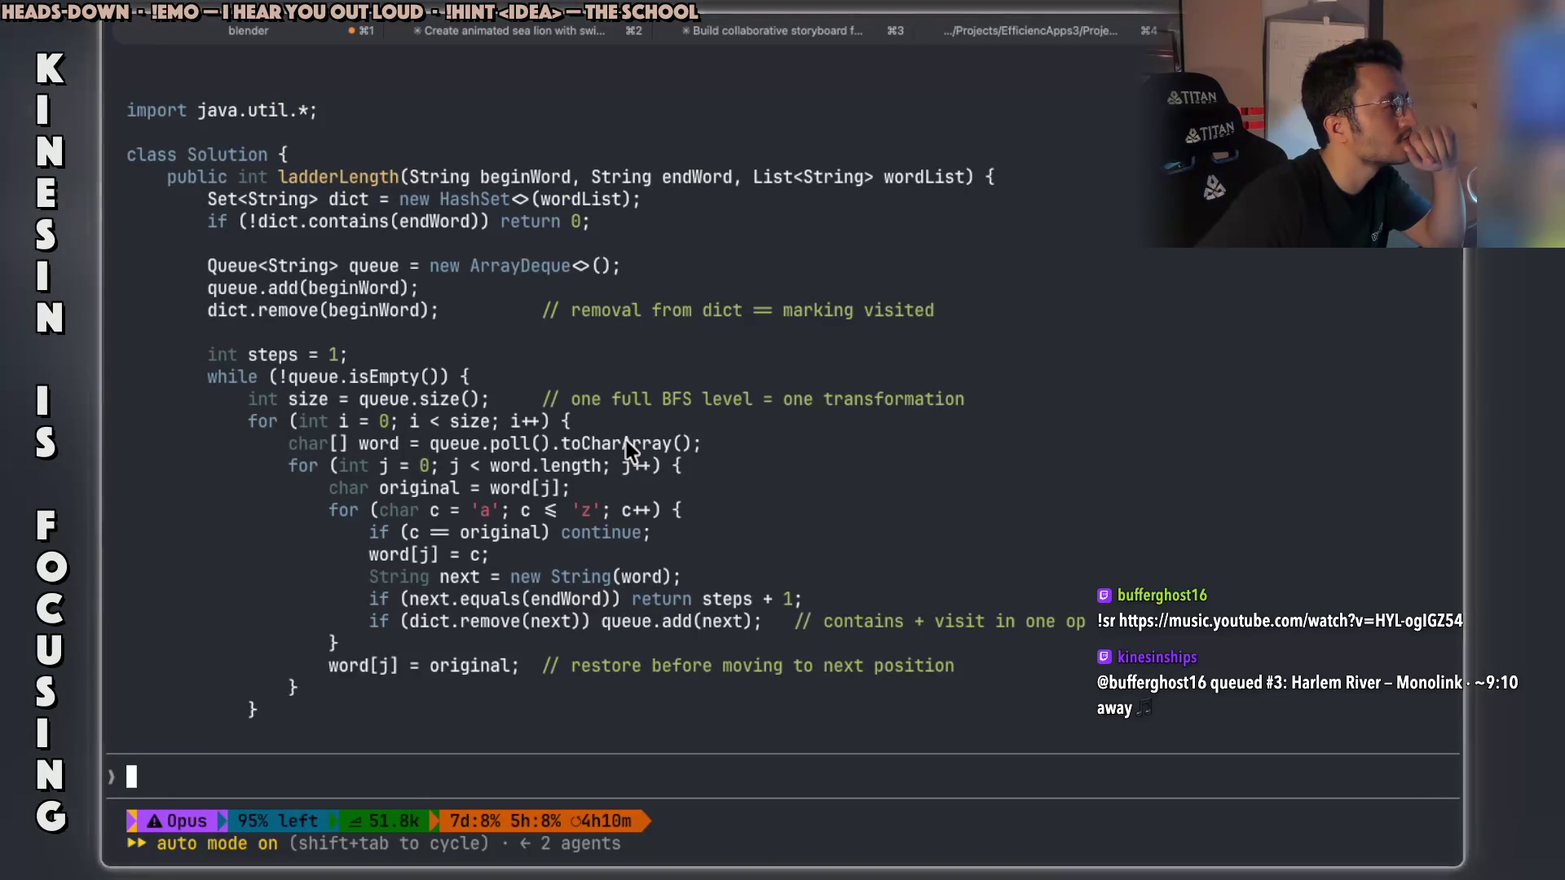
scroll(626, 440, down, 3)
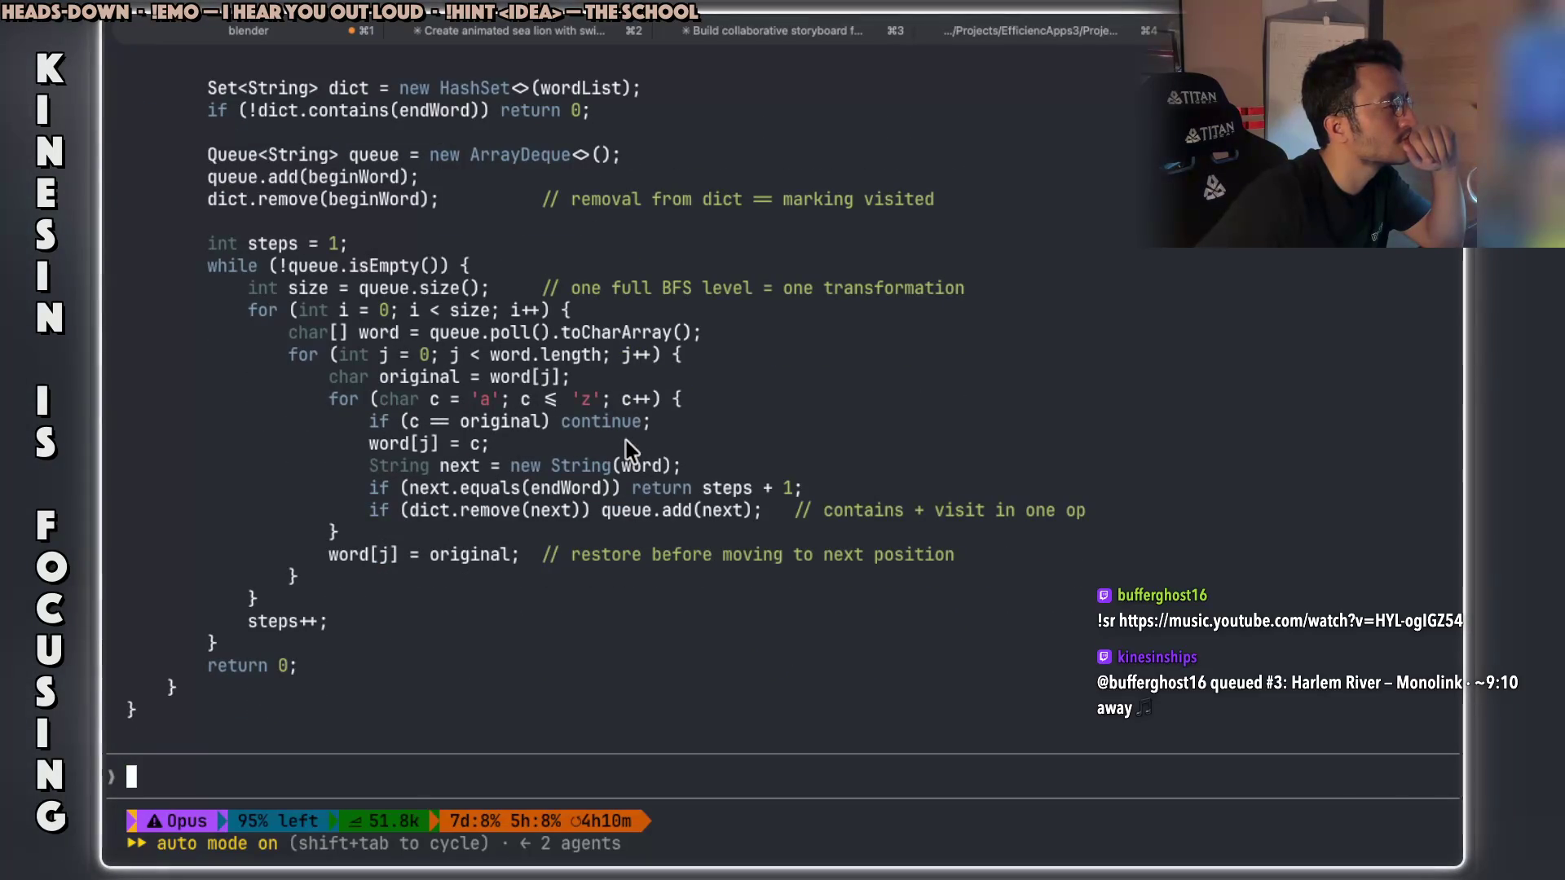
scroll(500, 357, up, 2)
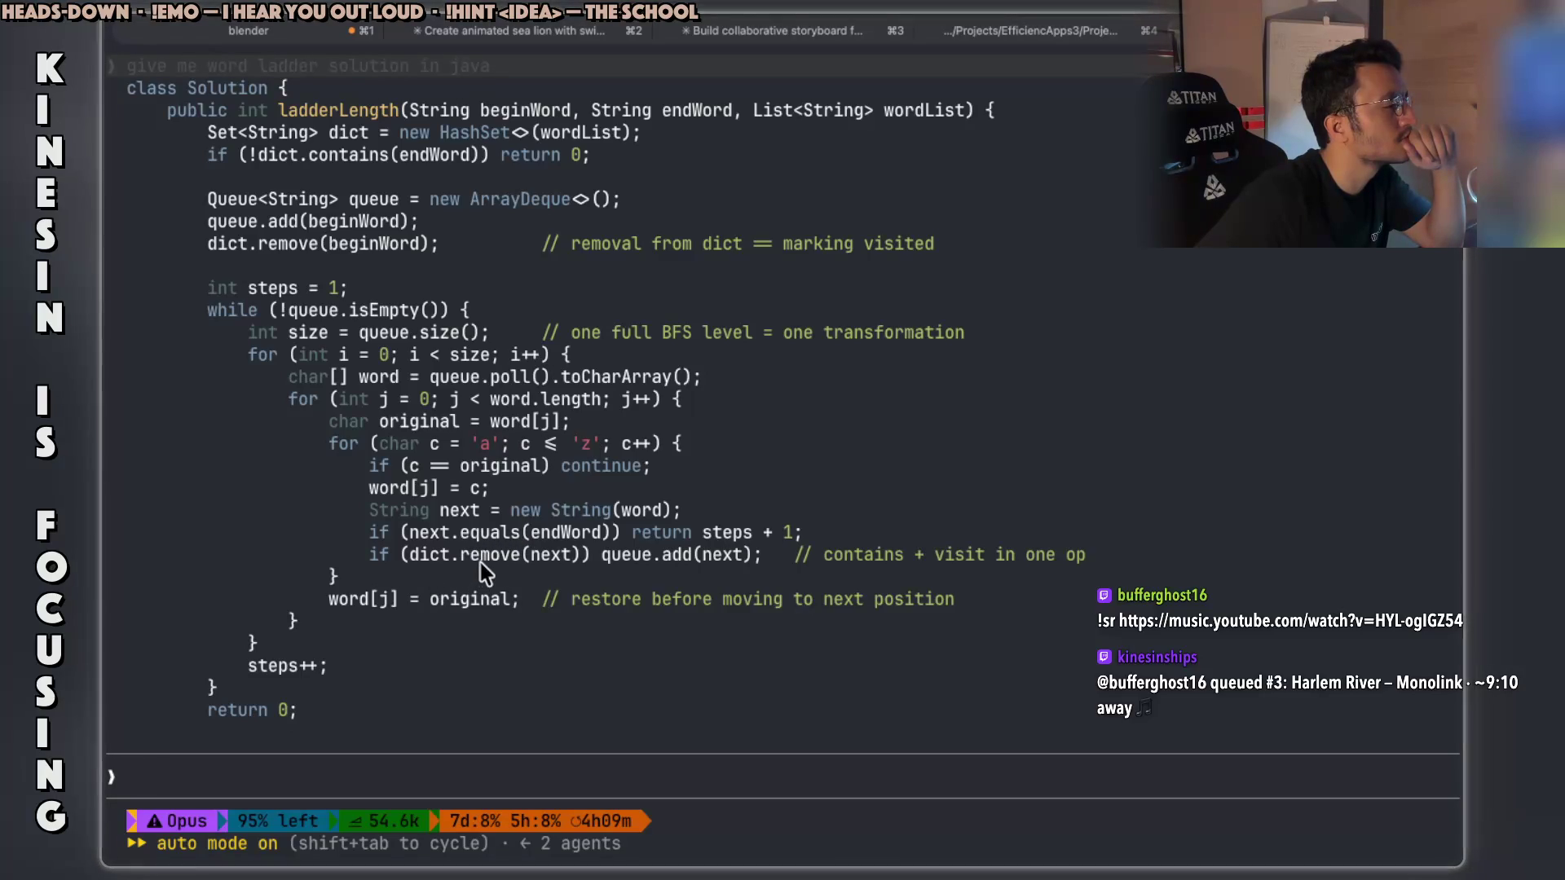
drag(595, 553, 1094, 554)
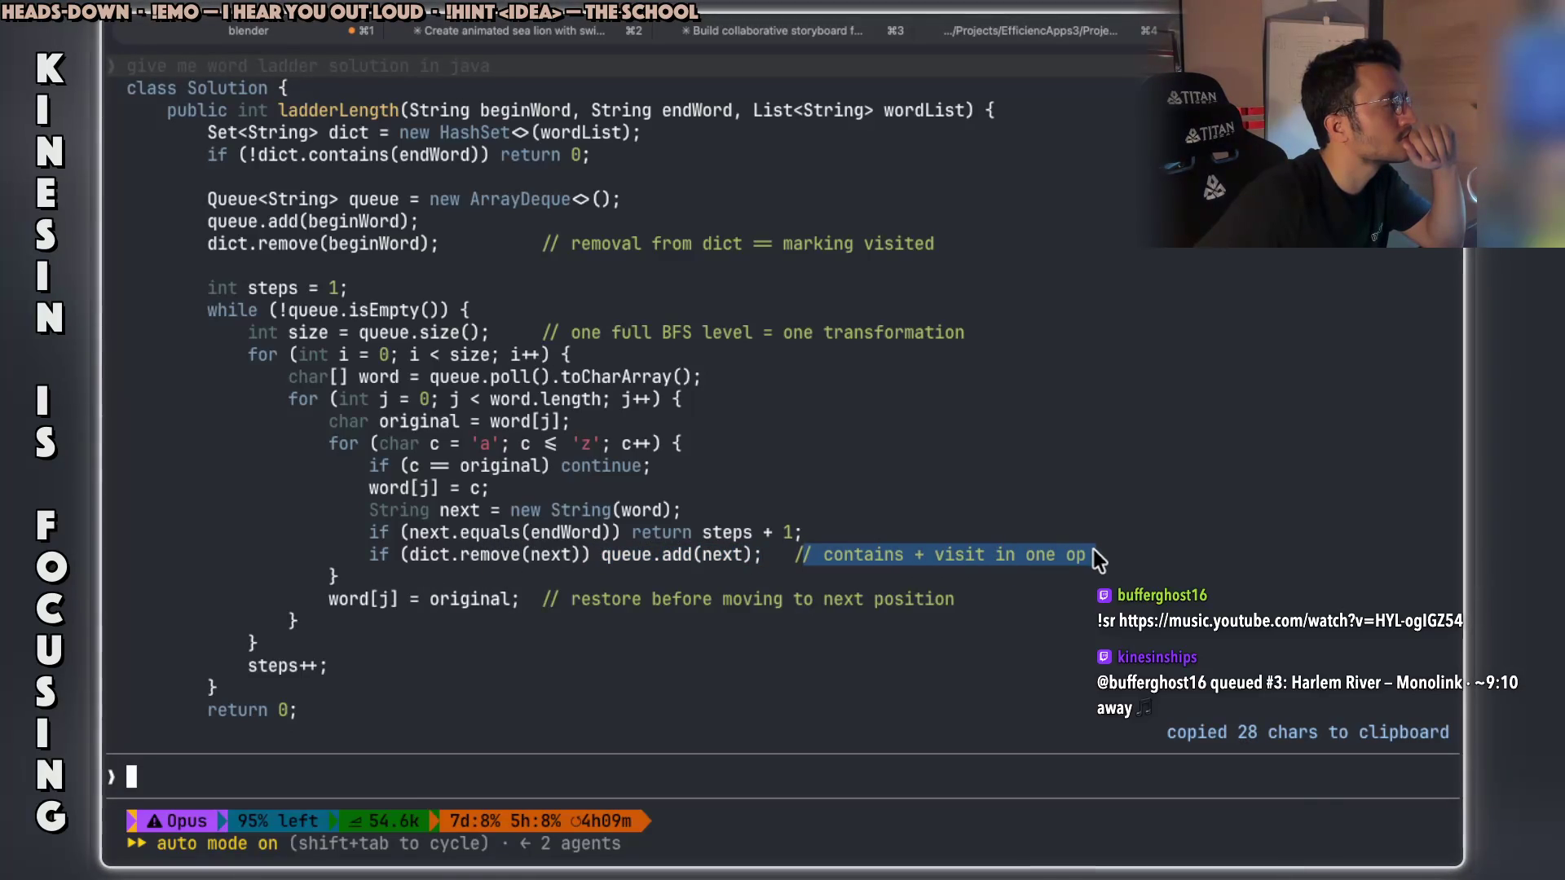
click(809, 487)
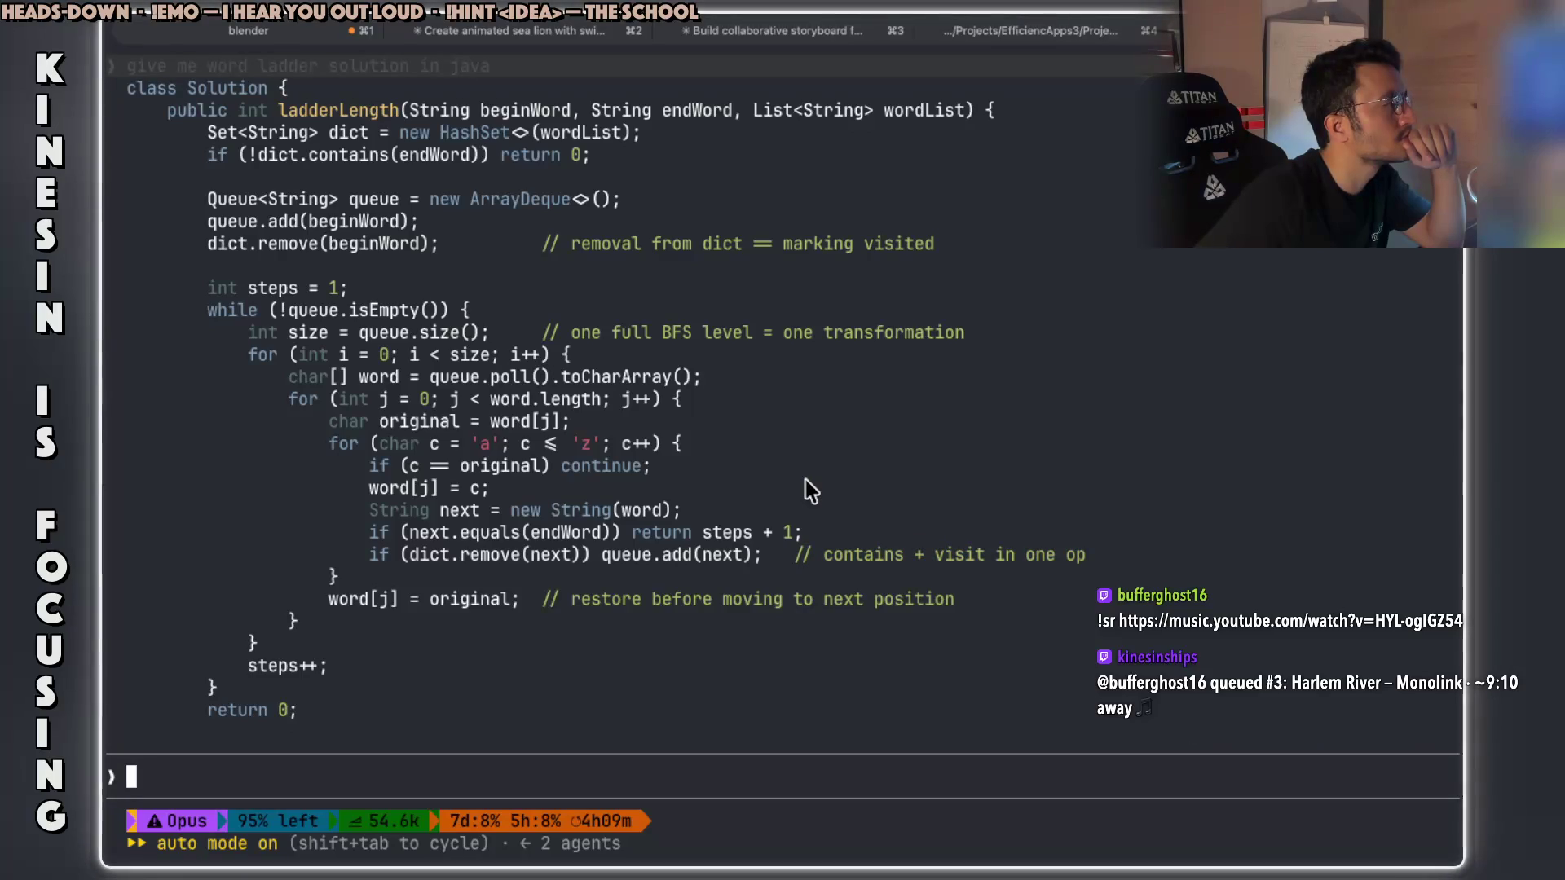
mouse_move(590, 155)
mouse_down()
mouse_move(206, 157)
mouse_move(208, 198)
mouse_move(619, 199)
mouse_up()
mouse_move(206, 222)
mouse_down()
mouse_move(407, 221)
mouse_move(399, 237)
mouse_up()
drag(218, 245, 412, 244)
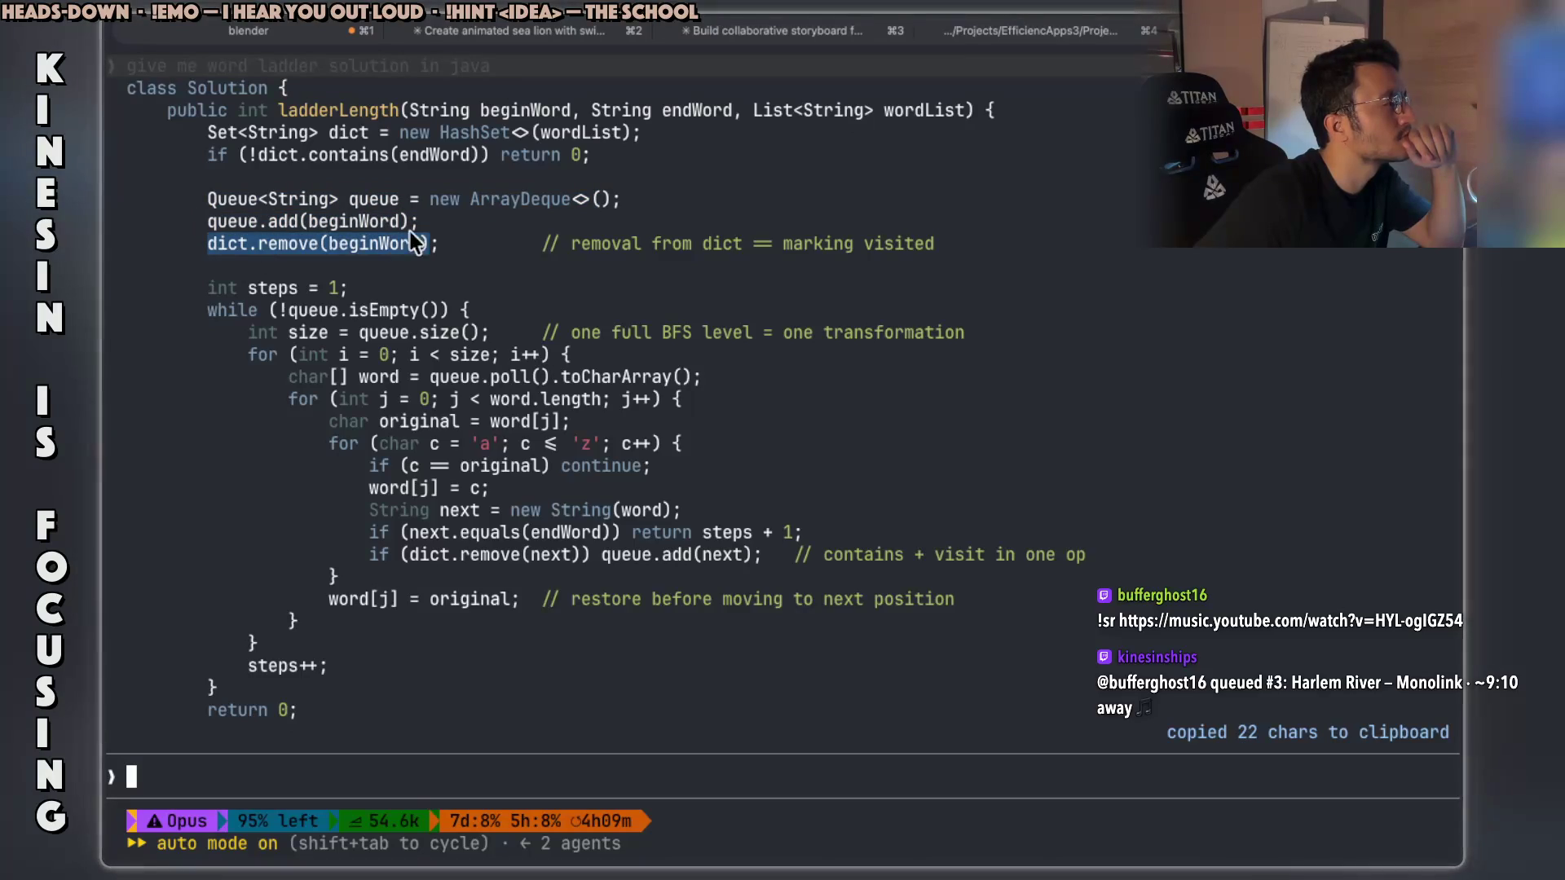
click(366, 219)
Copy beginWord, queue.add(beginWord) and dict.remove(beginWord) from the code.
double_click(545, 109)
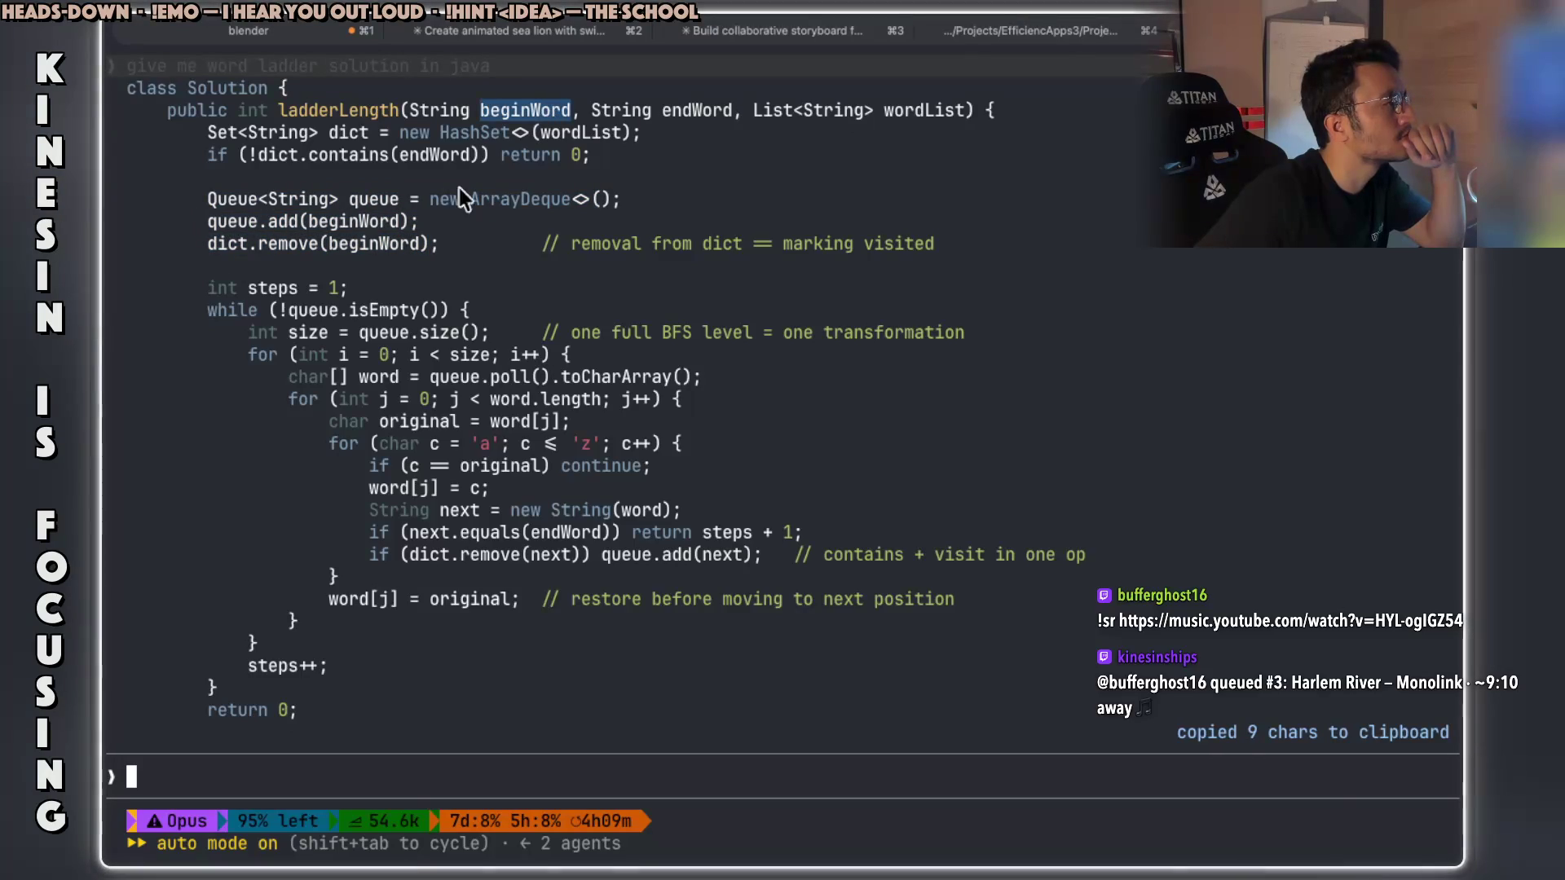
drag(209, 222, 412, 219)
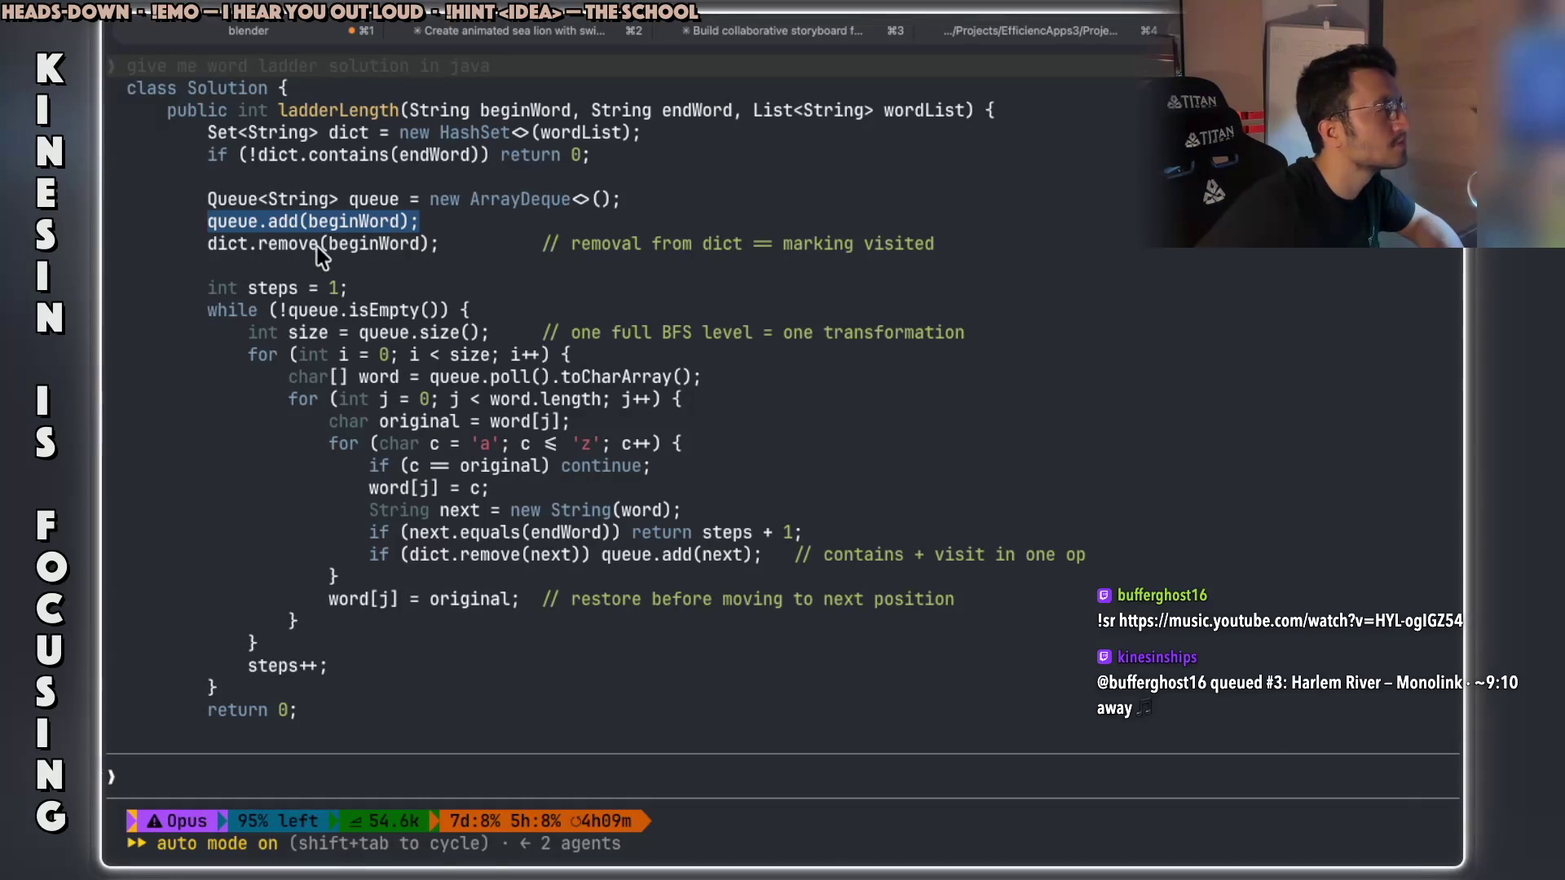
drag(209, 244, 419, 245)
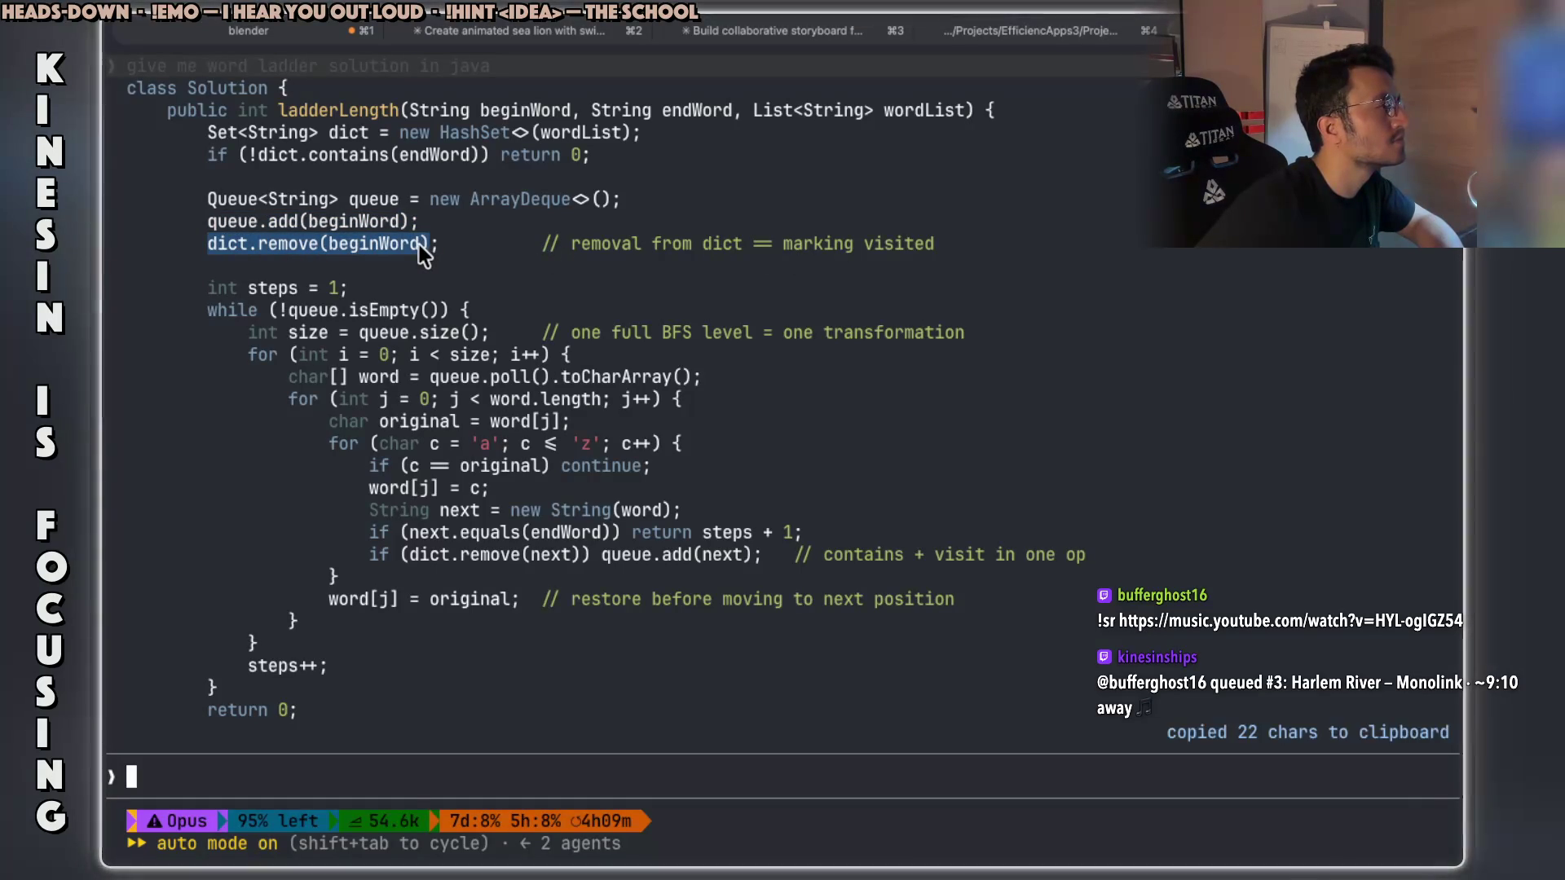
drag(640, 134, 213, 132)
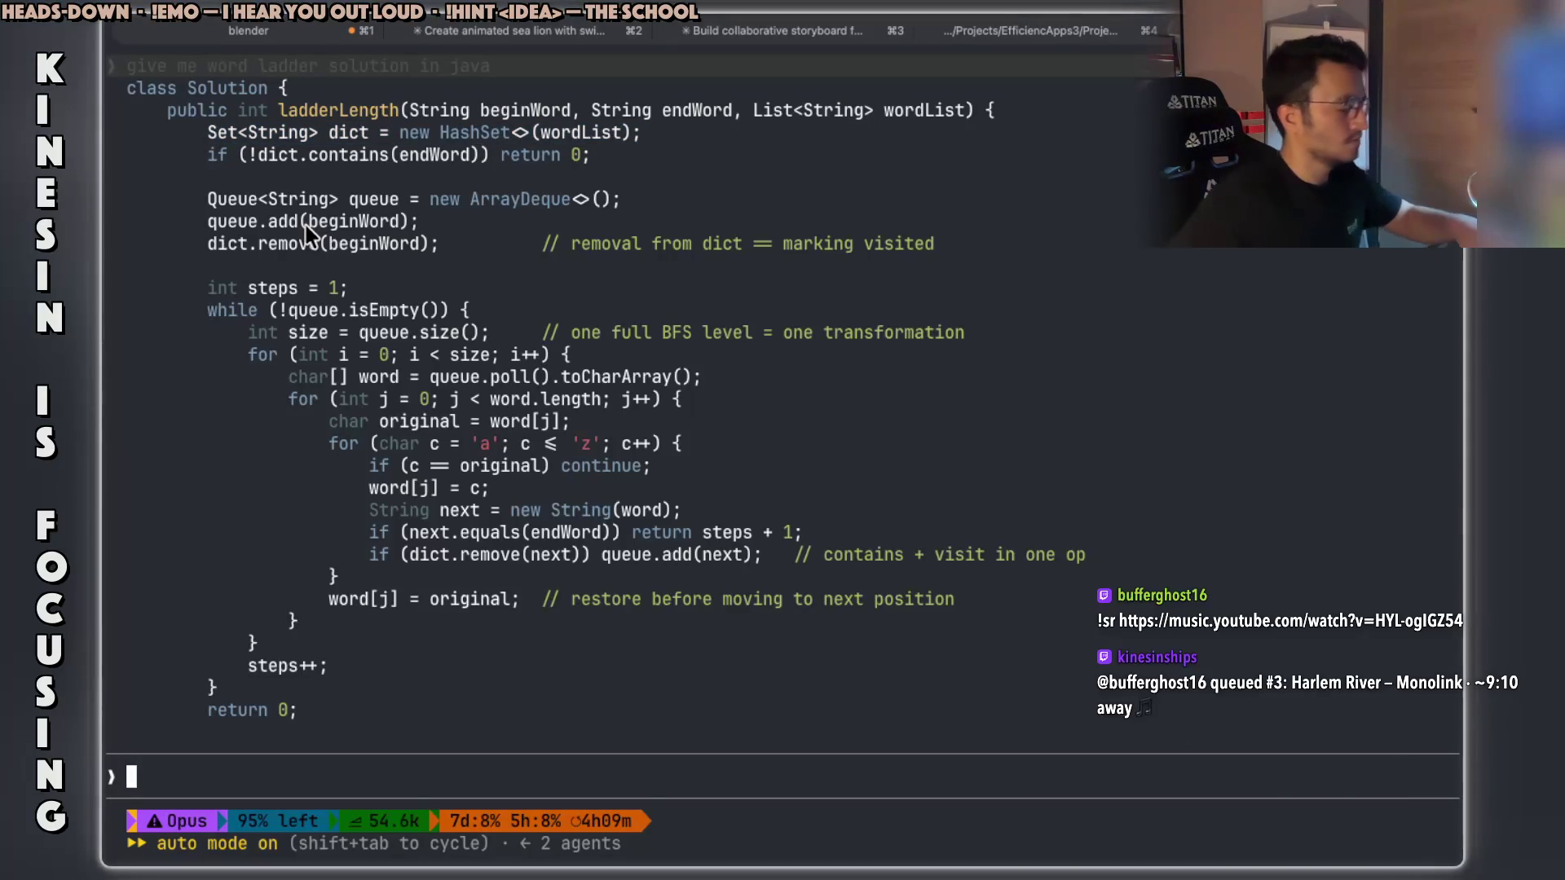
key(super+shift+4)
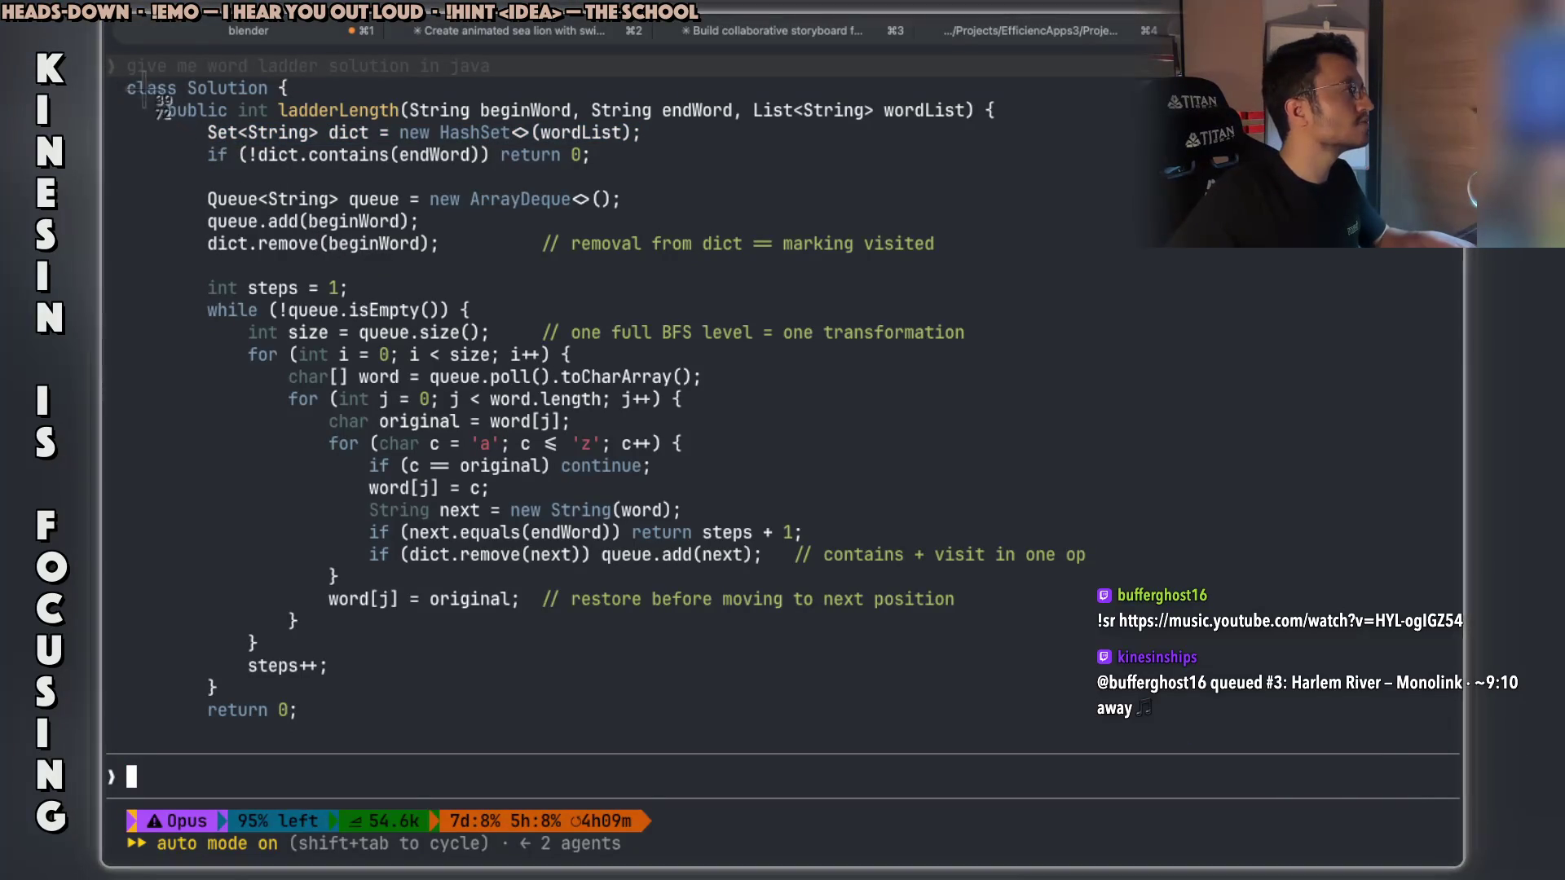
Capture a screenshot framing the whole Java ladderLength solution.
mouse_move(124, 79)
mouse_down()
mouse_move(1142, 665)
mouse_move(1096, 762)
mouse_up()
key(super+Tab)
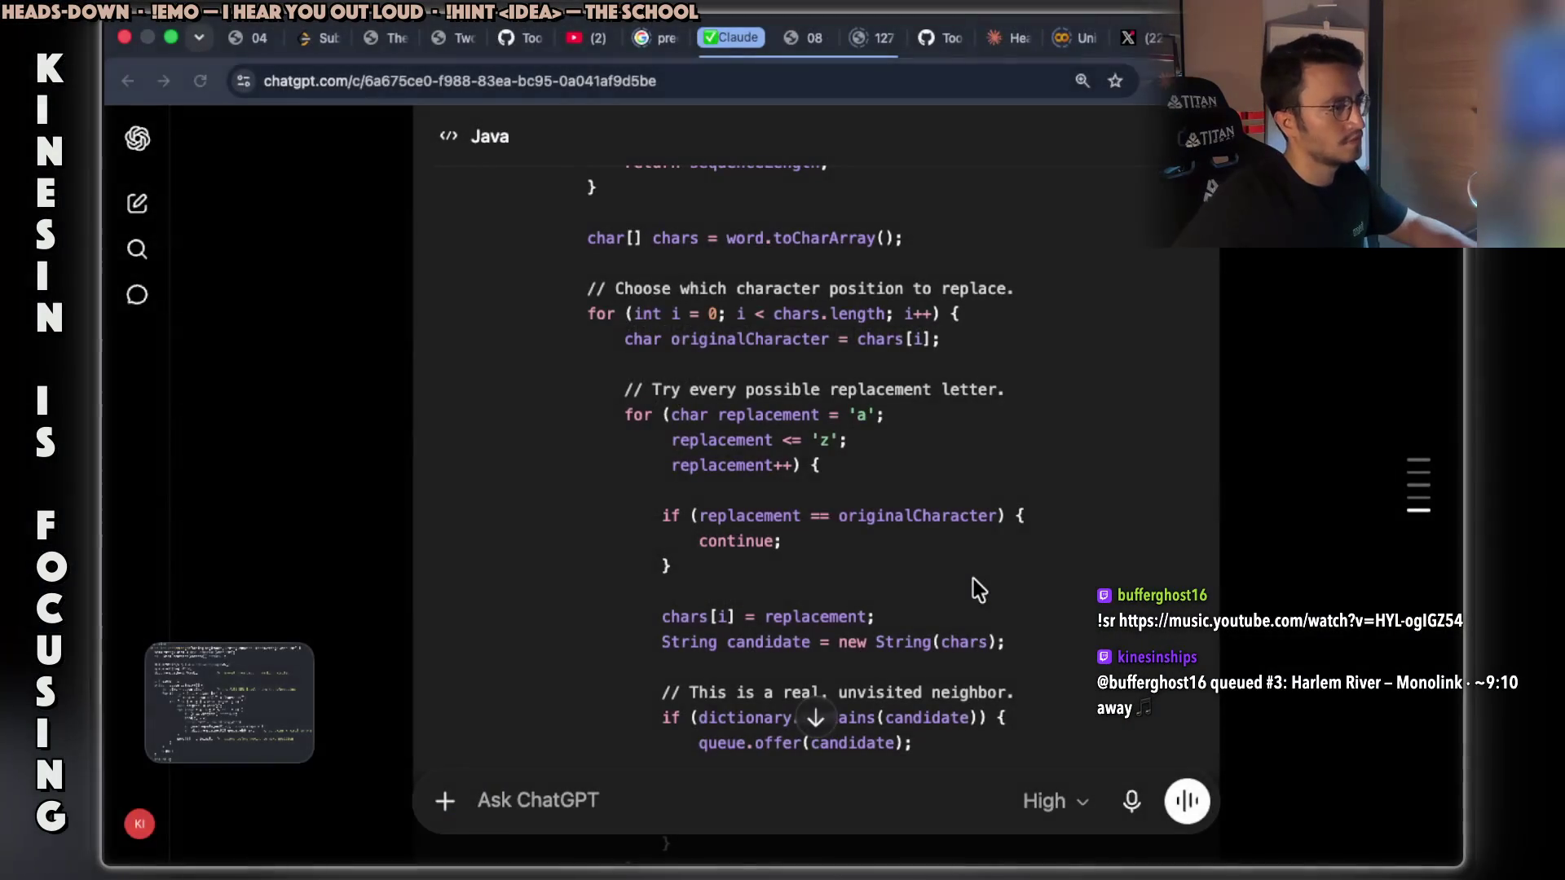
key(super+Tab)
key(super+Tab)
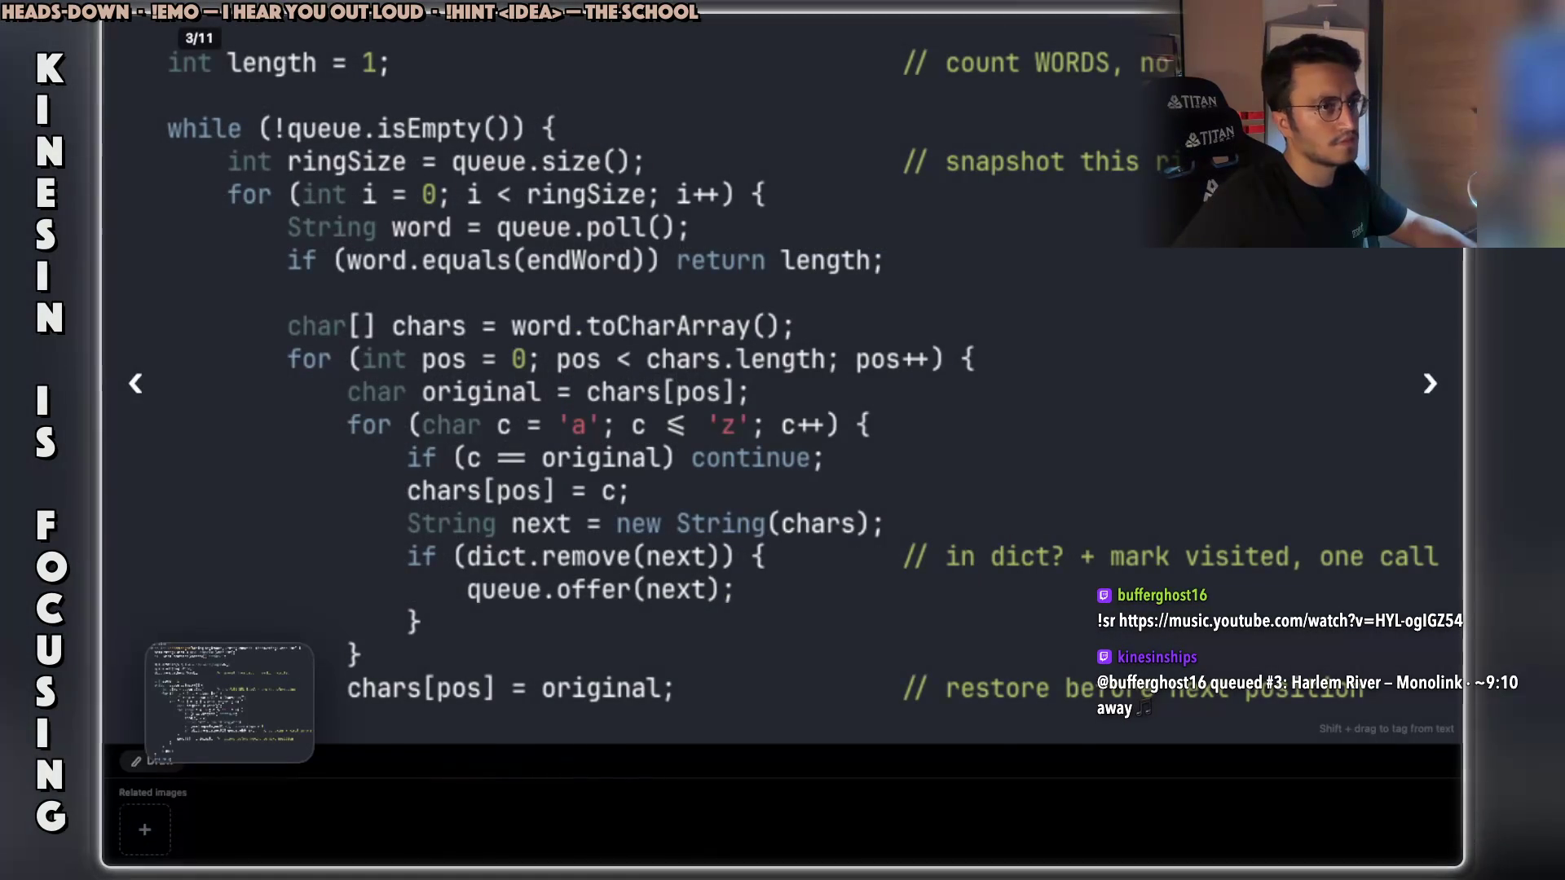
Add the screenshot as the Word Ladder note's third image, open it and bring up its options.
key(Escape)
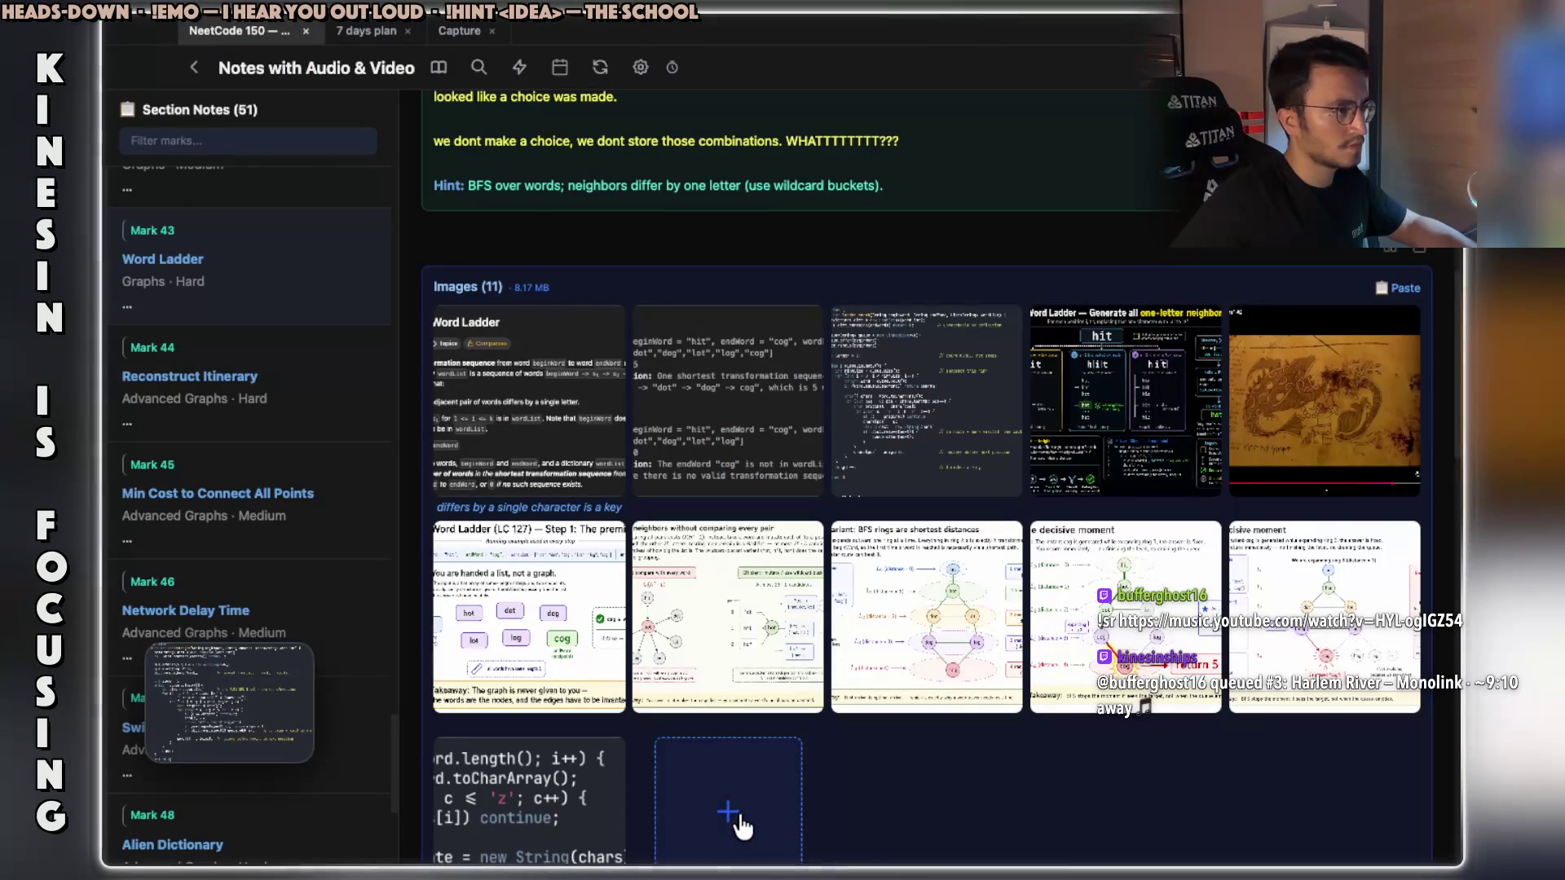
click(741, 827)
mouse_move(742, 827)
mouse_down()
mouse_move(929, 538)
mouse_move(916, 339)
mouse_move(926, 351)
mouse_up()
click(926, 351)
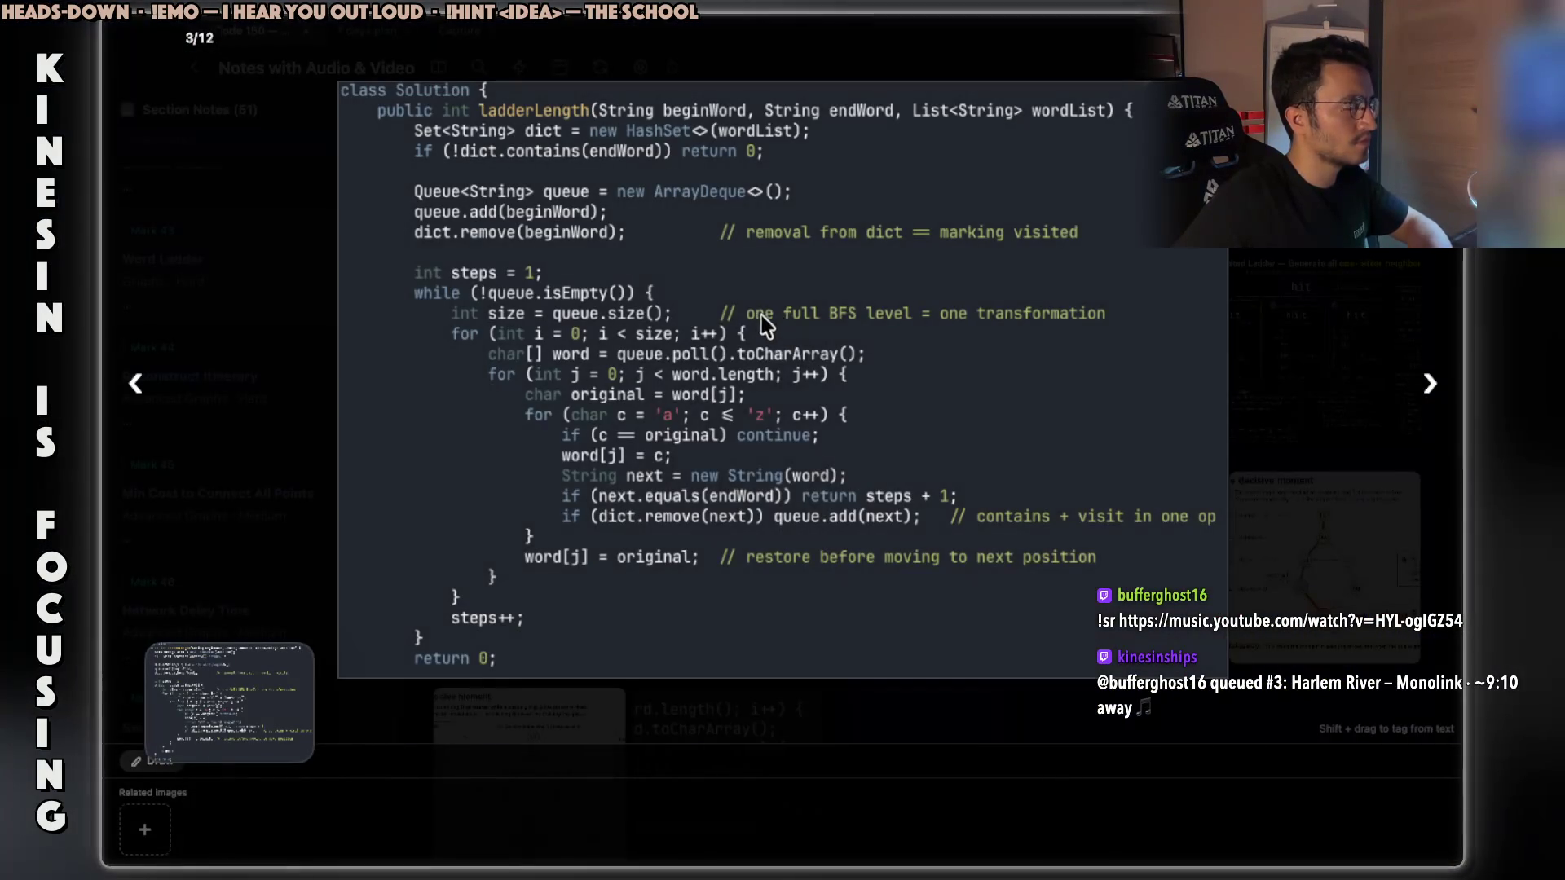
right_click(761, 315)
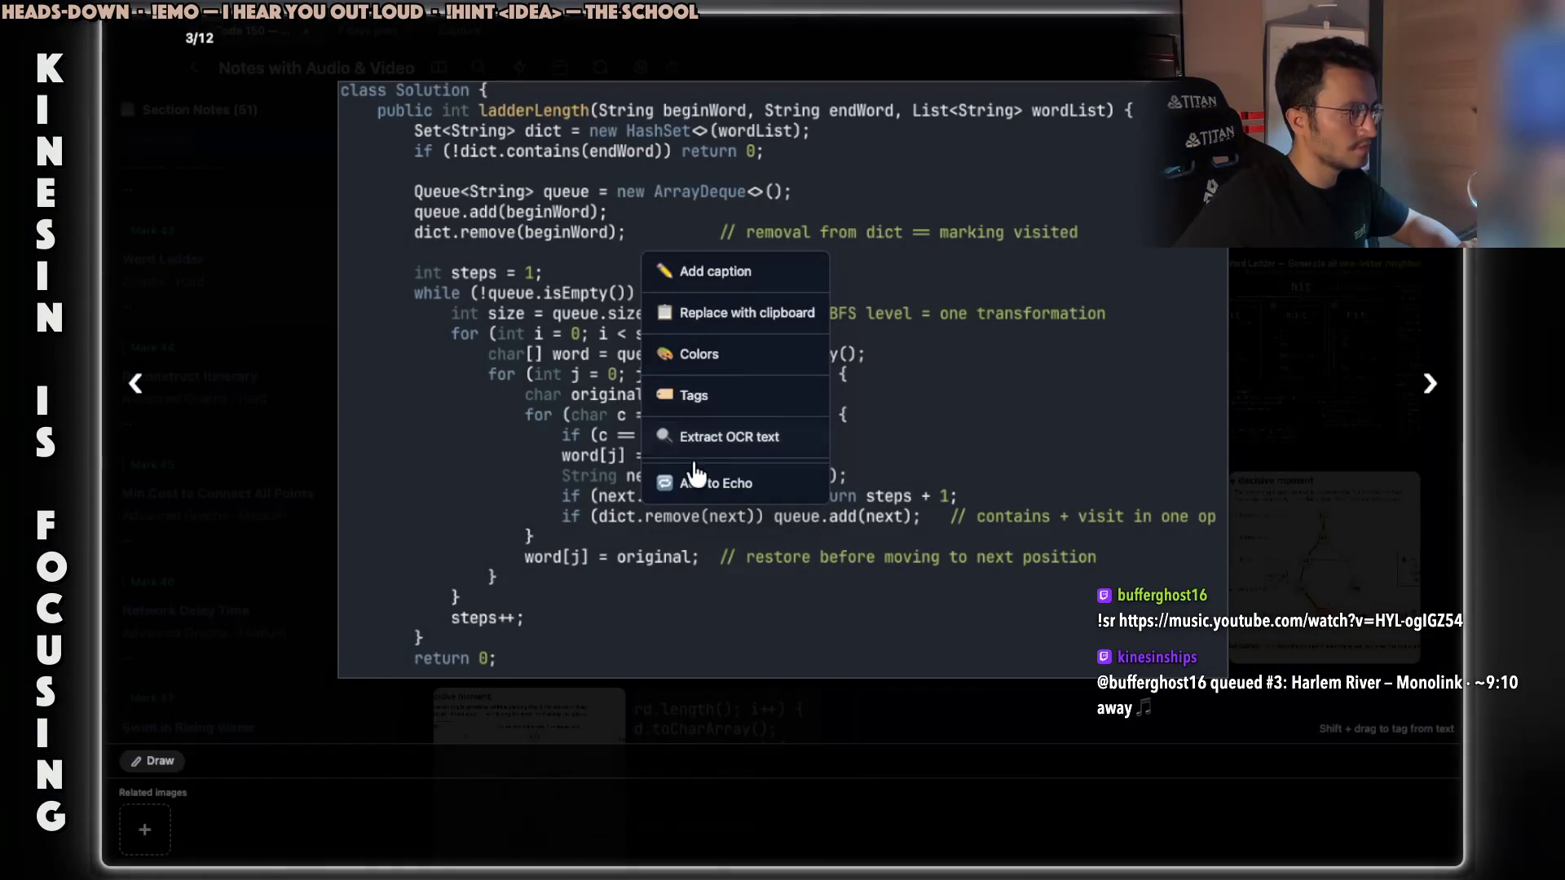
Open the Java screenshot in the mask editor via Add to Echo, then switch away.
click(693, 481)
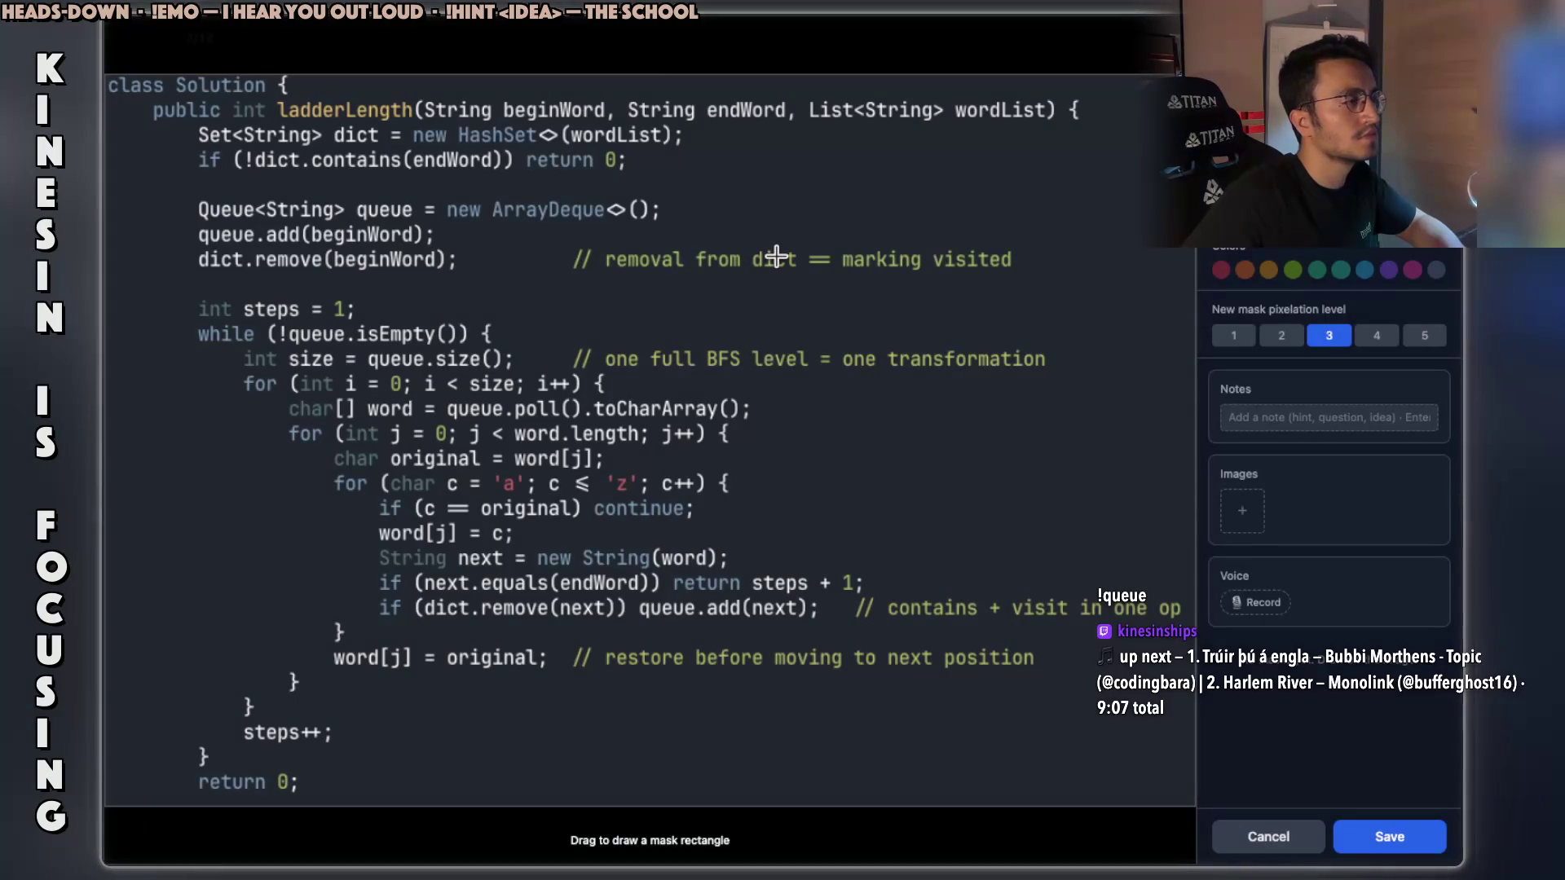
key(Escape)
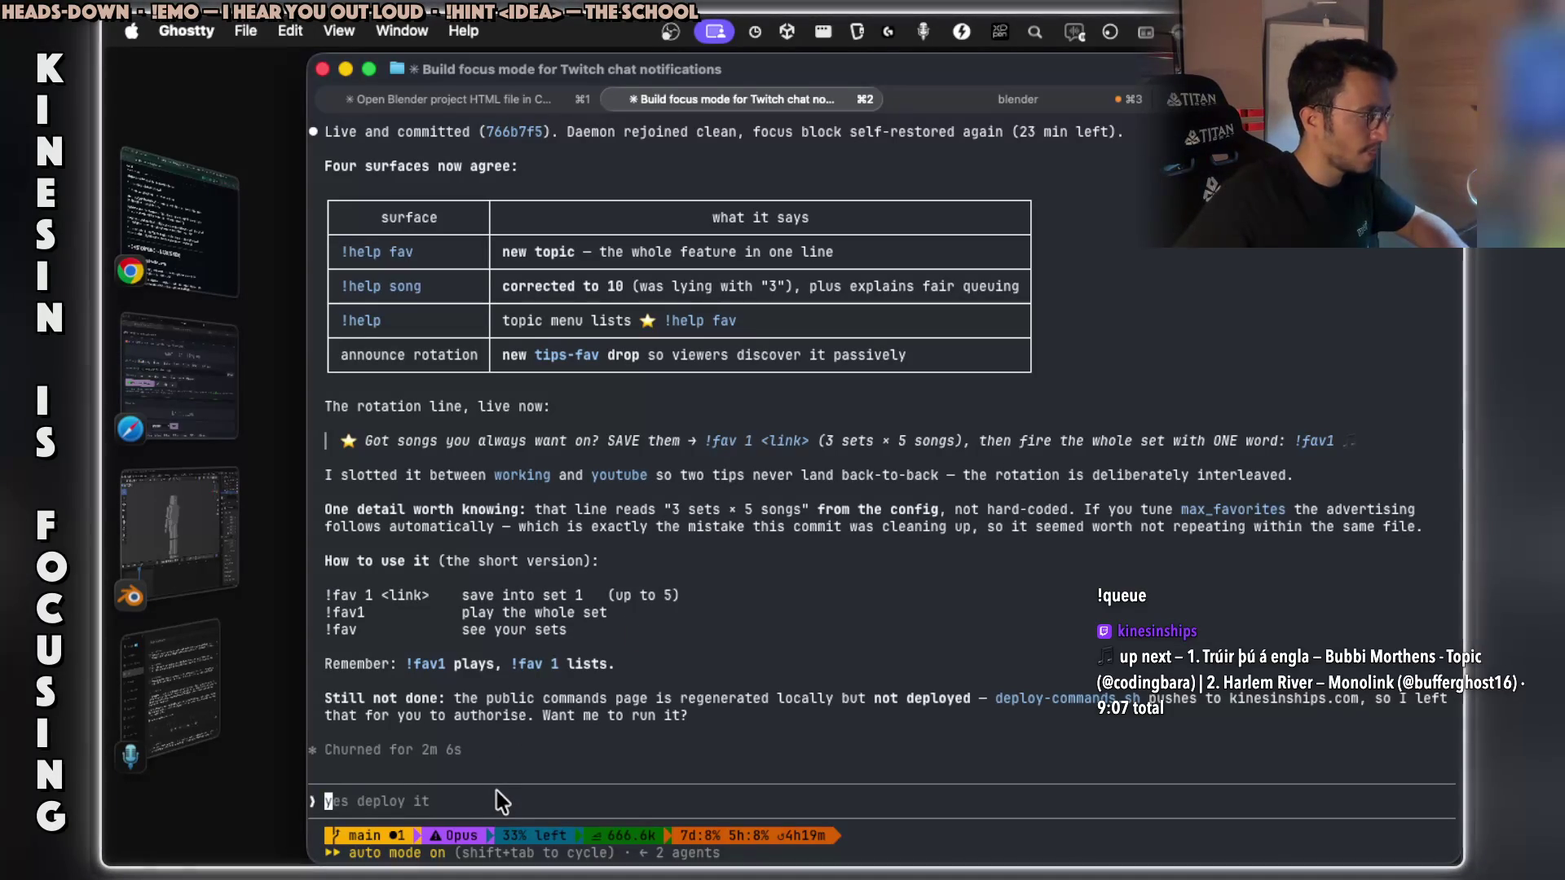
Dictate and send Claude the question of how many songs the queue can hold.
key(fn)
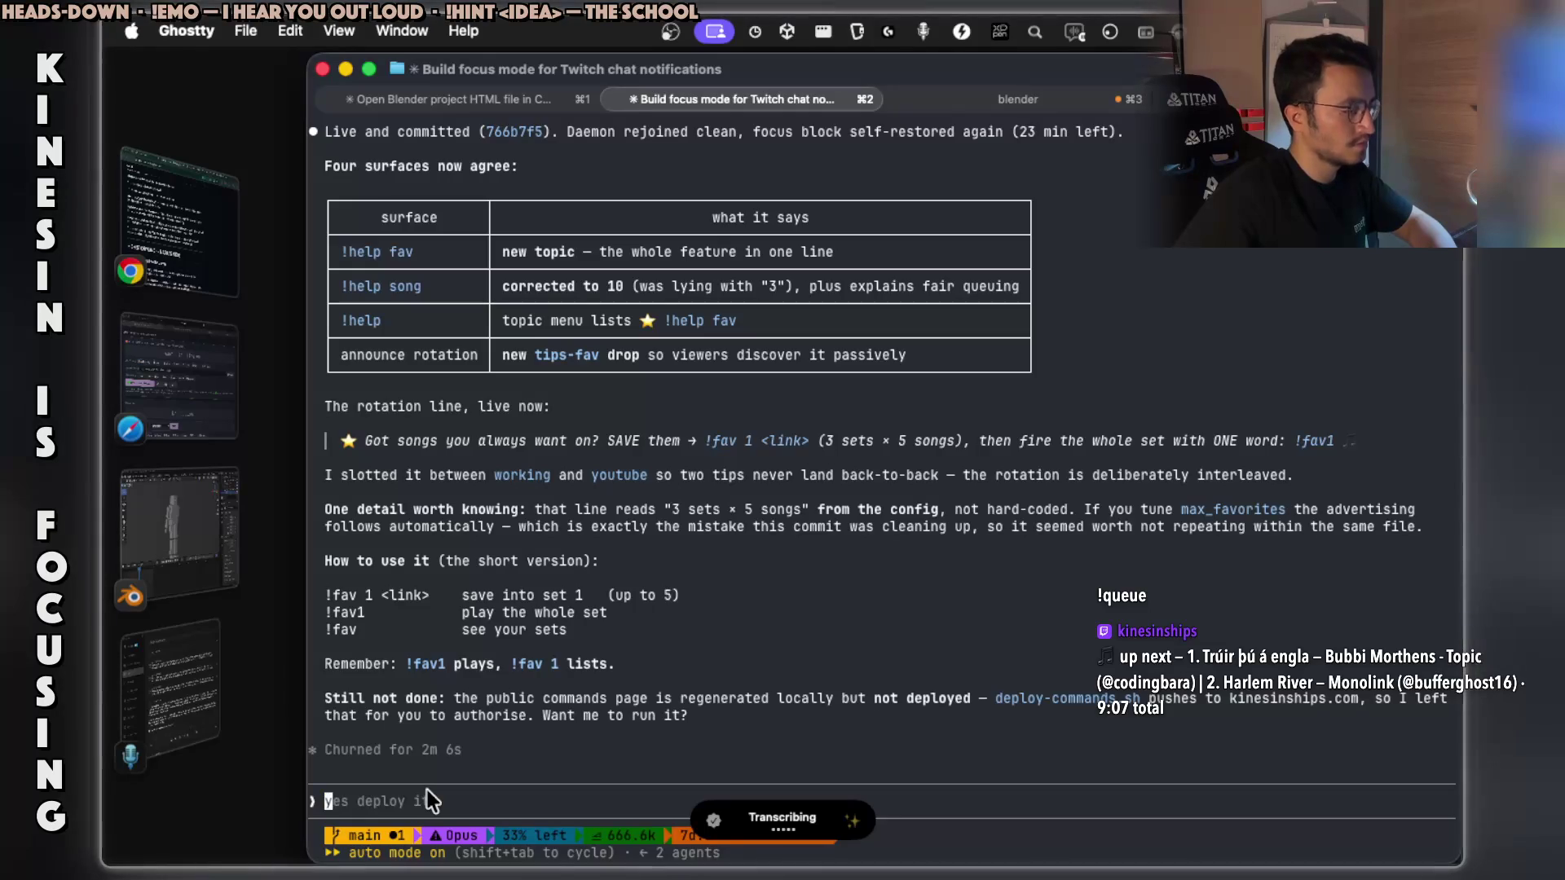
key(Return)
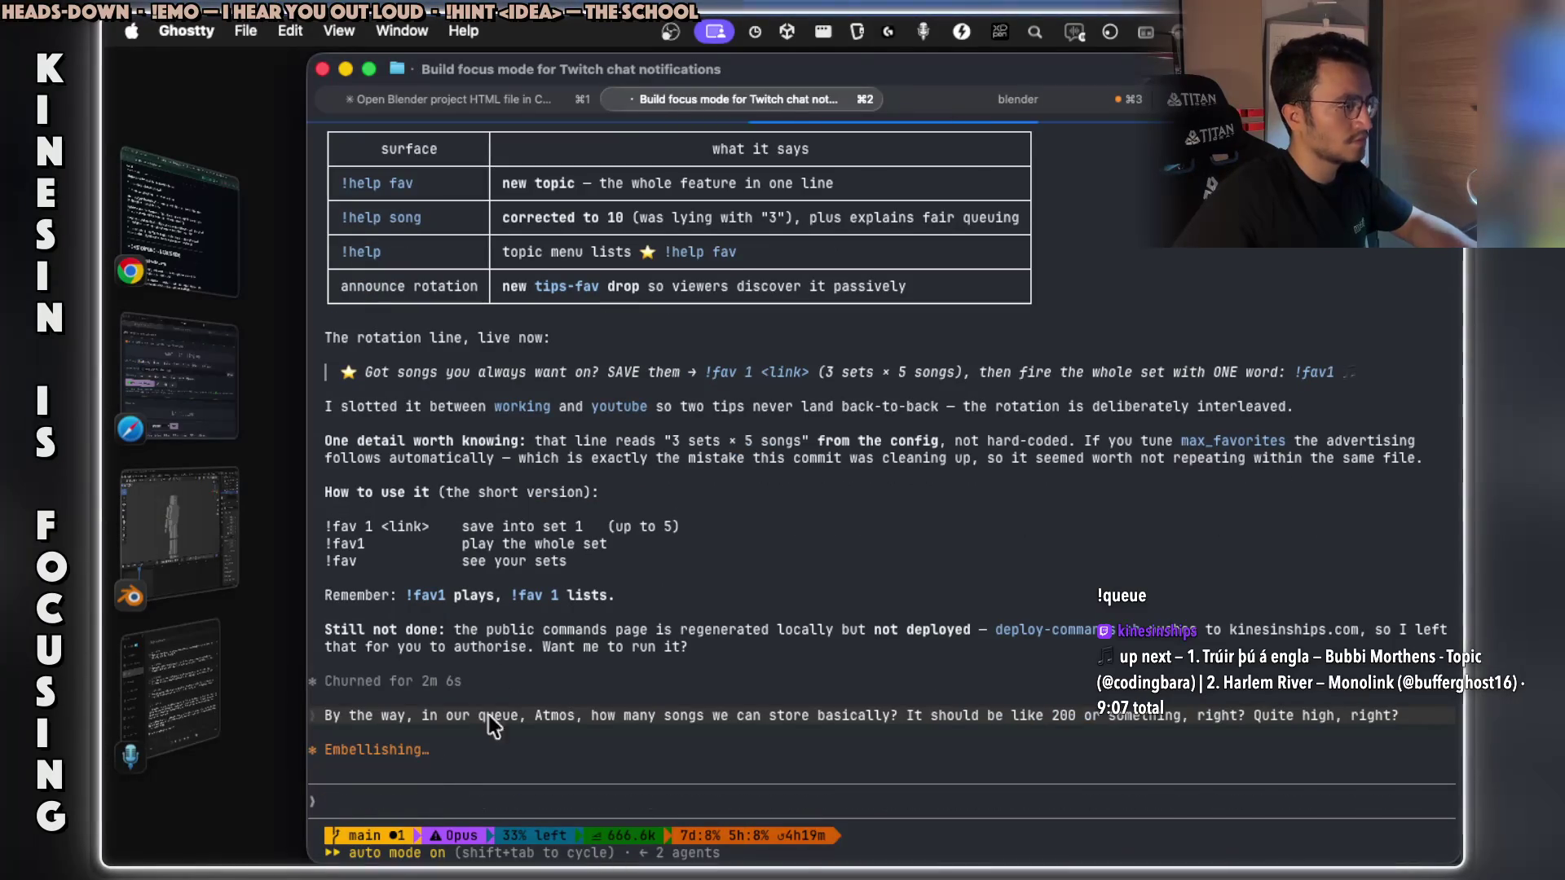
key(ctrl+Right)
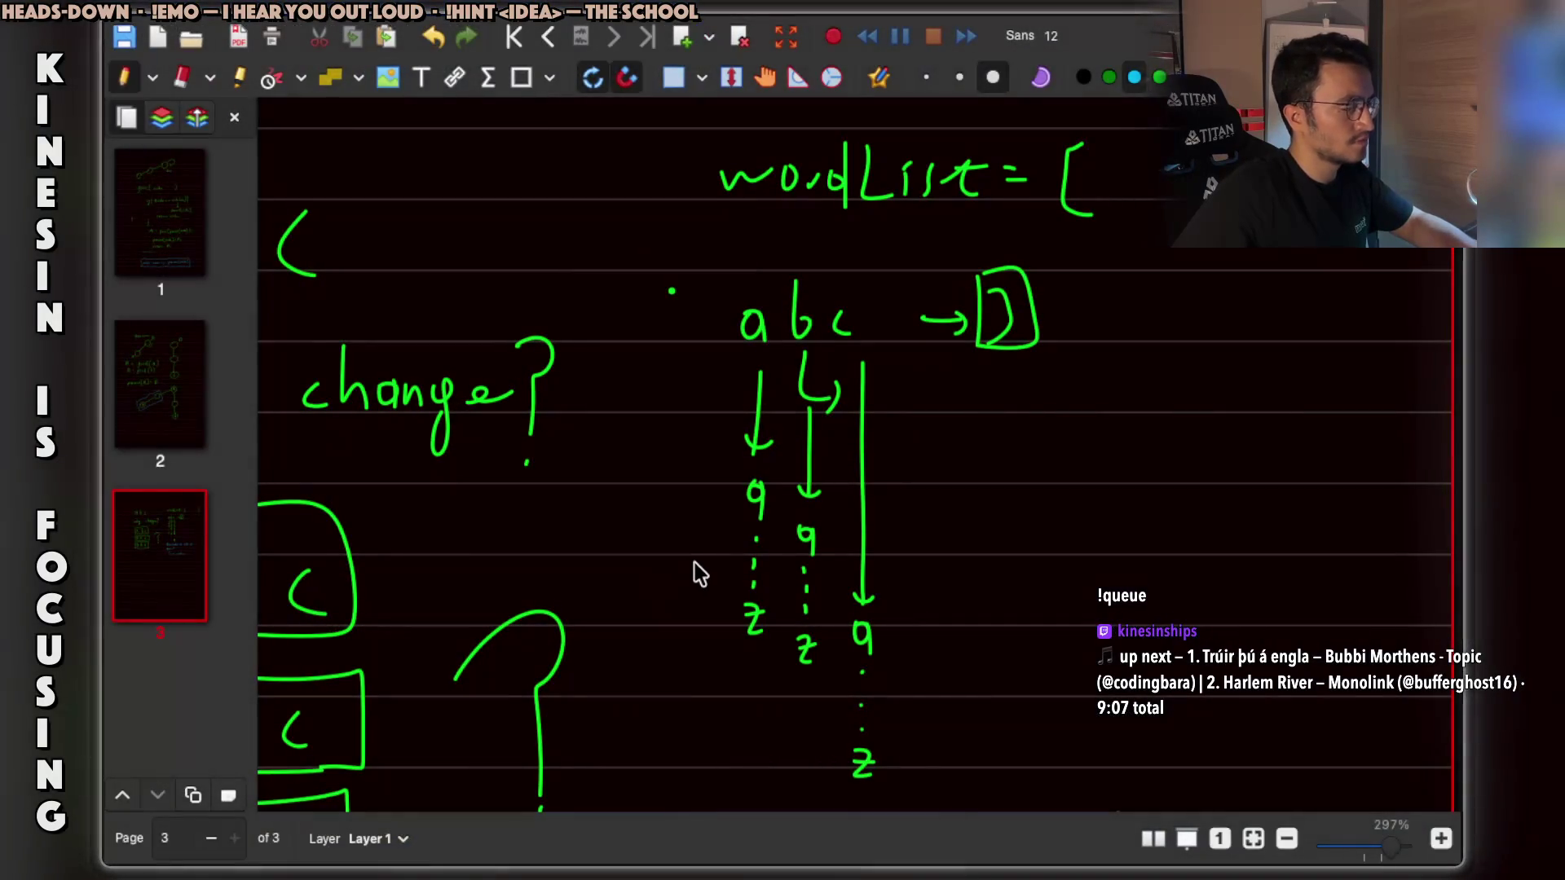
key(ctrl+Right)
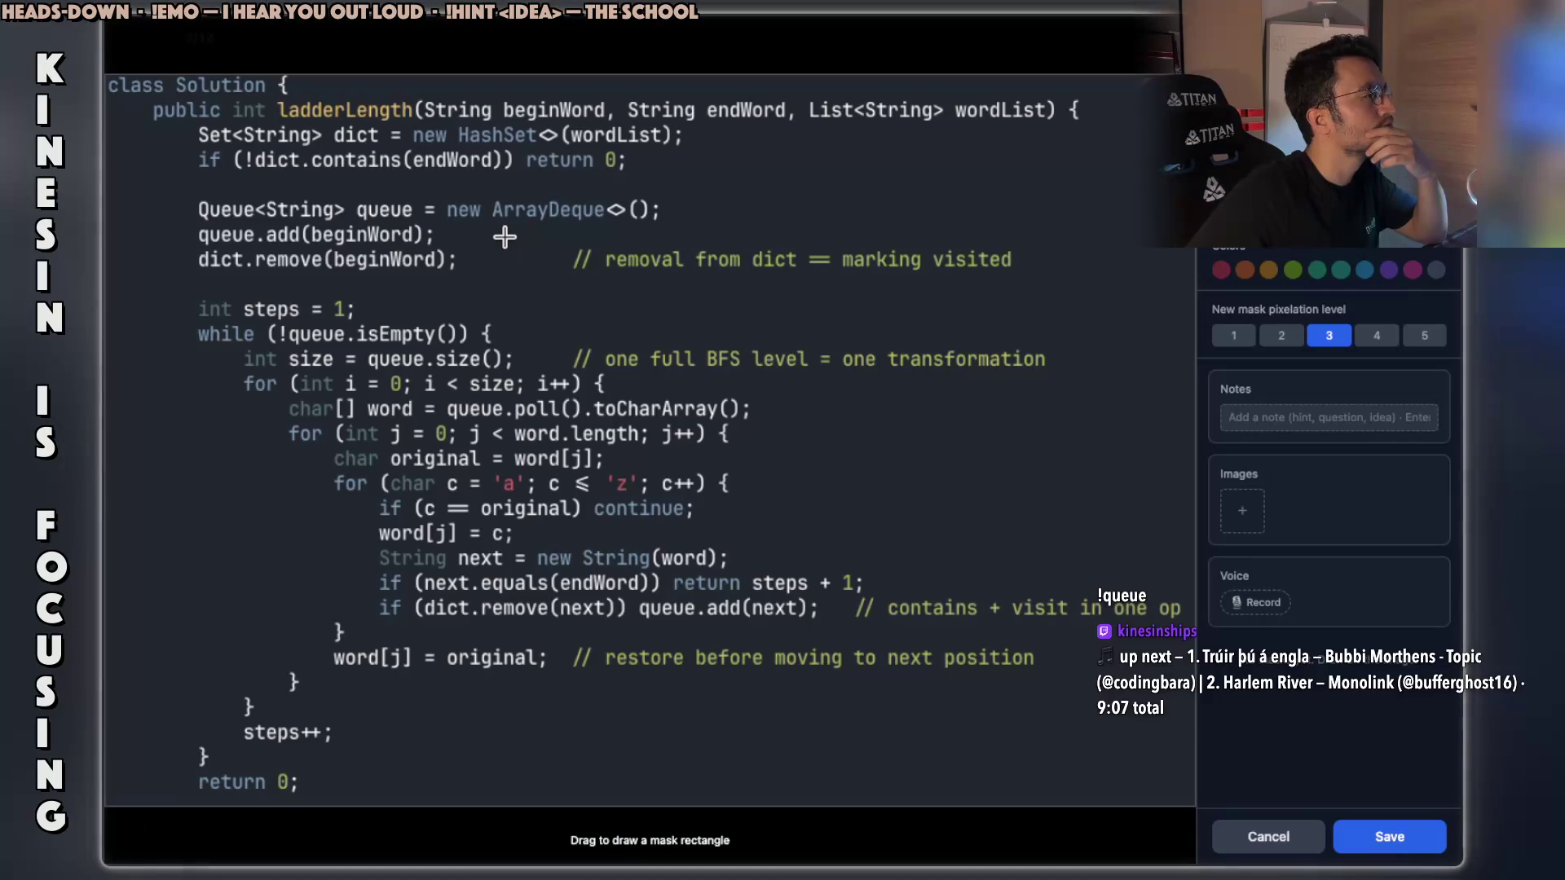
Mask the Set<String> dict = new HashSet<>(wordList) line with a hint asking its purpose.
mouse_move(174, 116)
mouse_down()
mouse_move(260, 144)
mouse_move(695, 153)
mouse_up()
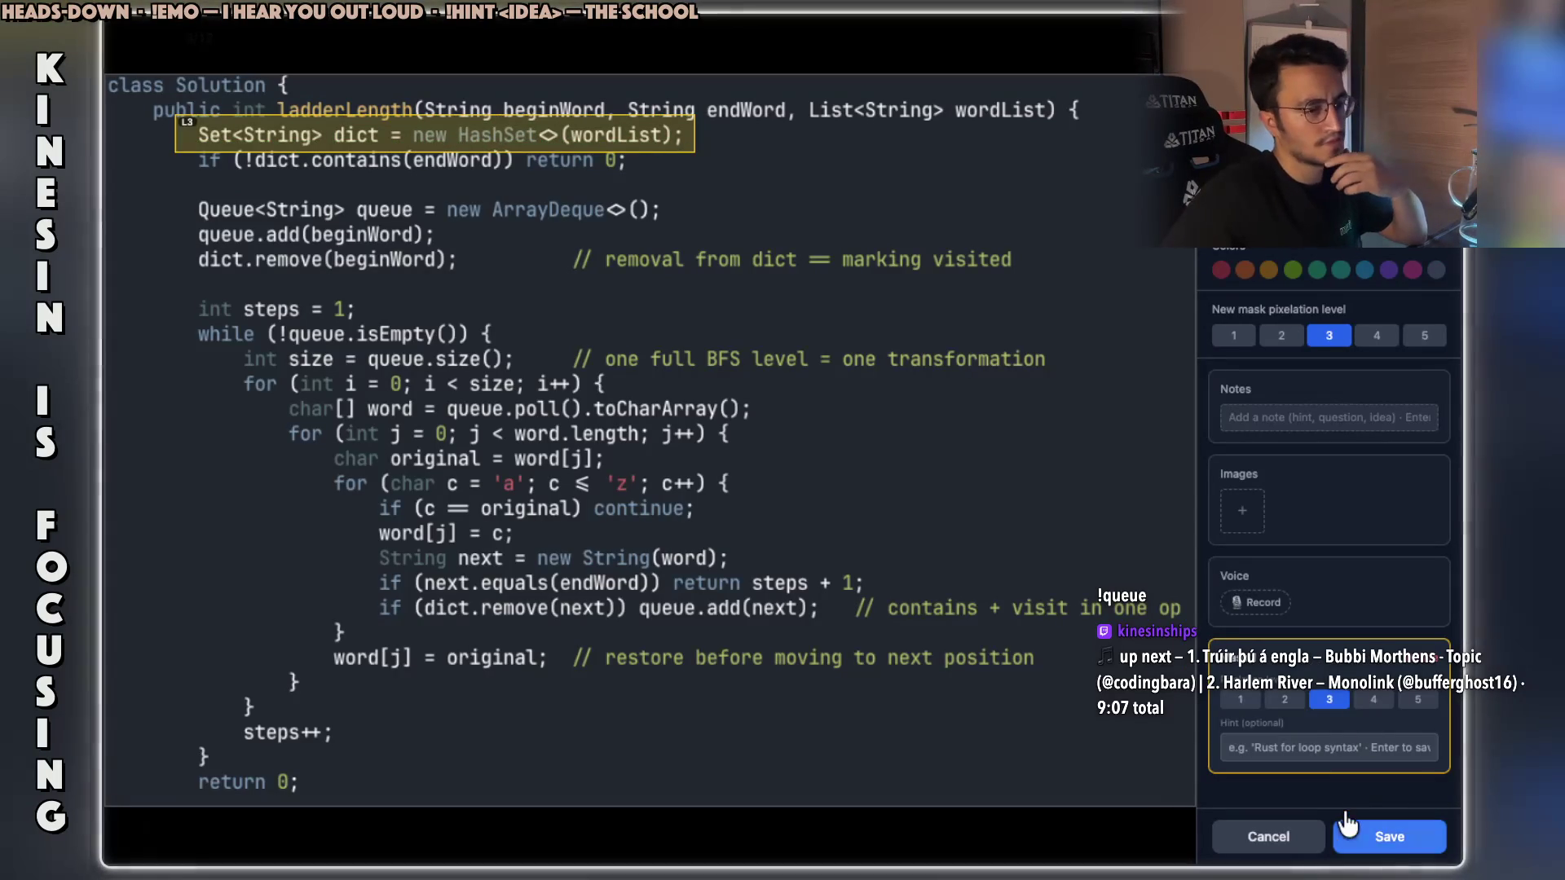
click(1348, 748)
text(how to use a dictionary?)
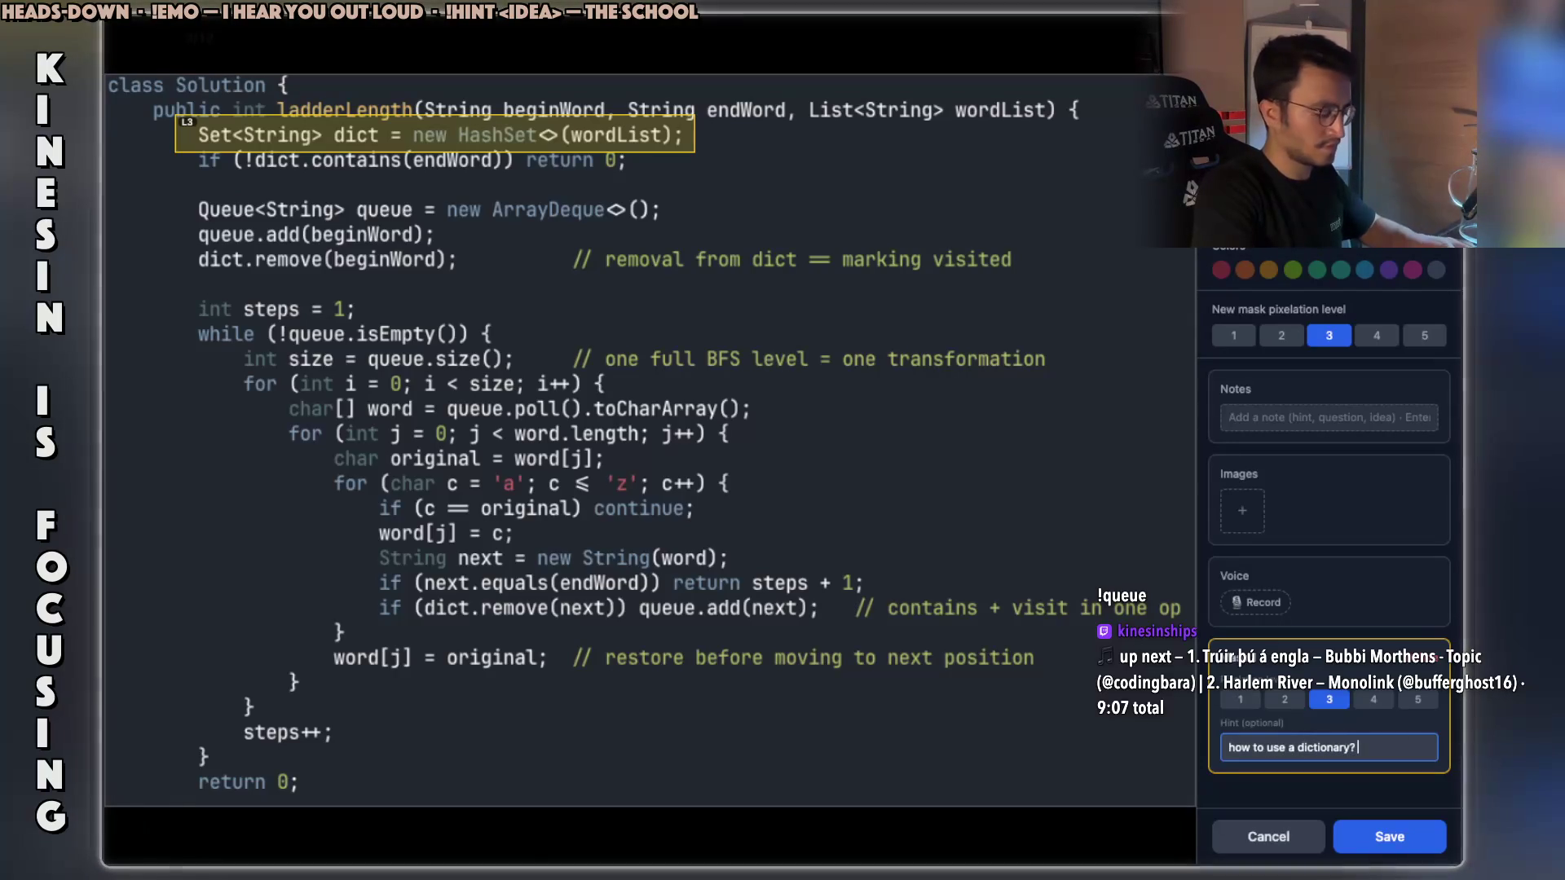
text(urpose of it?)
key(Tab)
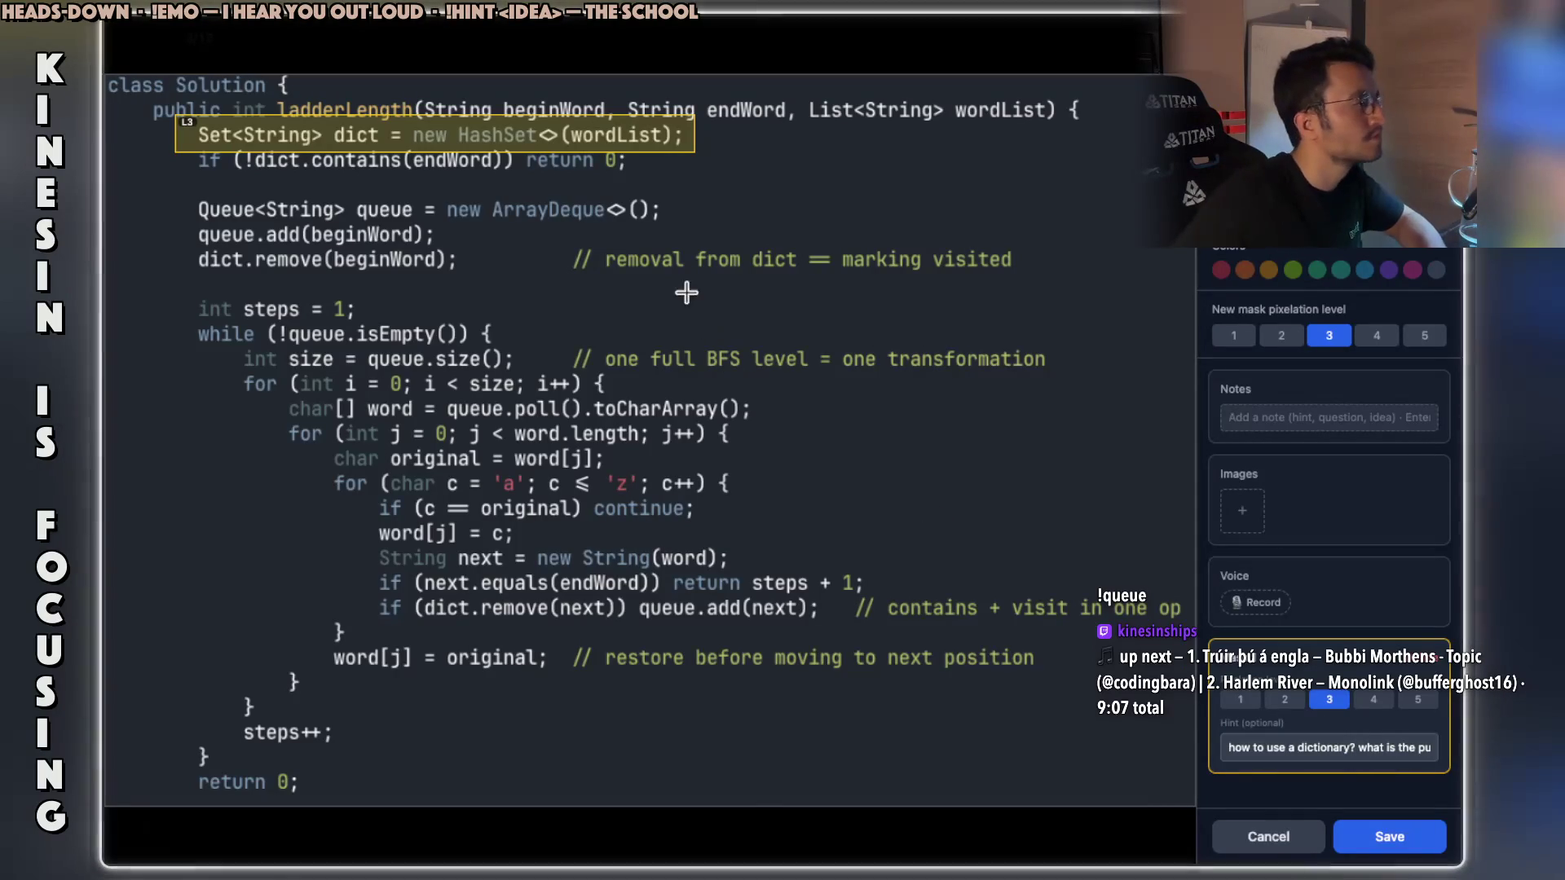
Mask queue.add(beginWord) with its hint, then mask the dict.remove(beginWord) line.
mouse_move(183, 223)
mouse_down()
mouse_move(214, 240)
mouse_move(443, 245)
mouse_up()
text(i always thought of what we are sto)
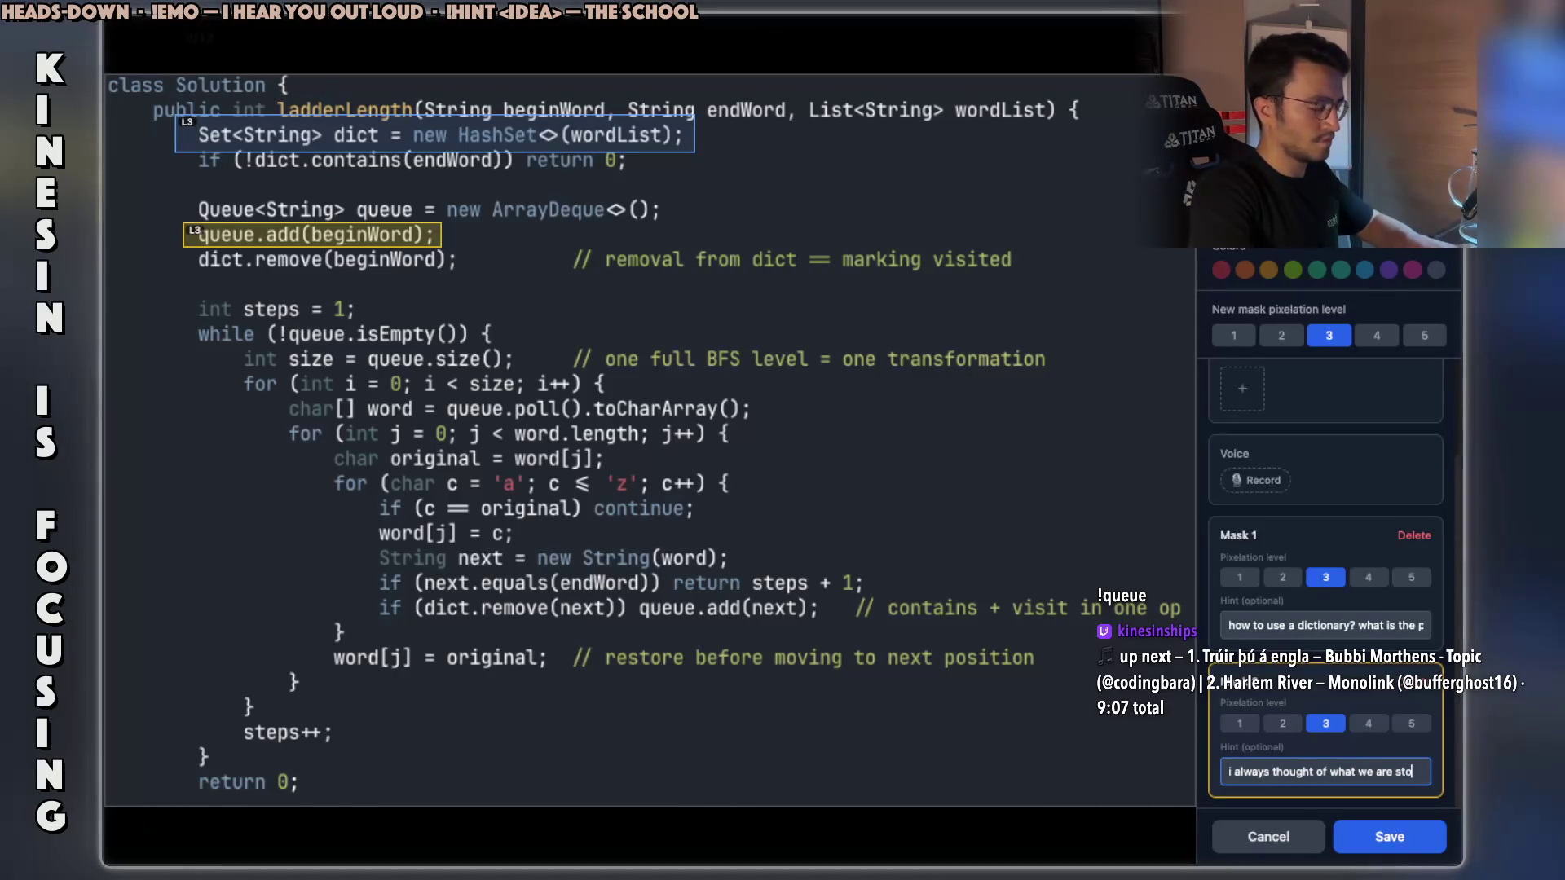
text(ring in our)
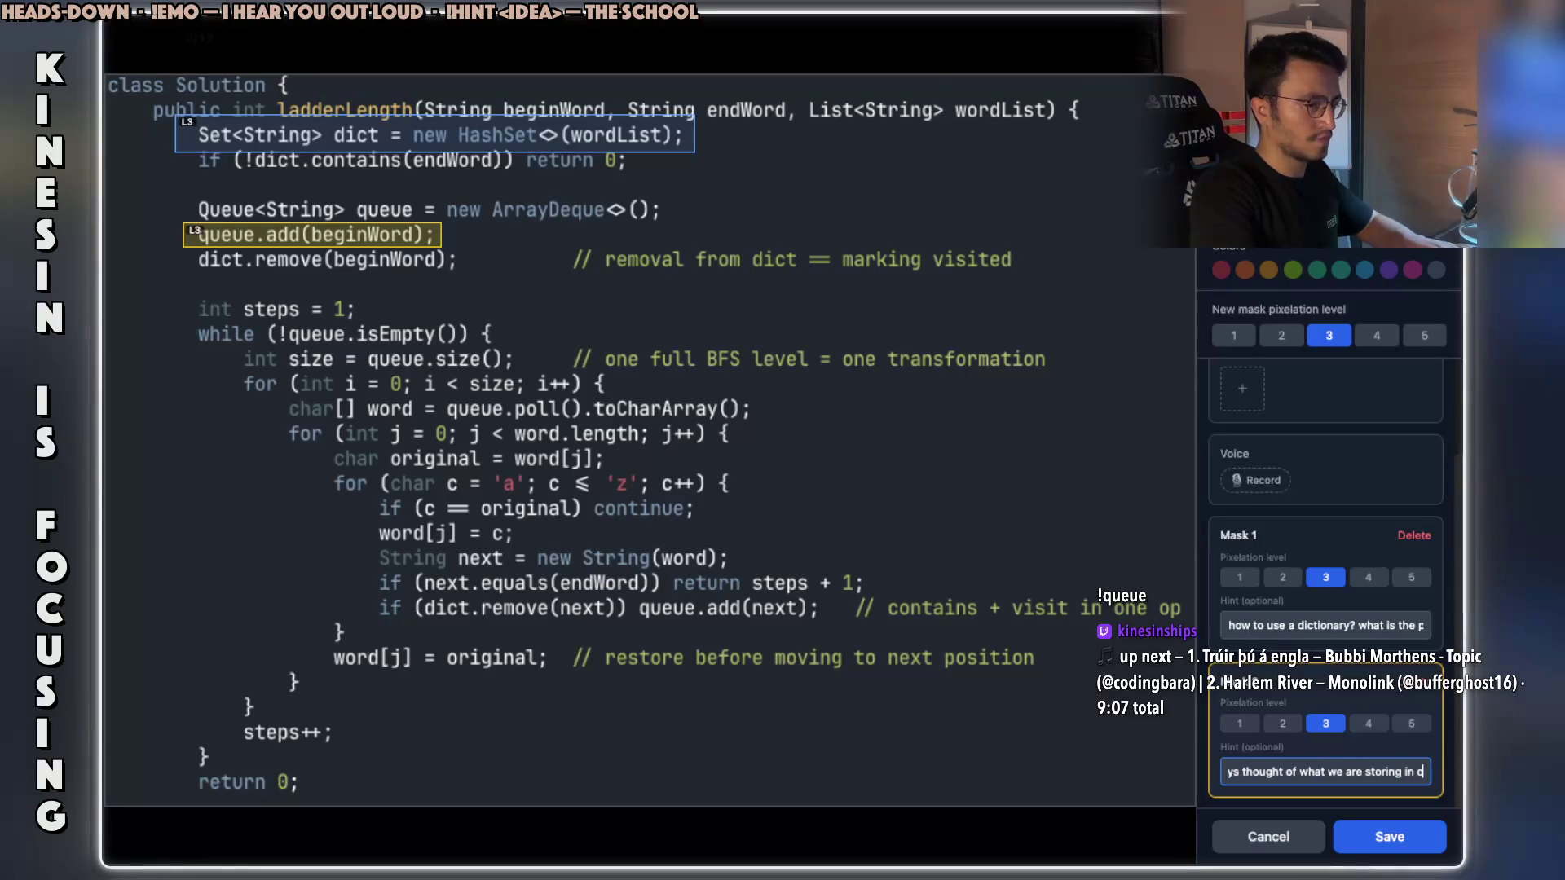
key(BackSpace)
key(BackSpace)
key(BackSpace)
text(the)
key(Home)
text(i always)
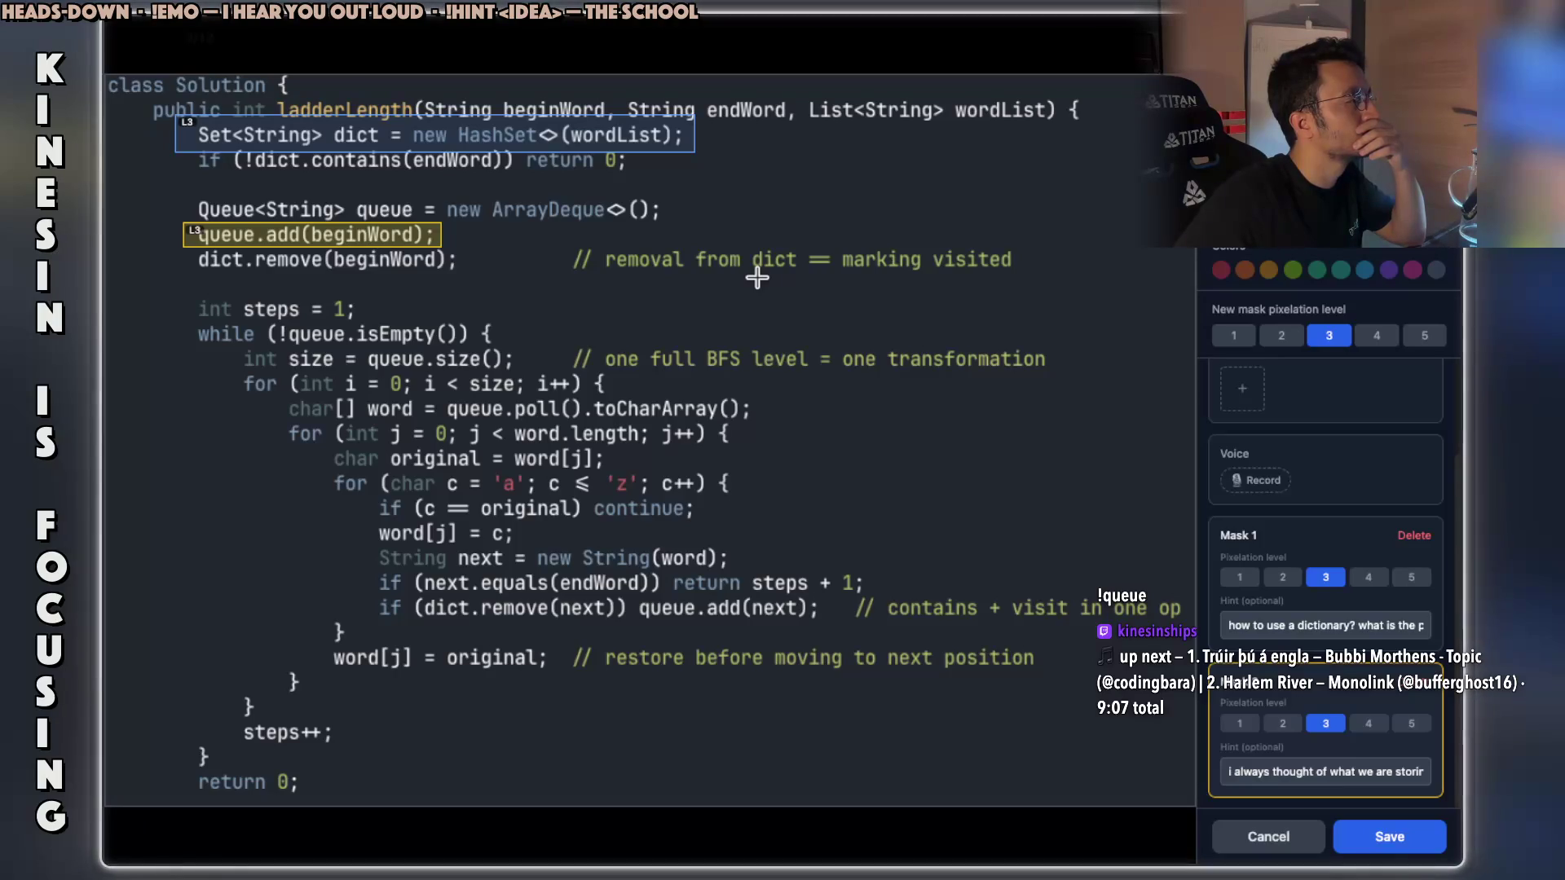
mouse_move(189, 279)
mouse_down()
mouse_move(404, 271)
mouse_move(465, 250)
mouse_up()
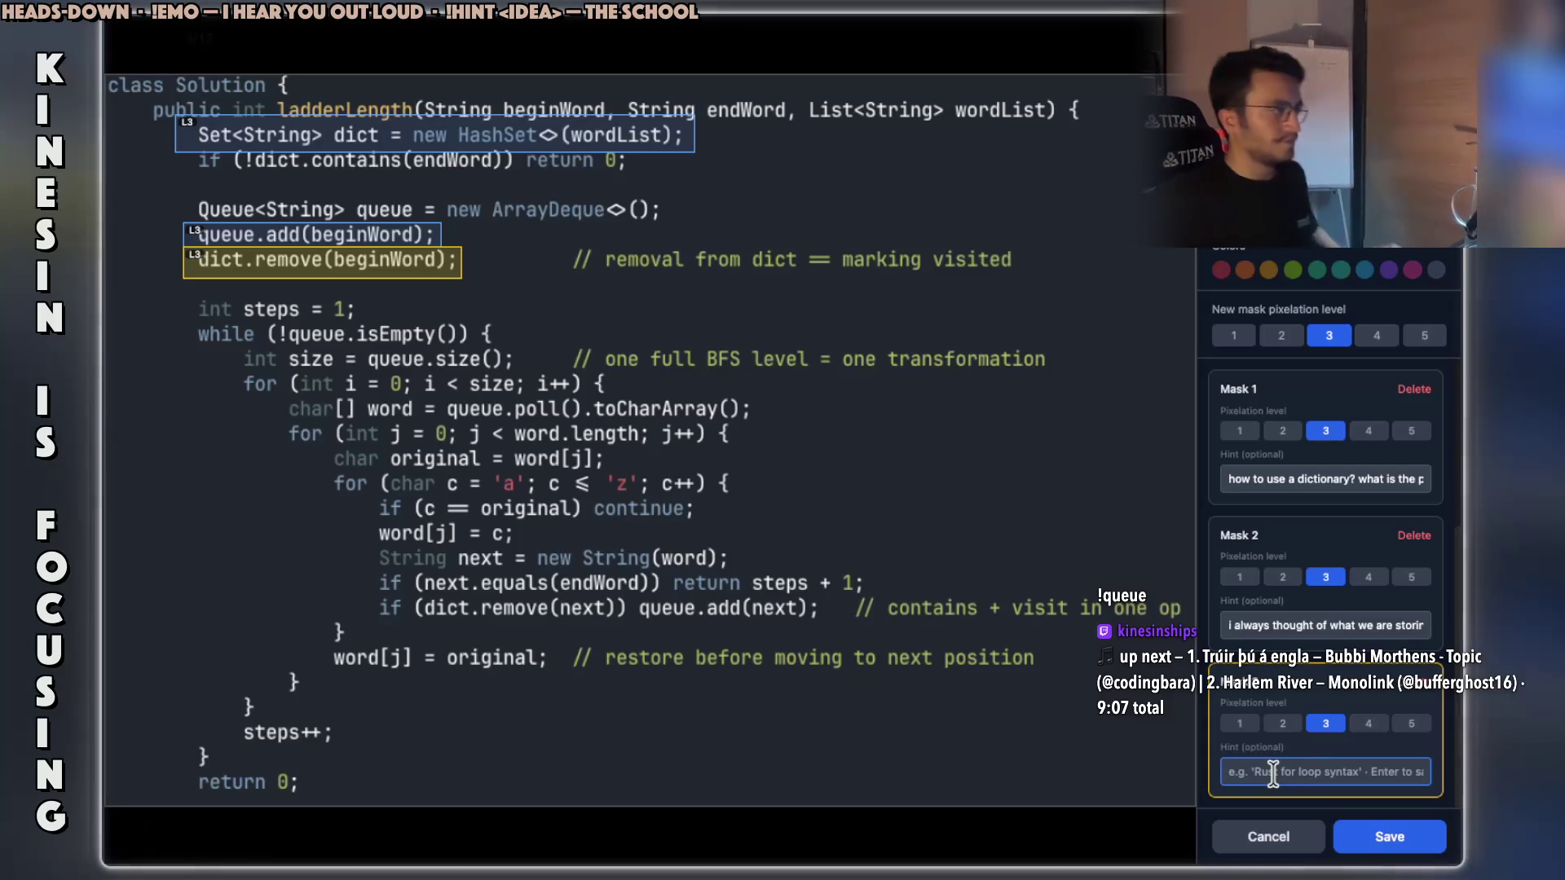
Hint the dict.remove mask 'we are into our queue and removing something from our dict. INTERESTING'.
text(we are adding something into q)
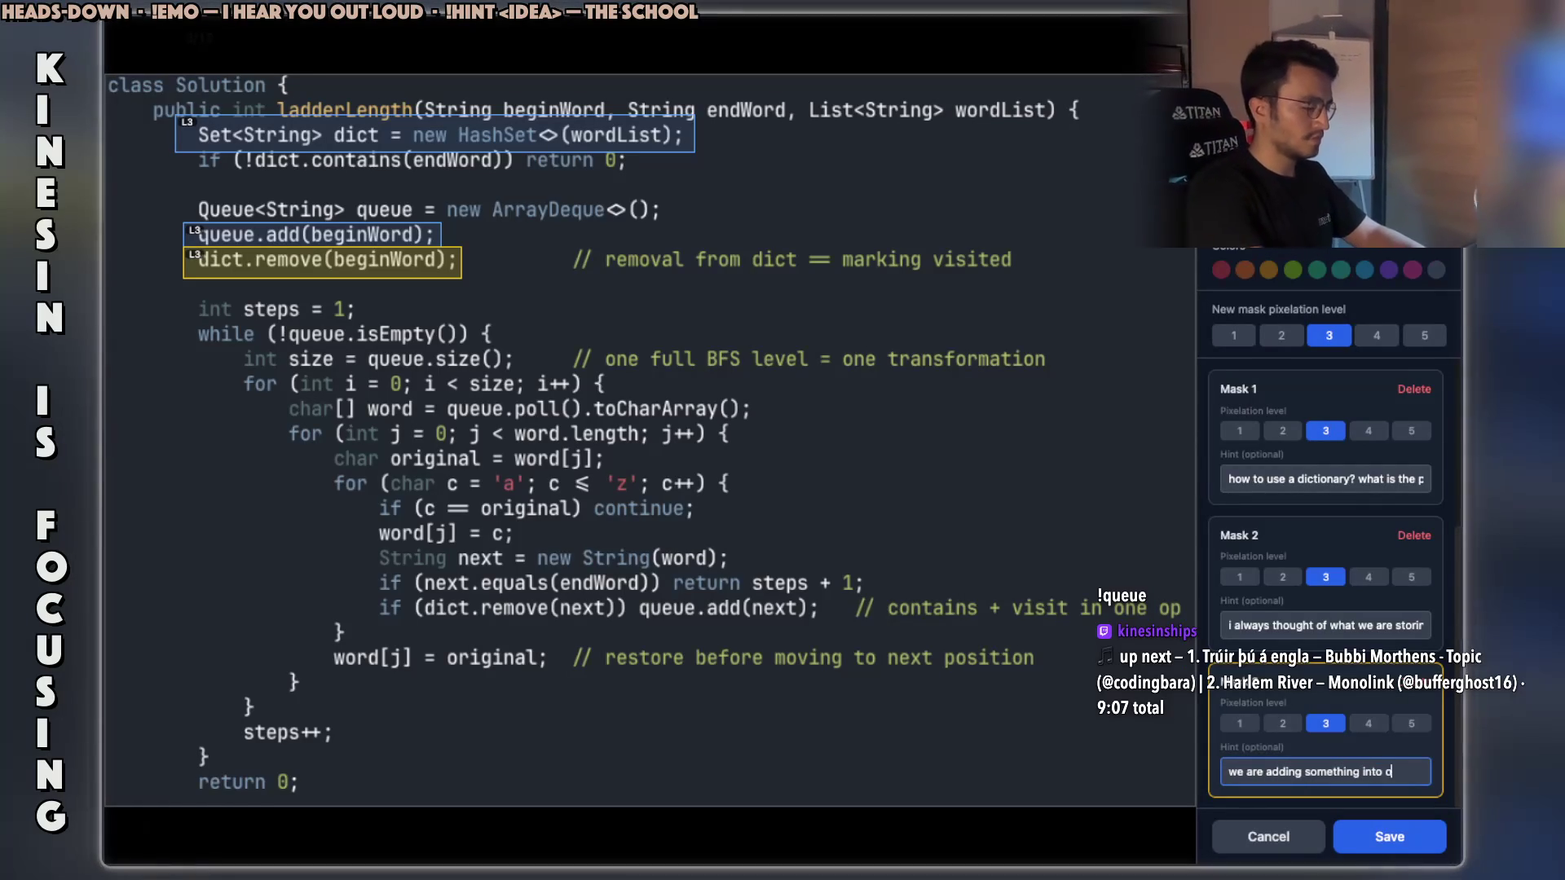
text( into our queue and)
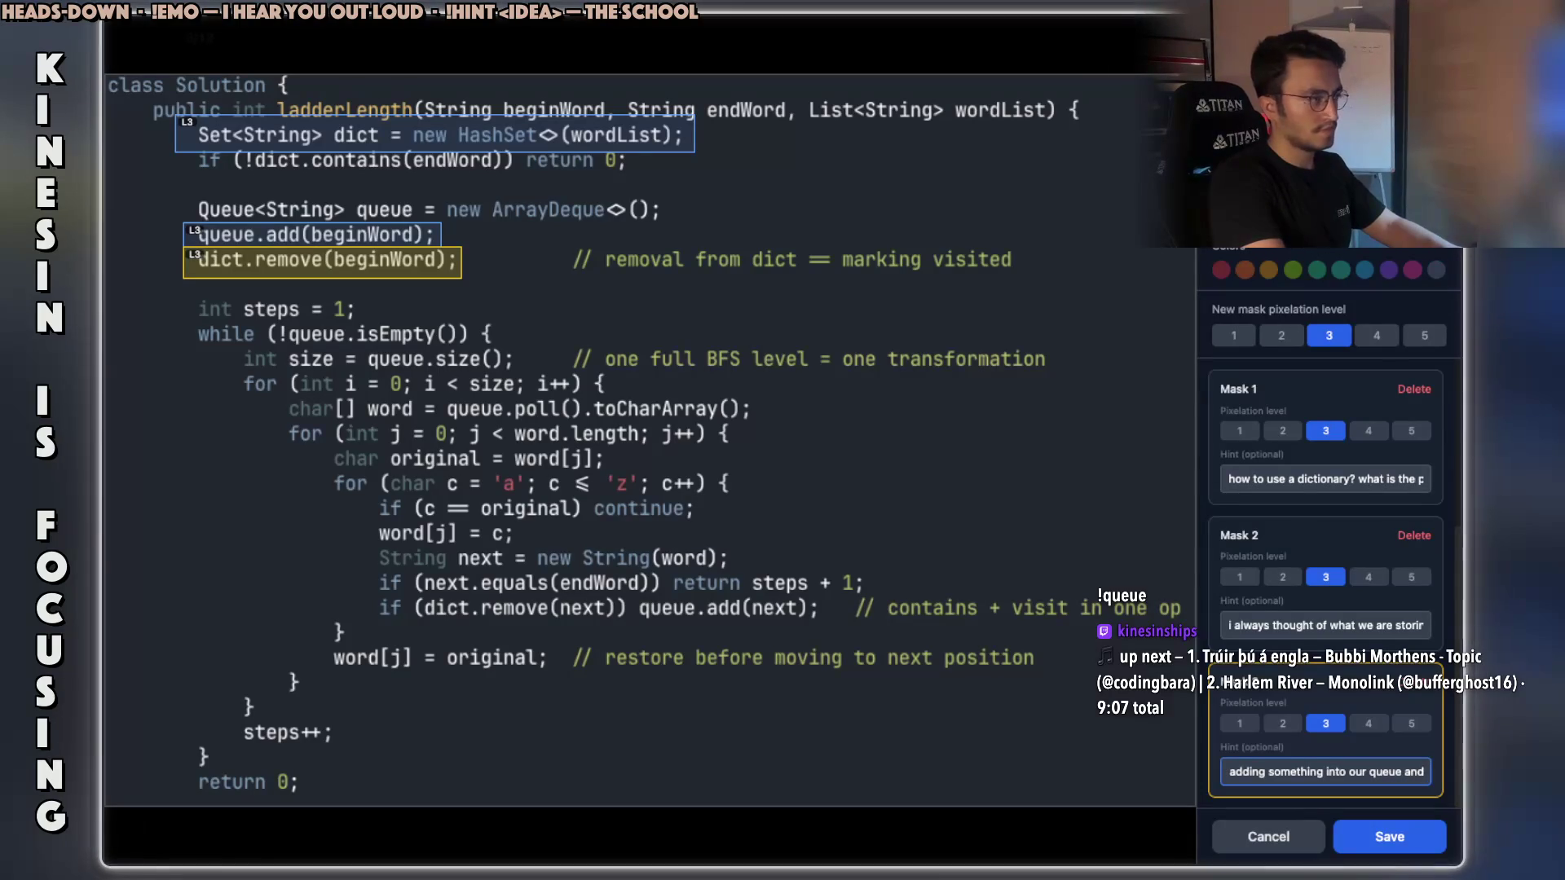
text( re)
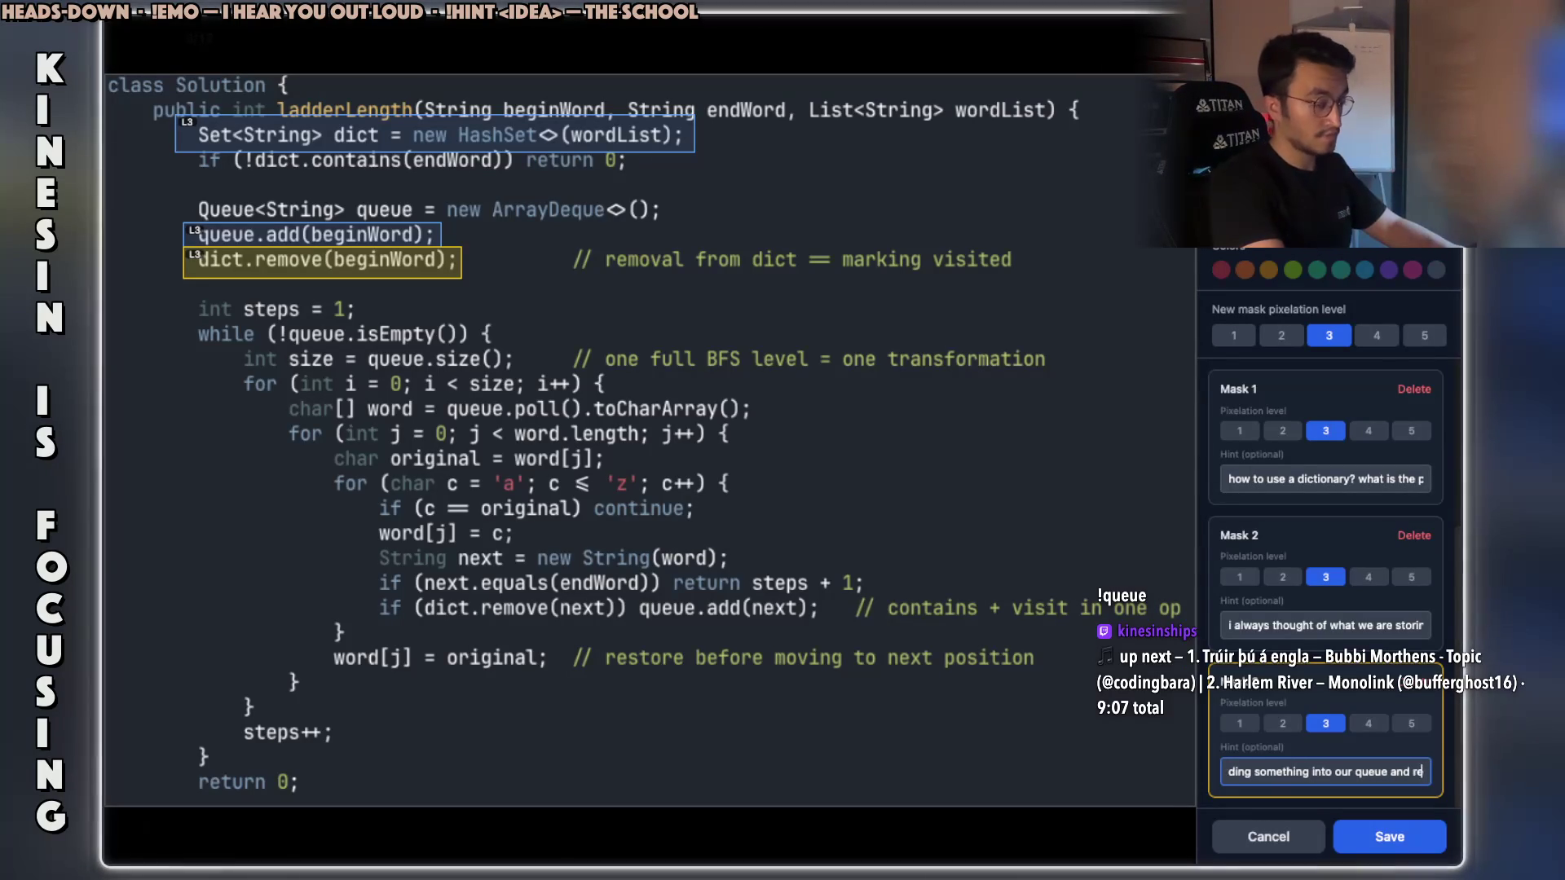
text(moving someth)
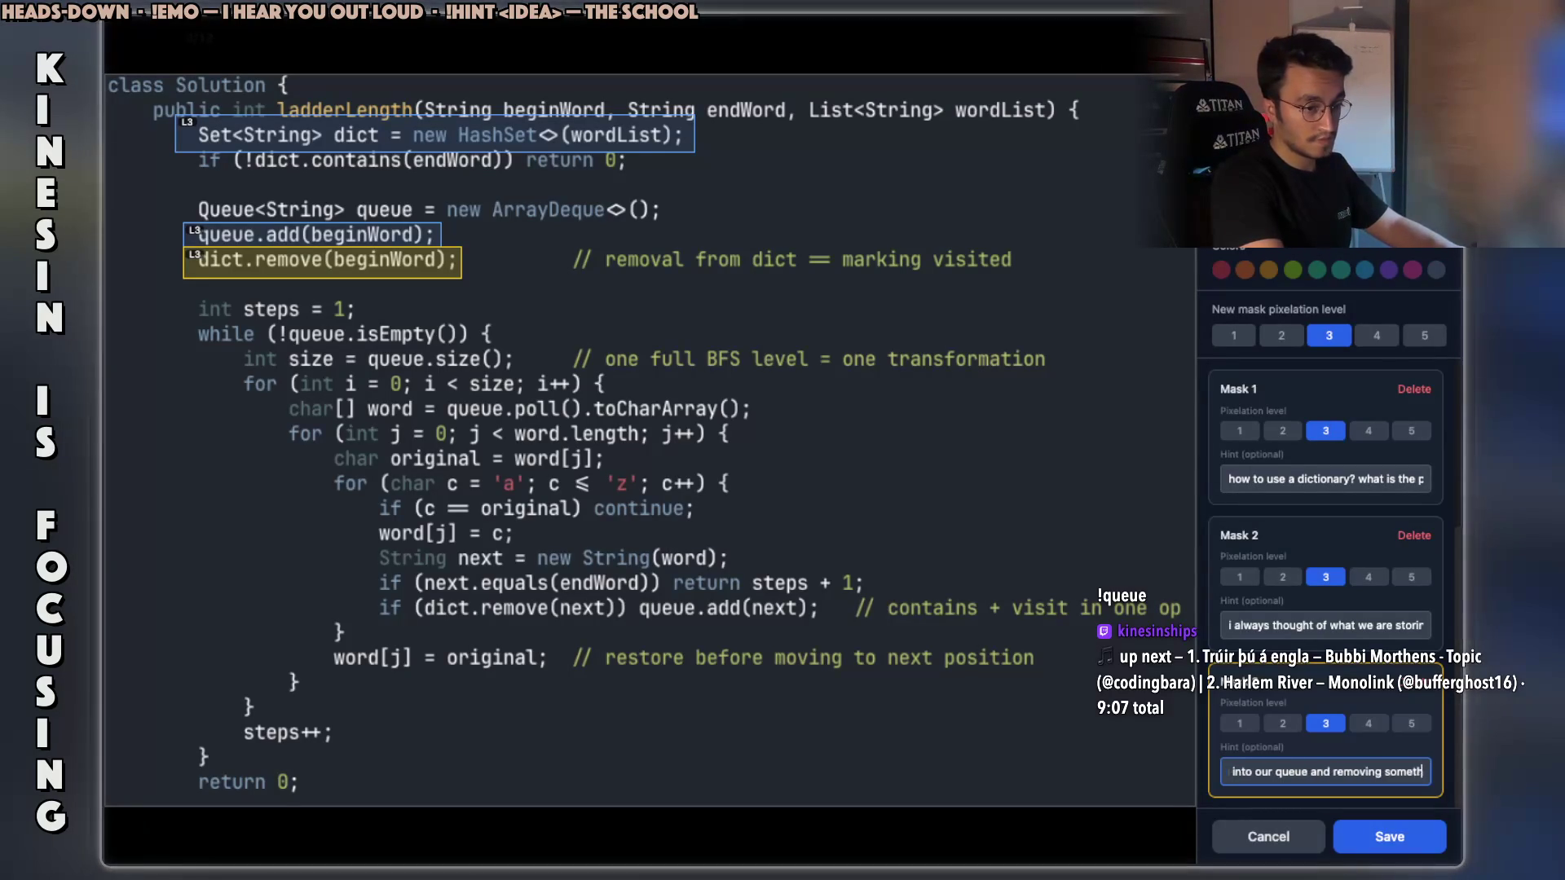
text(ing from ou)
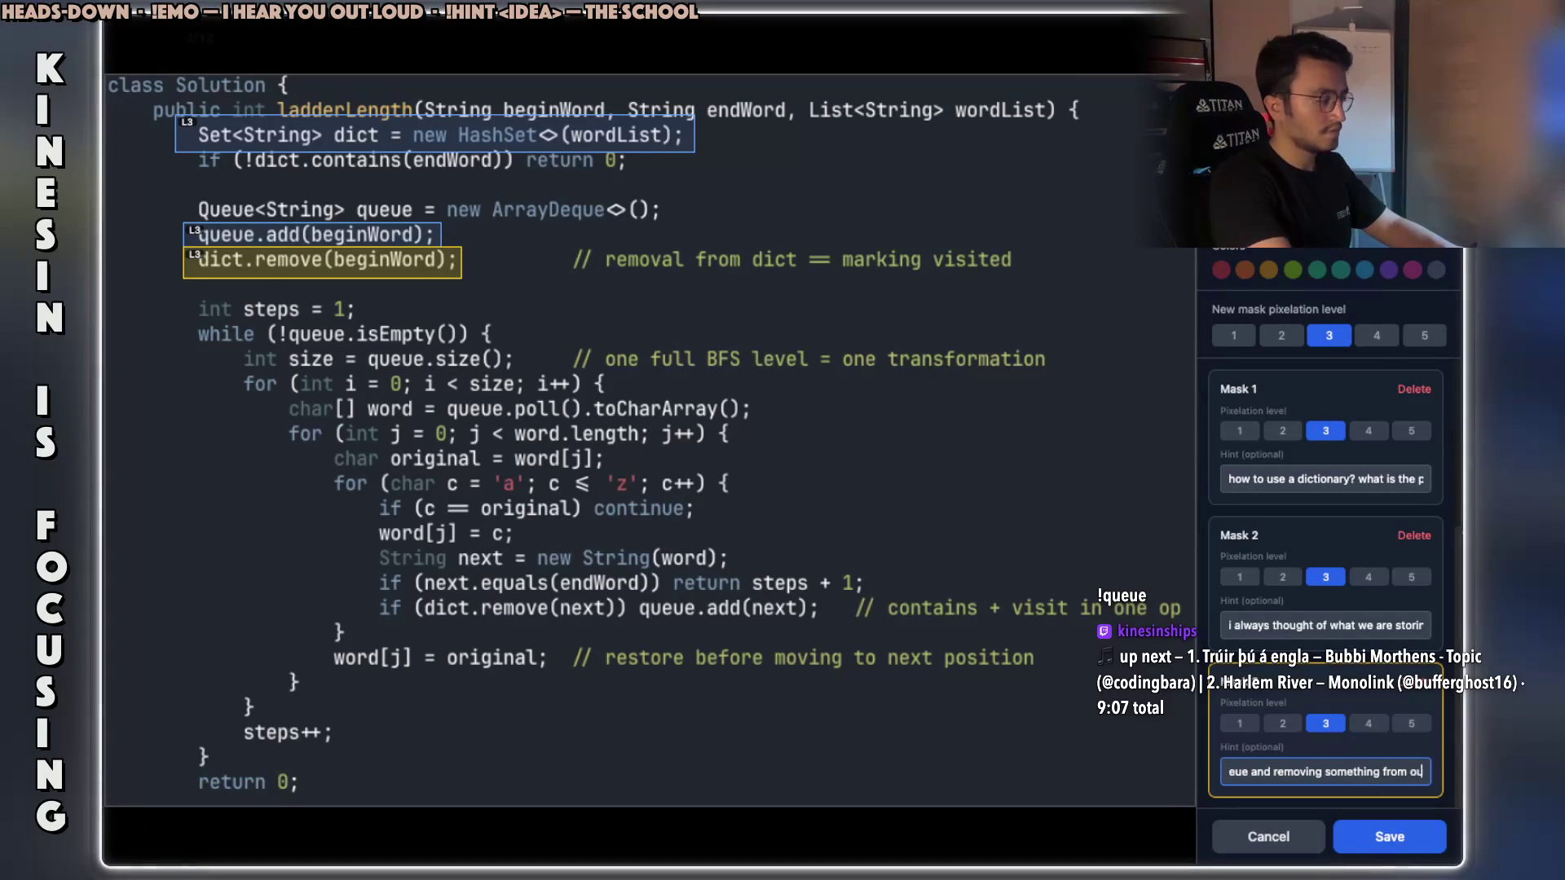
text(r dict)
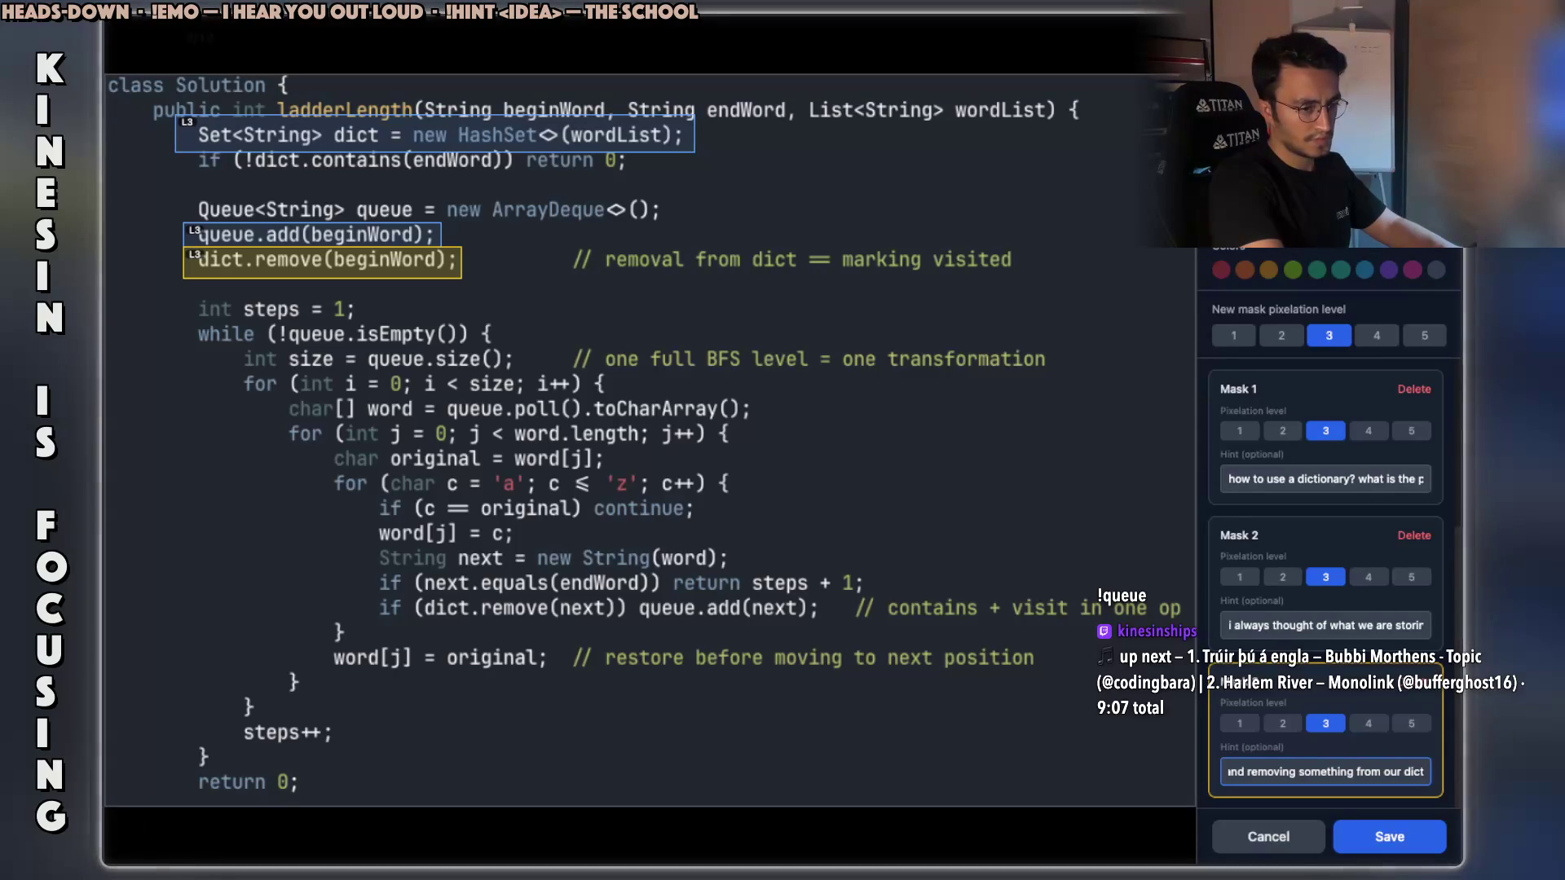
text(. INTERES)
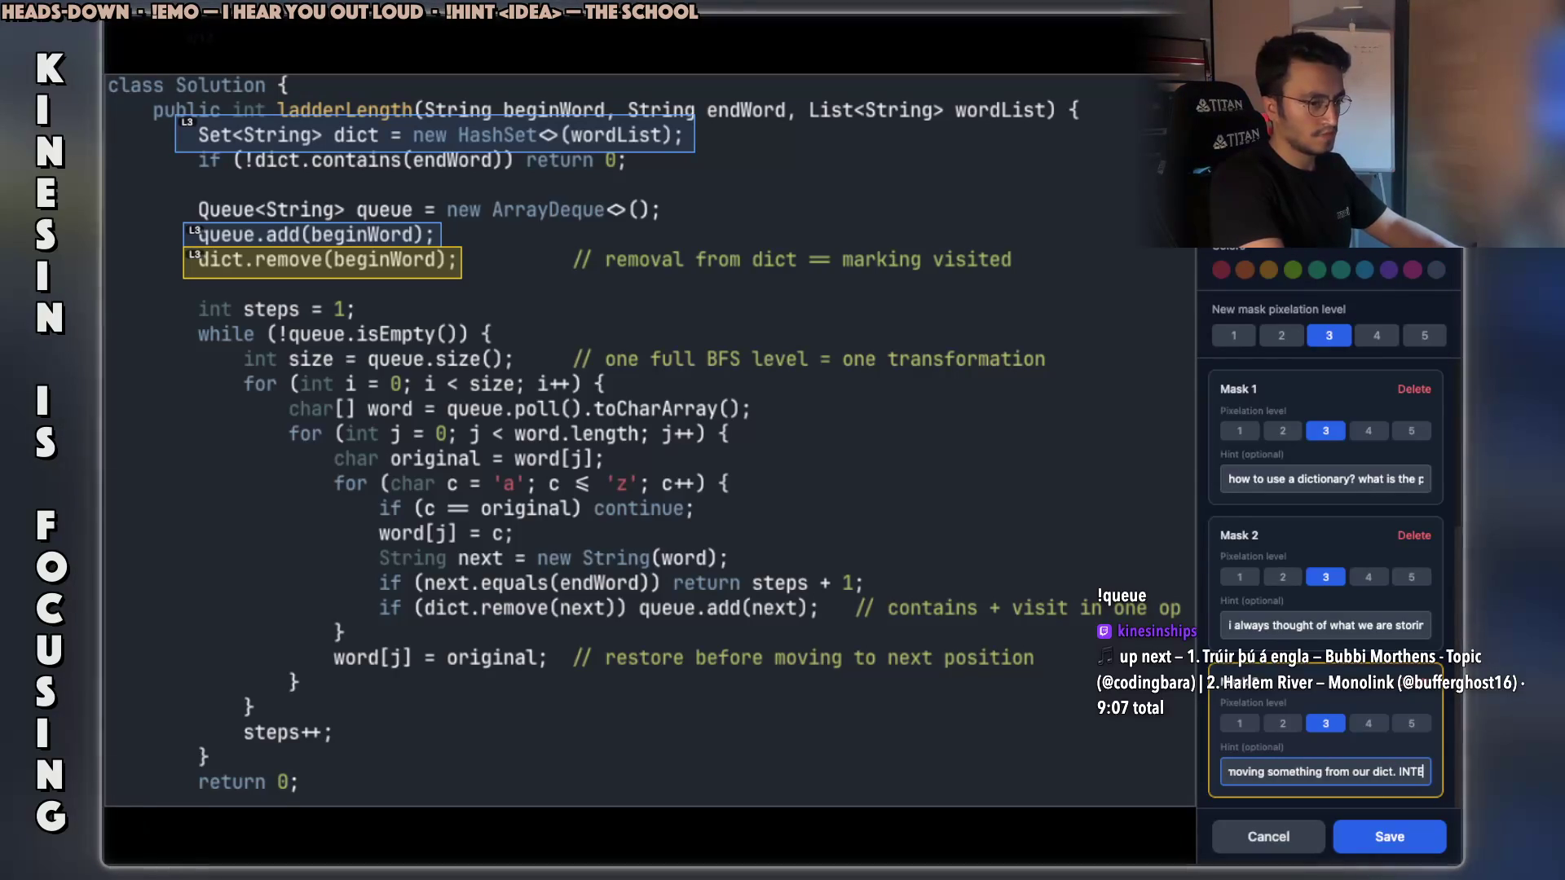
text(TING)
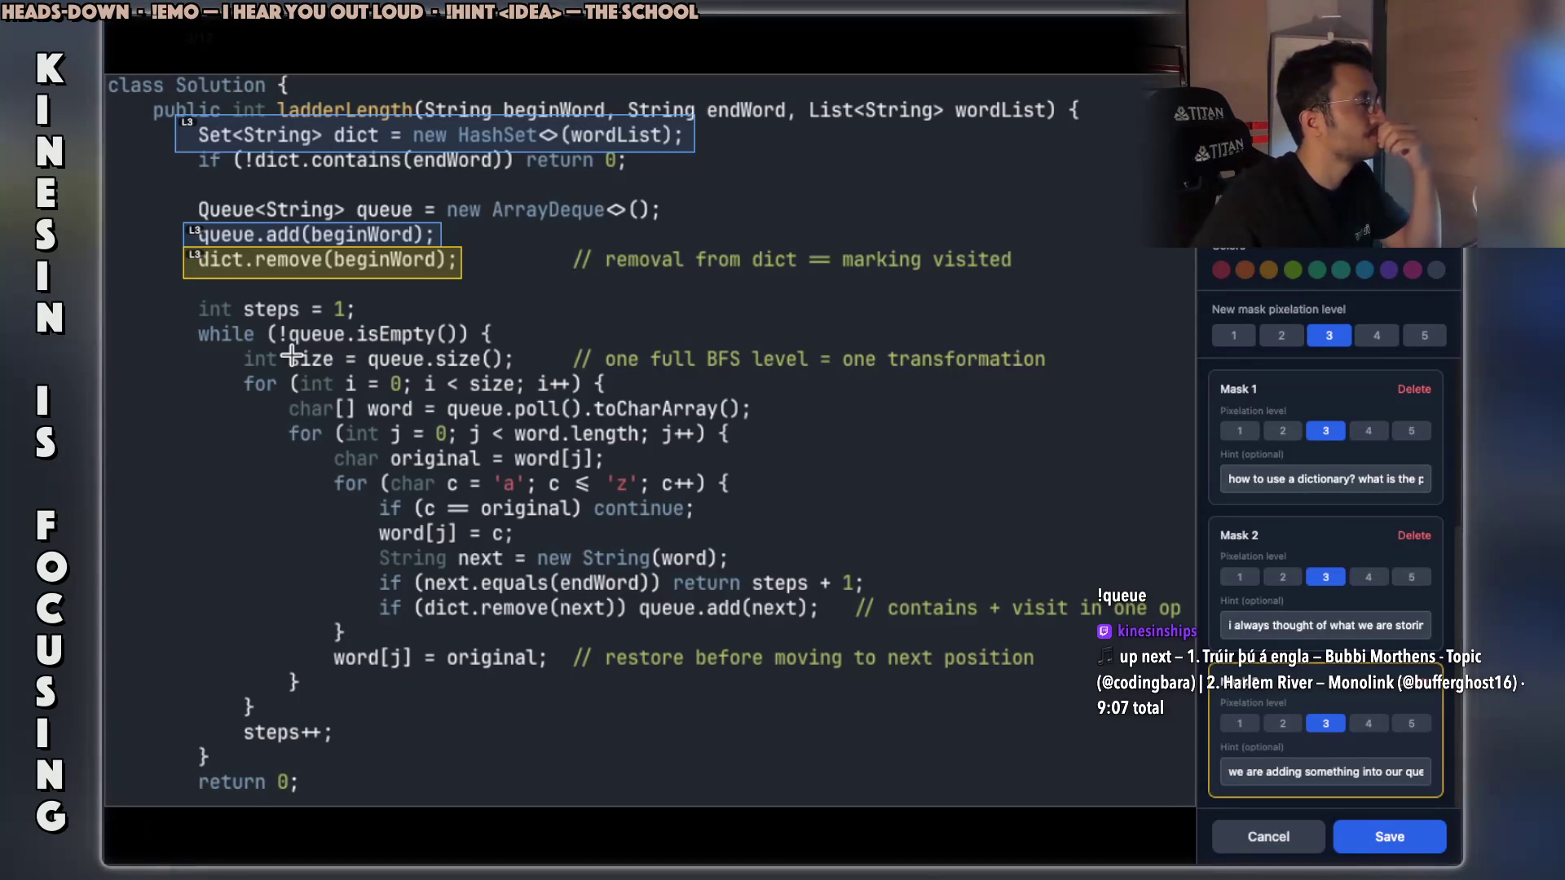
key(Escape)
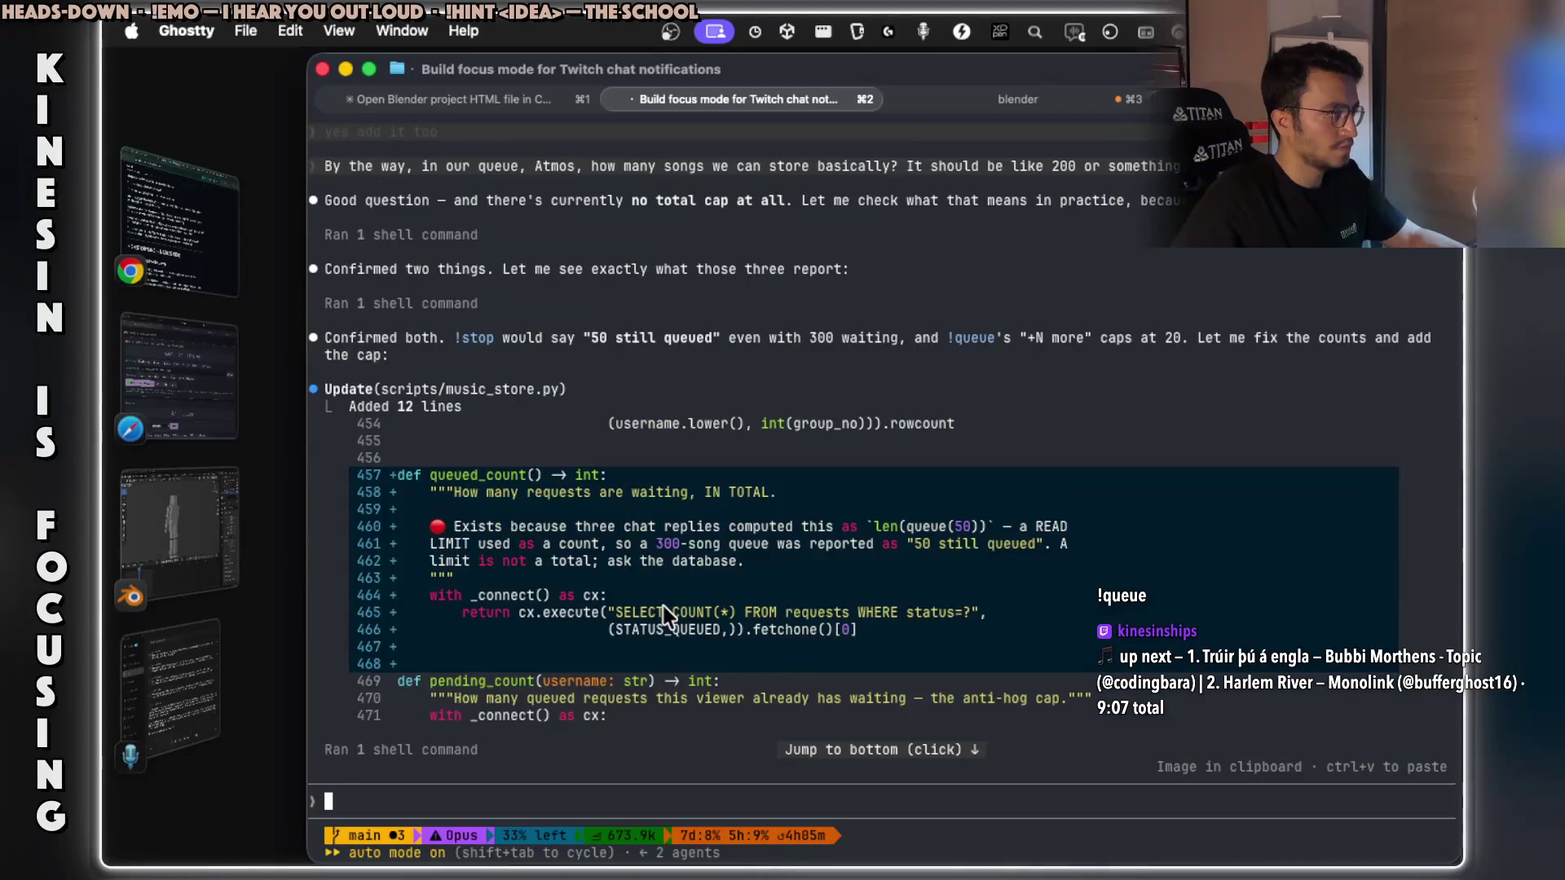
Copy Claude Code's 'Good question' reply about there being no total queue cap.
scroll(663, 610, up, 1)
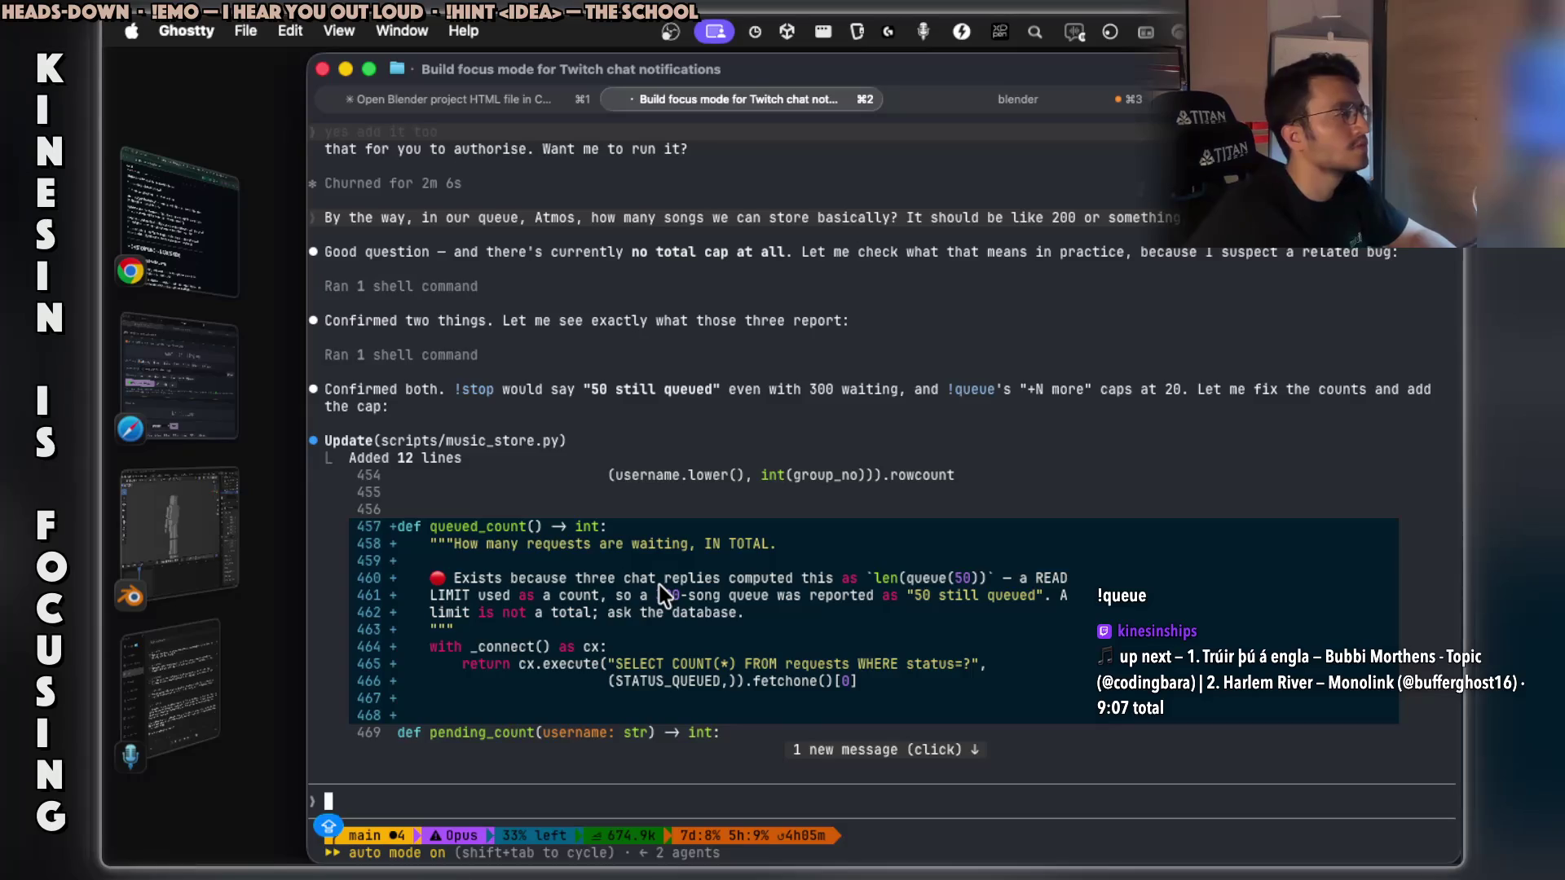
scroll(658, 585, up, 3)
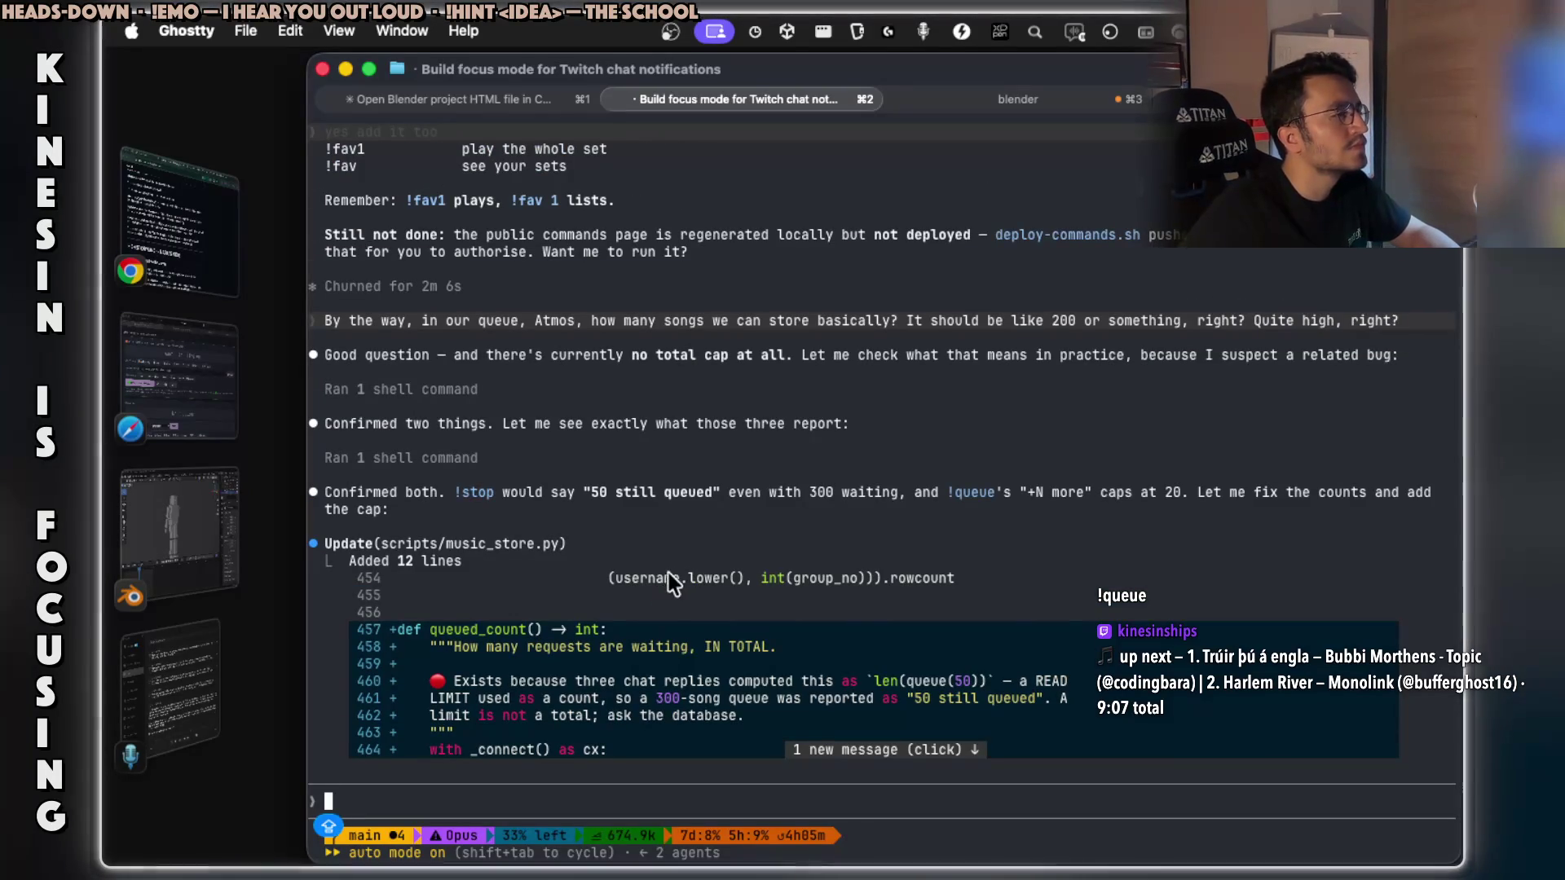
drag(1059, 356, 1389, 349)
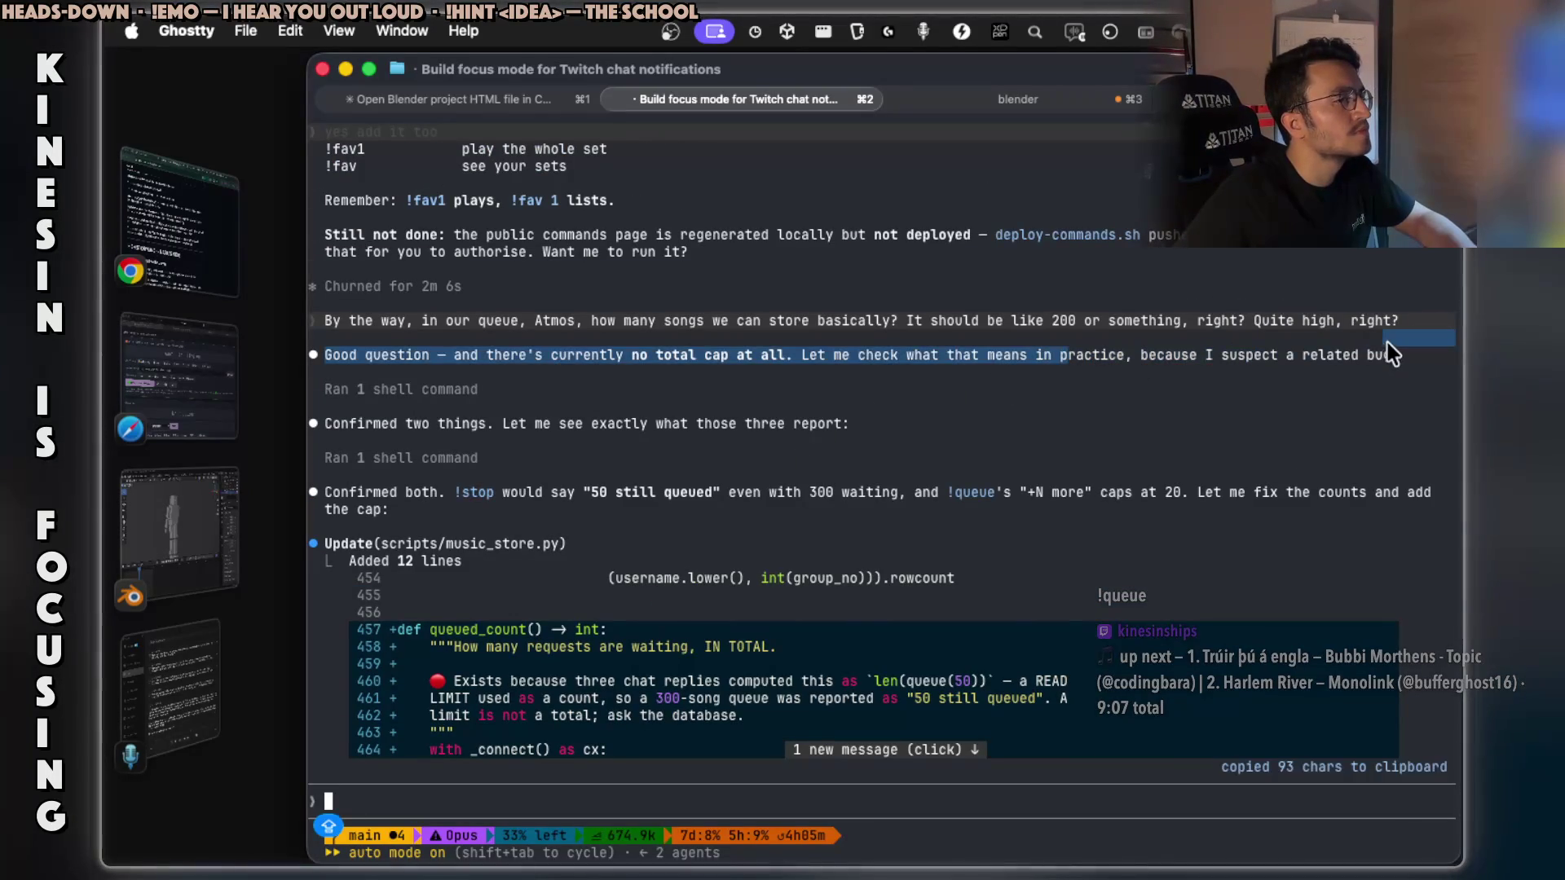
scroll(677, 409, down, 7)
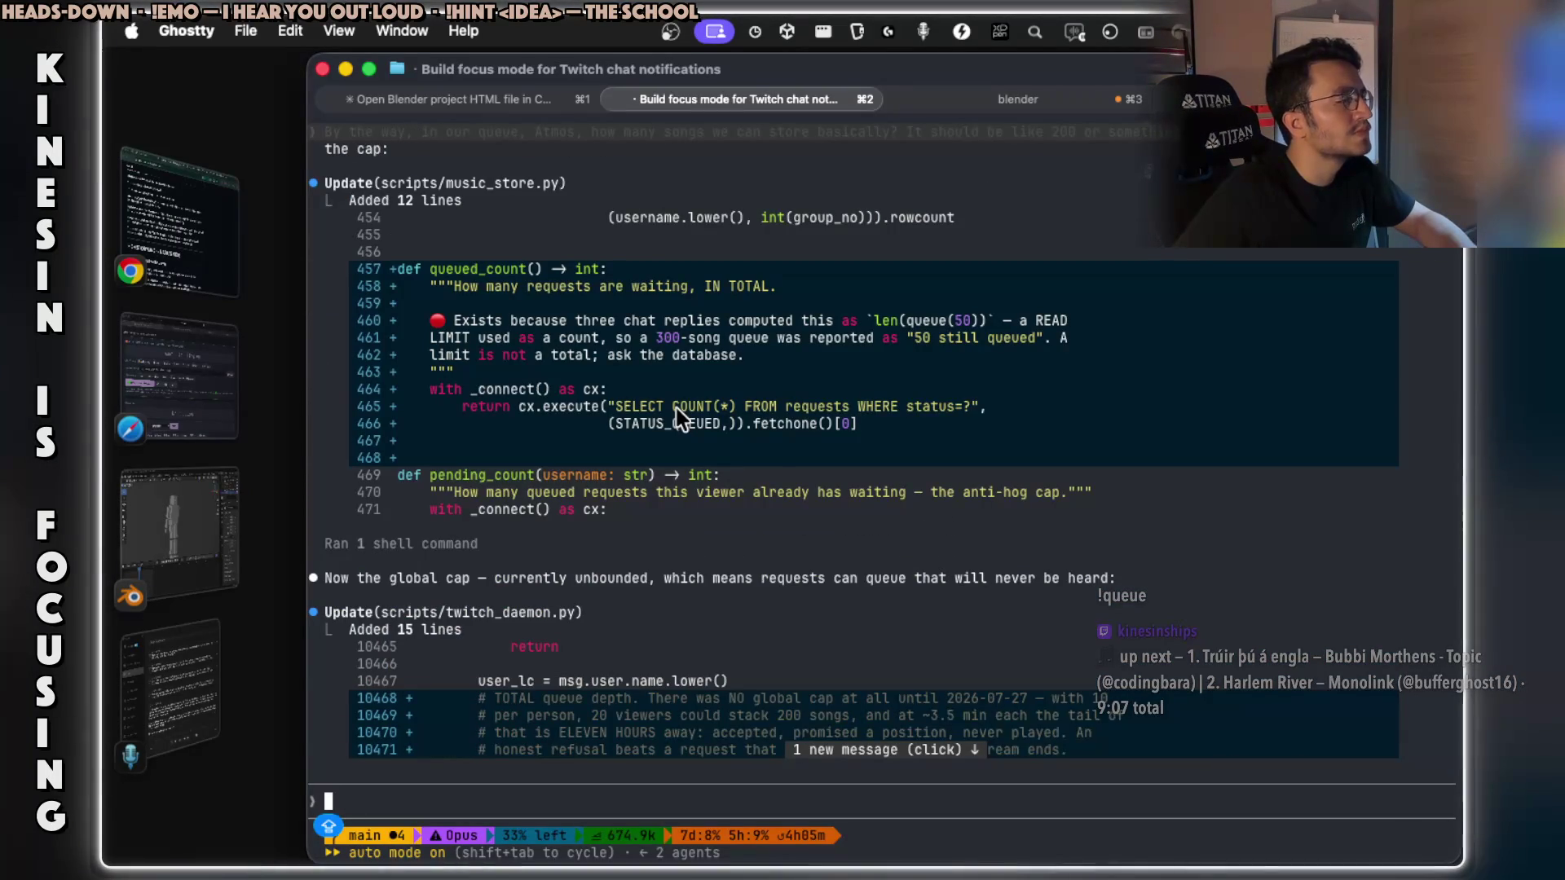
scroll(699, 434, down, 3)
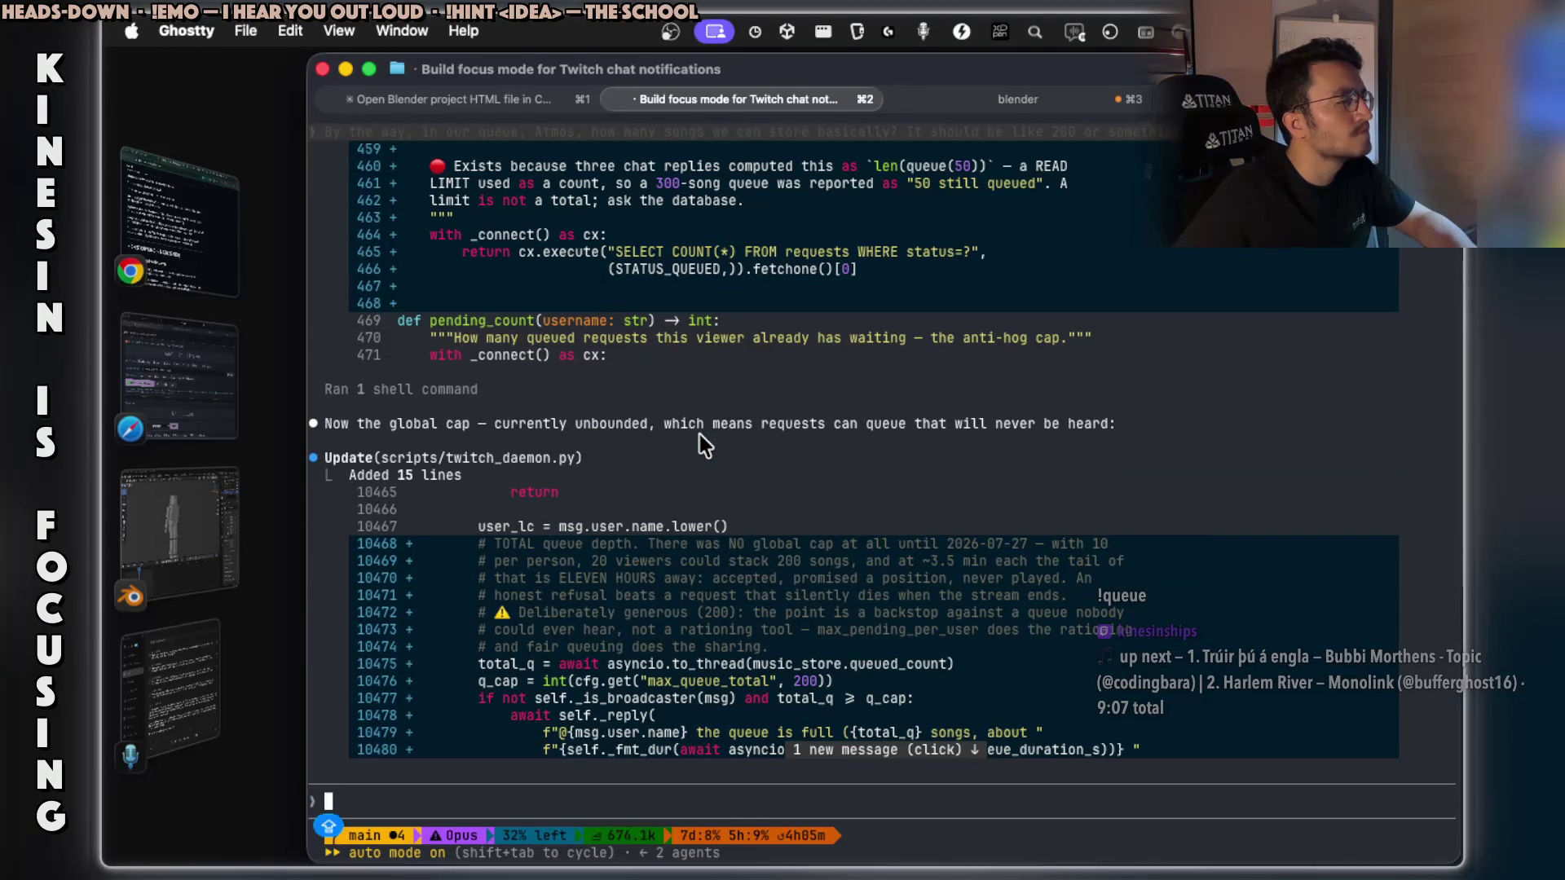
scroll(700, 434, down, 3)
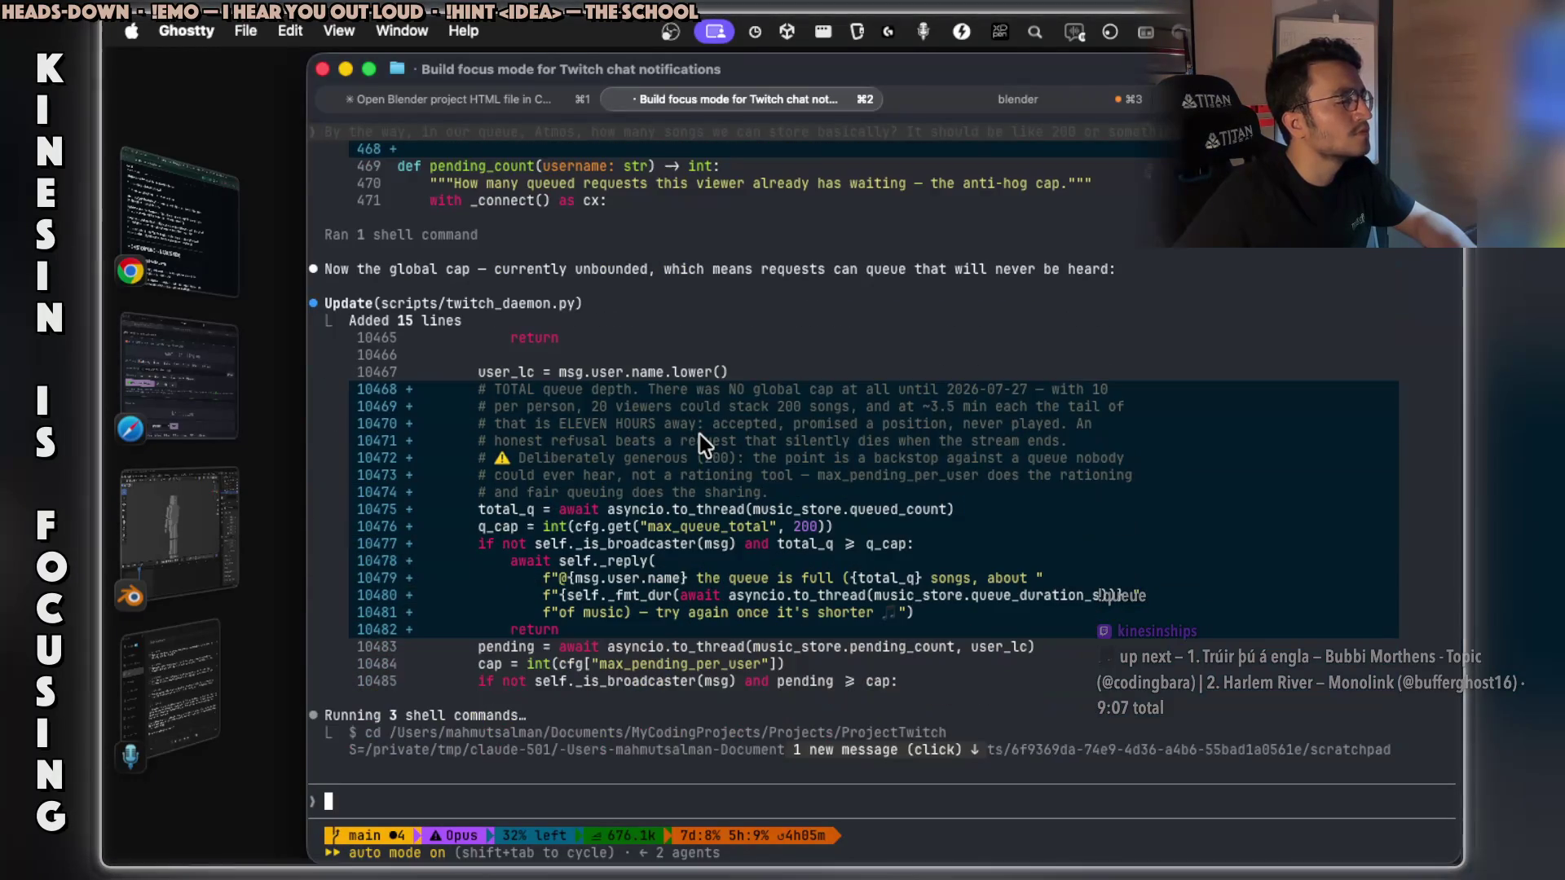
scroll(699, 434, down, 1)
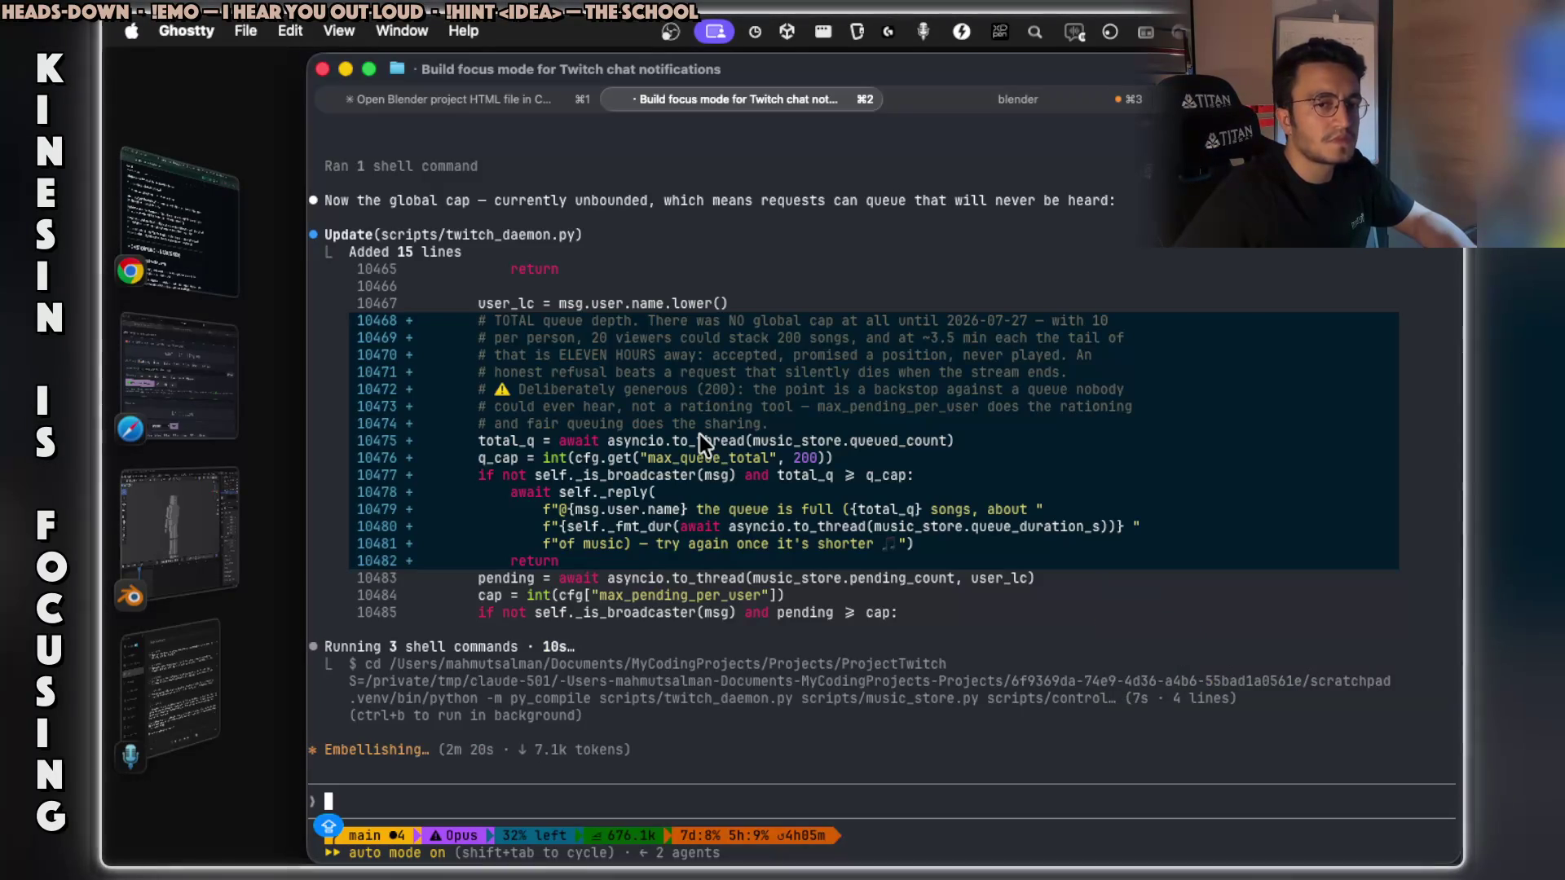
key(super+Tab)
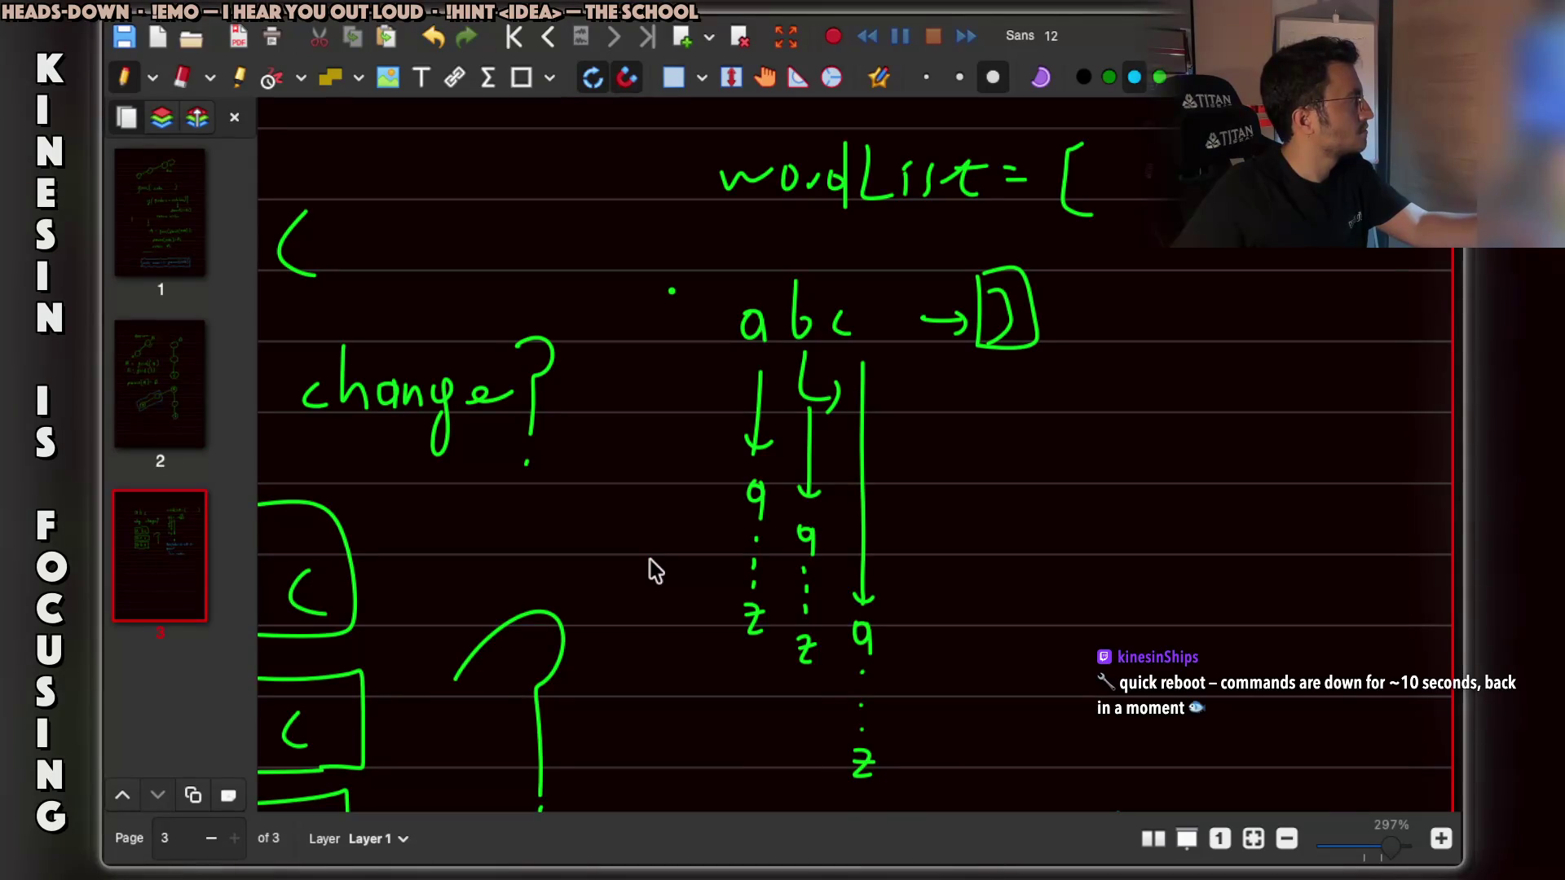
Review the page 3 wordList sketch, then go back to the notes app's mask editor.
key(super+Tab)
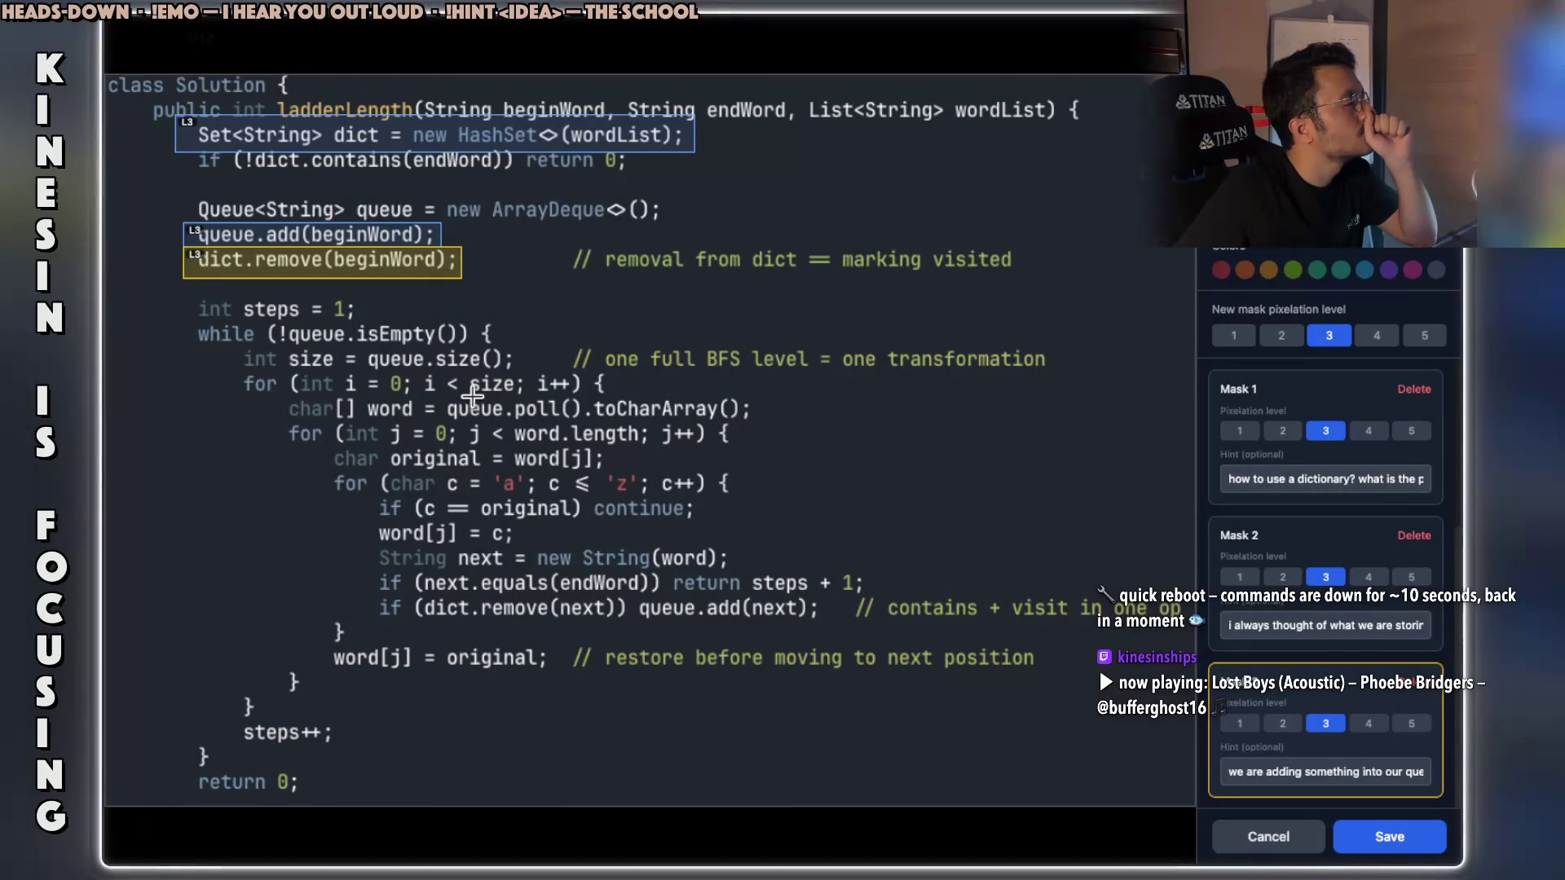
Mask queue.poll() with the hint 'polling...'.
drag(443, 396, 587, 423)
click(1268, 768)
text(POLLING)
key(BackSpace)
key(BackSpace)
key(BackSpace)
text(POLL)
key(BackSpace)
key(BackSpace)
key(BackSpace)
text(polling)
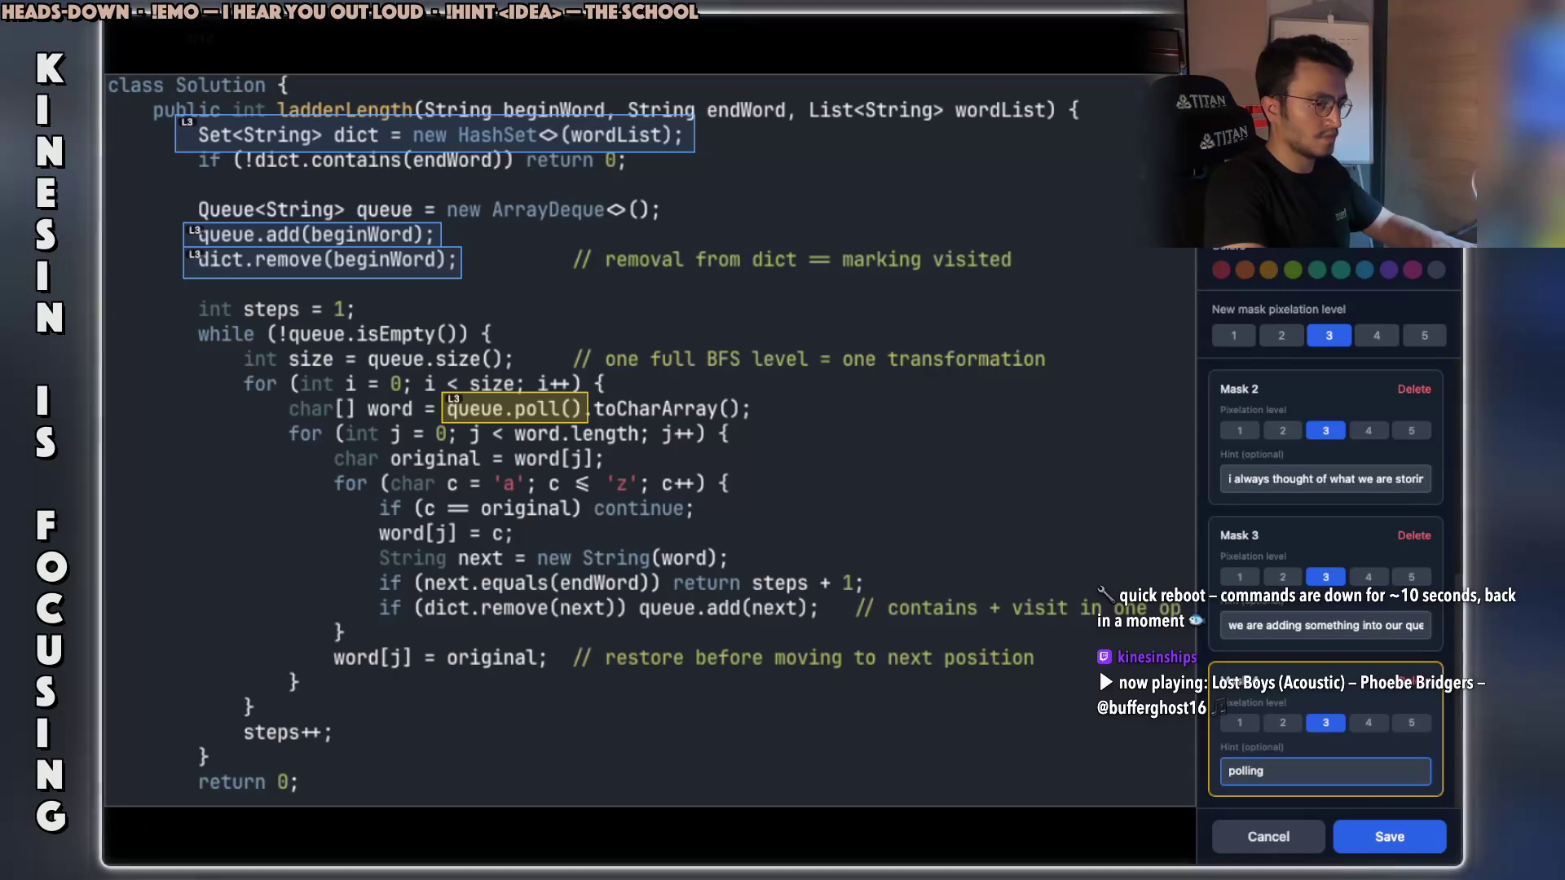
text(...)
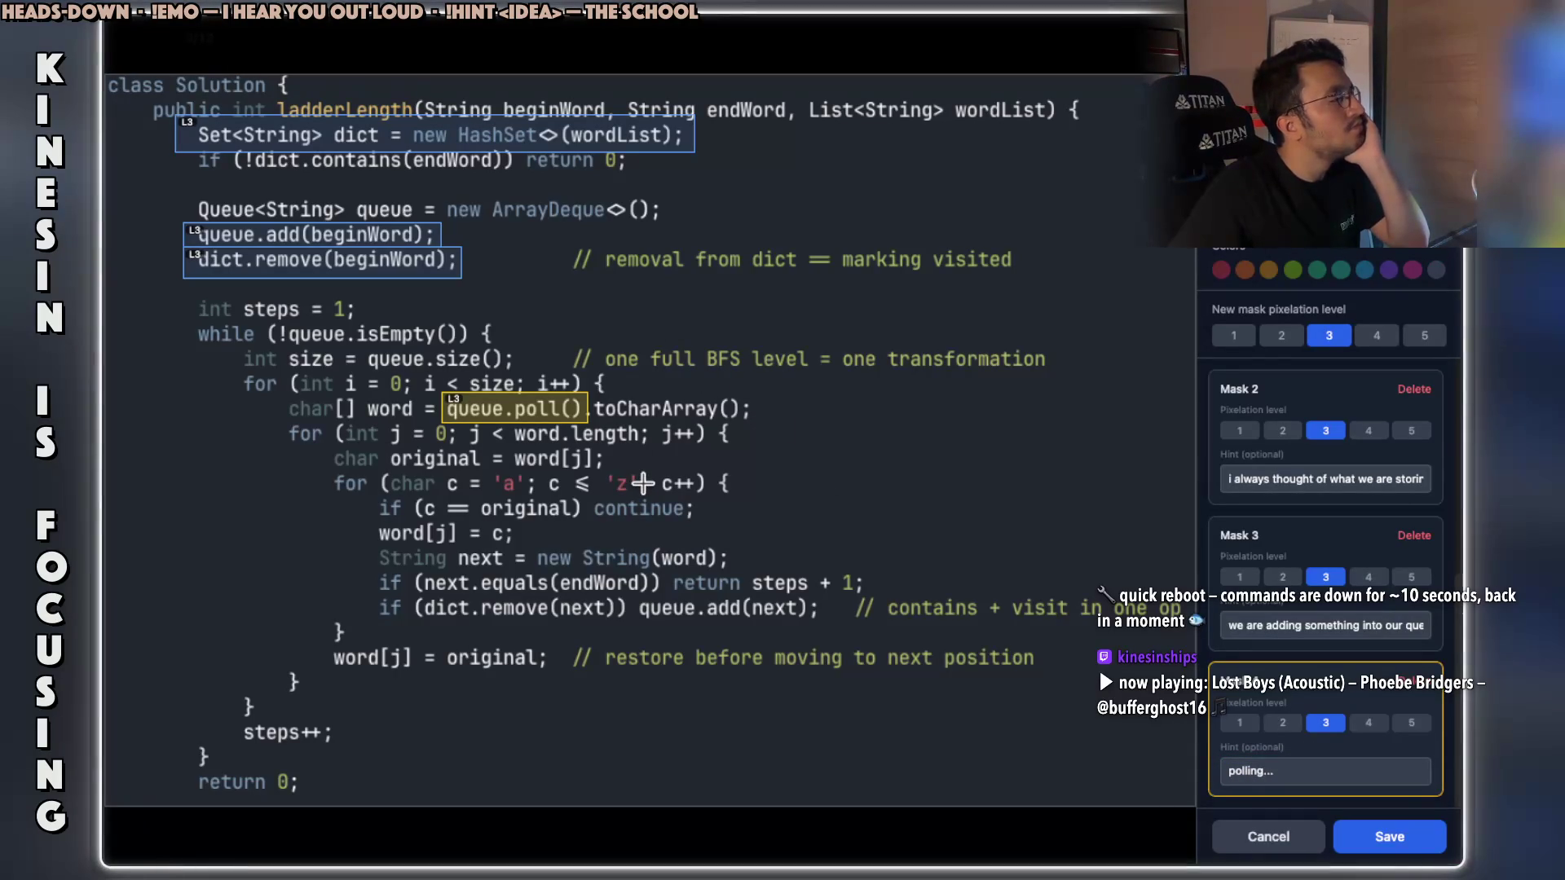
Mask i = 0 with a hint likening i and j to quick sort's, then mask the c == original check.
drag(339, 367, 412, 397)
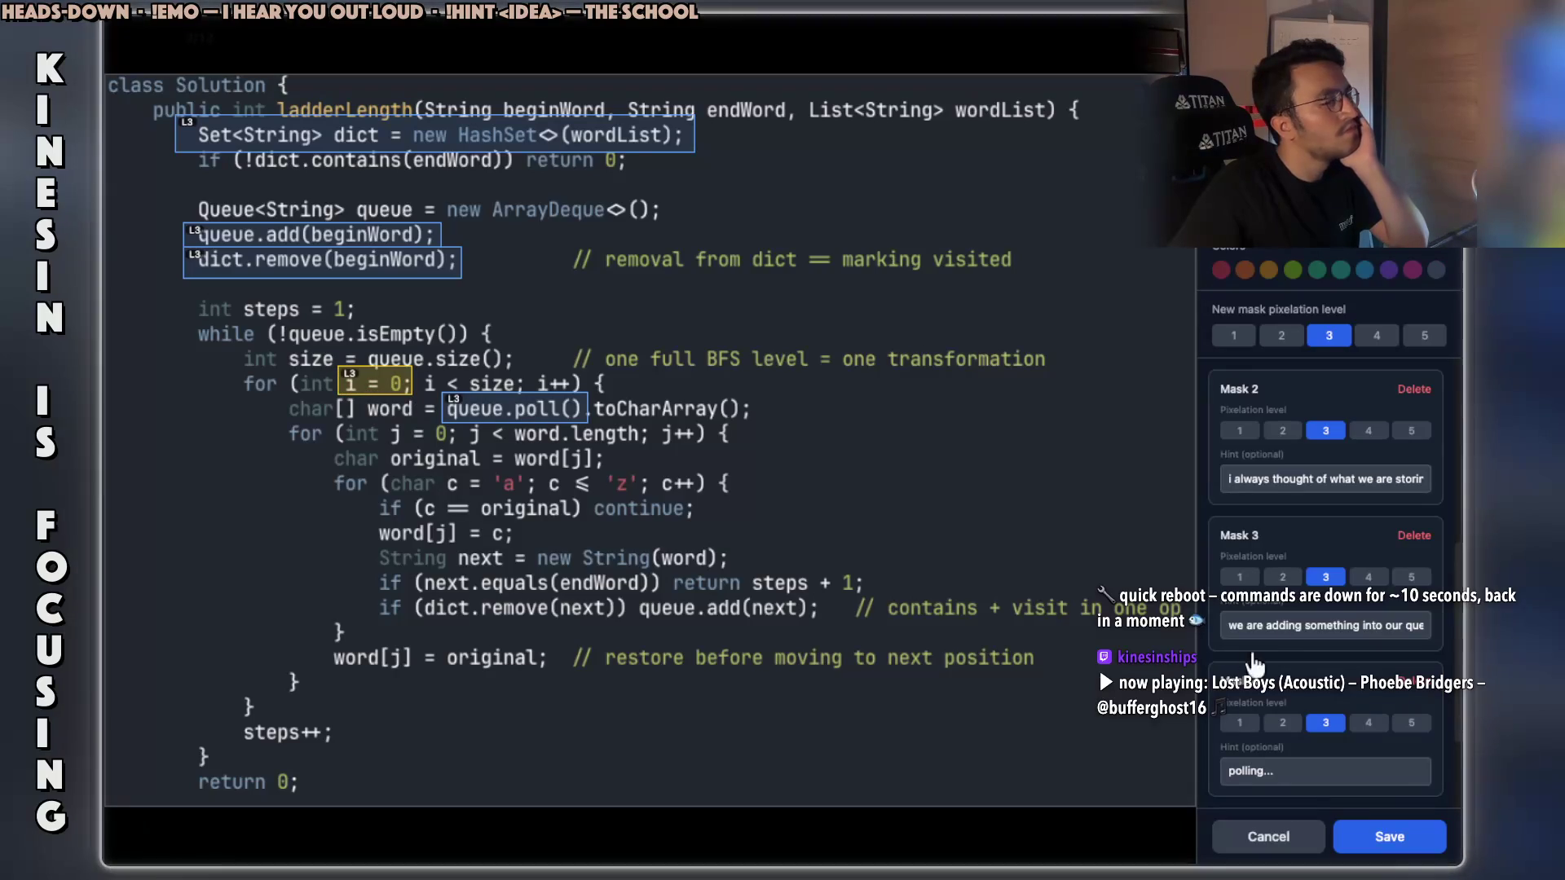
click(1284, 771)
text(i and )
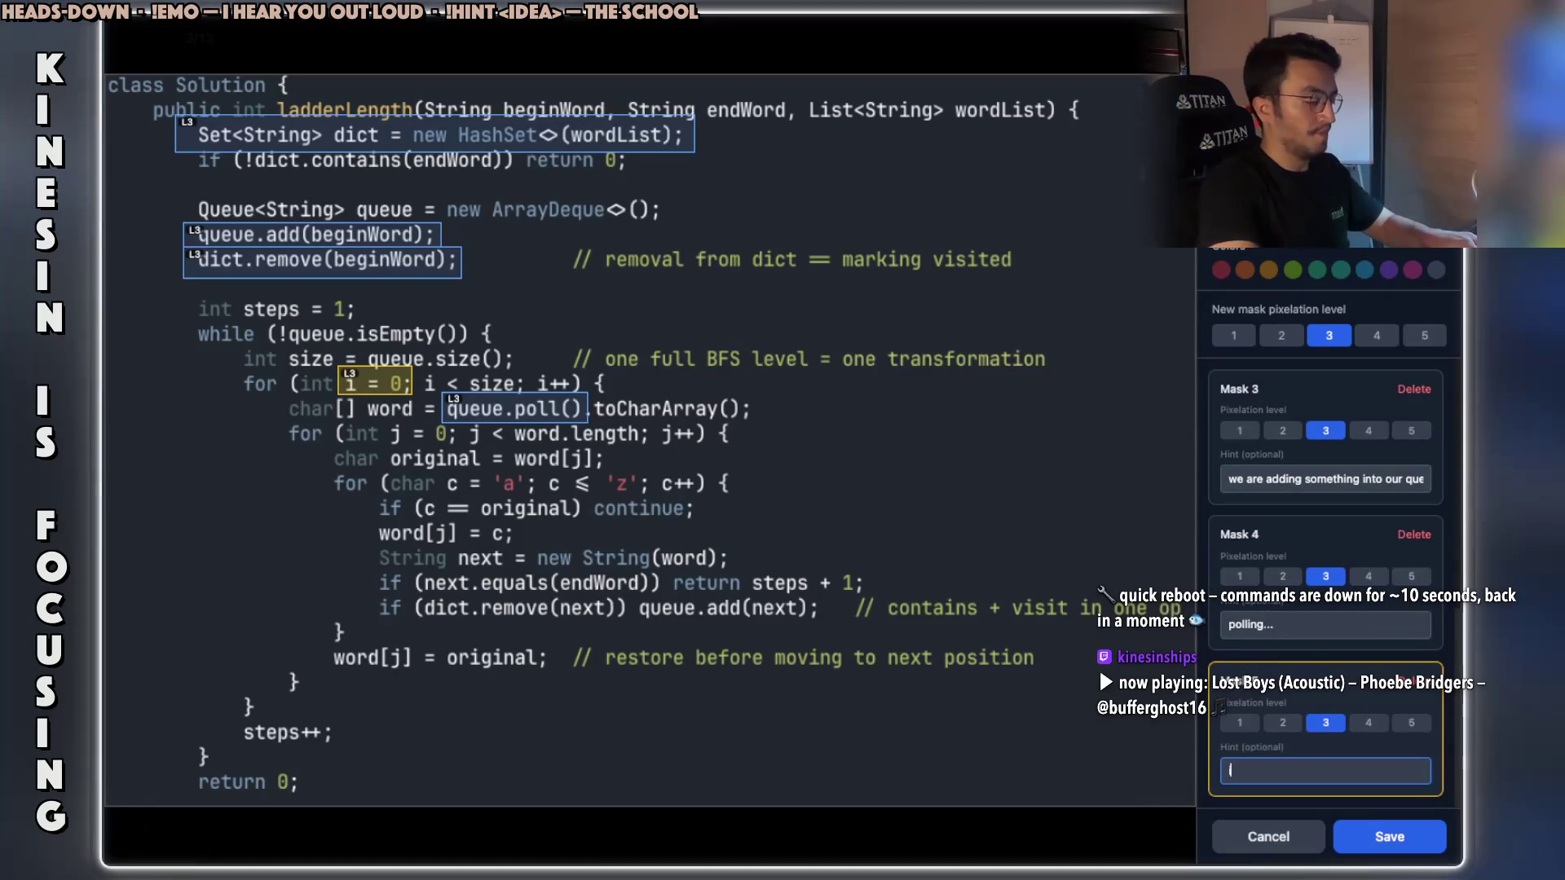
text(j va)
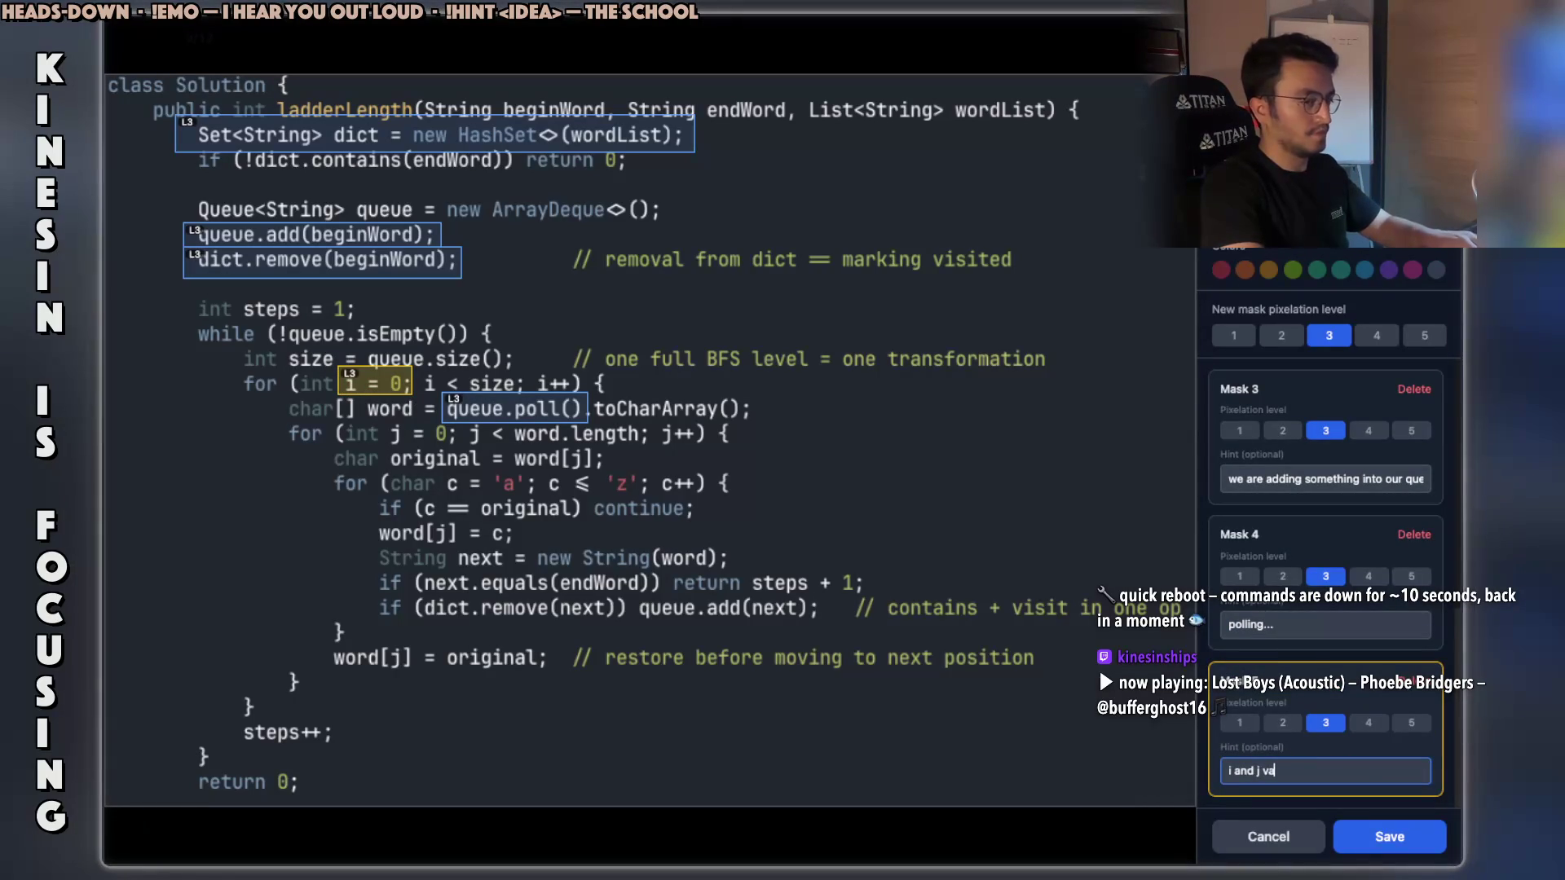
text(lues remin)
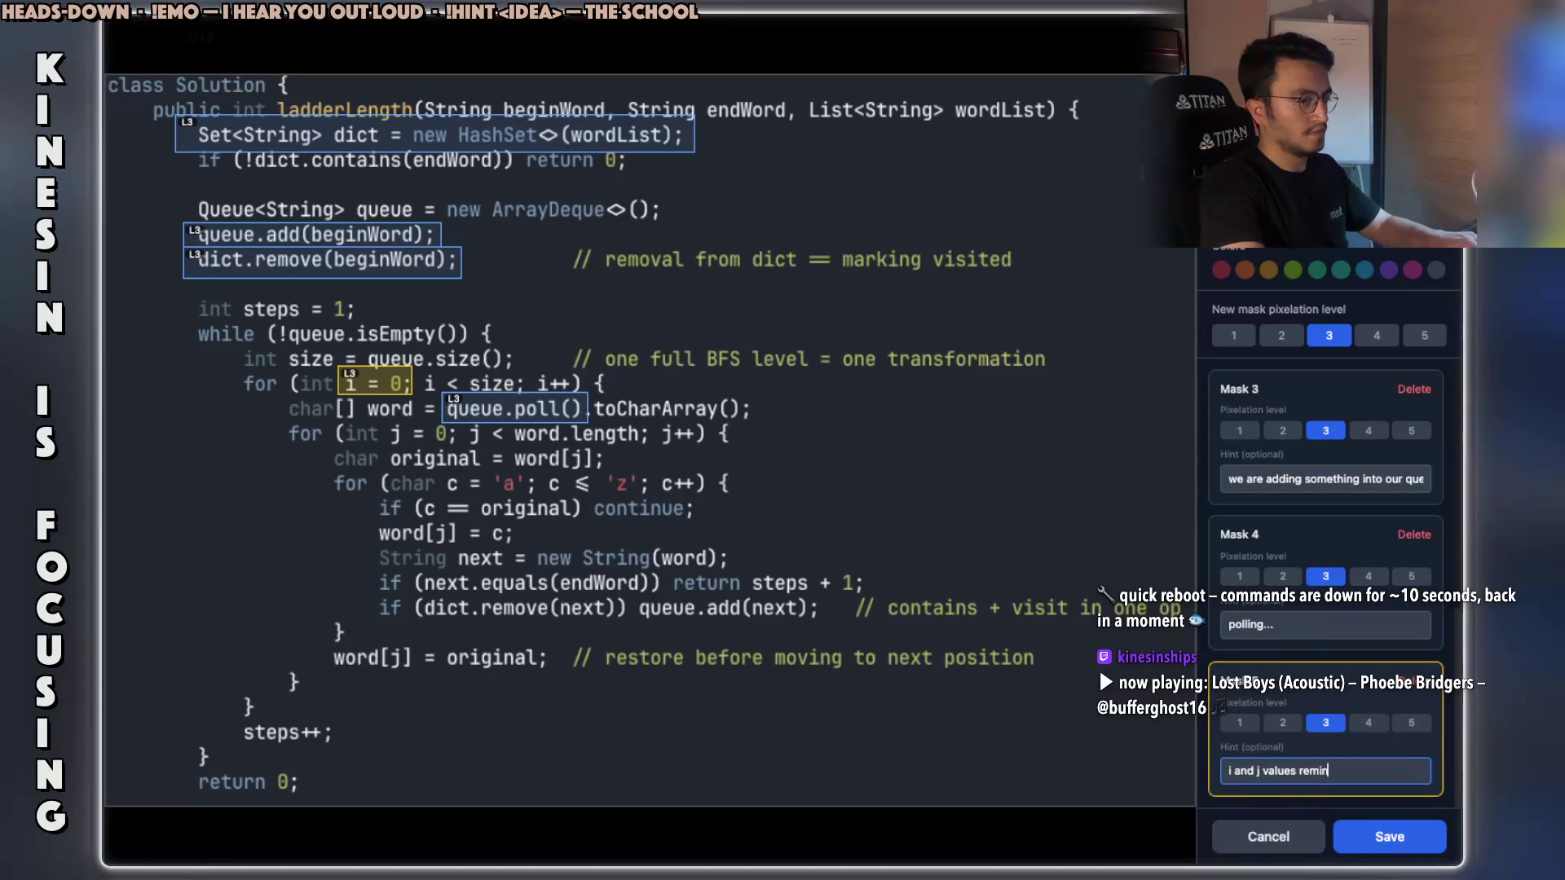
text( quick sort's i and j)
key(Home)
click(1116, 584)
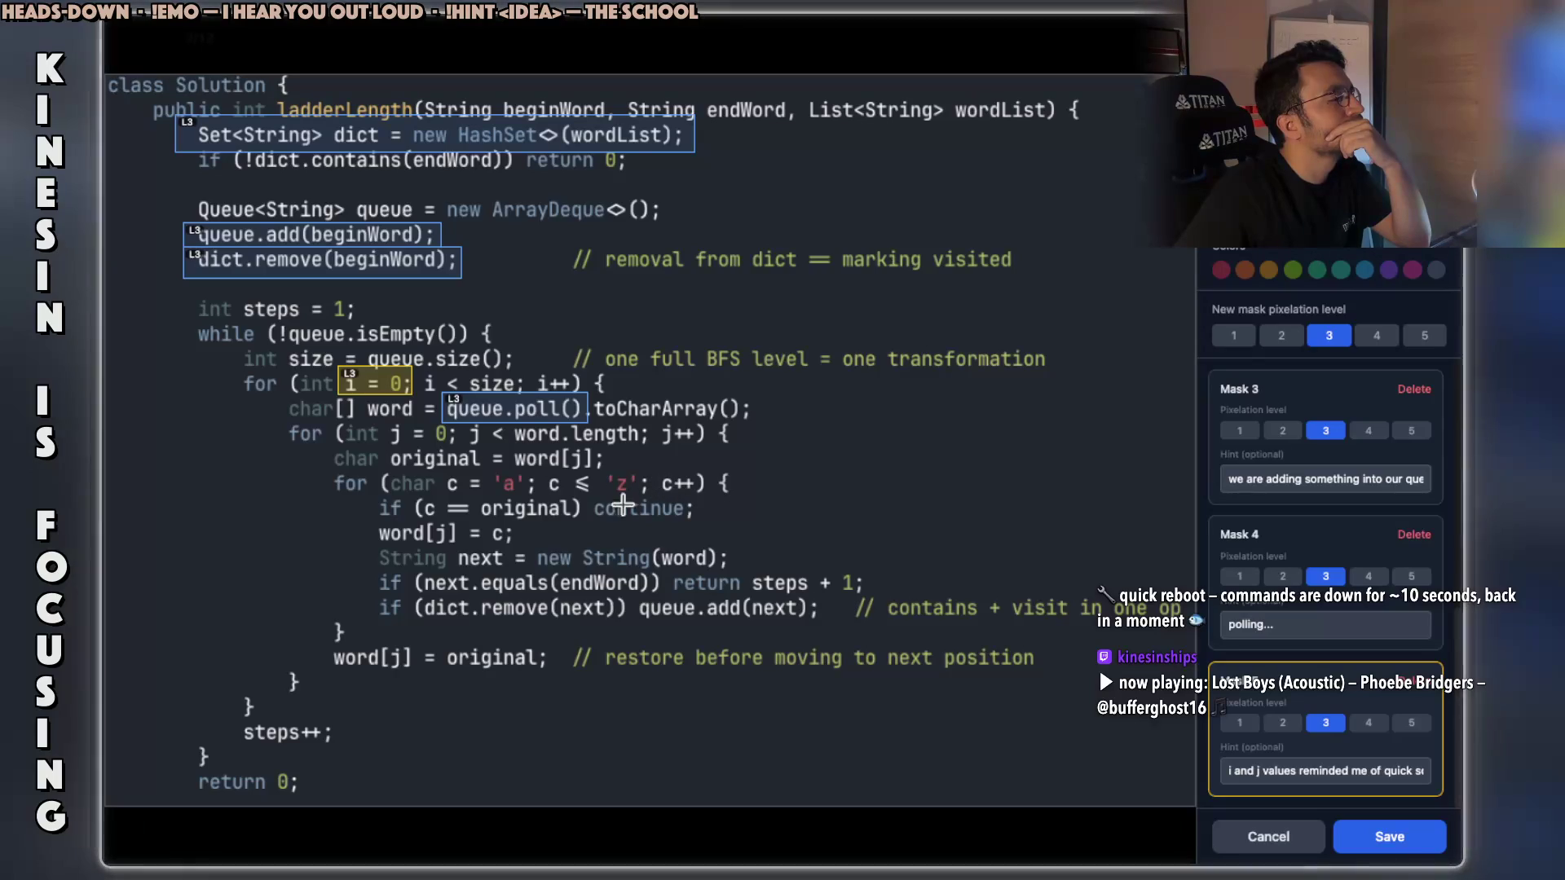
mouse_move(368, 495)
mouse_down()
mouse_move(470, 521)
mouse_move(649, 522)
mouse_up()
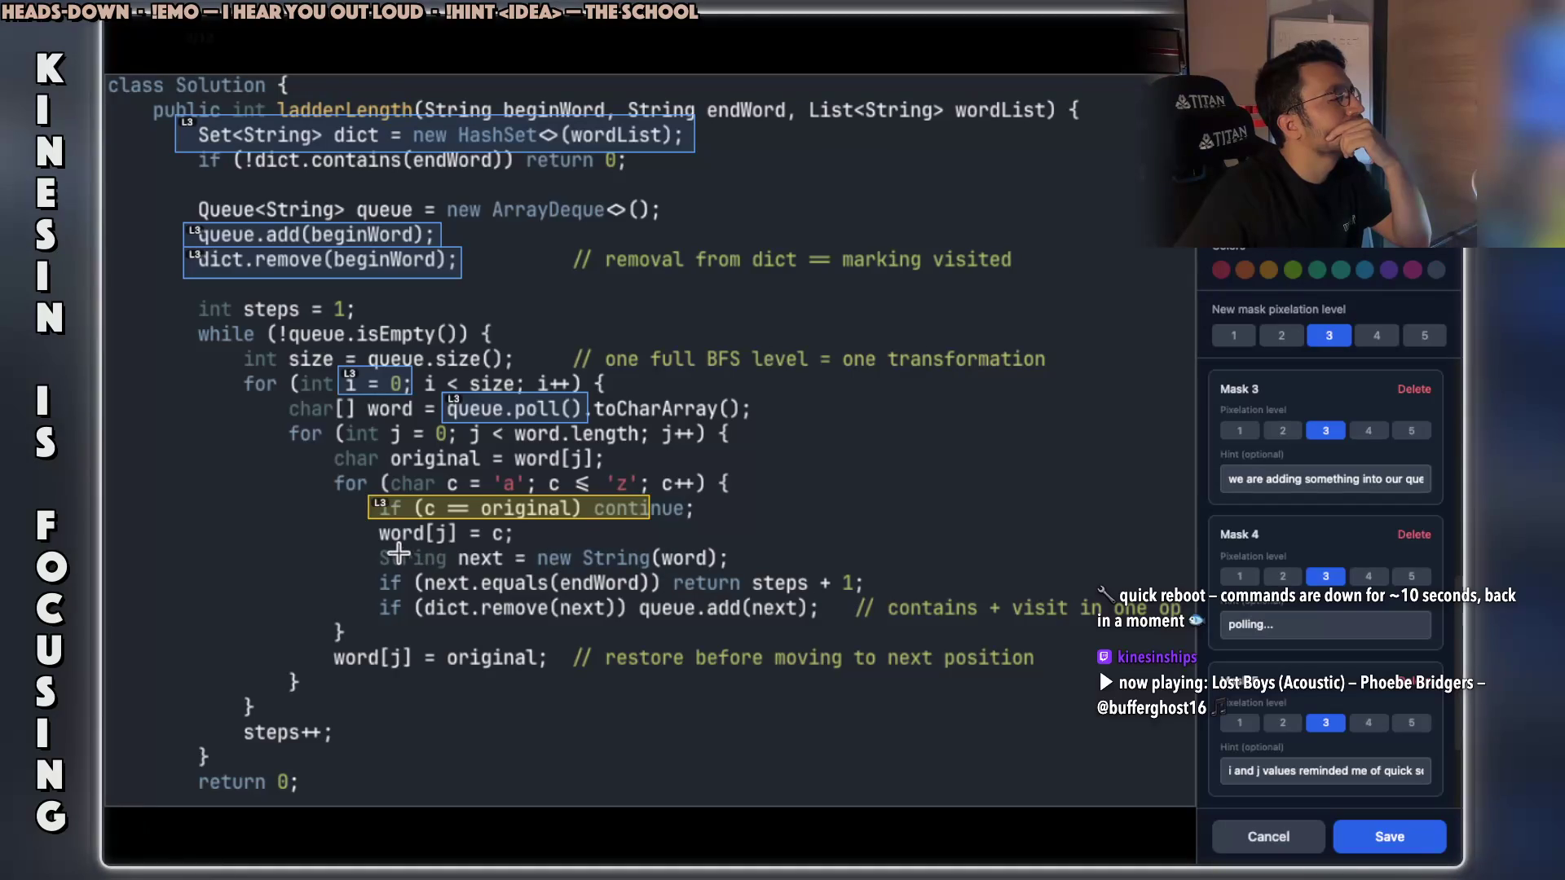
Mask the word[j] assignment and steps + 1, writing and revising the steps + 1 mask's hint.
mouse_move(379, 545)
mouse_down()
mouse_move(472, 540)
mouse_move(467, 522)
mouse_move(483, 570)
mouse_move(513, 558)
mouse_move(507, 545)
mouse_up()
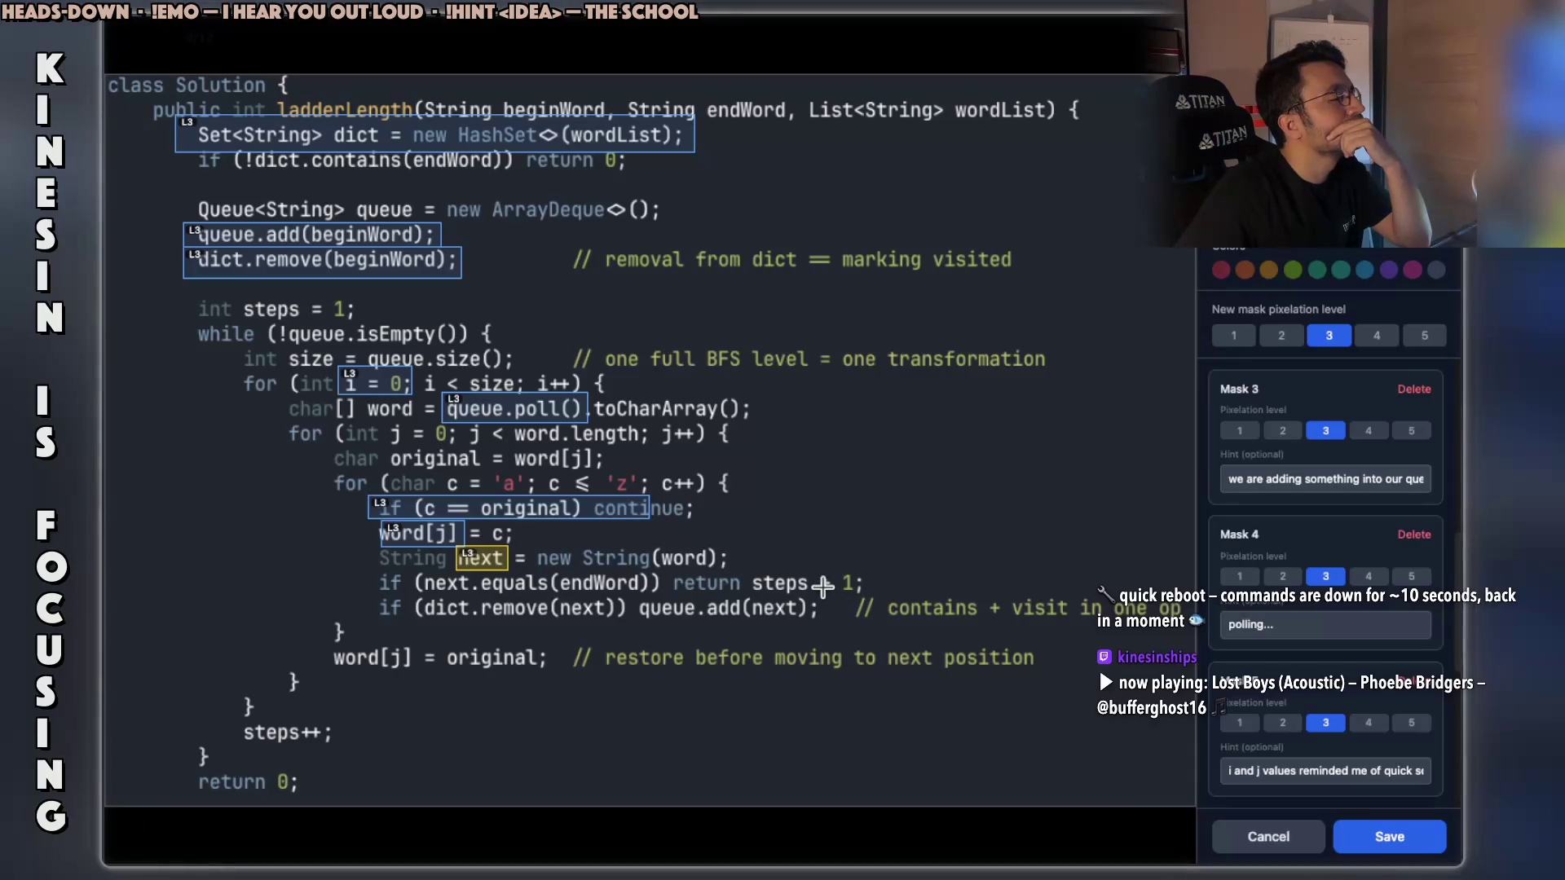
drag(751, 566, 871, 598)
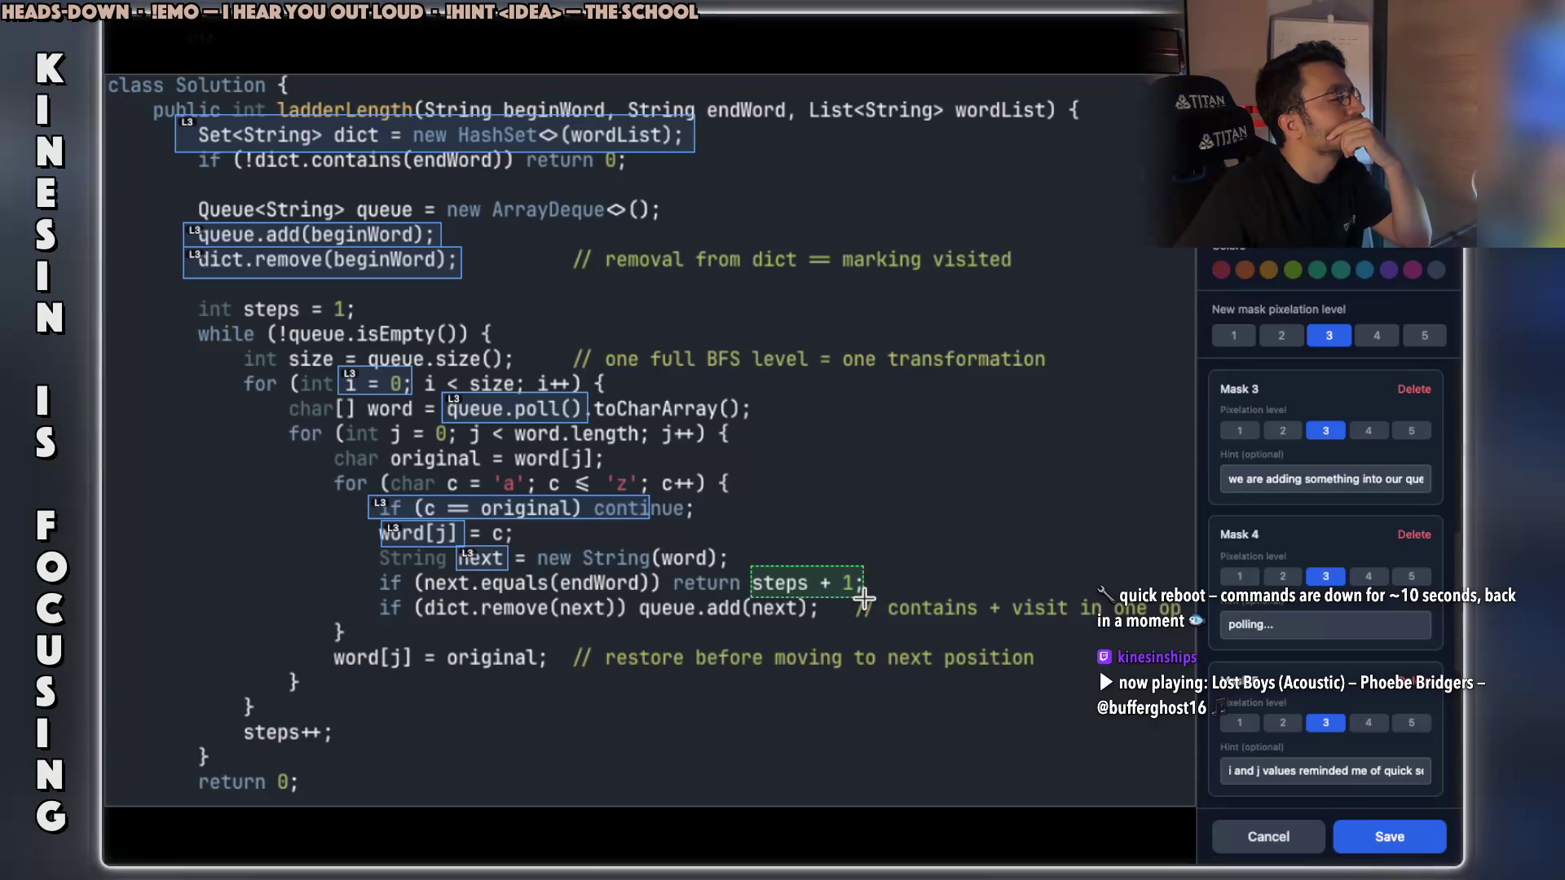
drag(864, 593, 862, 592)
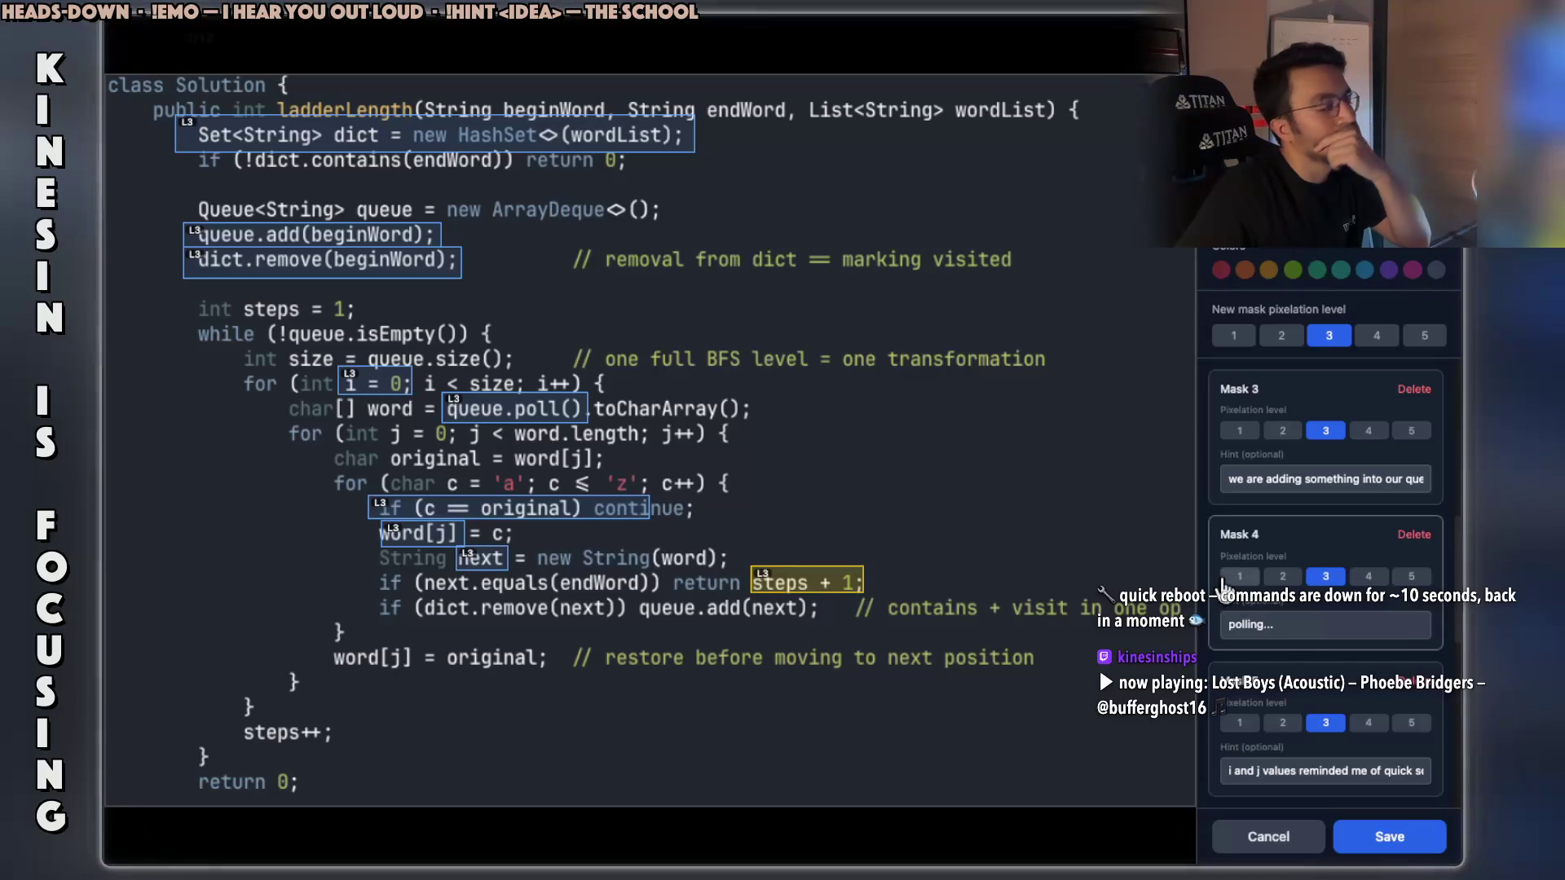
click(1263, 766)
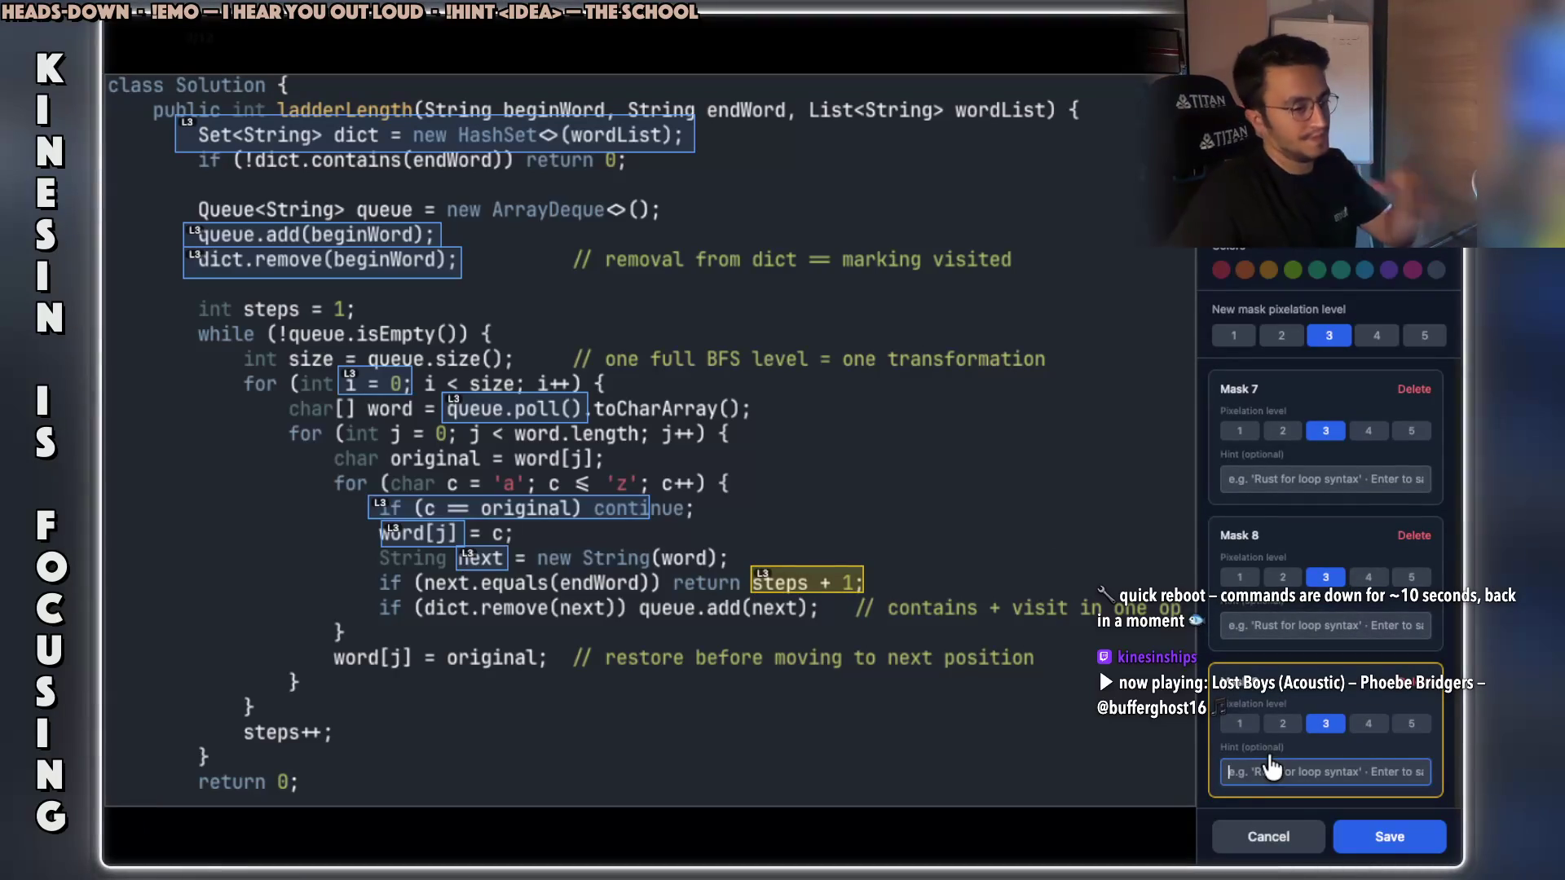
text(hd)
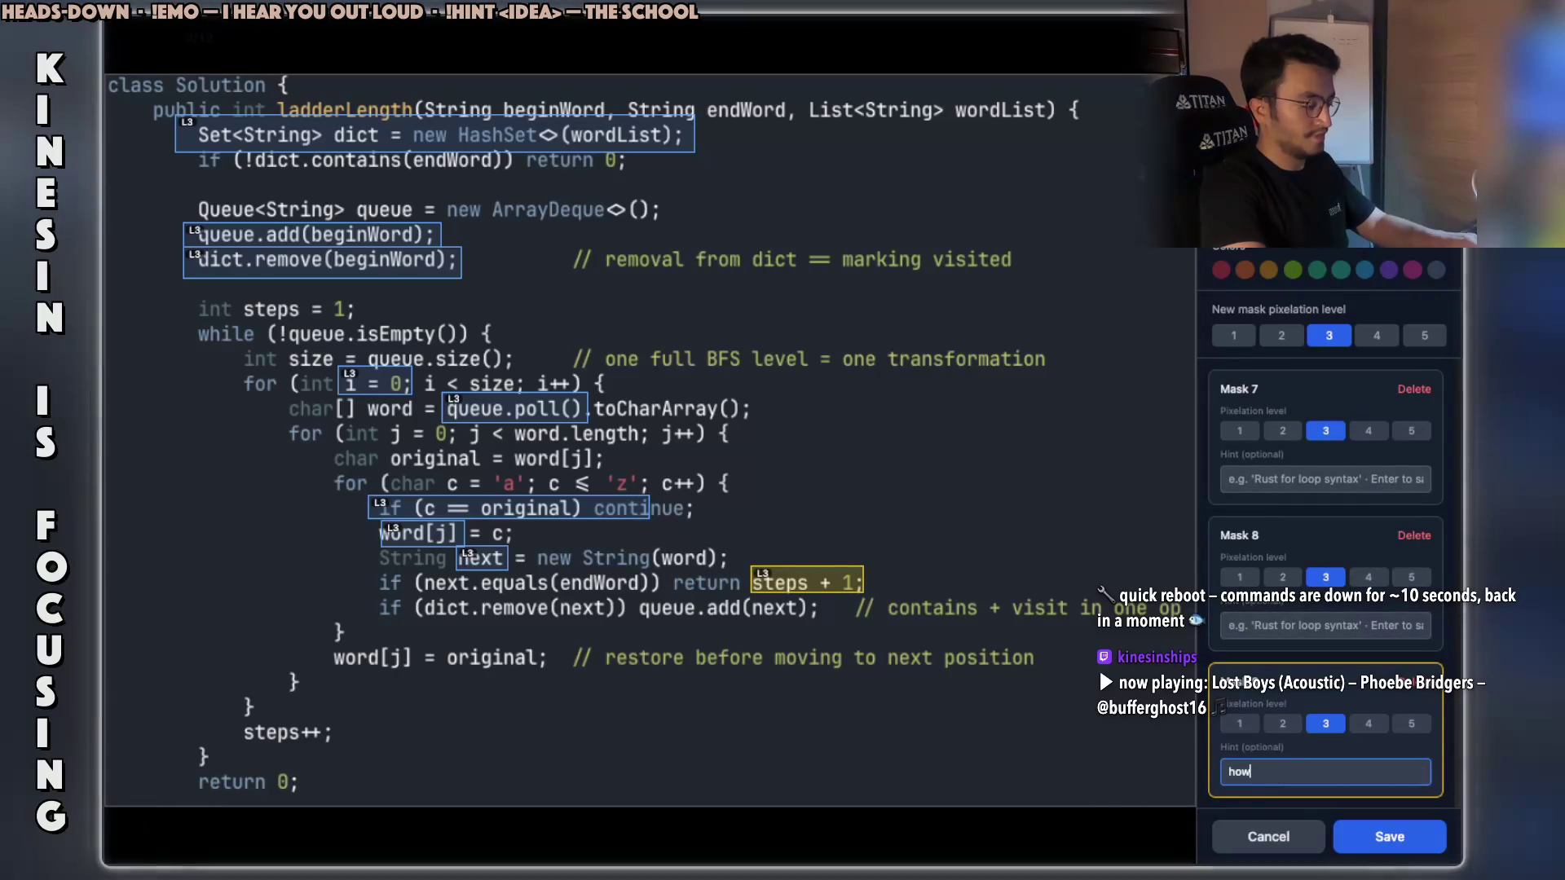
text(ny steps you s)
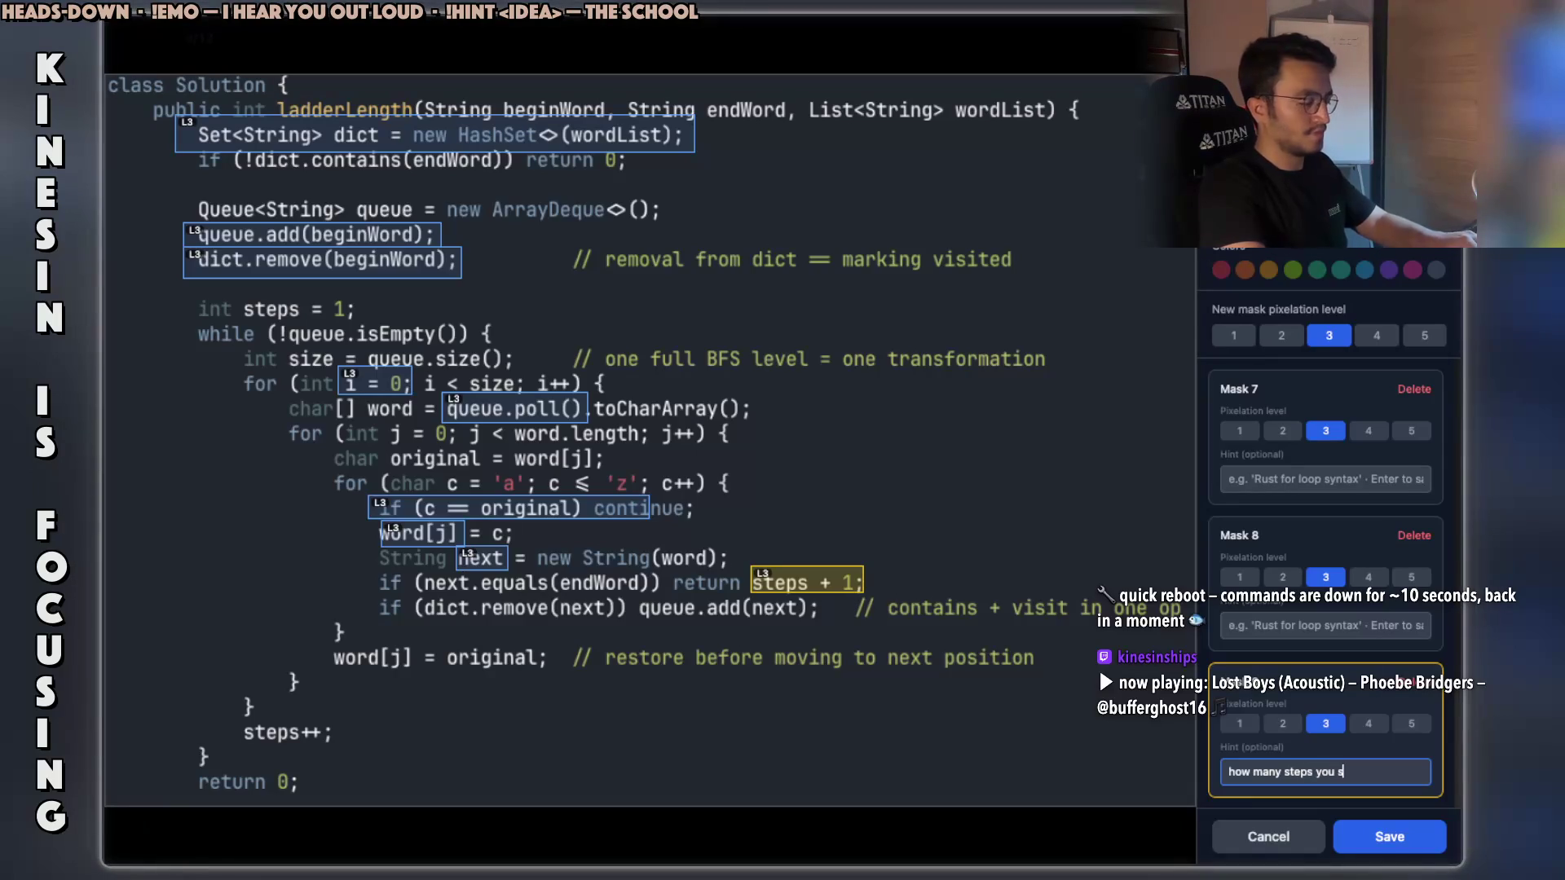
text(tep a day)
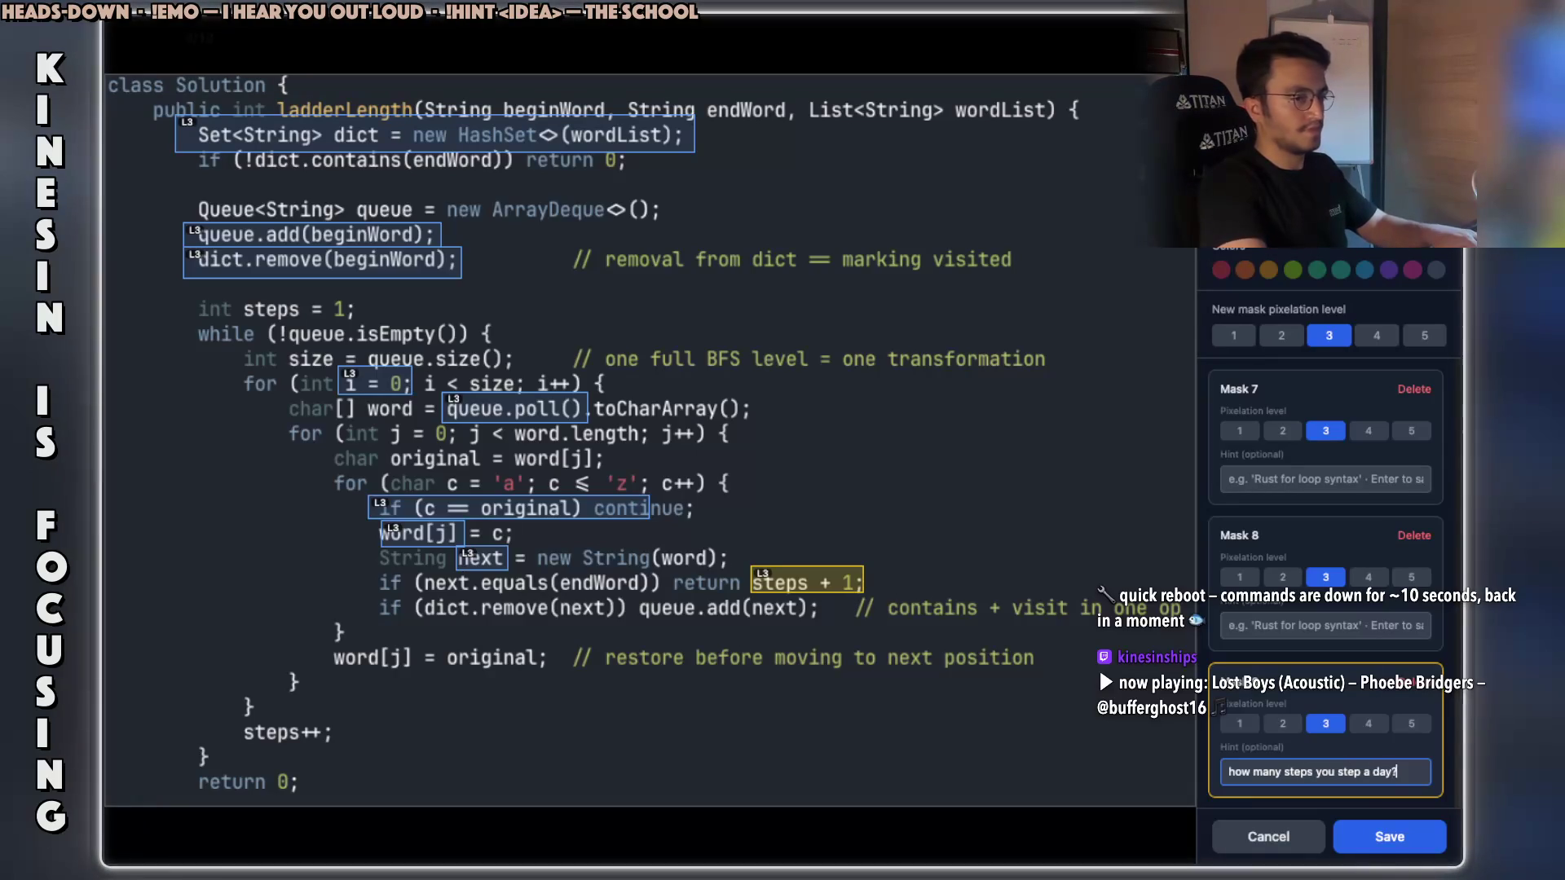
key(ctrl+a)
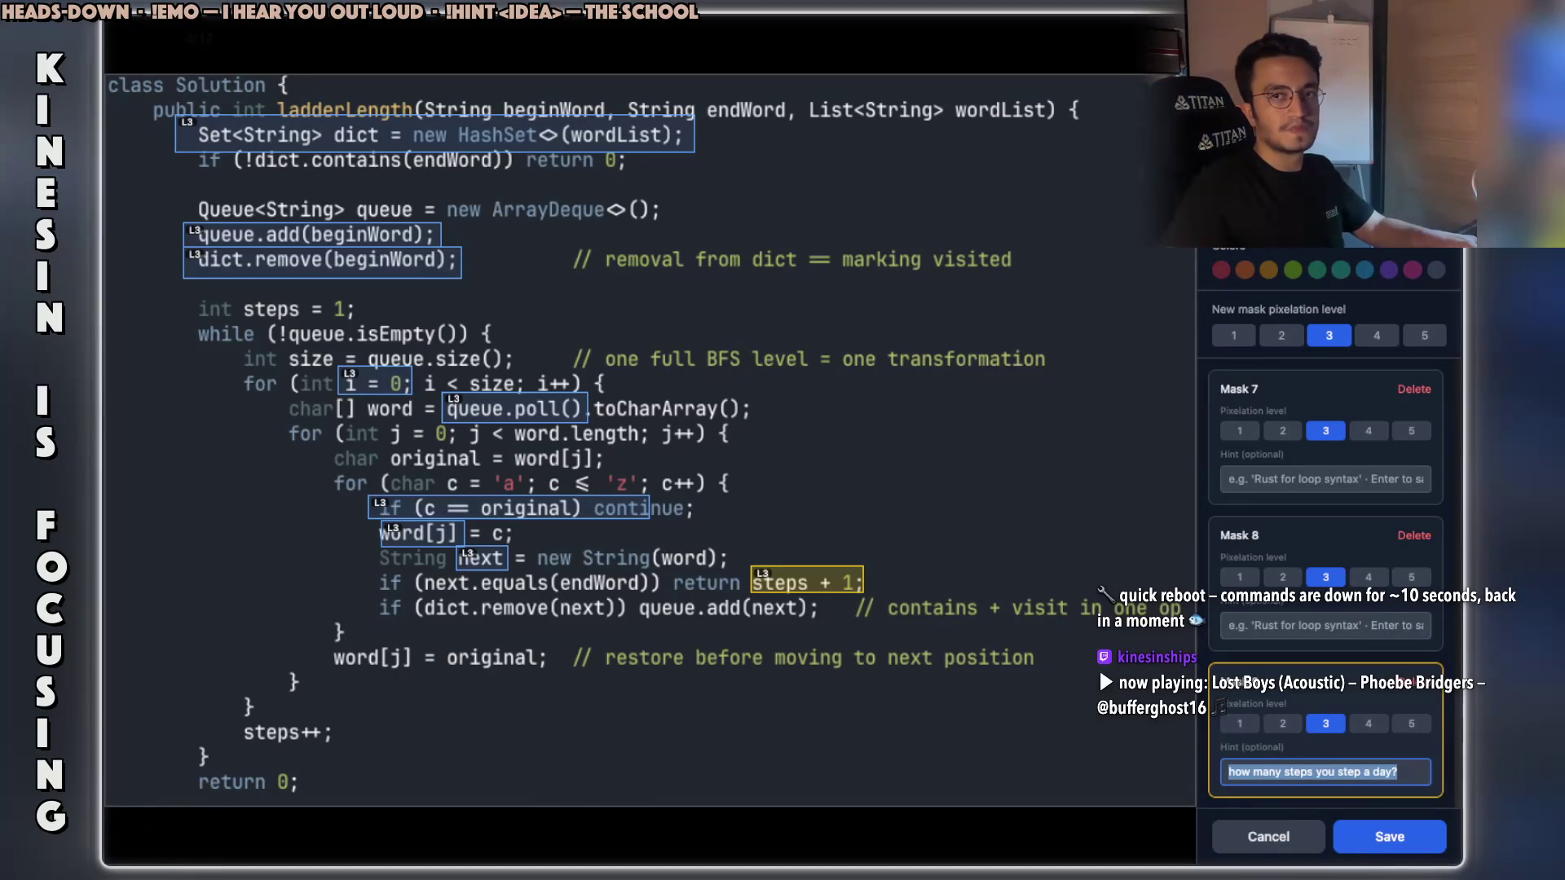
key(alt+Tab)
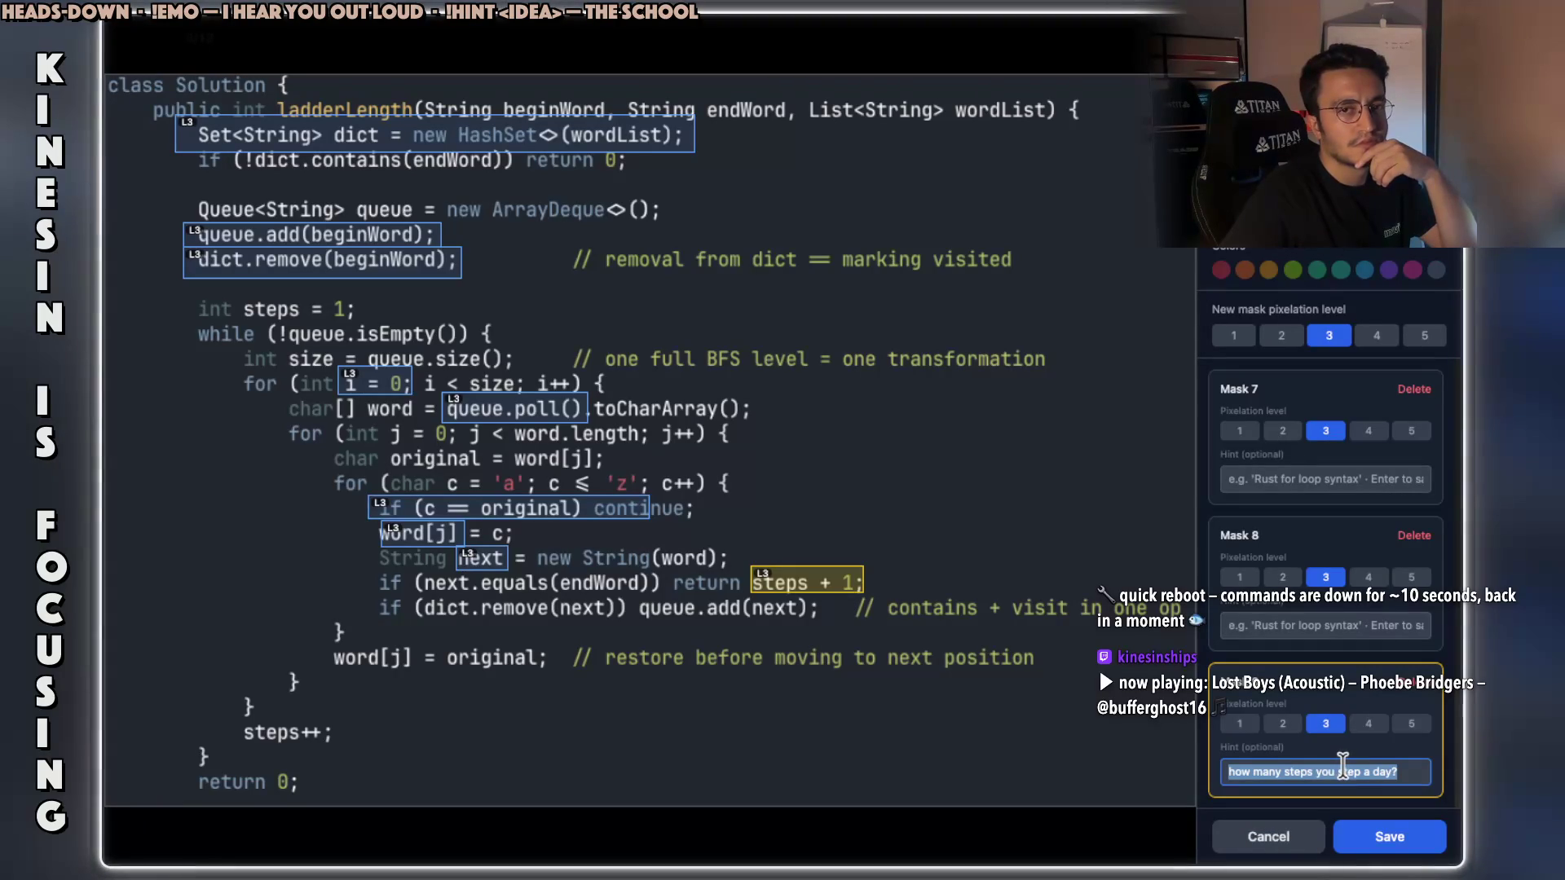
click(1350, 770)
double_click(1350, 770)
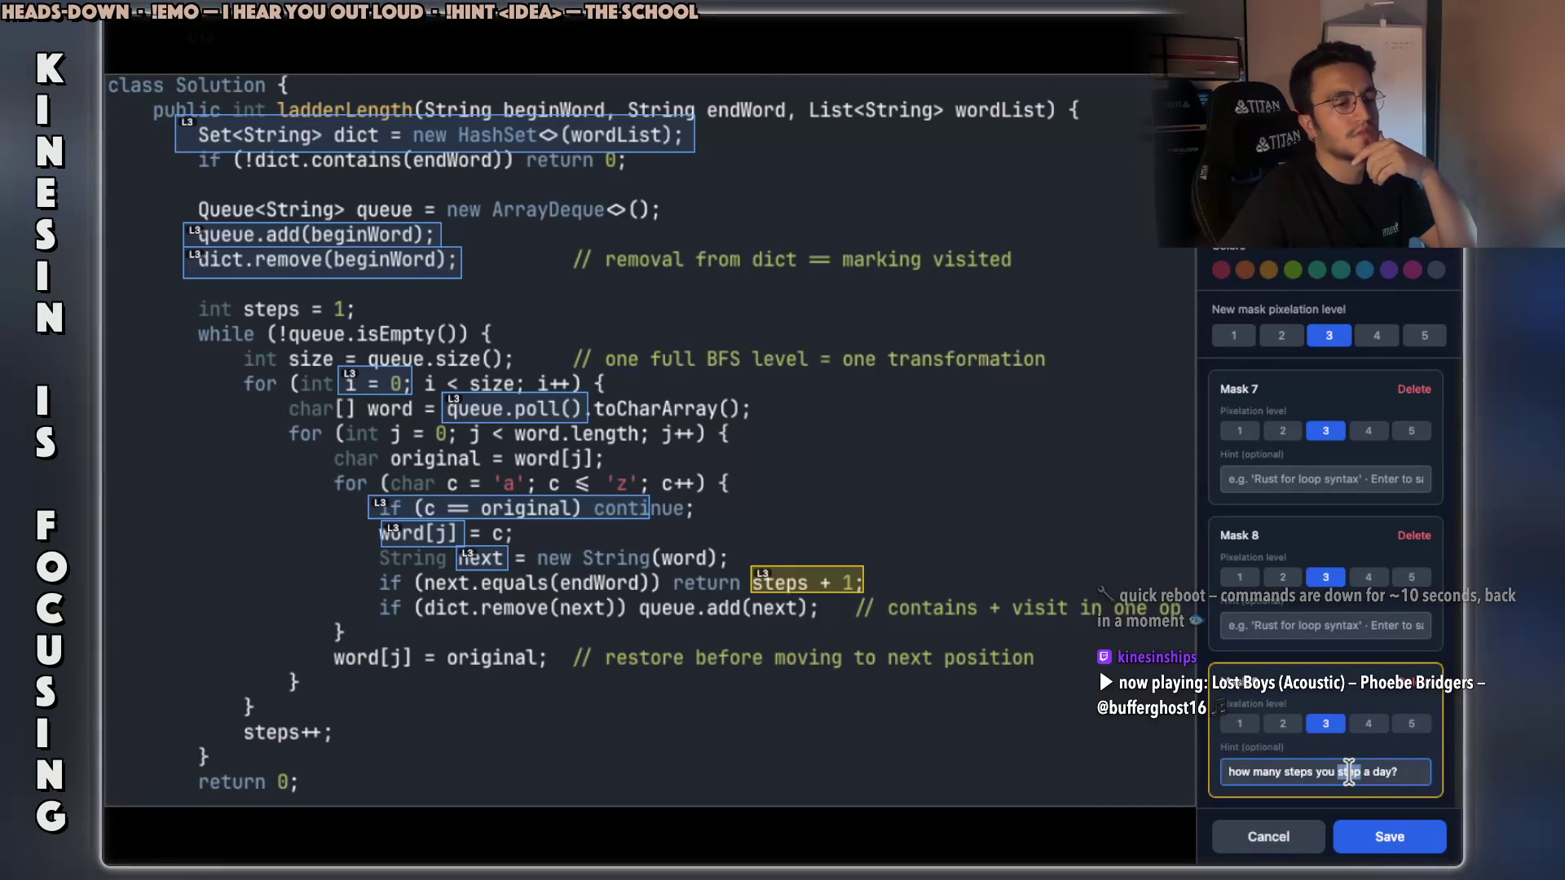
text(take)
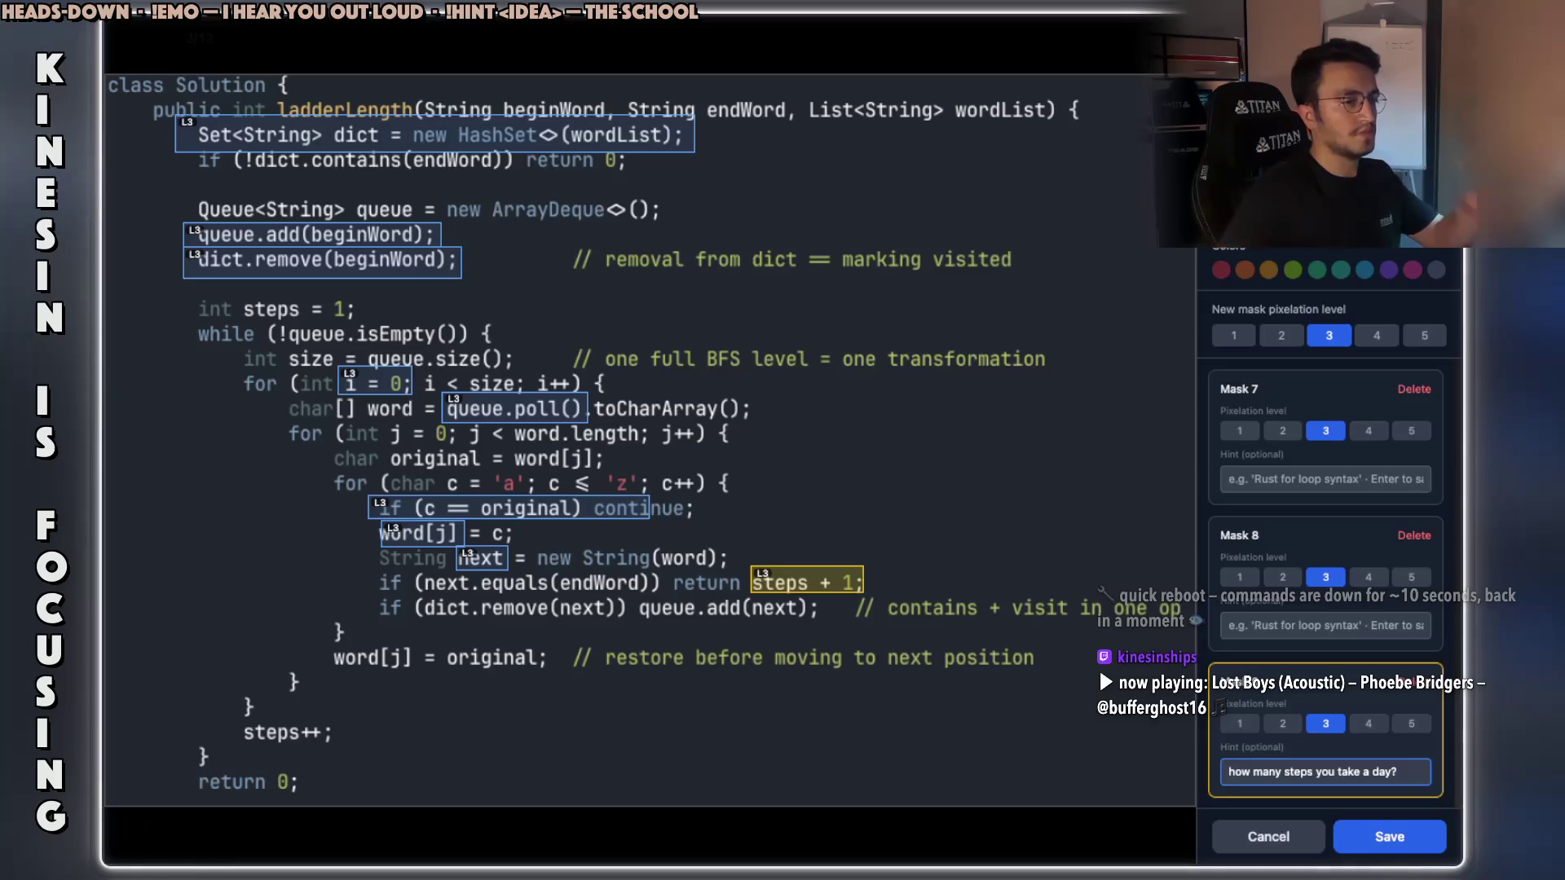
click(897, 412)
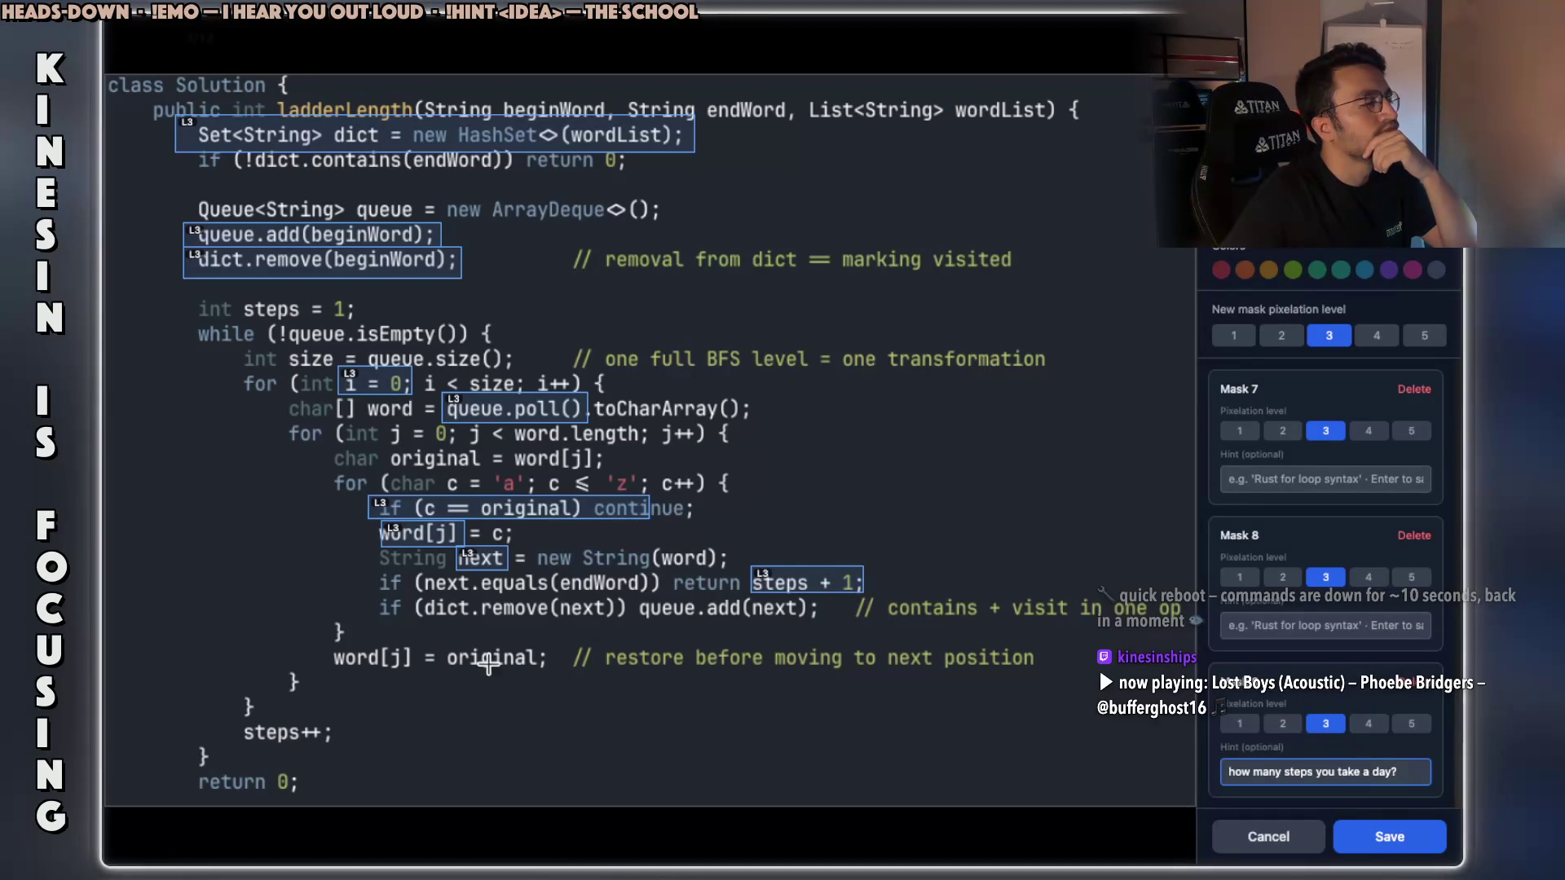
Mask dict.remove(next) as Mask 10 with the hint 'oh, you!!!', then outline queue.add(next).
mouse_move(423, 621)
mouse_down()
mouse_move(624, 613)
mouse_move(617, 598)
mouse_up()
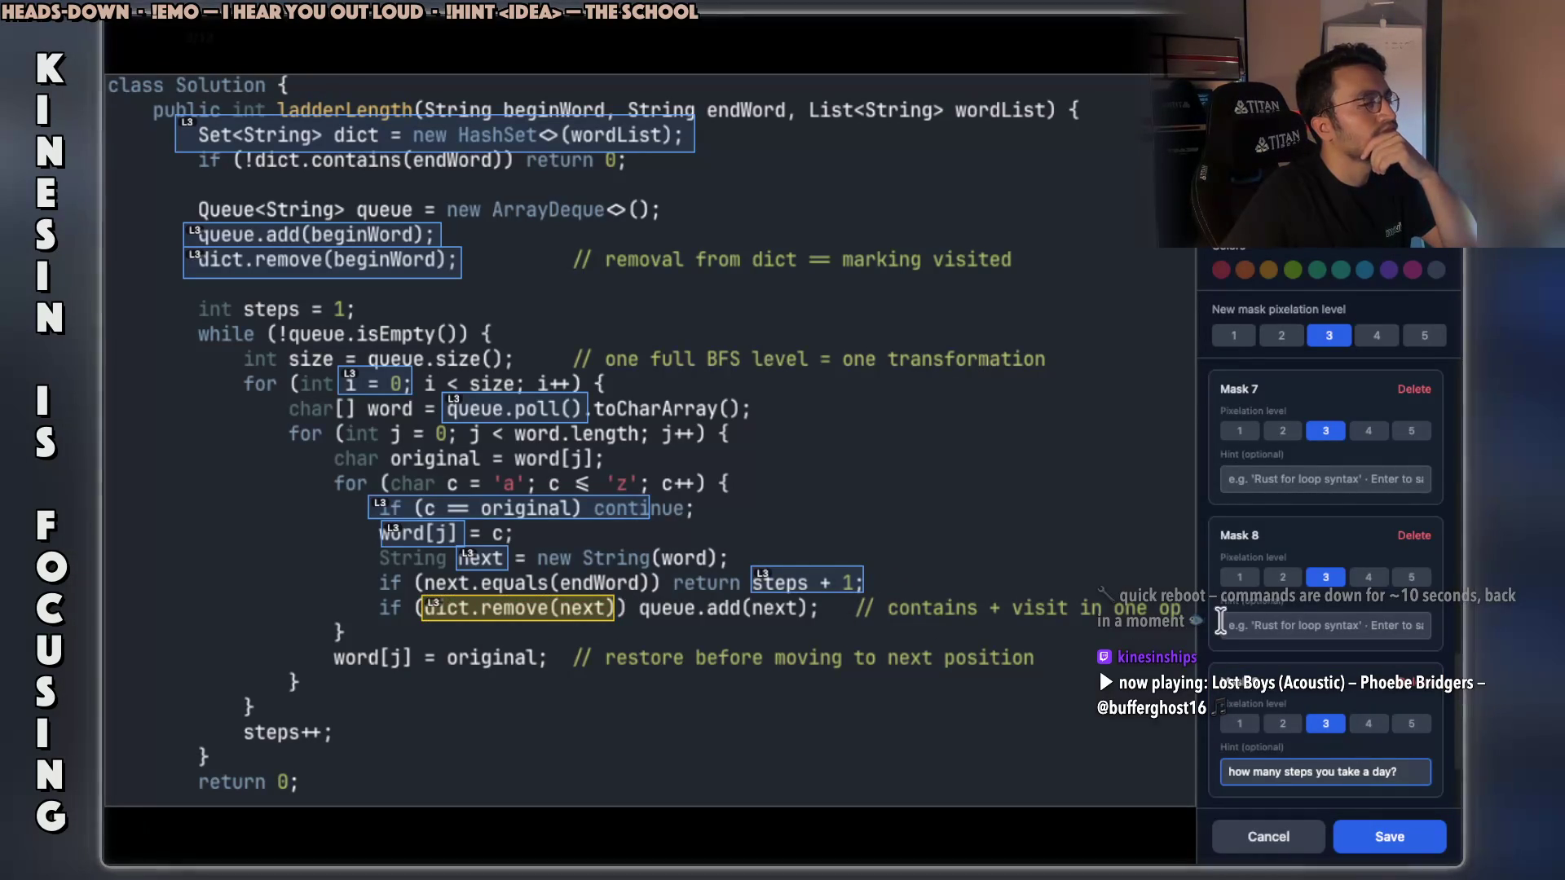
click(1245, 770)
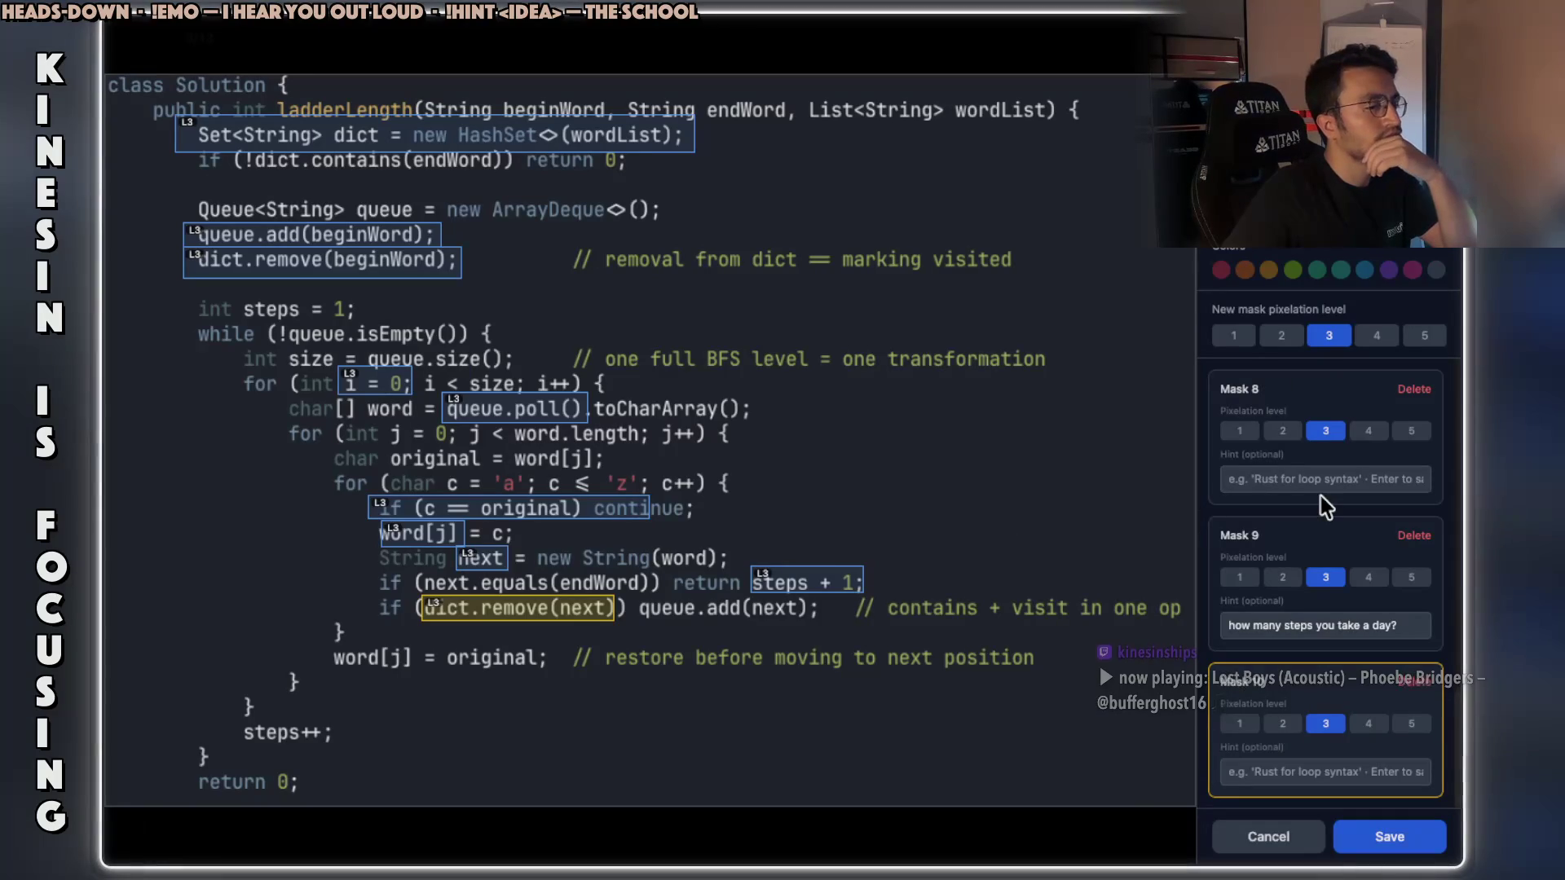
click(1280, 766)
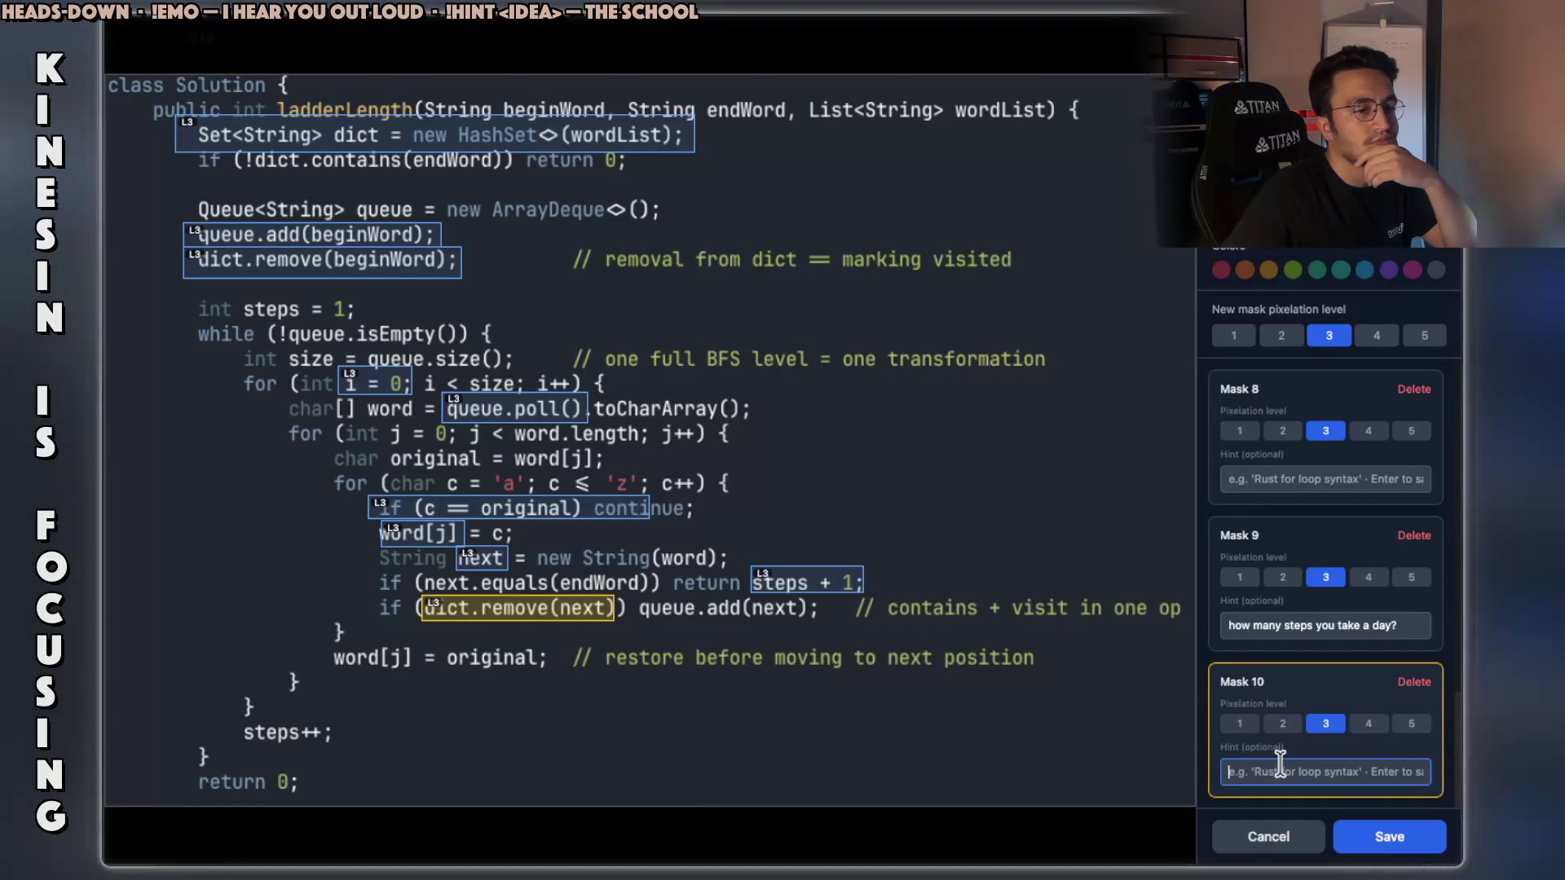
text(oh)
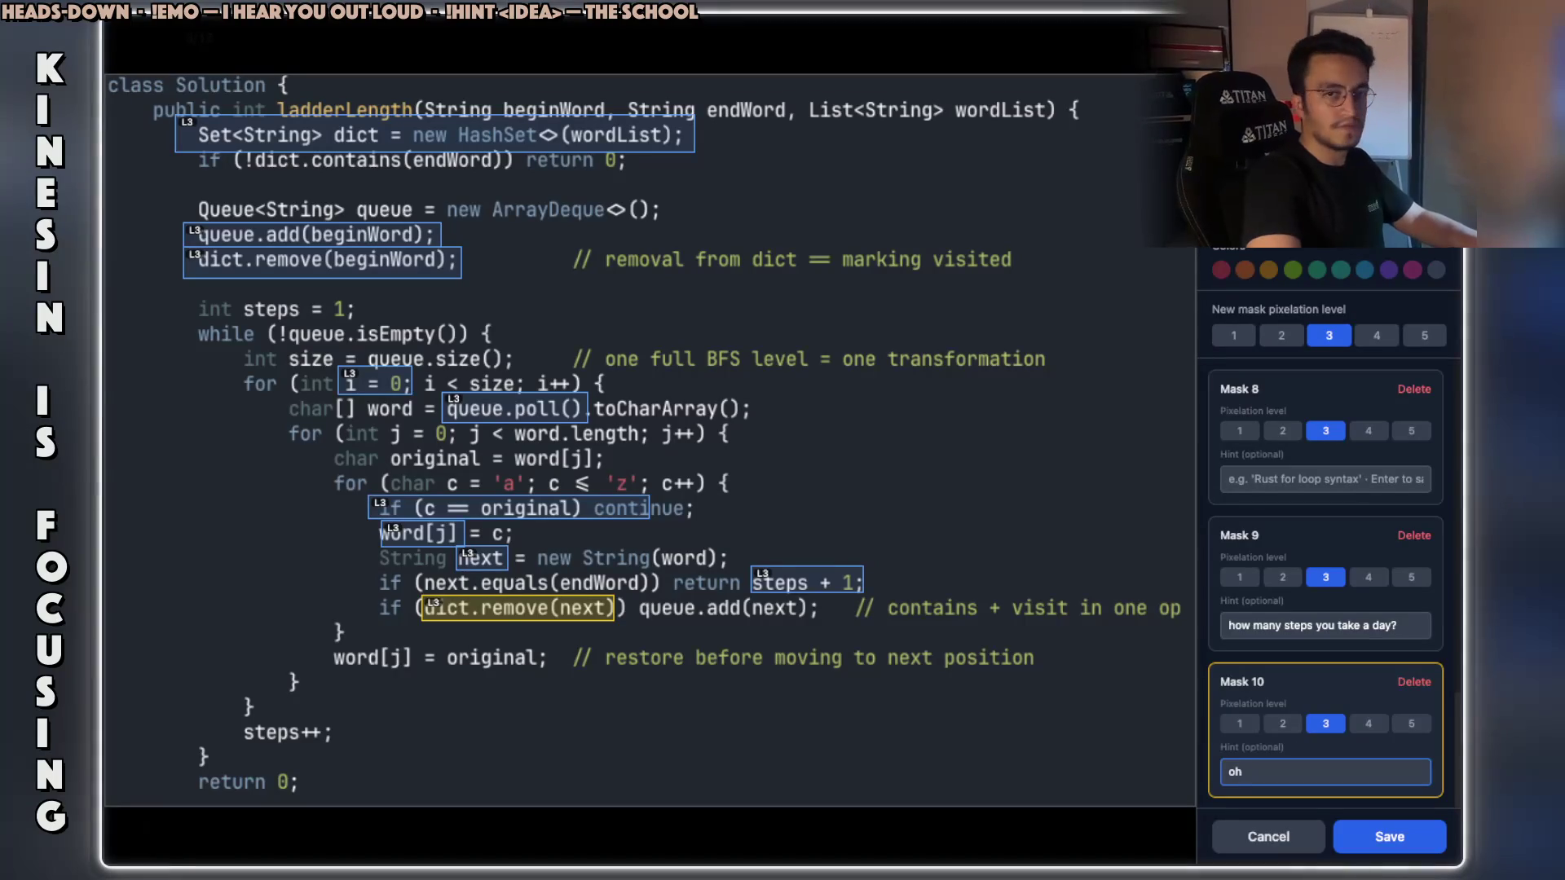
text(, you)
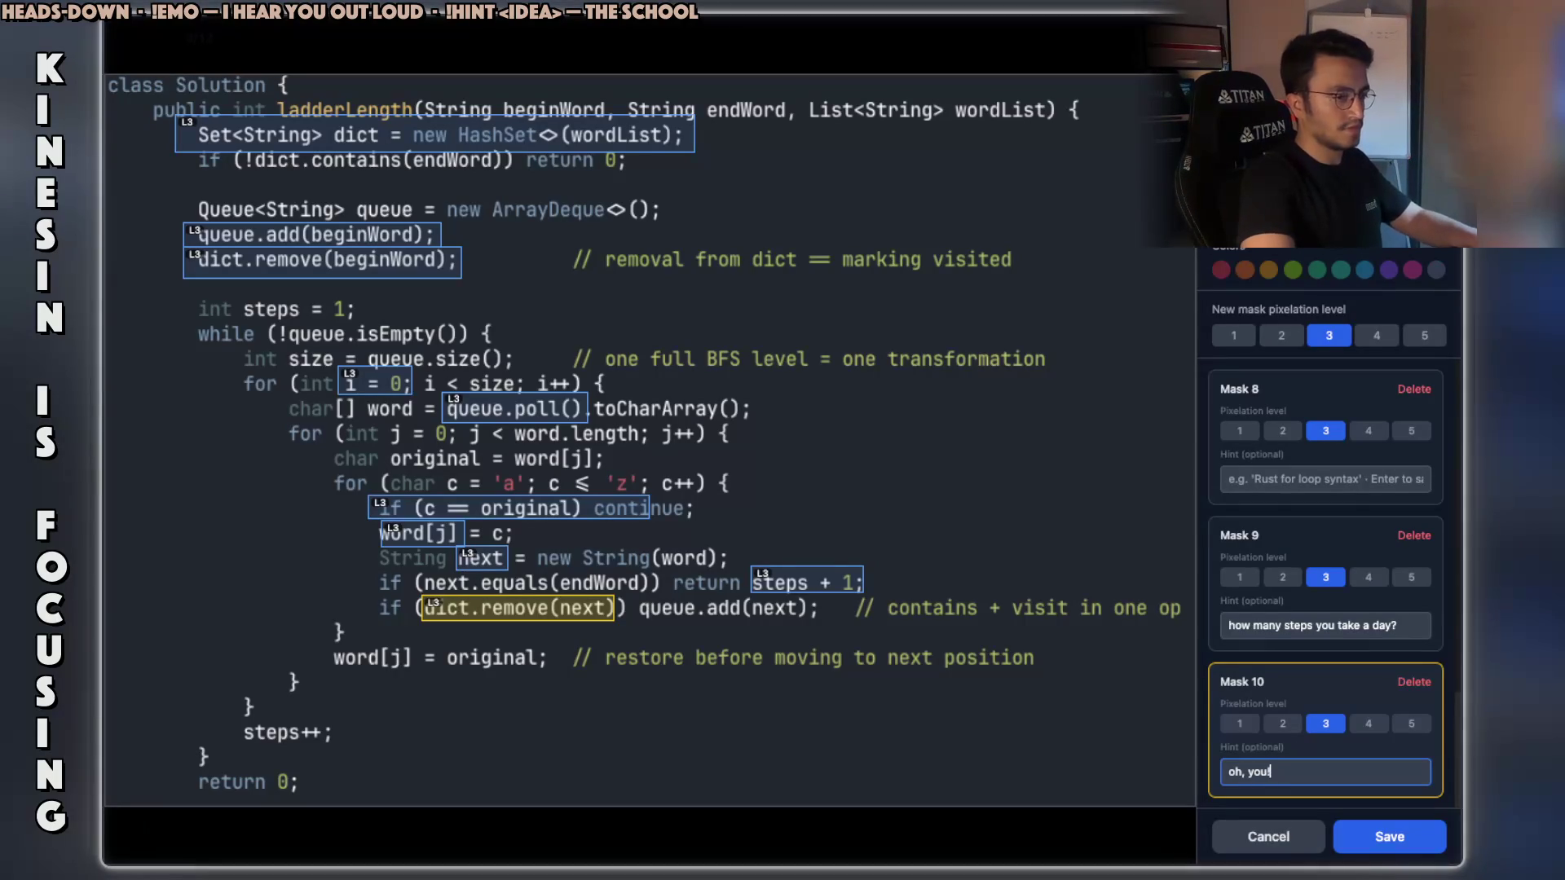
text(!!!)
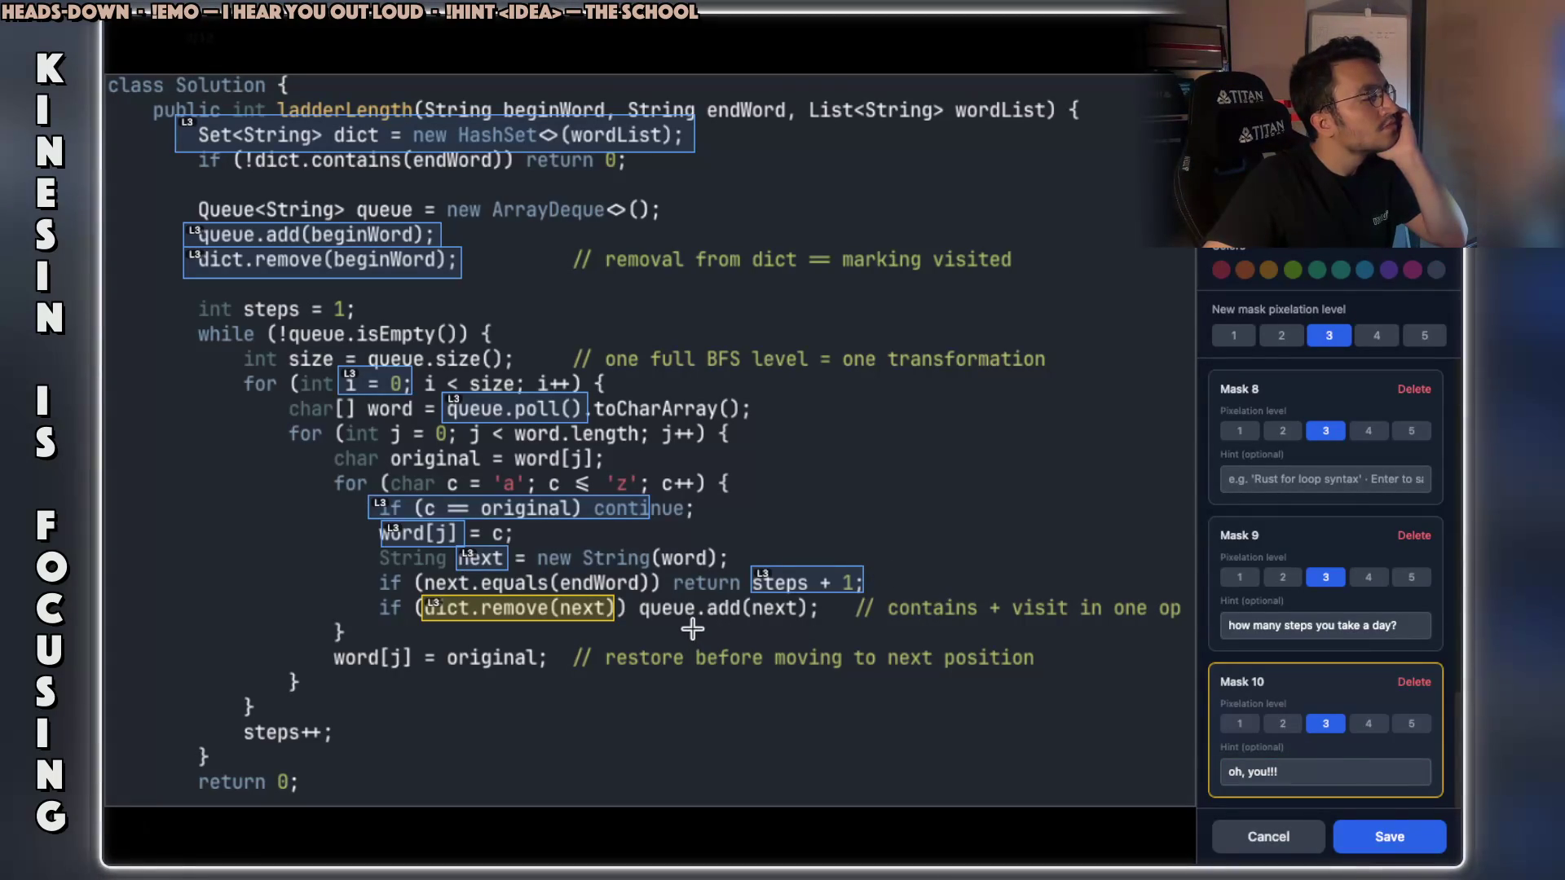
drag(644, 624, 812, 596)
Give the queue.add(next) mask (Mask 11) its hint 'add to requested list'.
scroll(1326, 626, down, 2)
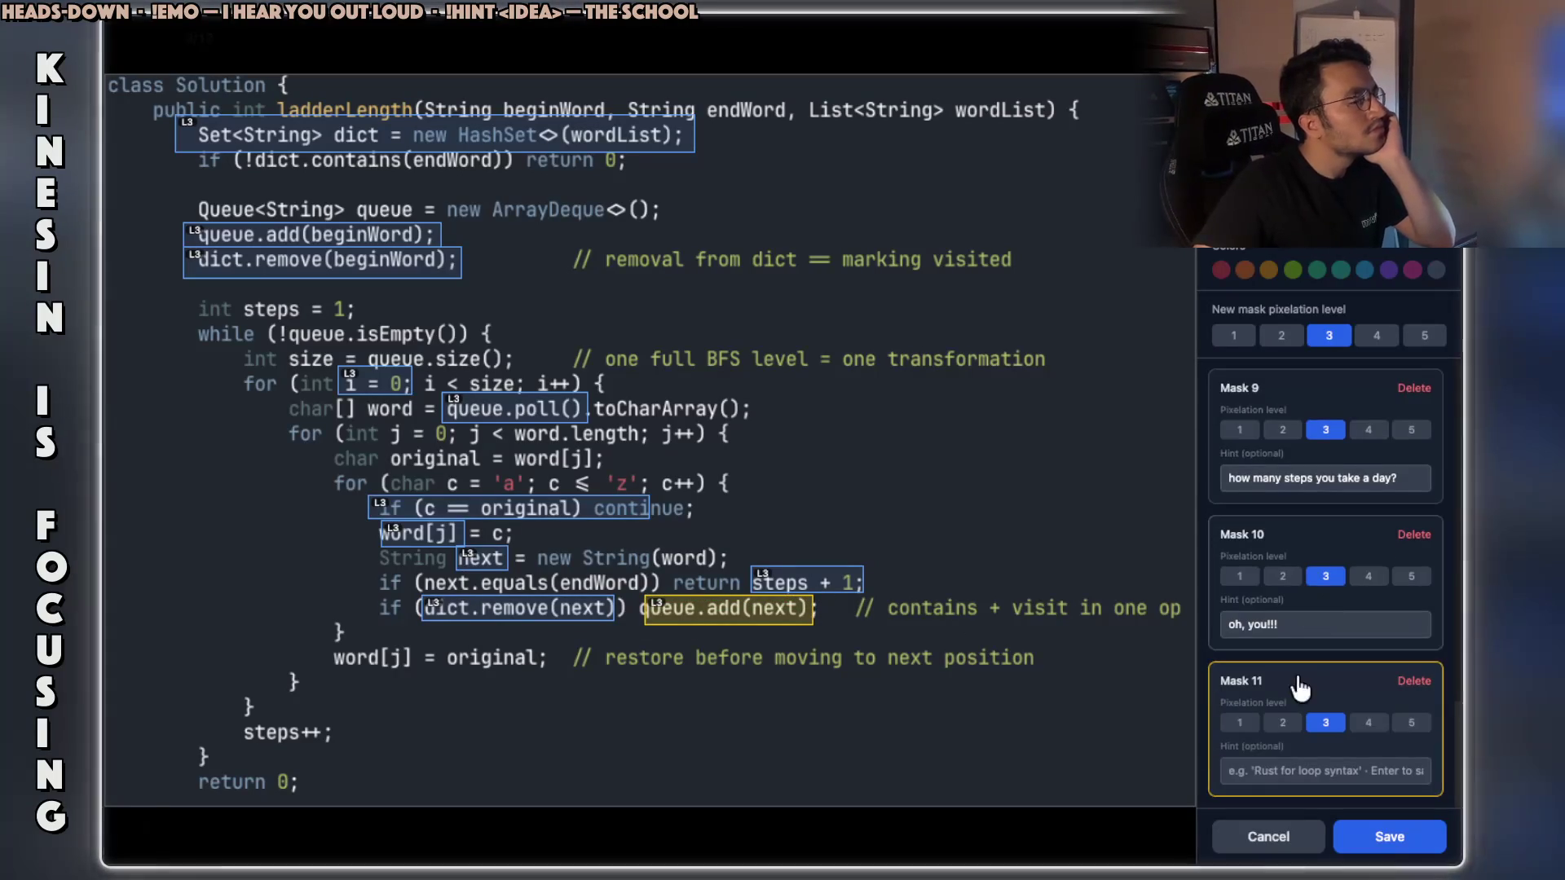
click(1268, 766)
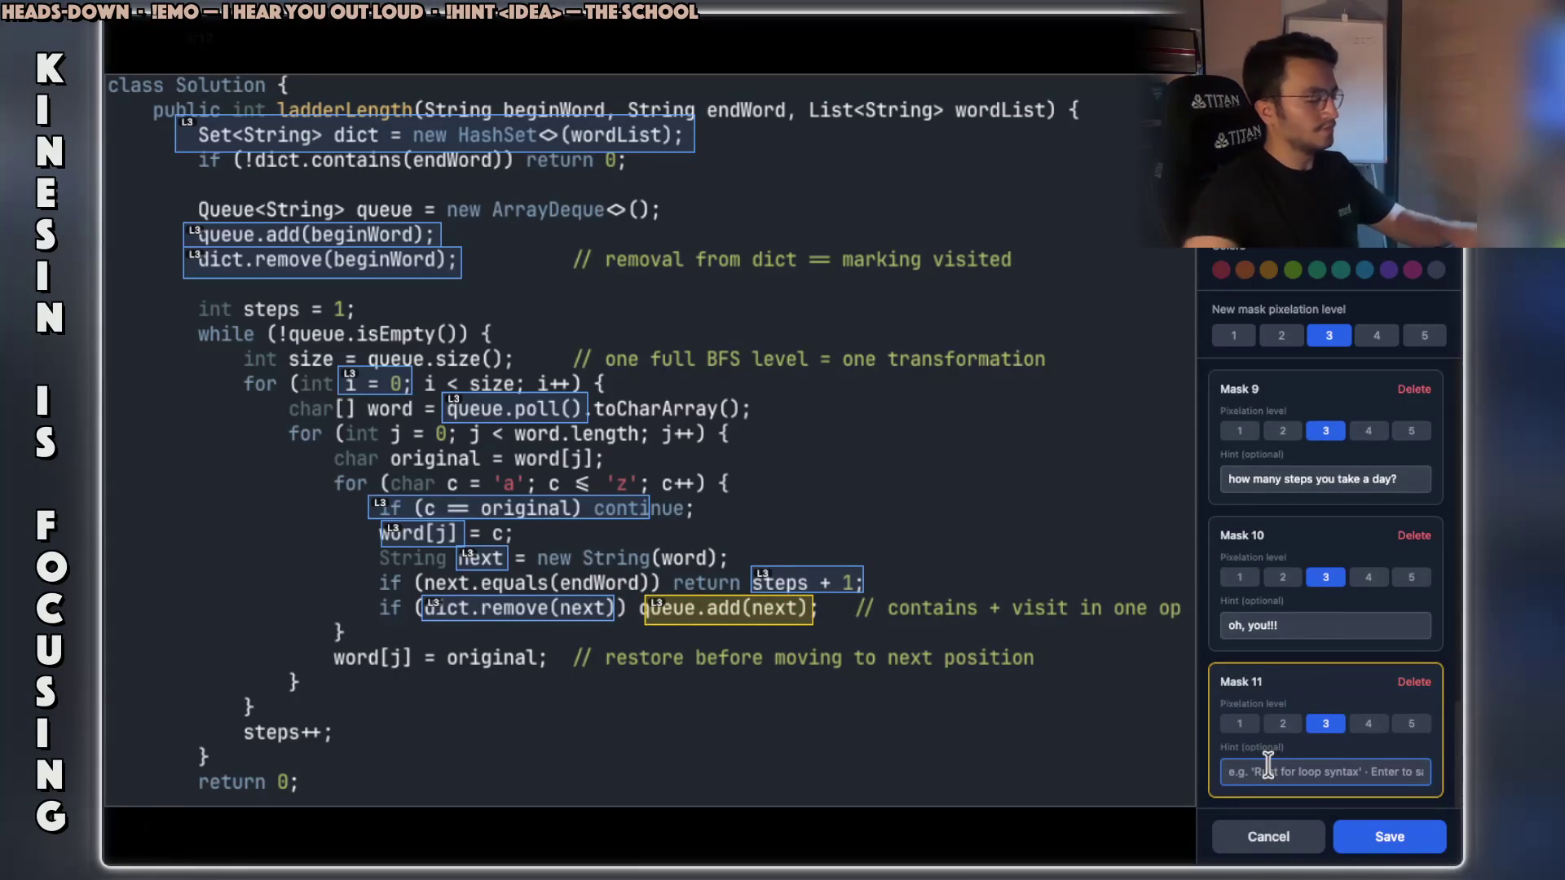
text(add to re)
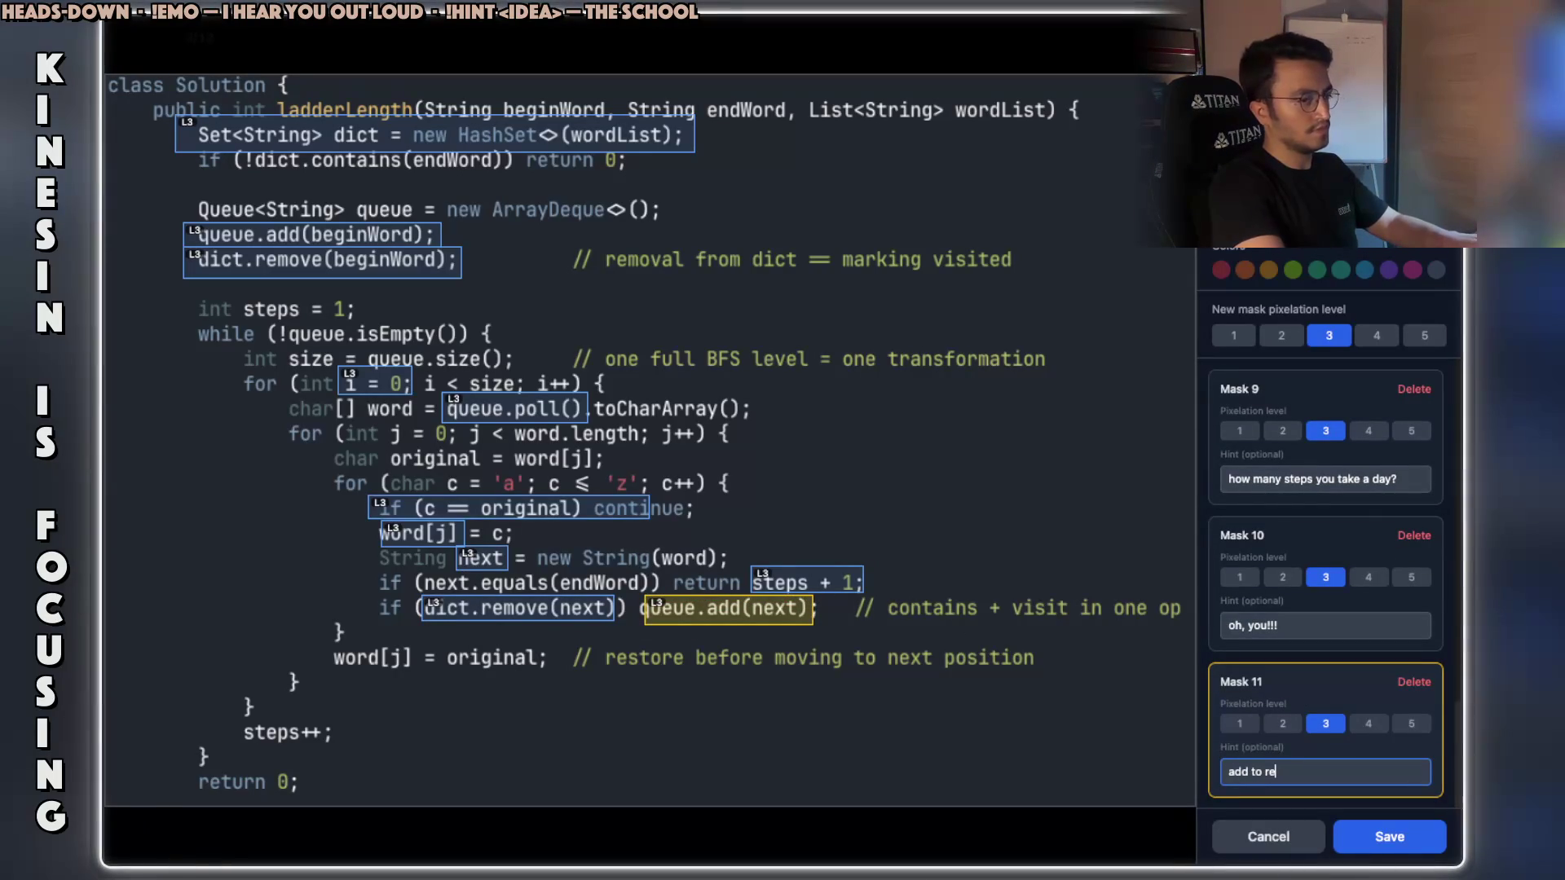
text(quested list)
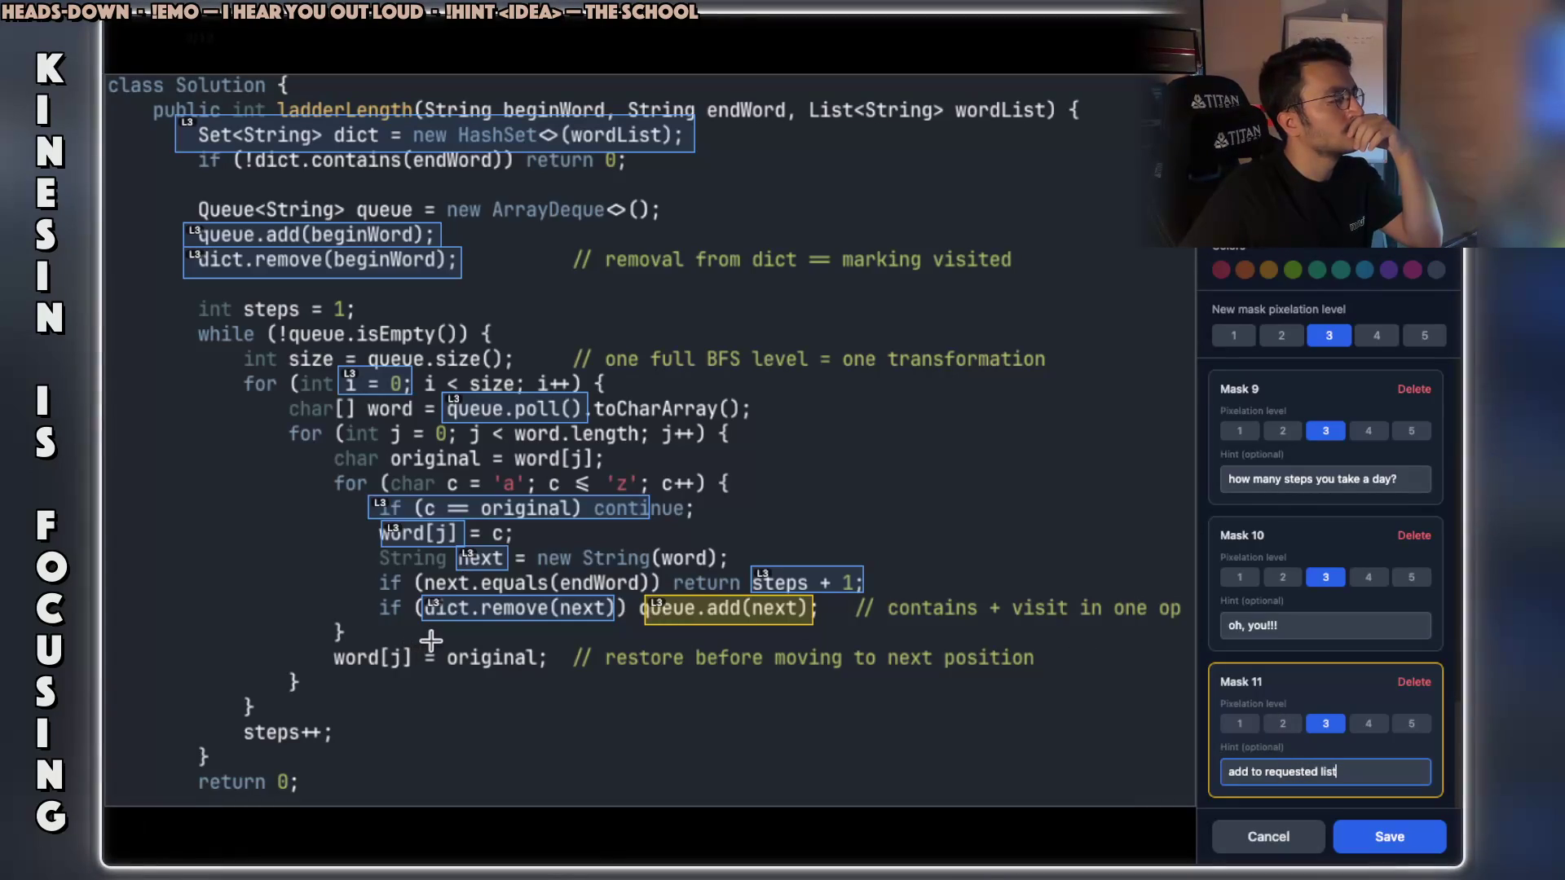
Mask original; on the restore line with the hint 'Werewolf' and save all 12 masks.
mouse_move(445, 640)
mouse_down()
mouse_move(614, 693)
mouse_move(554, 676)
mouse_up()
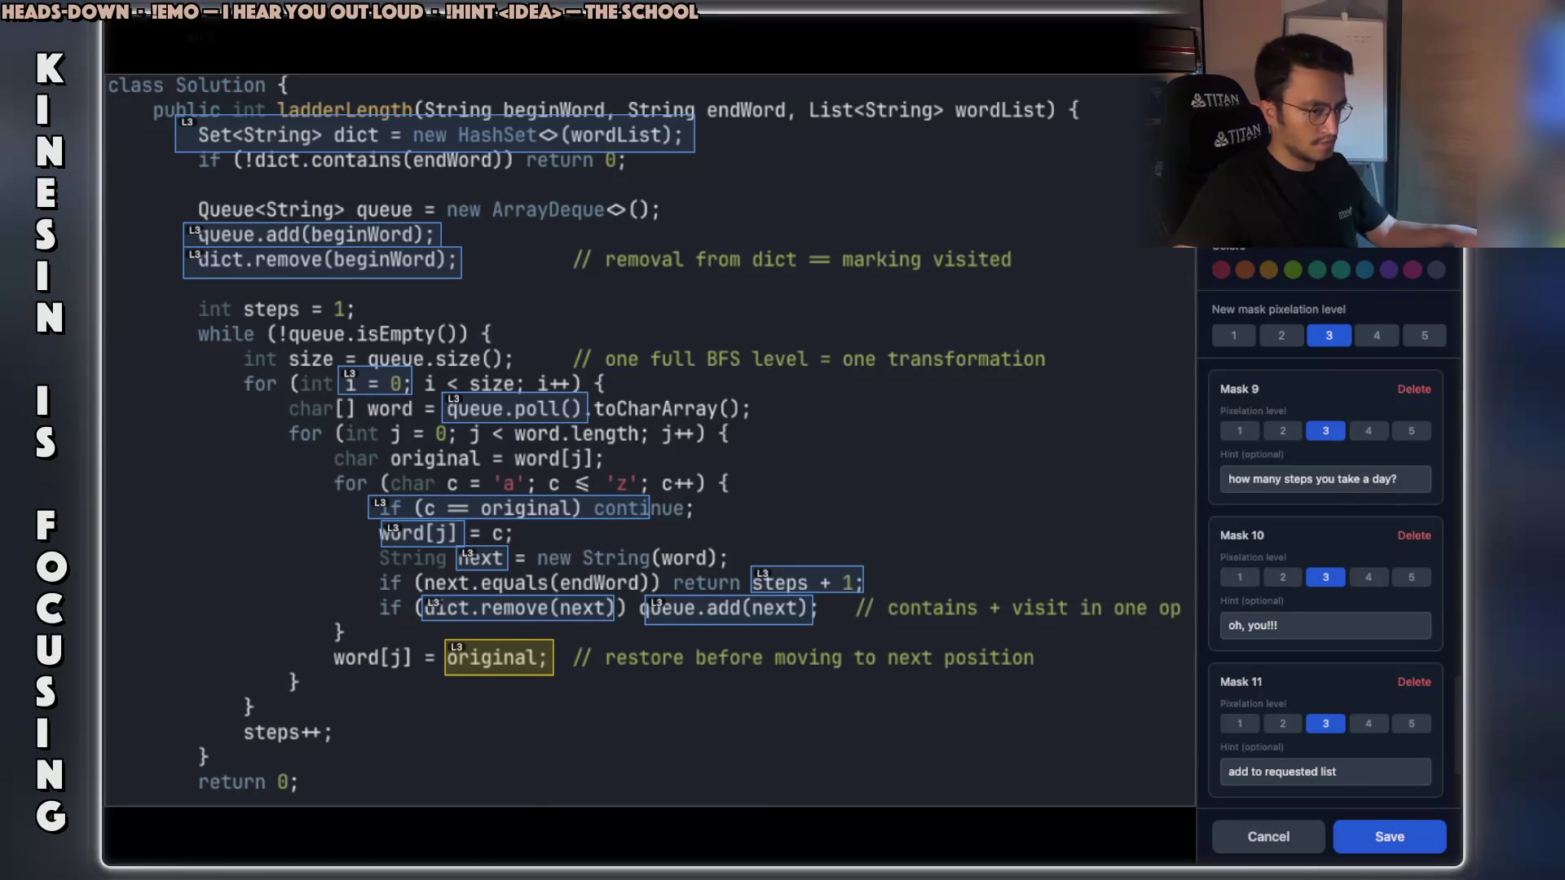
scroll(1377, 621, down, 2)
click(1292, 770)
text(Werewolf)
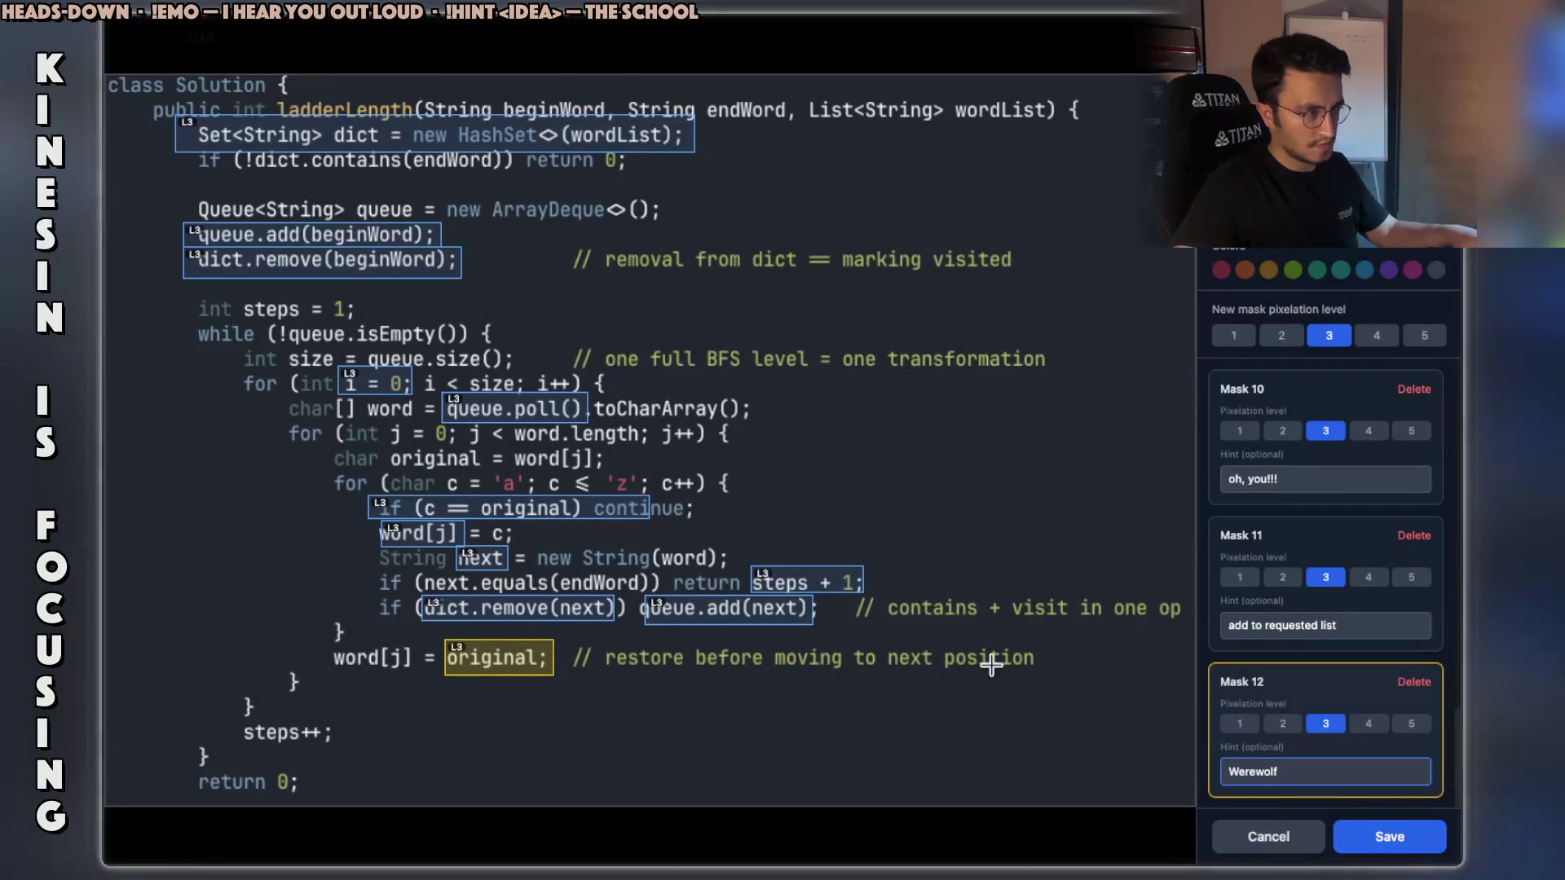
click(1389, 836)
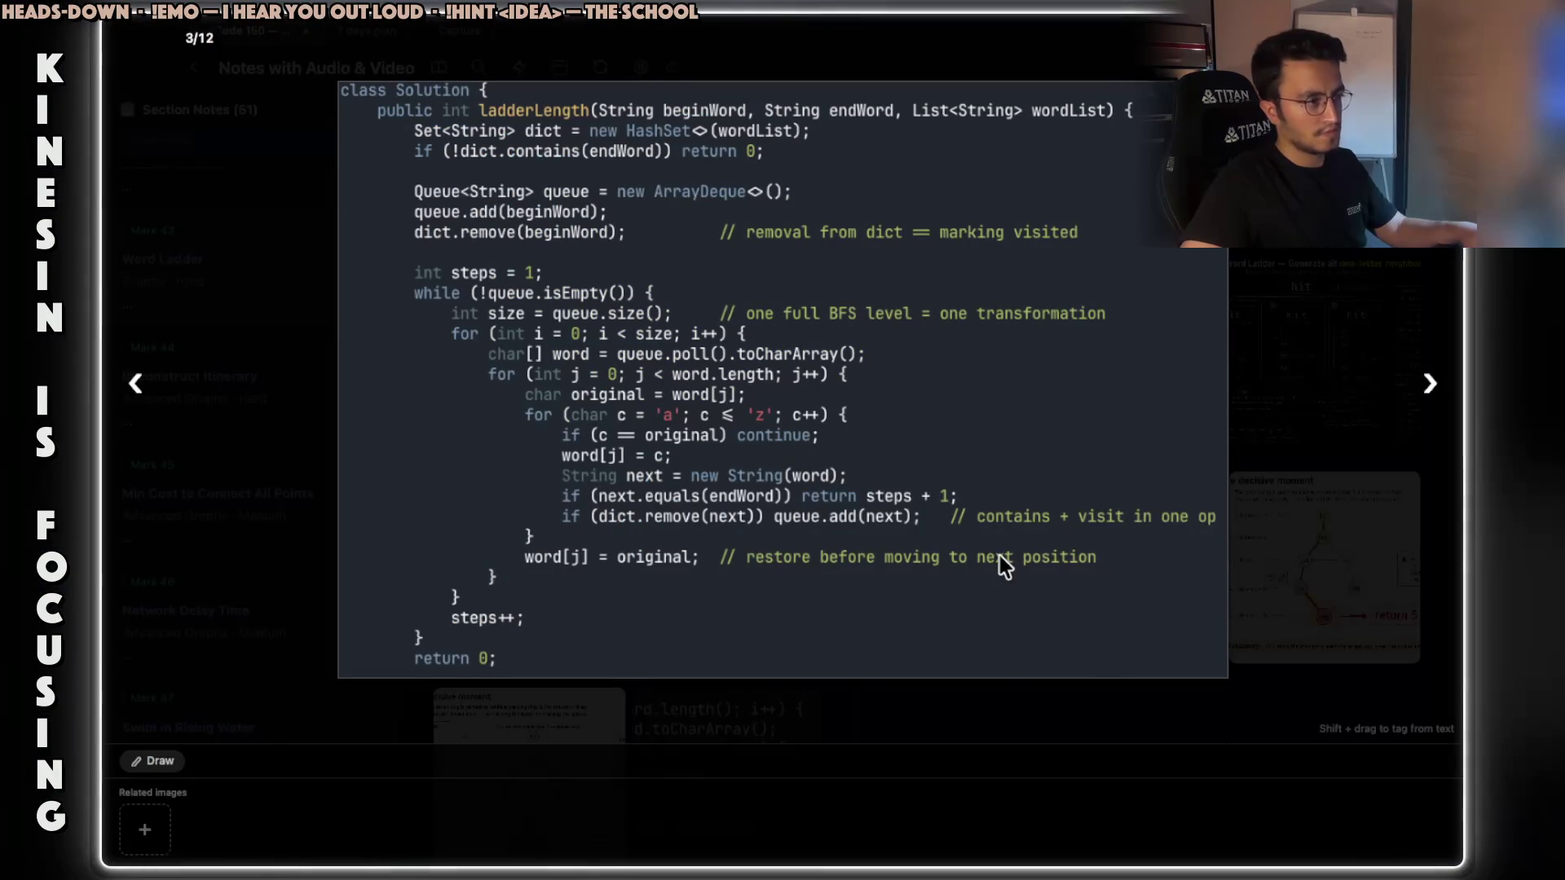
Cycle from the terminal's code and the notes screenshot over to ChatGPT's Java word ladder reply.
key(super+Tab)
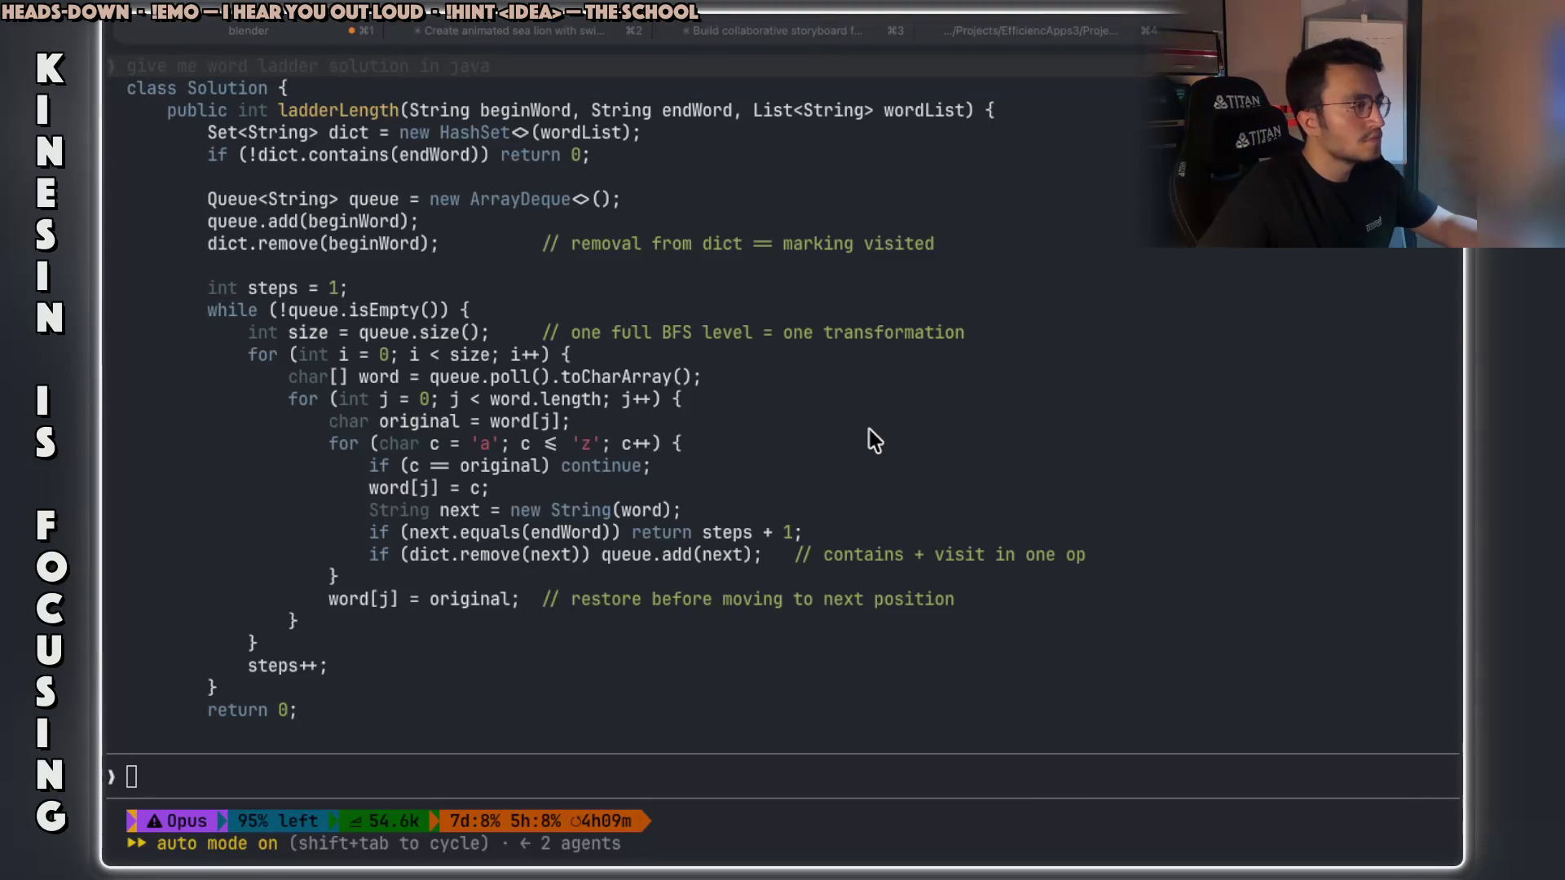
key(super+Tab)
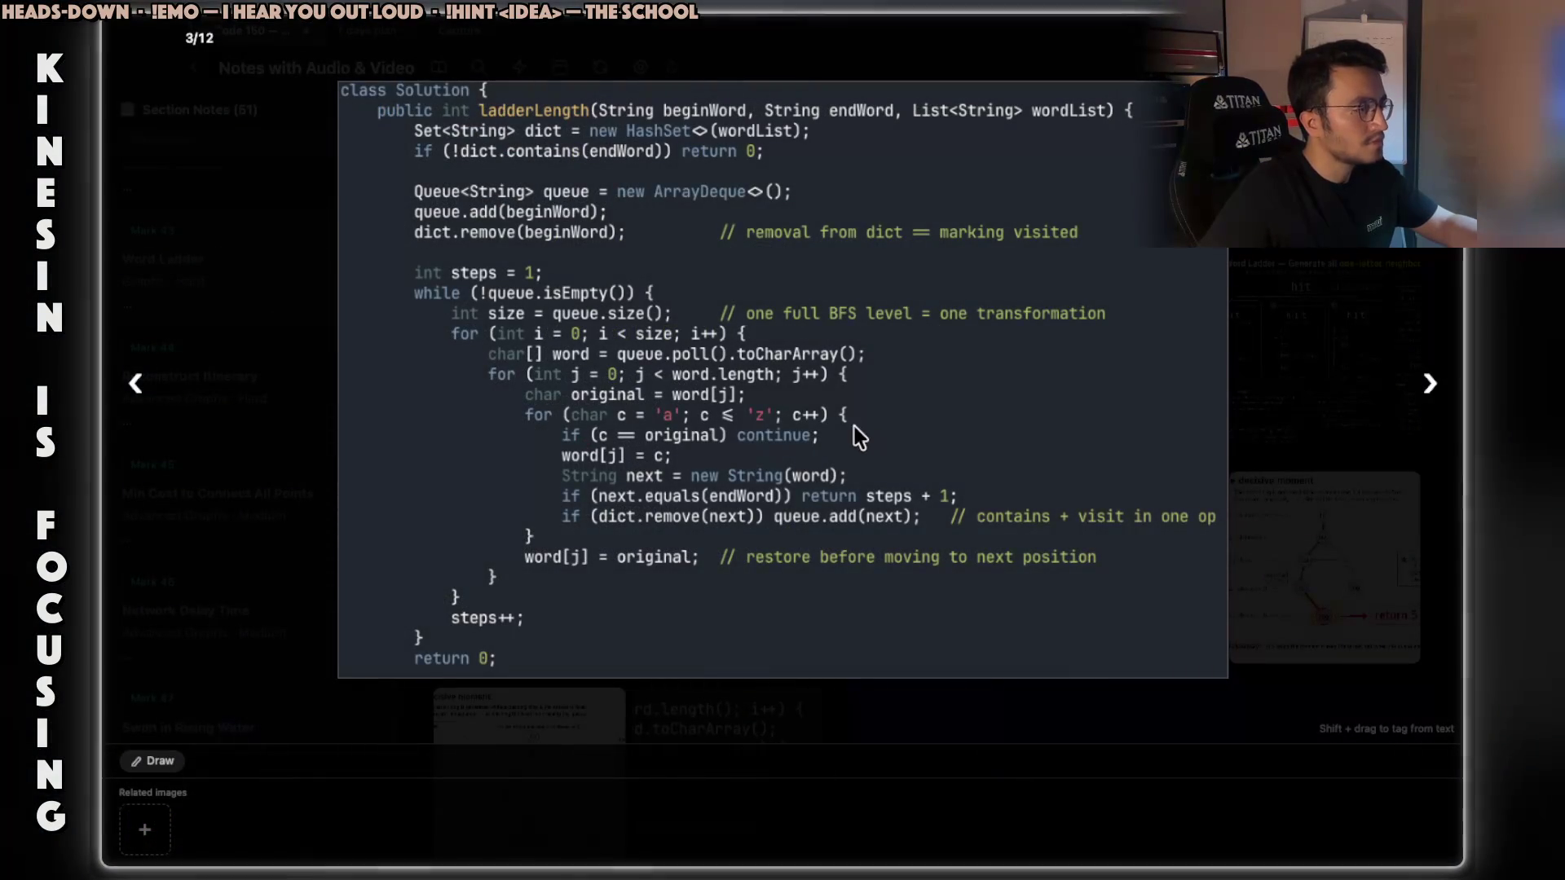
key(super+Tab)
key(super+Tab)
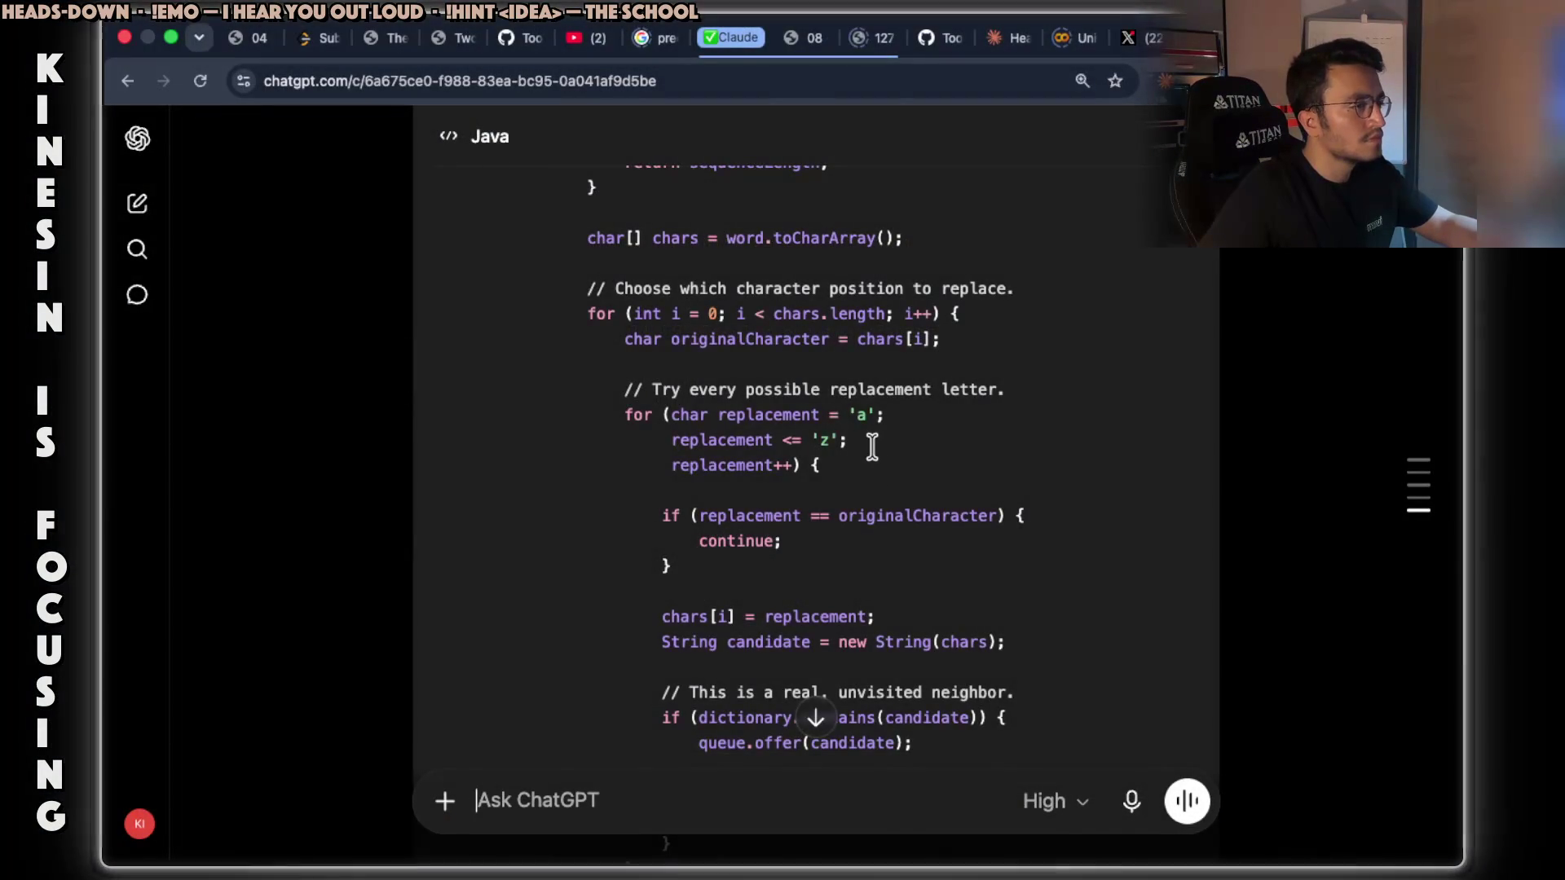
Highlight the Why BFS explanation and the sentence about equal transformation cost.
scroll(872, 446, down, 5)
scroll(870, 447, down, 5)
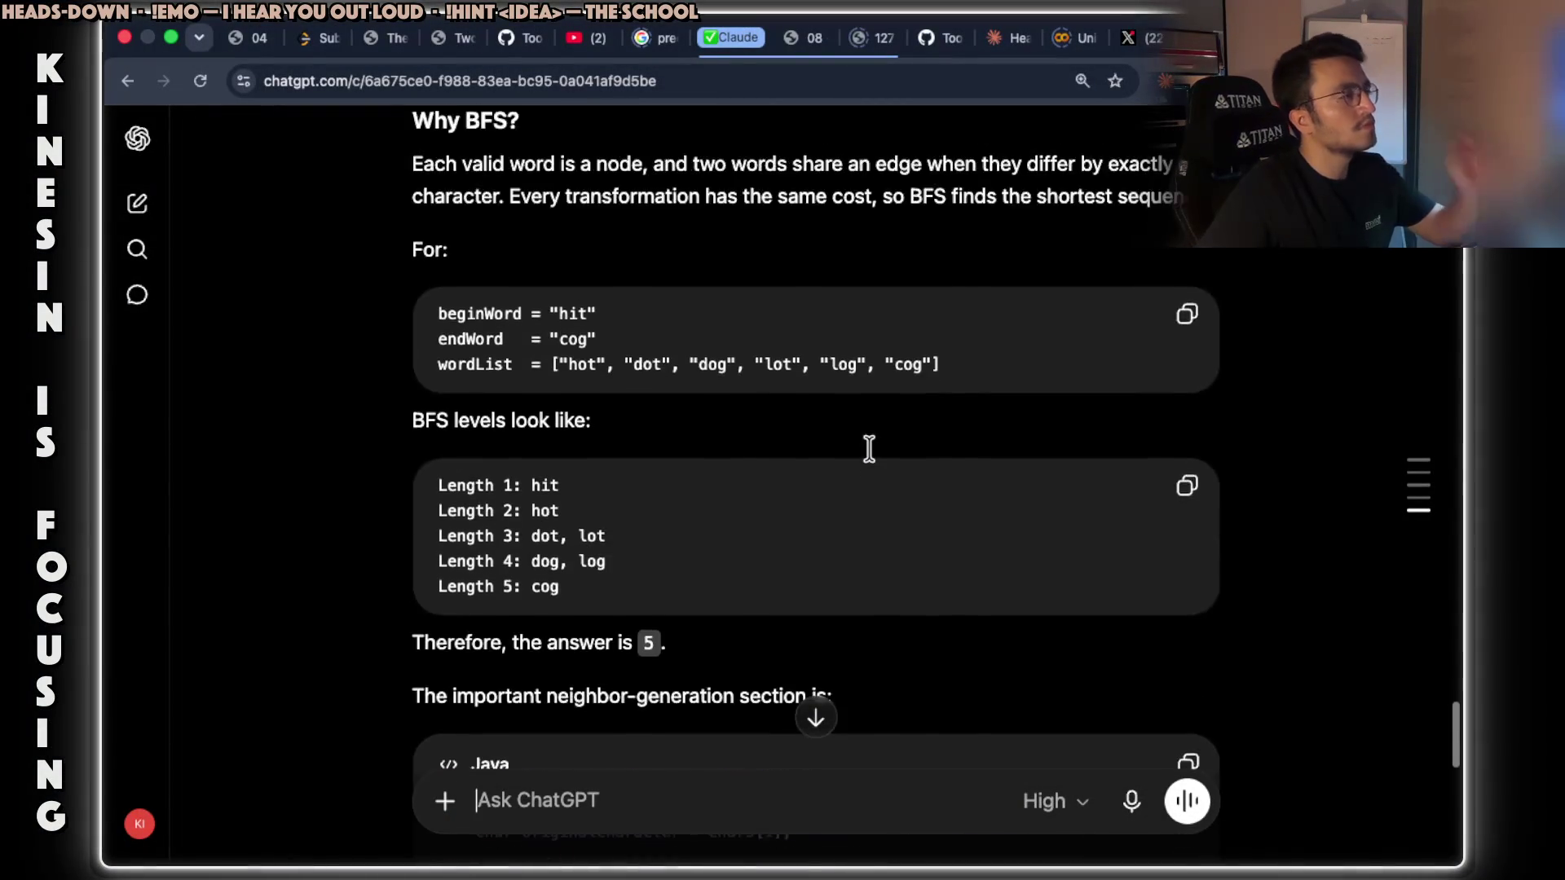
scroll(870, 447, up, 3)
mouse_move(510, 386)
mouse_down()
mouse_move(1019, 393)
mouse_move(982, 414)
mouse_move(1216, 389)
mouse_up()
mouse_move(520, 420)
mouse_down()
mouse_move(885, 417)
mouse_move(983, 442)
mouse_move(1209, 447)
mouse_up()
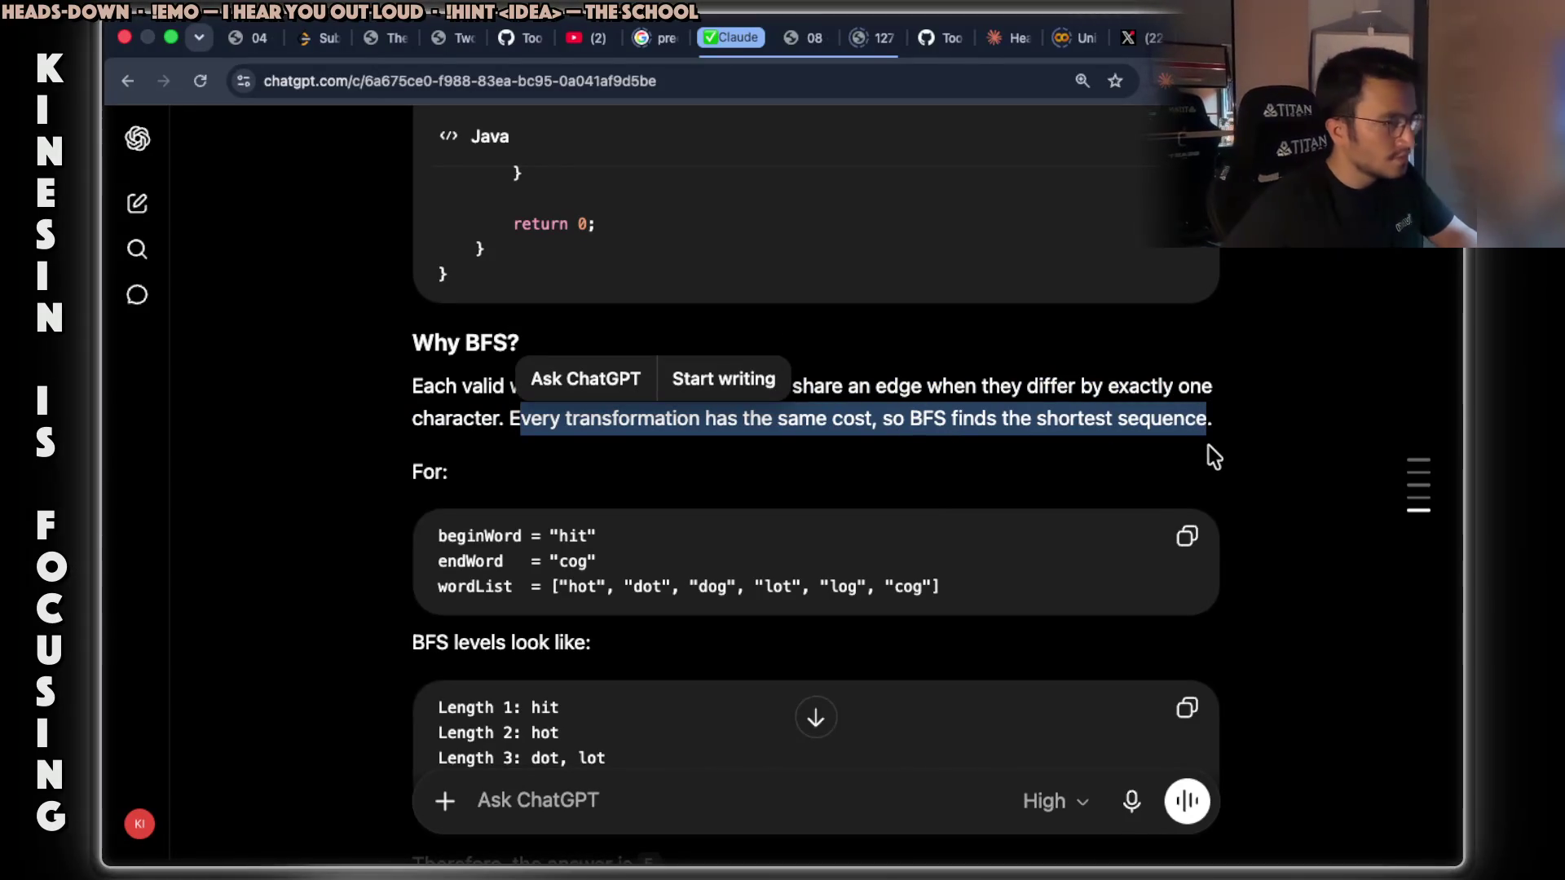
scroll(730, 305, down, 1)
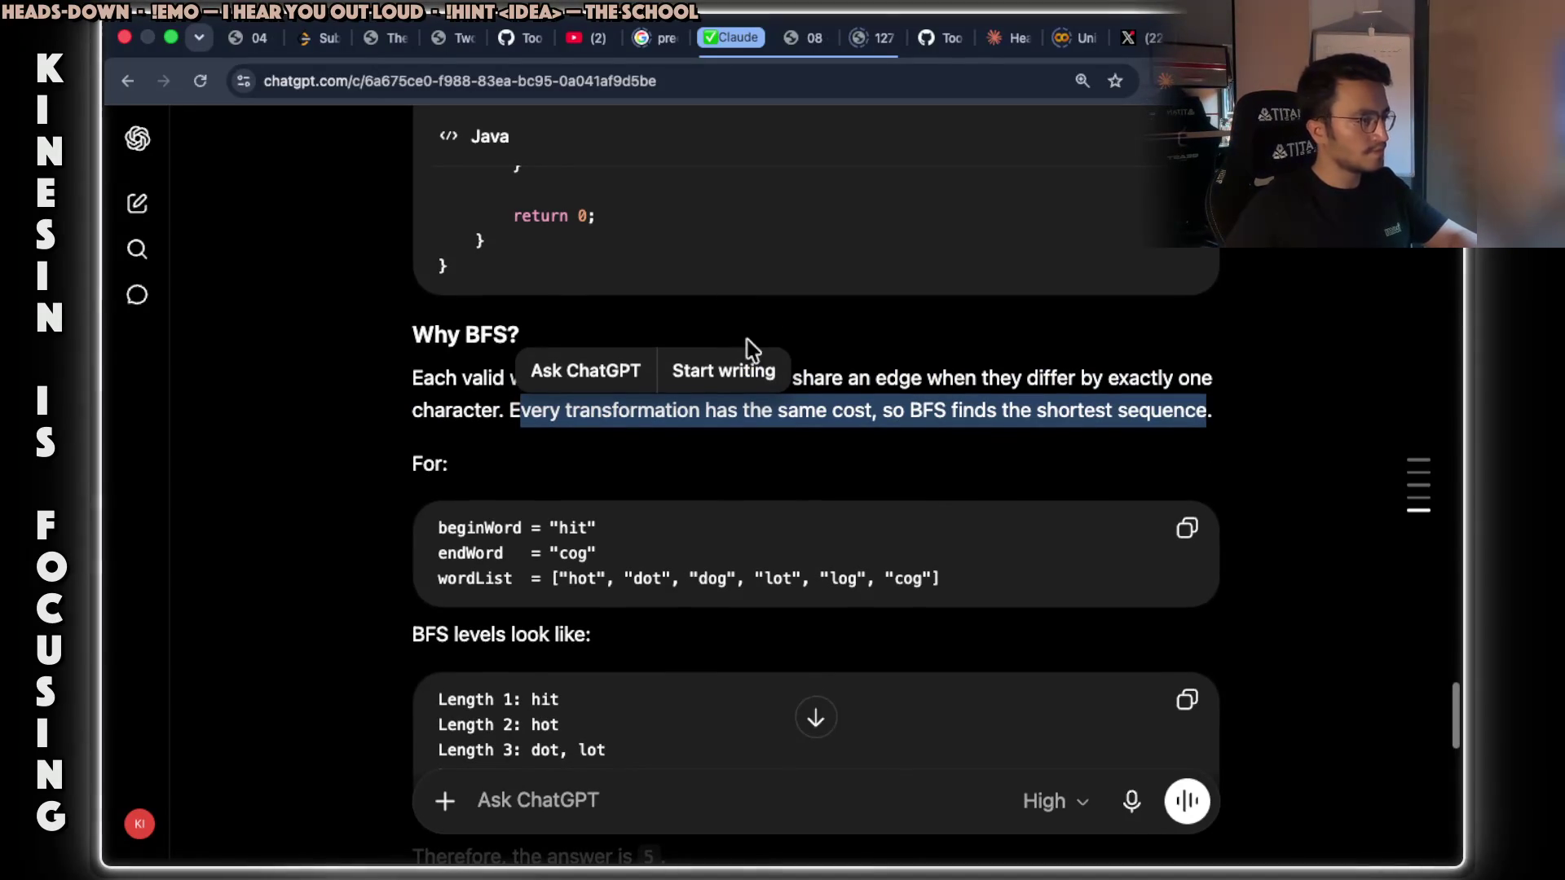
scroll(799, 470, down, 3)
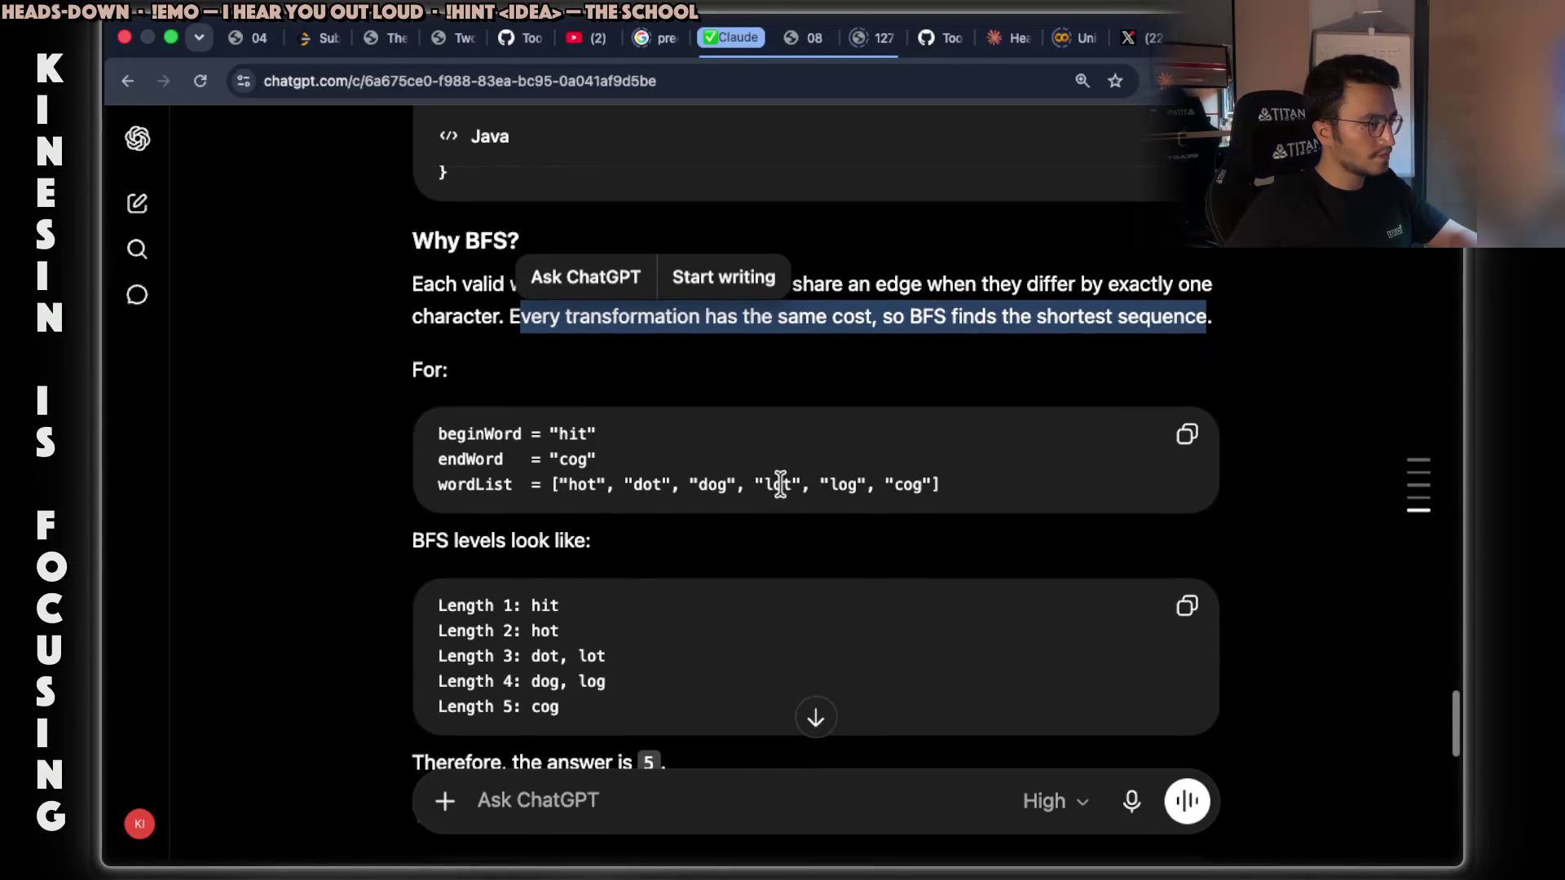
Pick out the BFS level words hit, hot, dot and lot in the walkthrough.
double_click(551, 603)
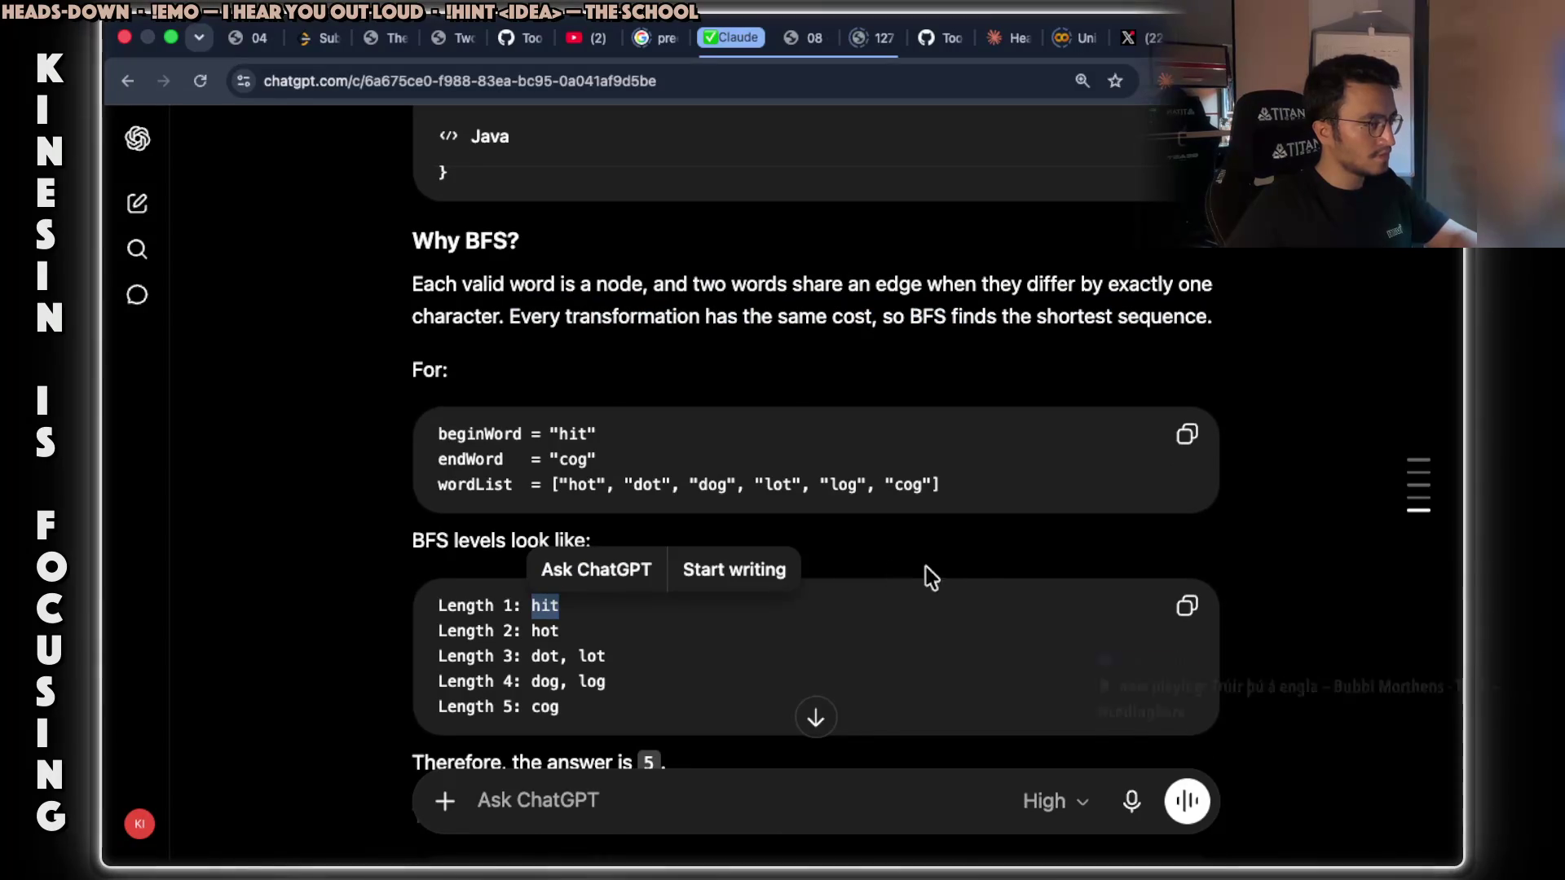
click(981, 555)
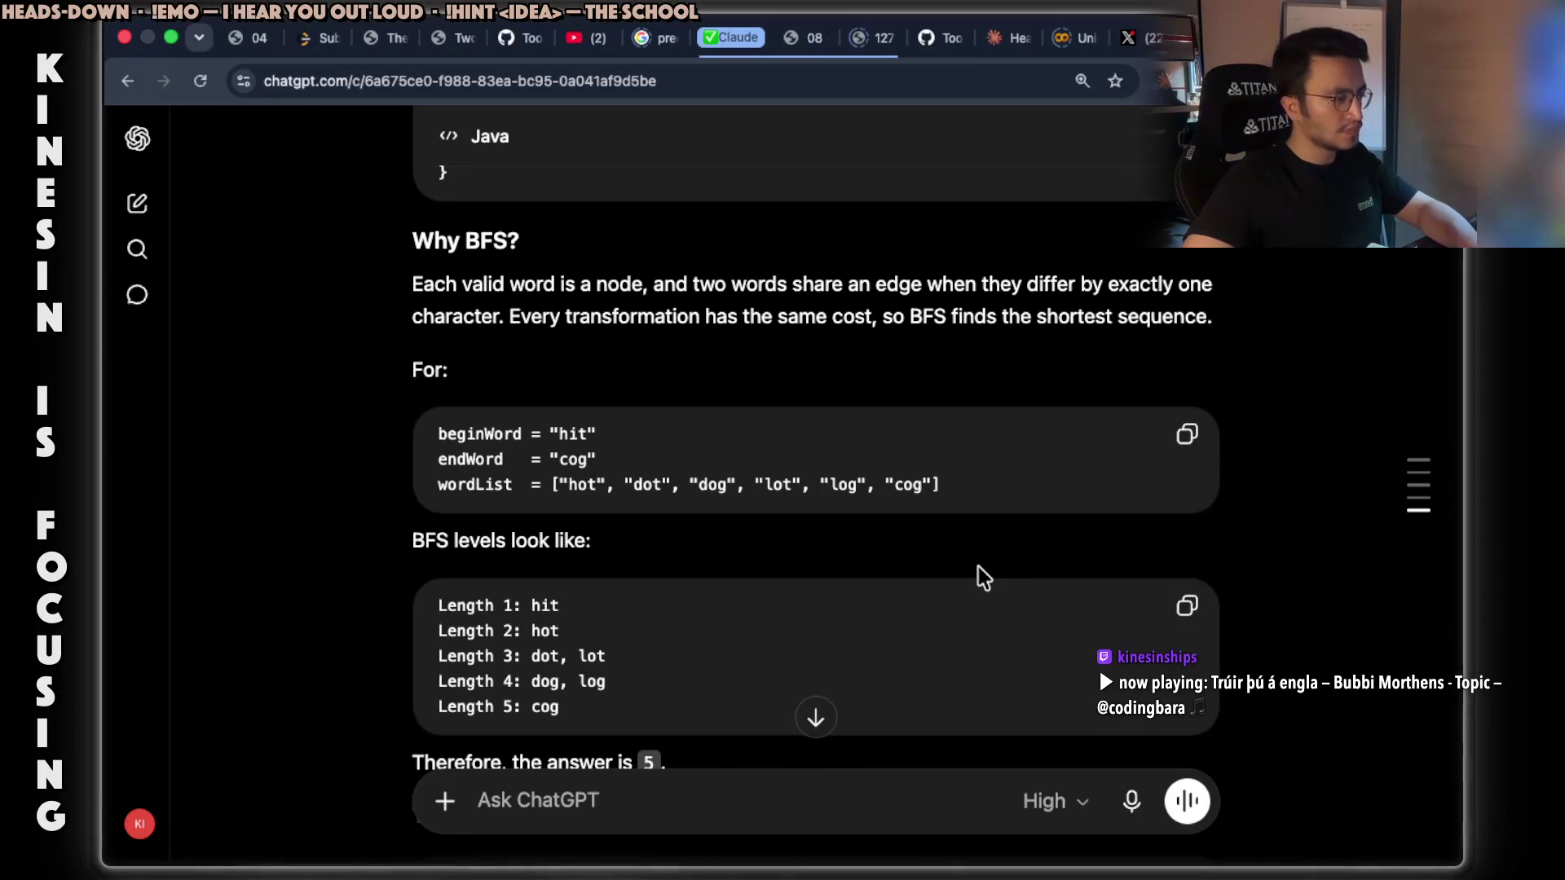
double_click(539, 605)
double_click(538, 628)
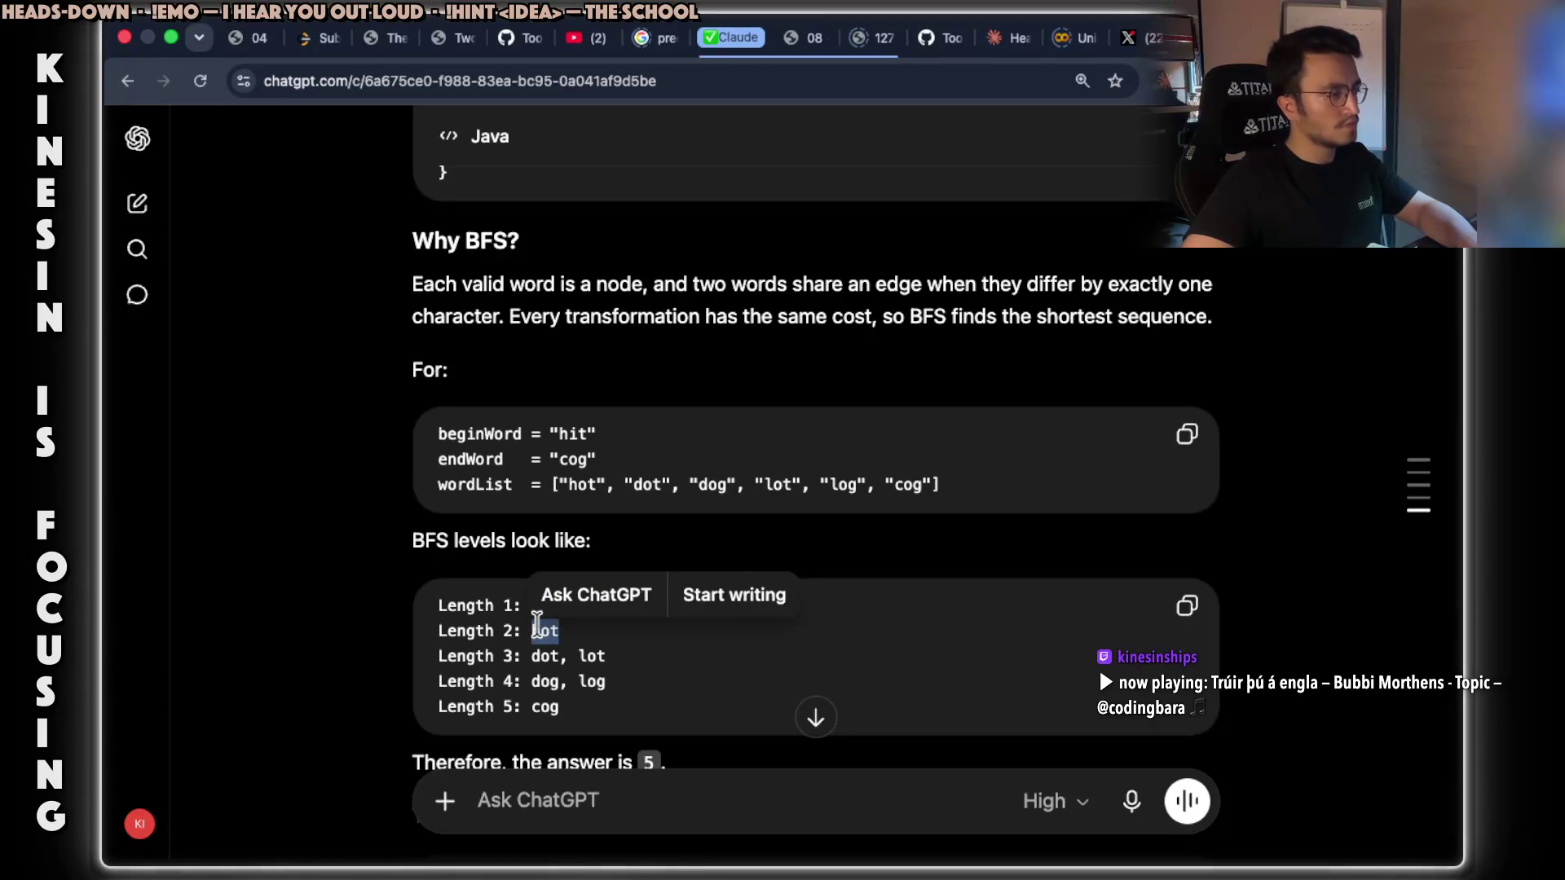
double_click(544, 656)
double_click(592, 656)
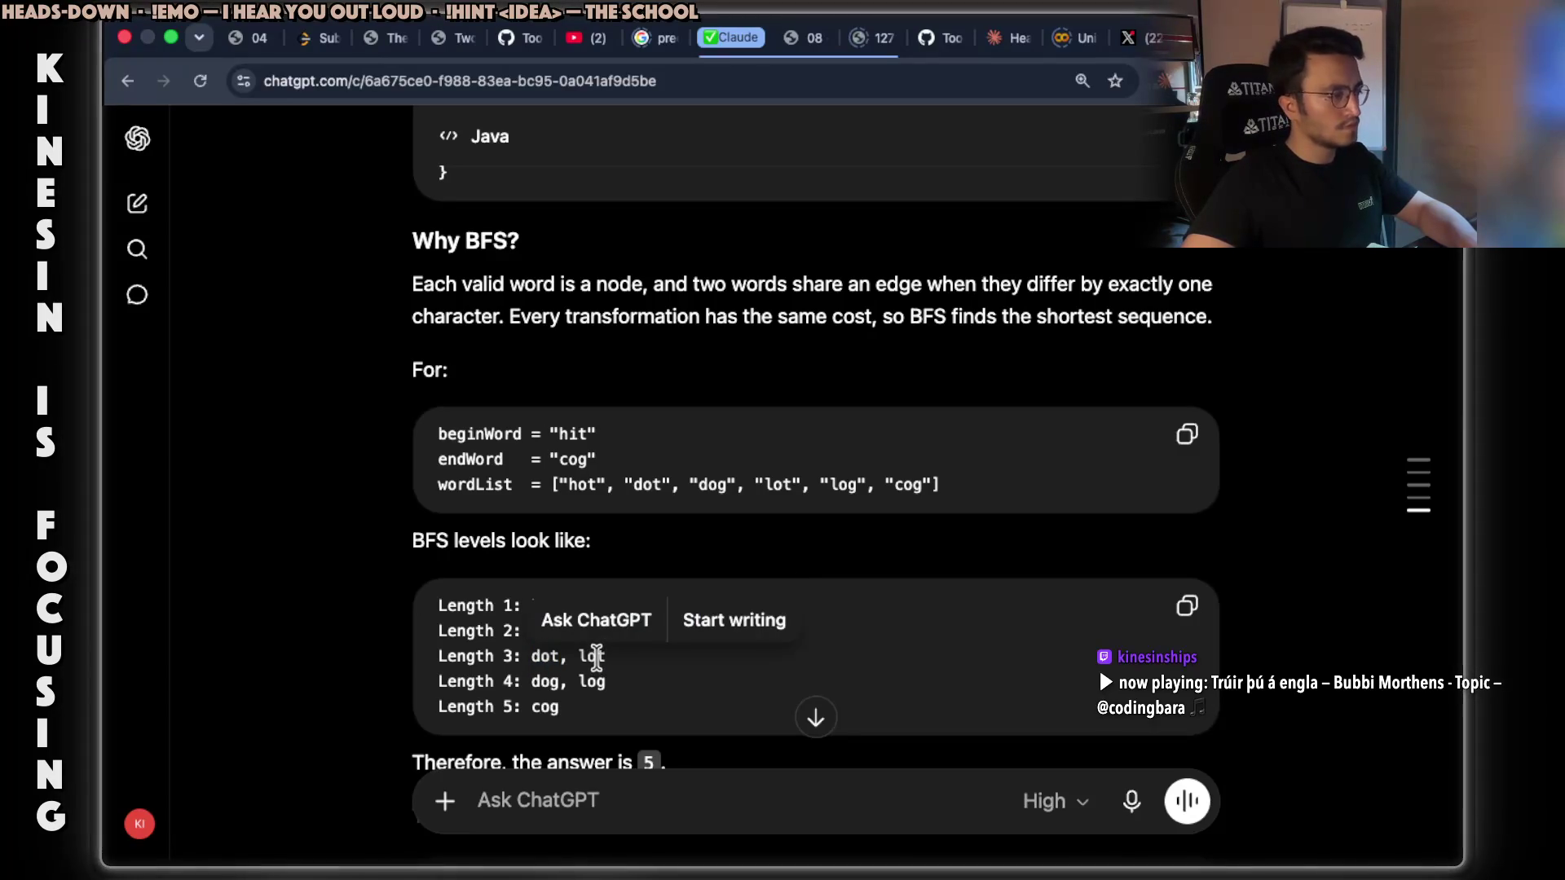
click(941, 616)
Select the sentence introducing the neighbor-generation section.
scroll(941, 613, down, 3)
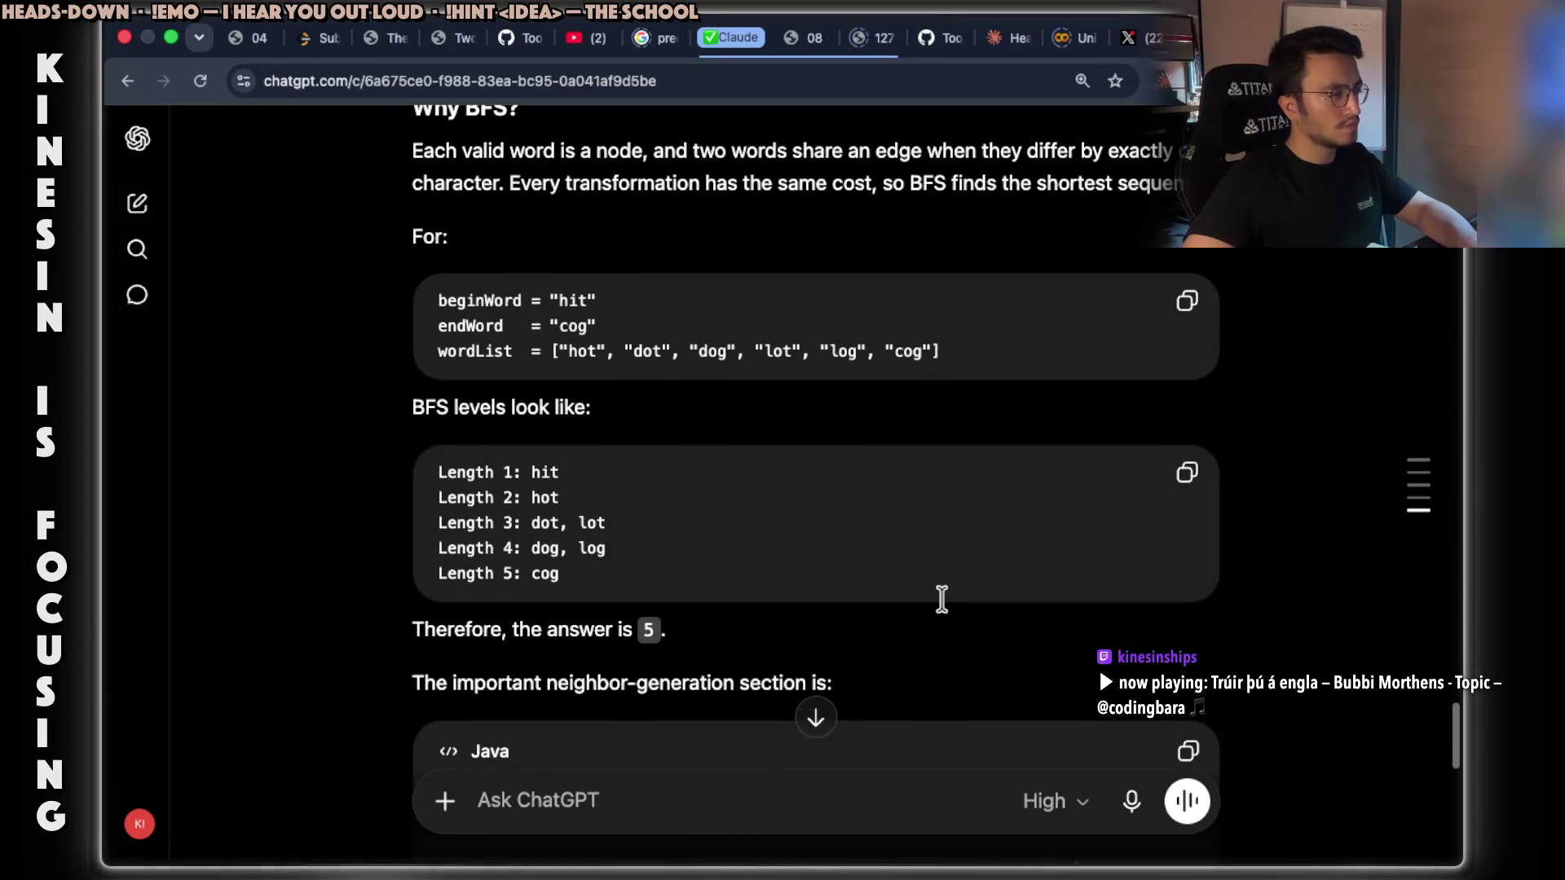
scroll(946, 603, down, 3)
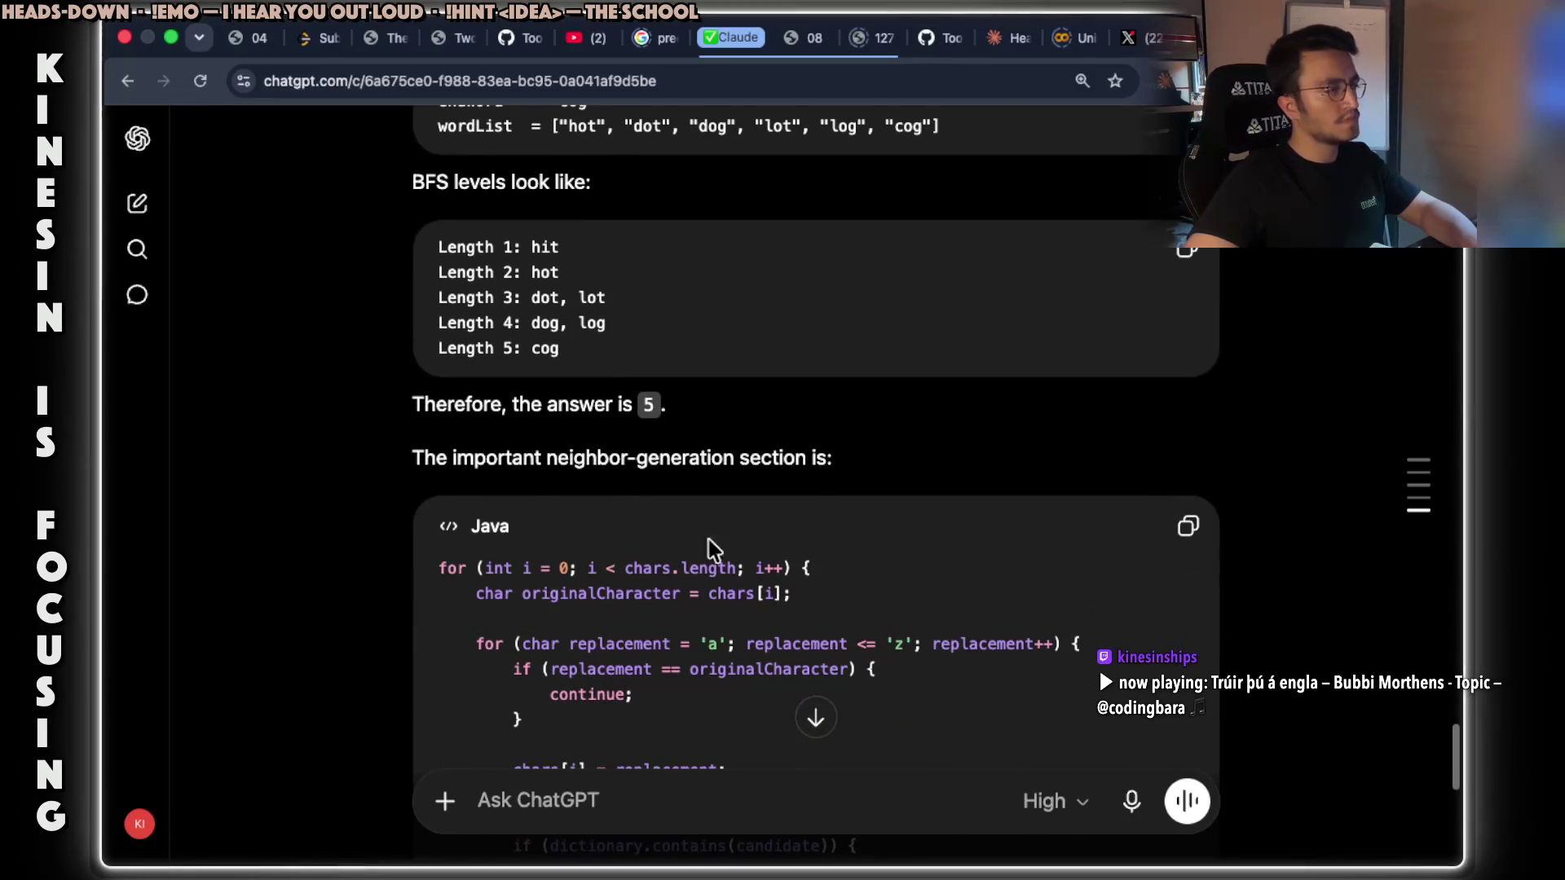
drag(414, 459, 835, 457)
click(585, 462)
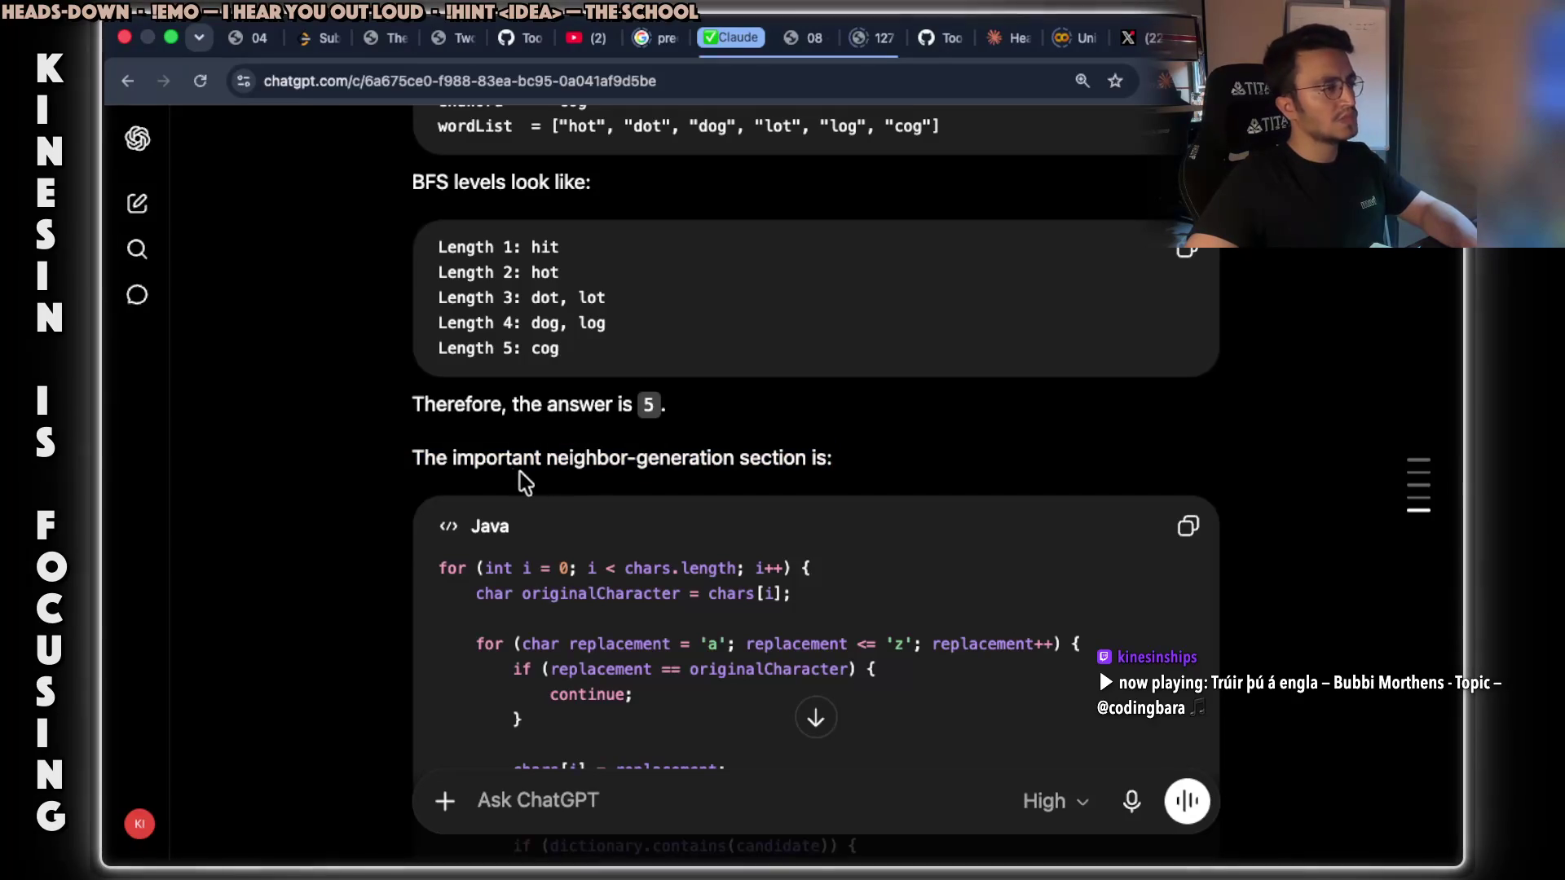
double_click(501, 458)
double_click(568, 458)
click(555, 462)
drag(736, 456, 546, 454)
click(866, 454)
mouse_move(841, 456)
mouse_down()
mouse_move(433, 454)
mouse_move(409, 470)
mouse_up()
Copy the phrase 'neighbor-generation section' from the line above the Java loop code.
scroll(957, 358, down, 1)
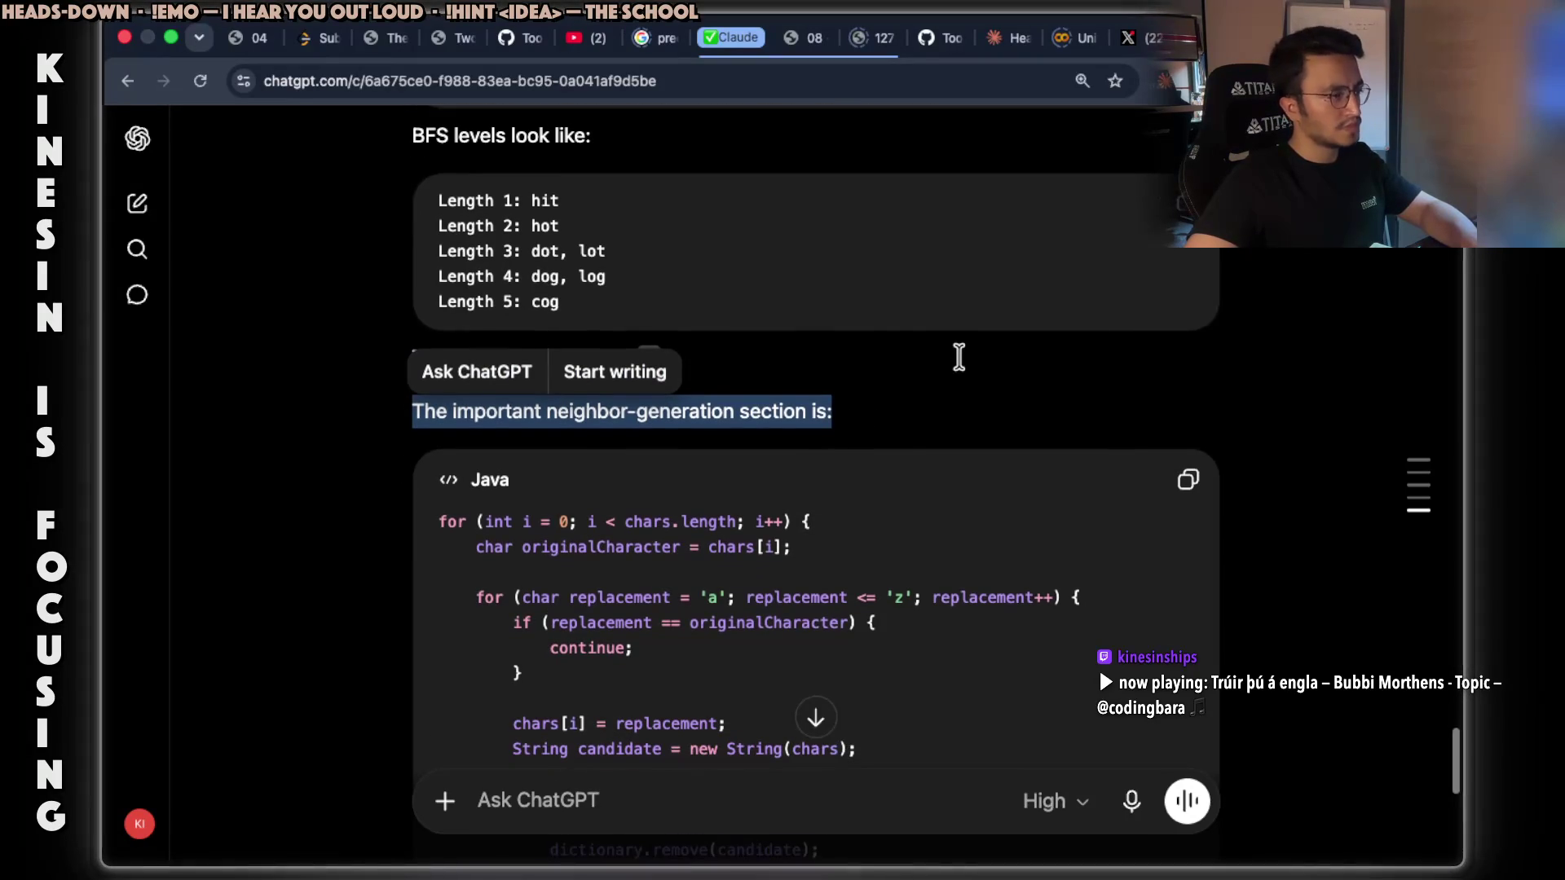
scroll(964, 368, down, 2)
click(921, 372)
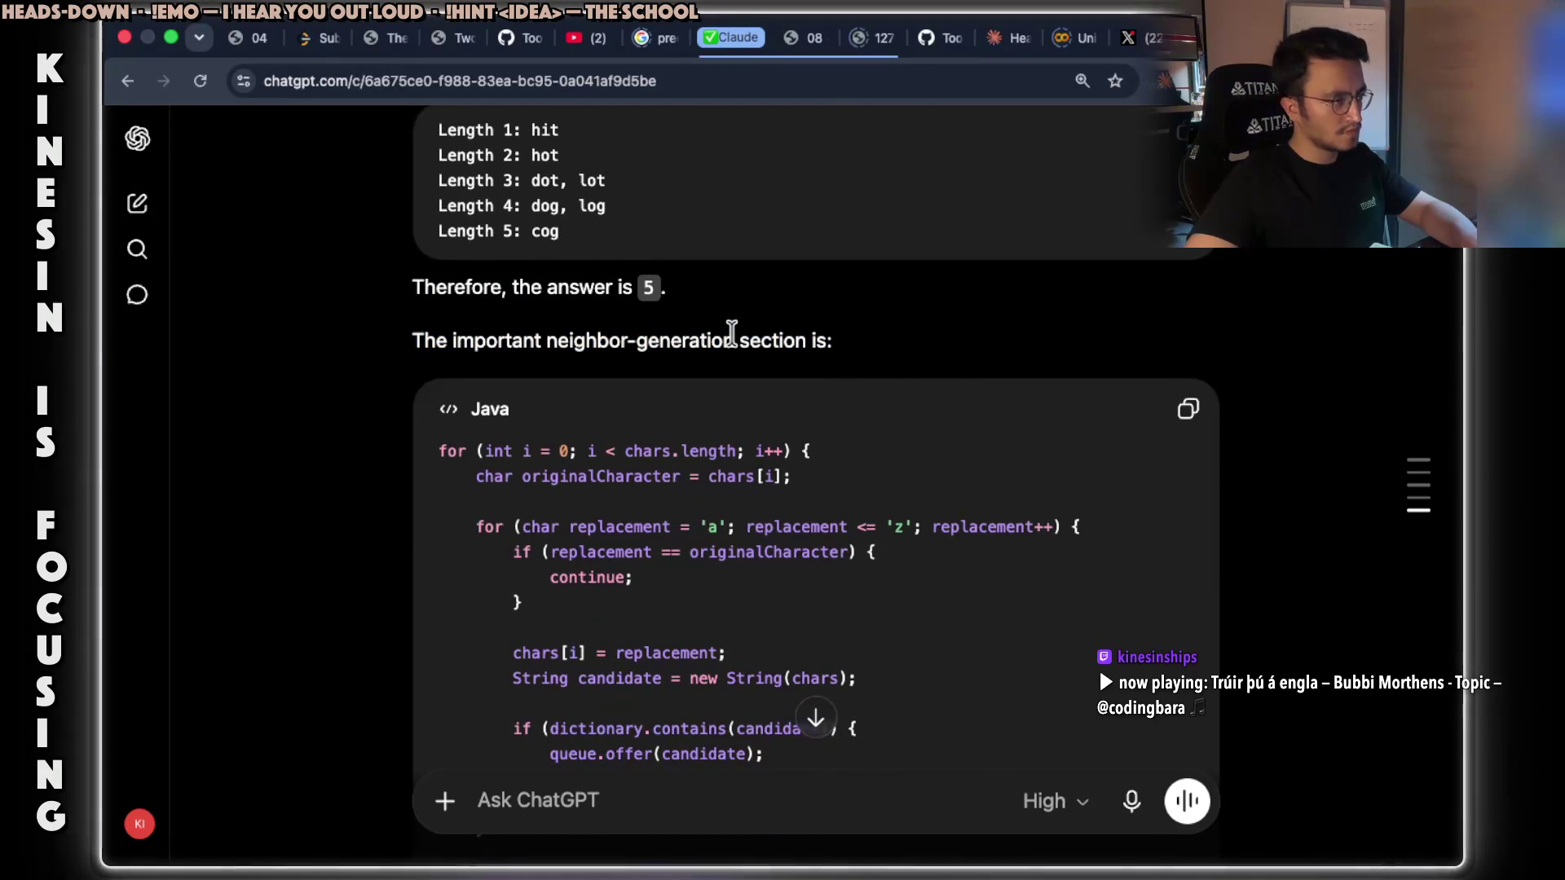
mouse_move(803, 339)
mouse_down()
mouse_move(503, 335)
mouse_move(550, 339)
mouse_up()
key(ctrl+c)
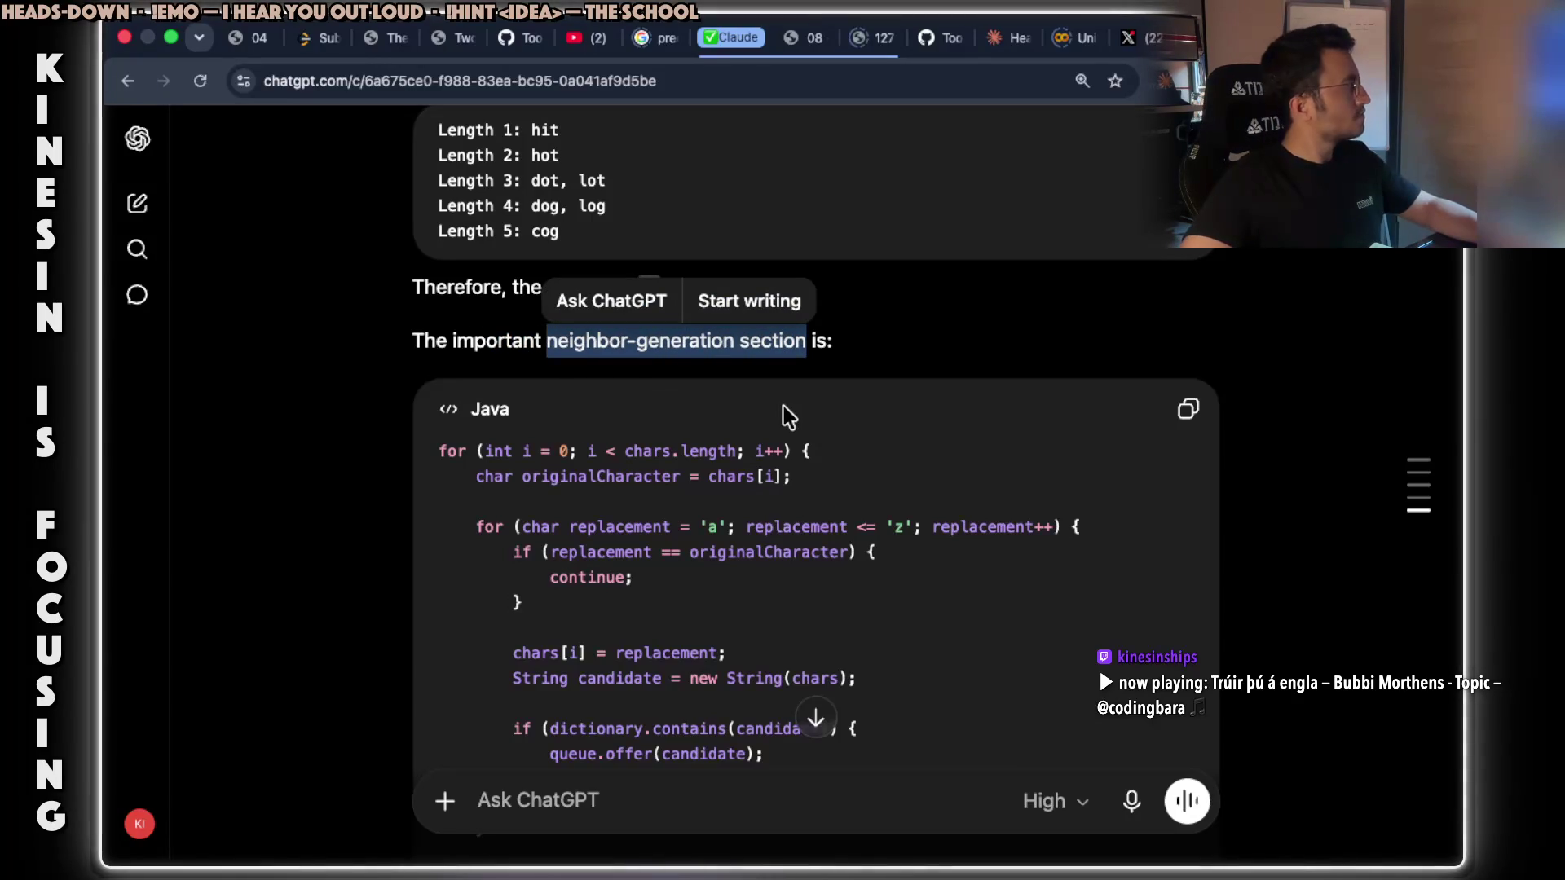
key(super+Tab)
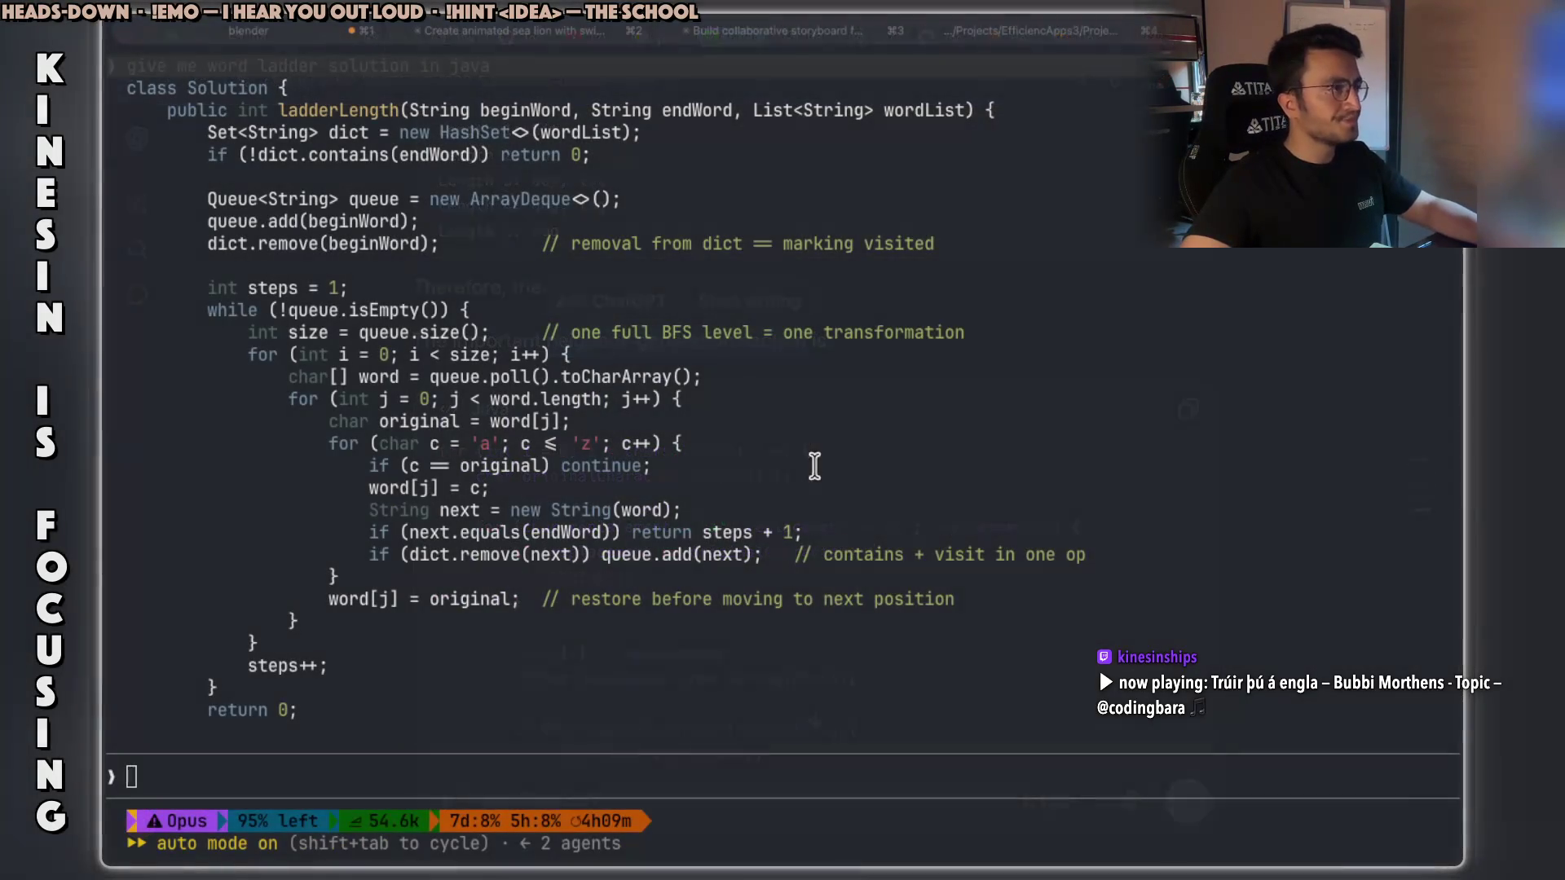
Attempt to add a clipboard image to the note gallery and dismiss the empty-clipboard warning.
key(super+Tab)
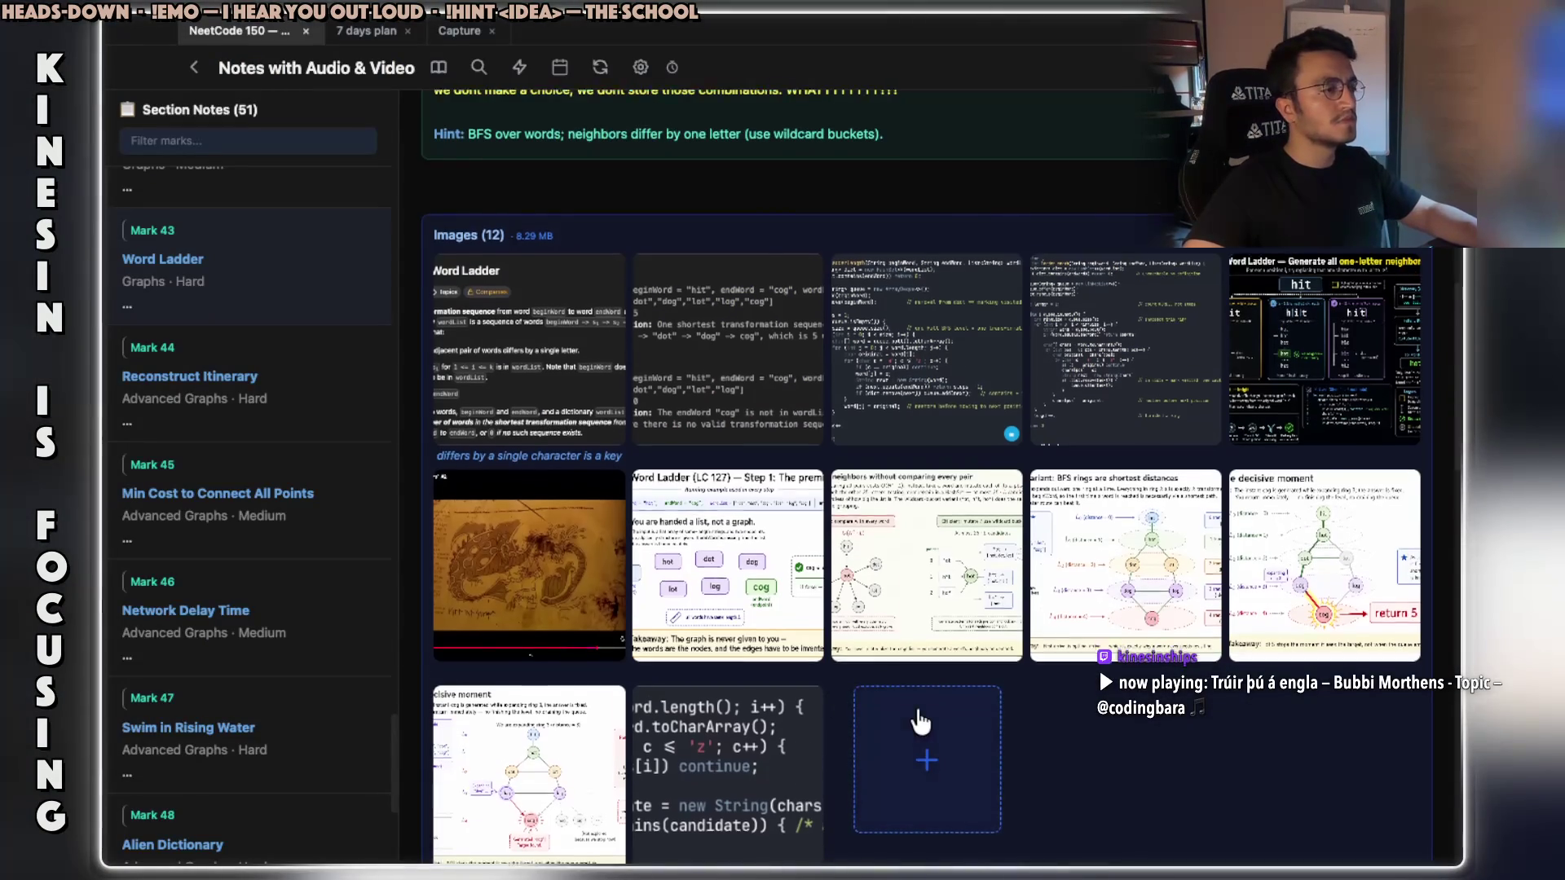
scroll(917, 717, down, 2)
click(926, 674)
click(714, 475)
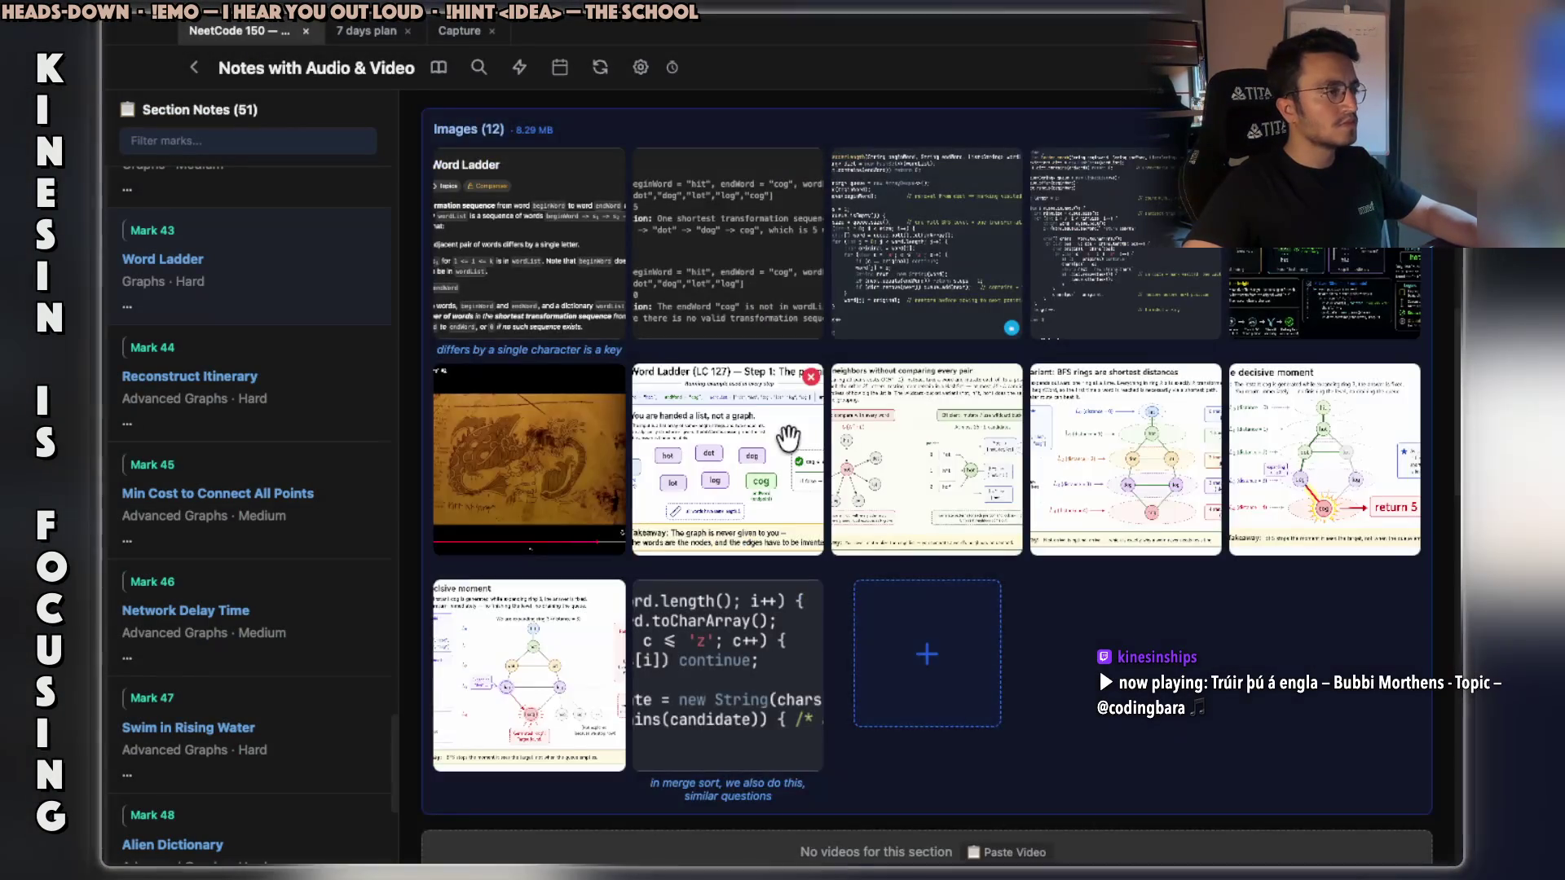
scroll(1328, 293, up, 6)
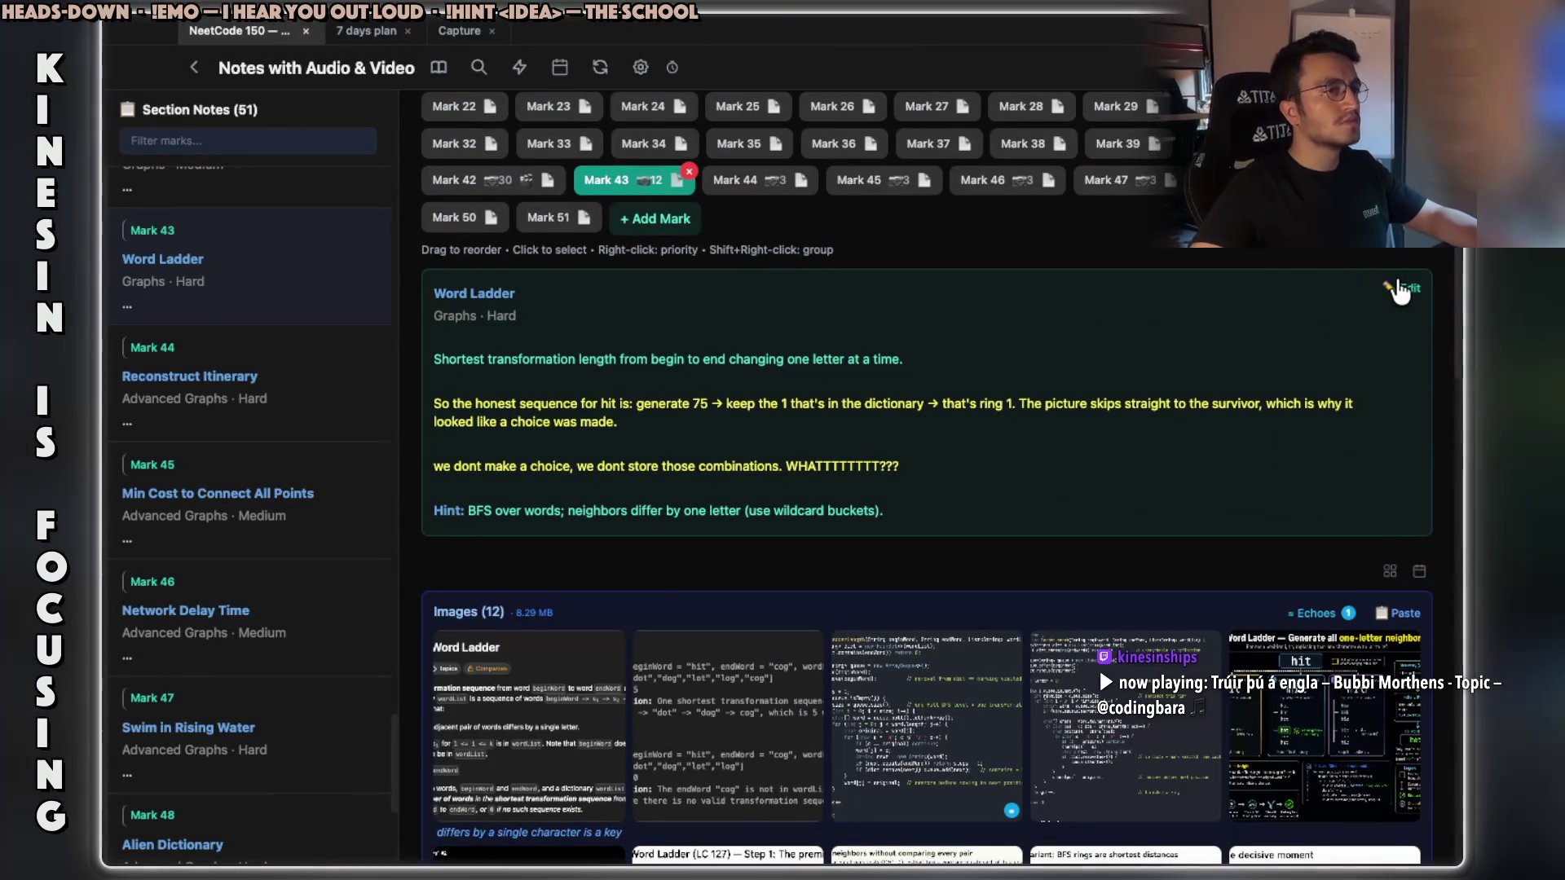
Paste 'neighbor-generation section' as a new line above the hint in the Word Ladder note and save.
click(1402, 289)
click(966, 487)
key(Return)
key(ctrl+v)
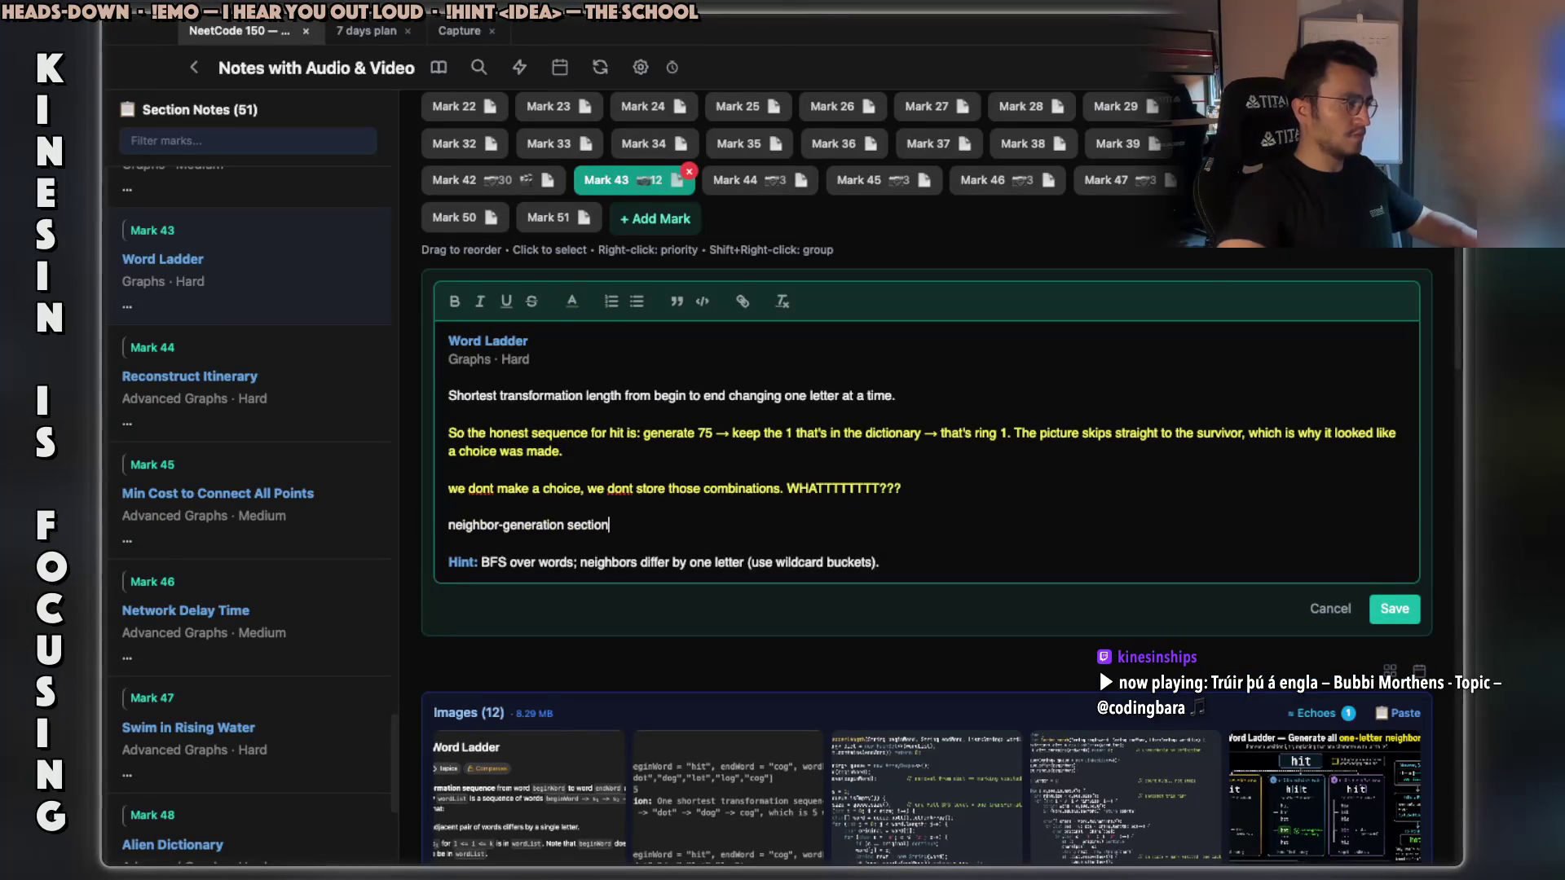
click(1394, 609)
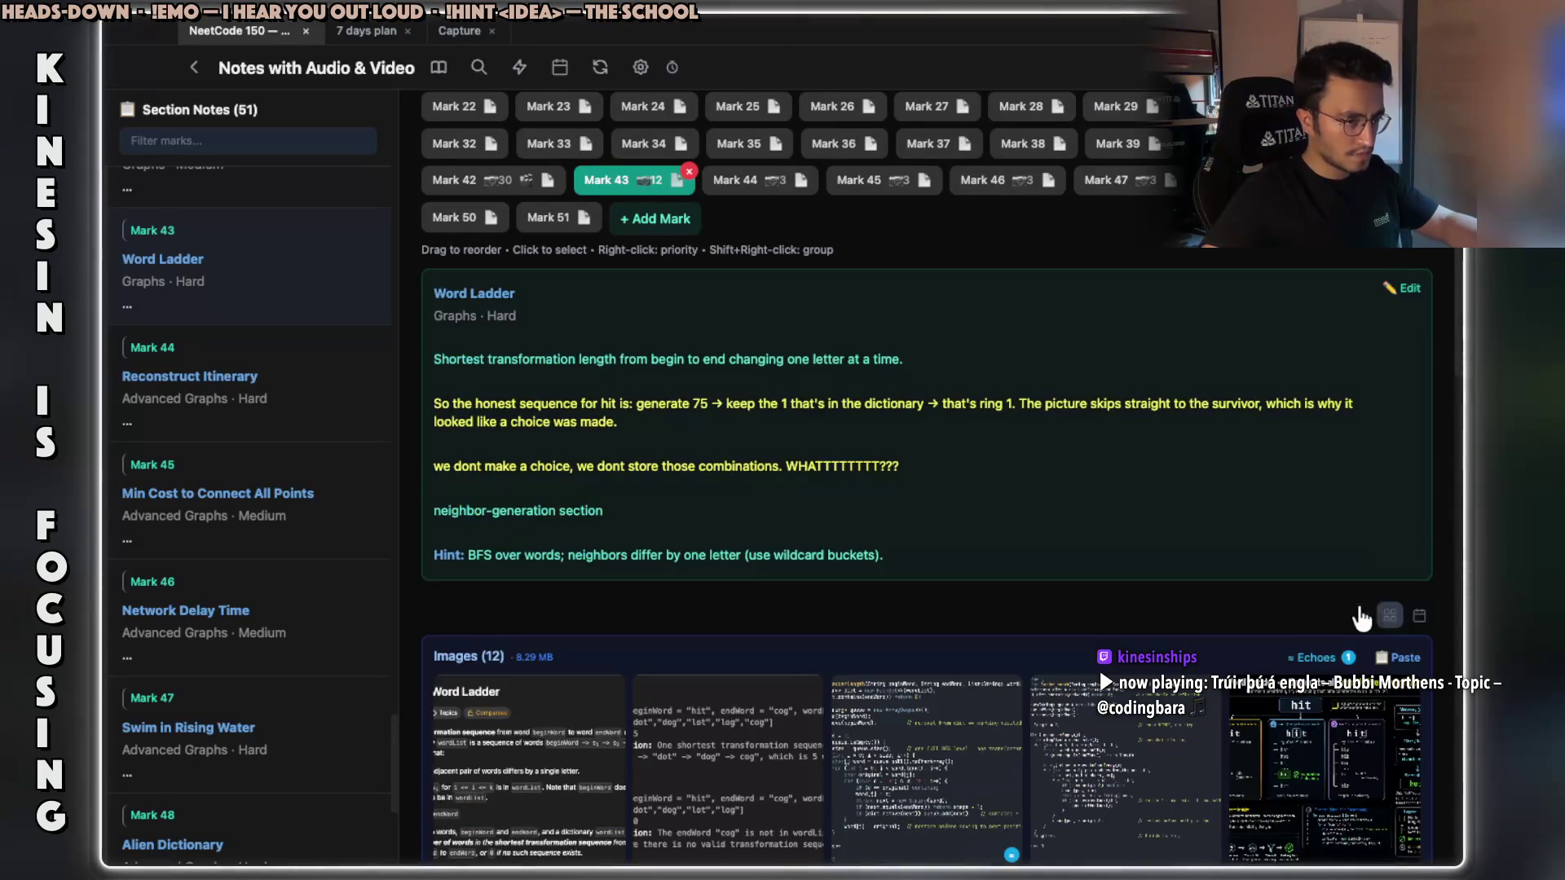
key(ctrl+Right)
key(ctrl+Right)
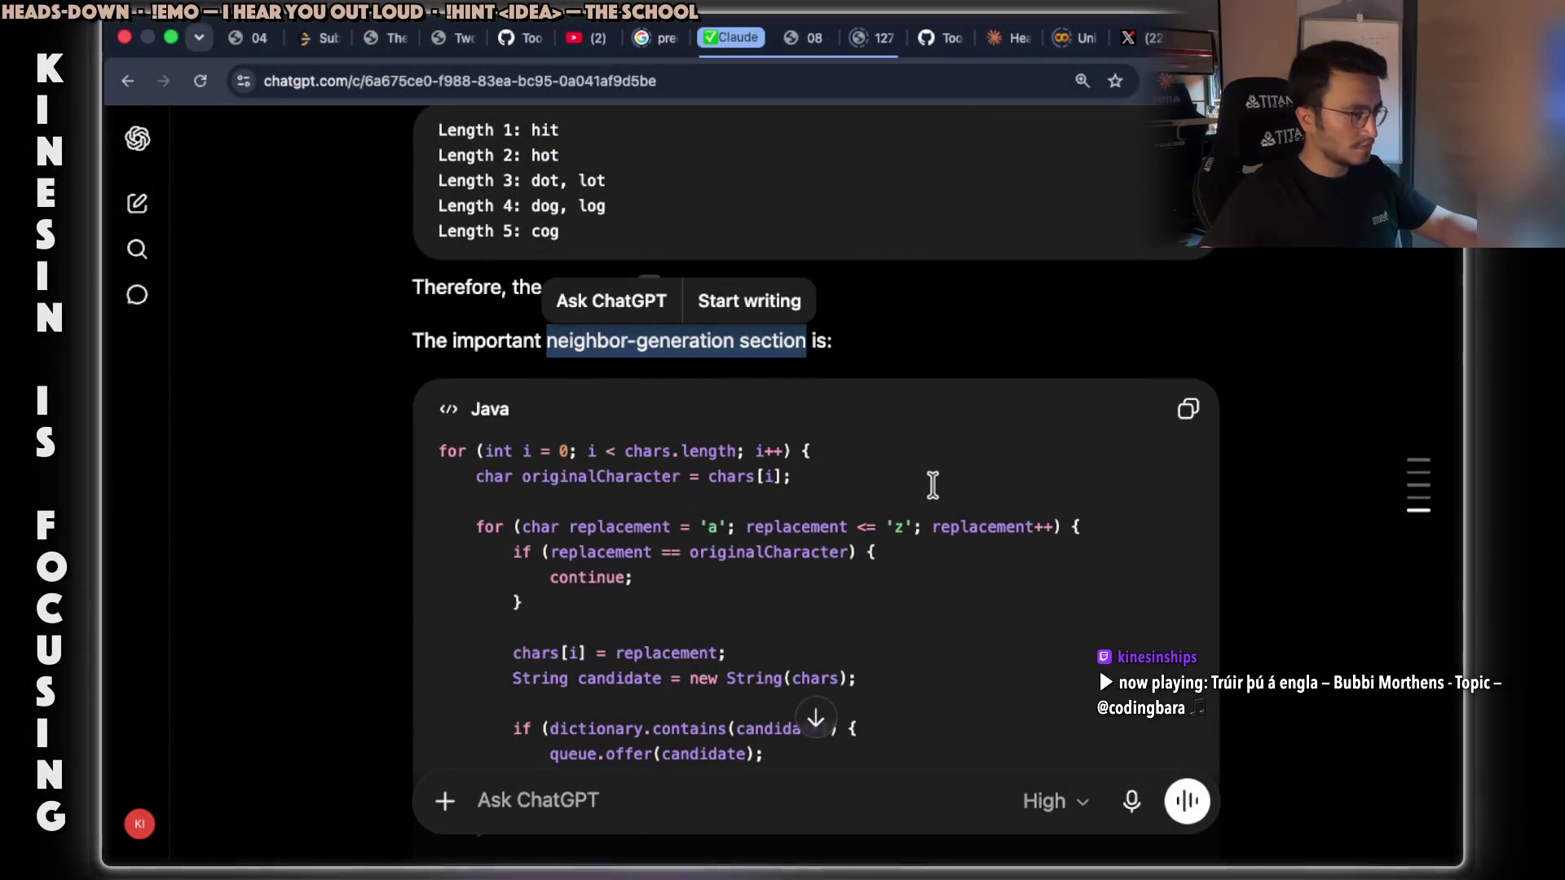
Review the answer and copy the neighbor-generation Java code block.
scroll(918, 481, down, 2)
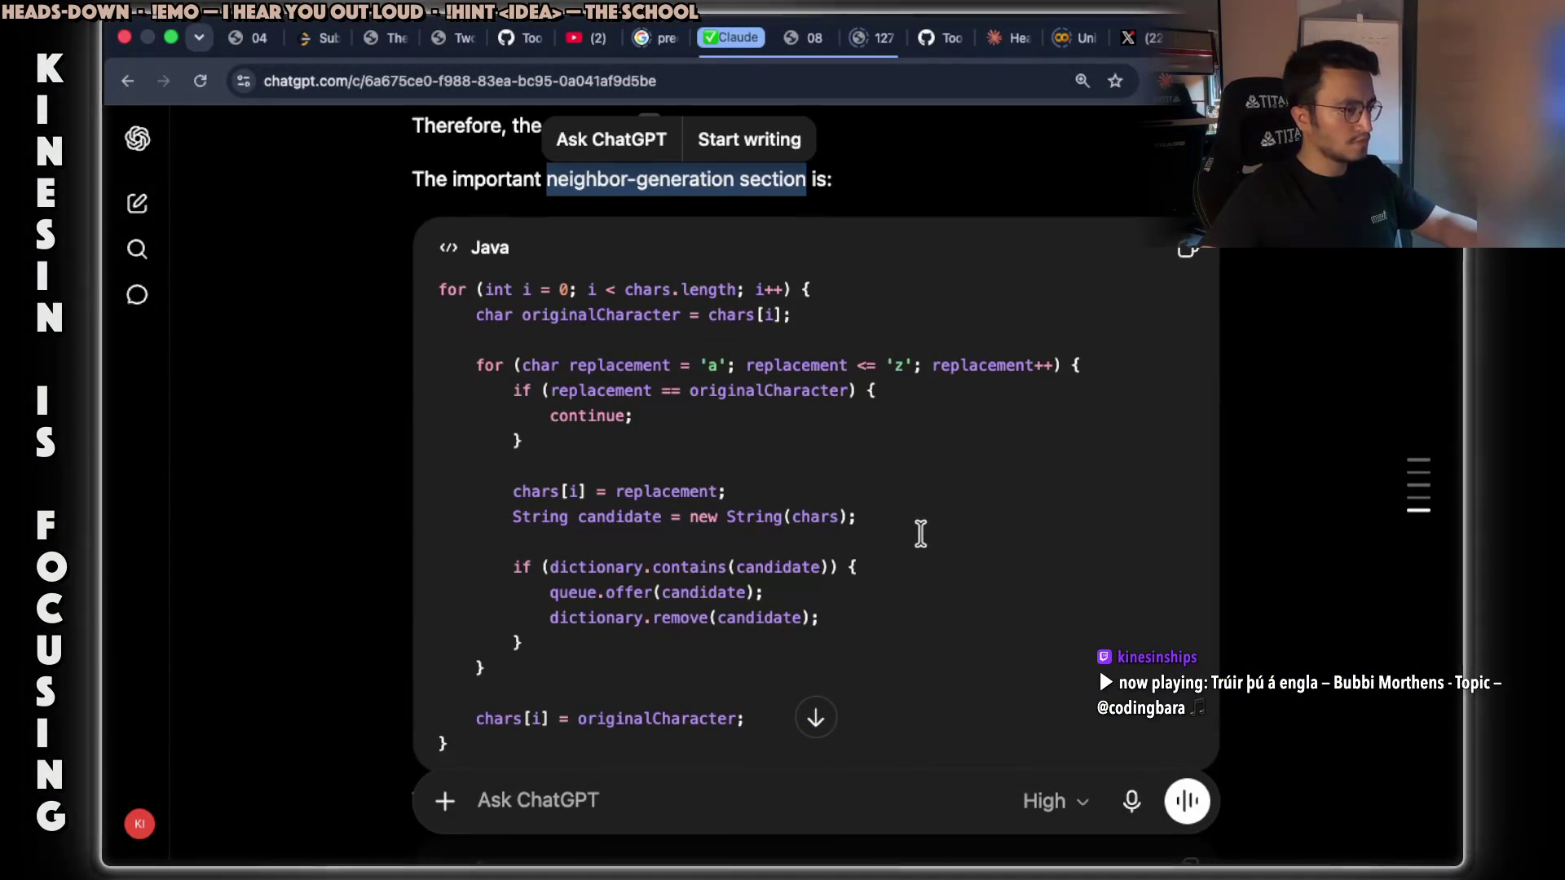
scroll(913, 526, down, 5)
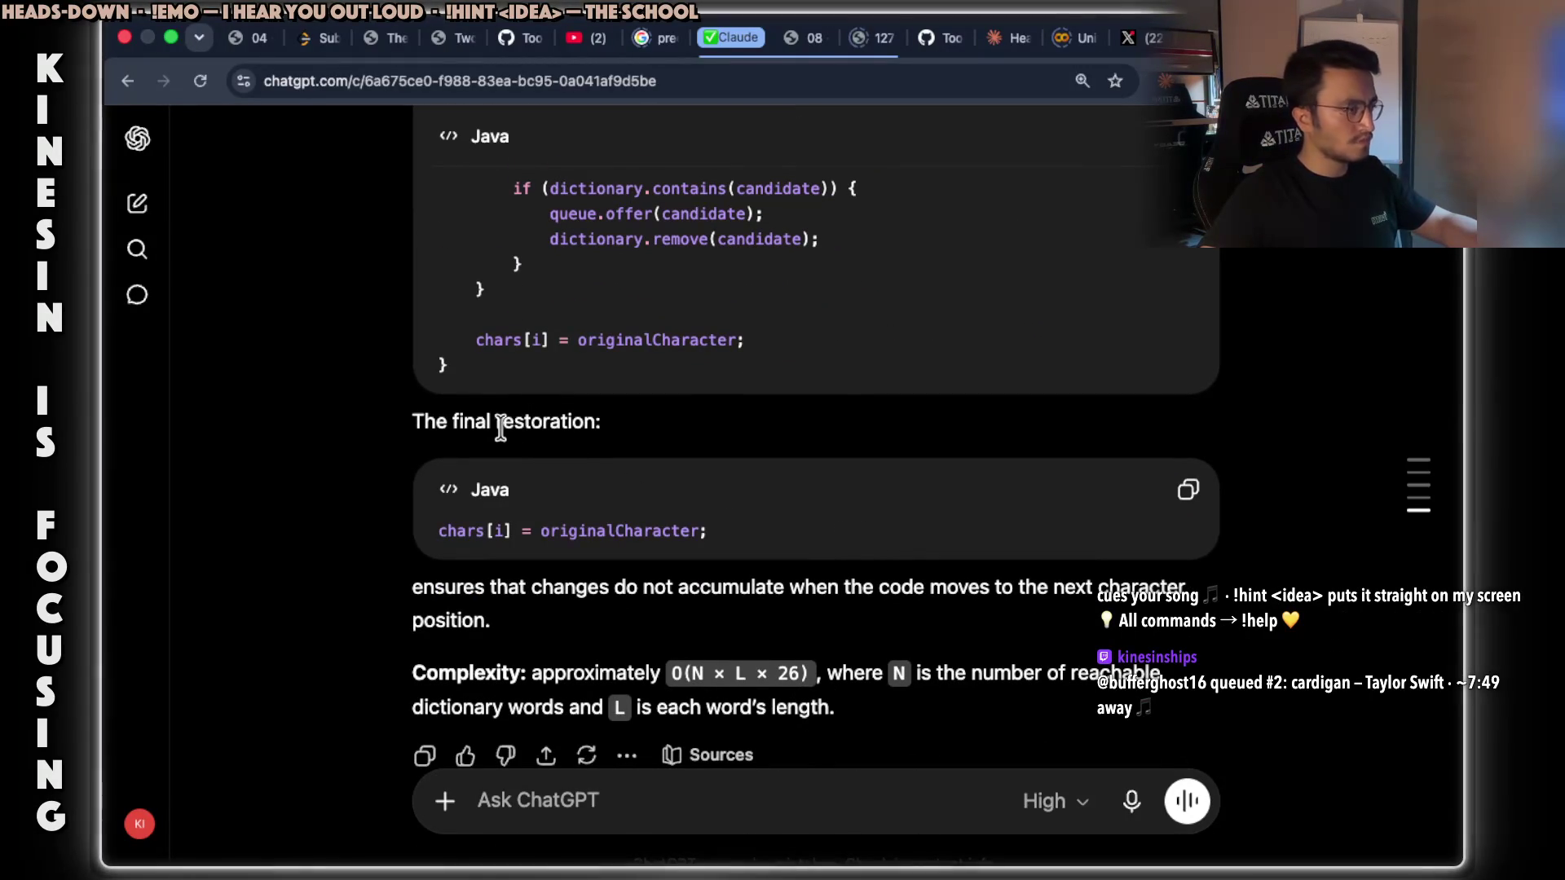
drag(453, 419, 584, 415)
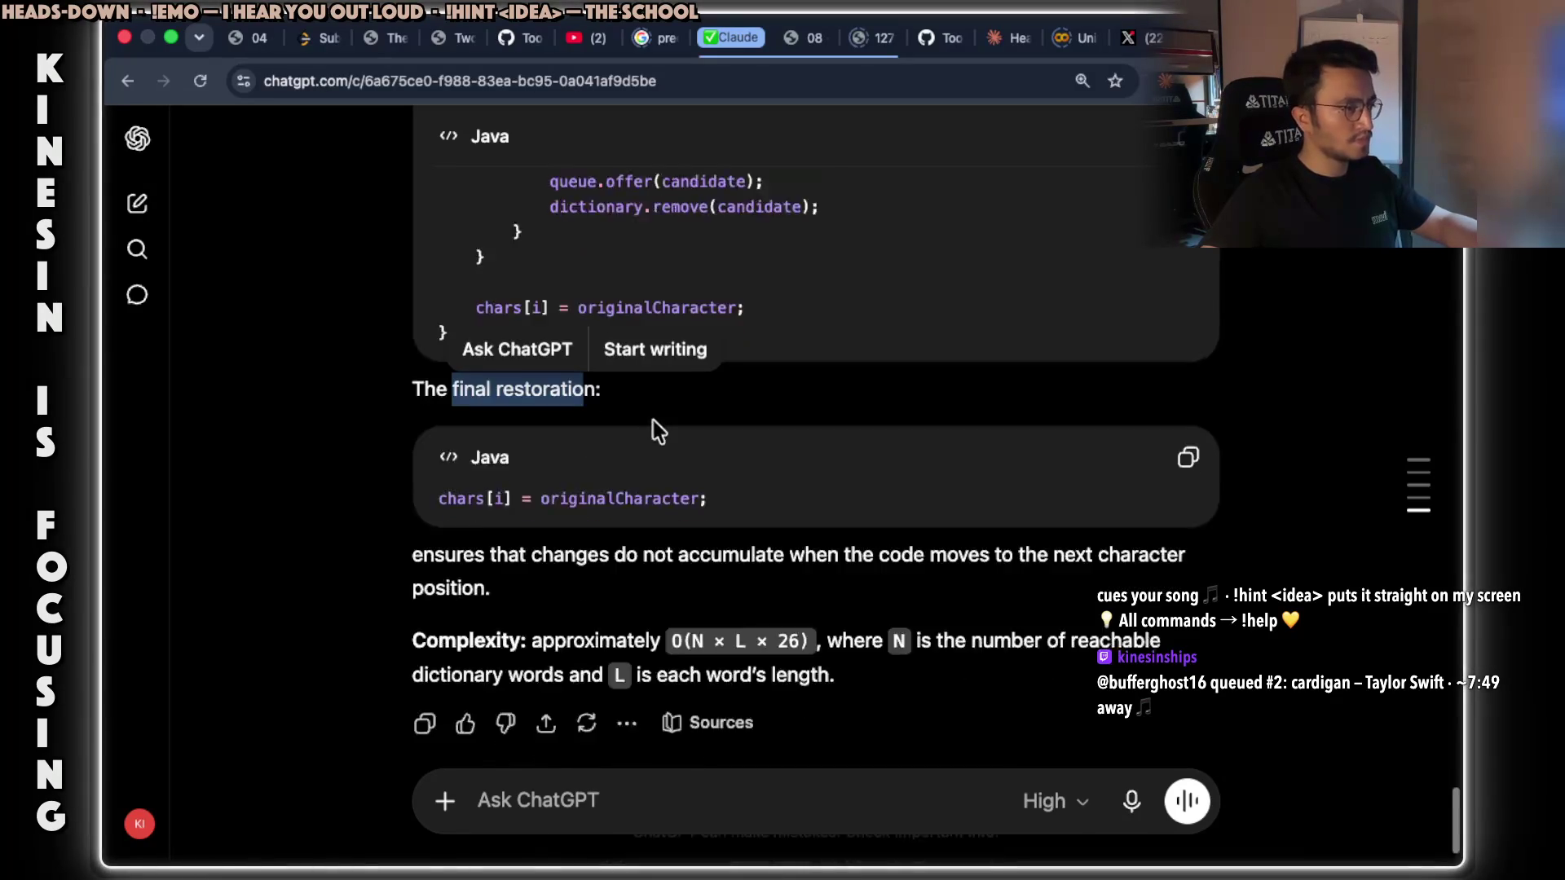
scroll(653, 423, up, 3)
scroll(653, 424, up, 3)
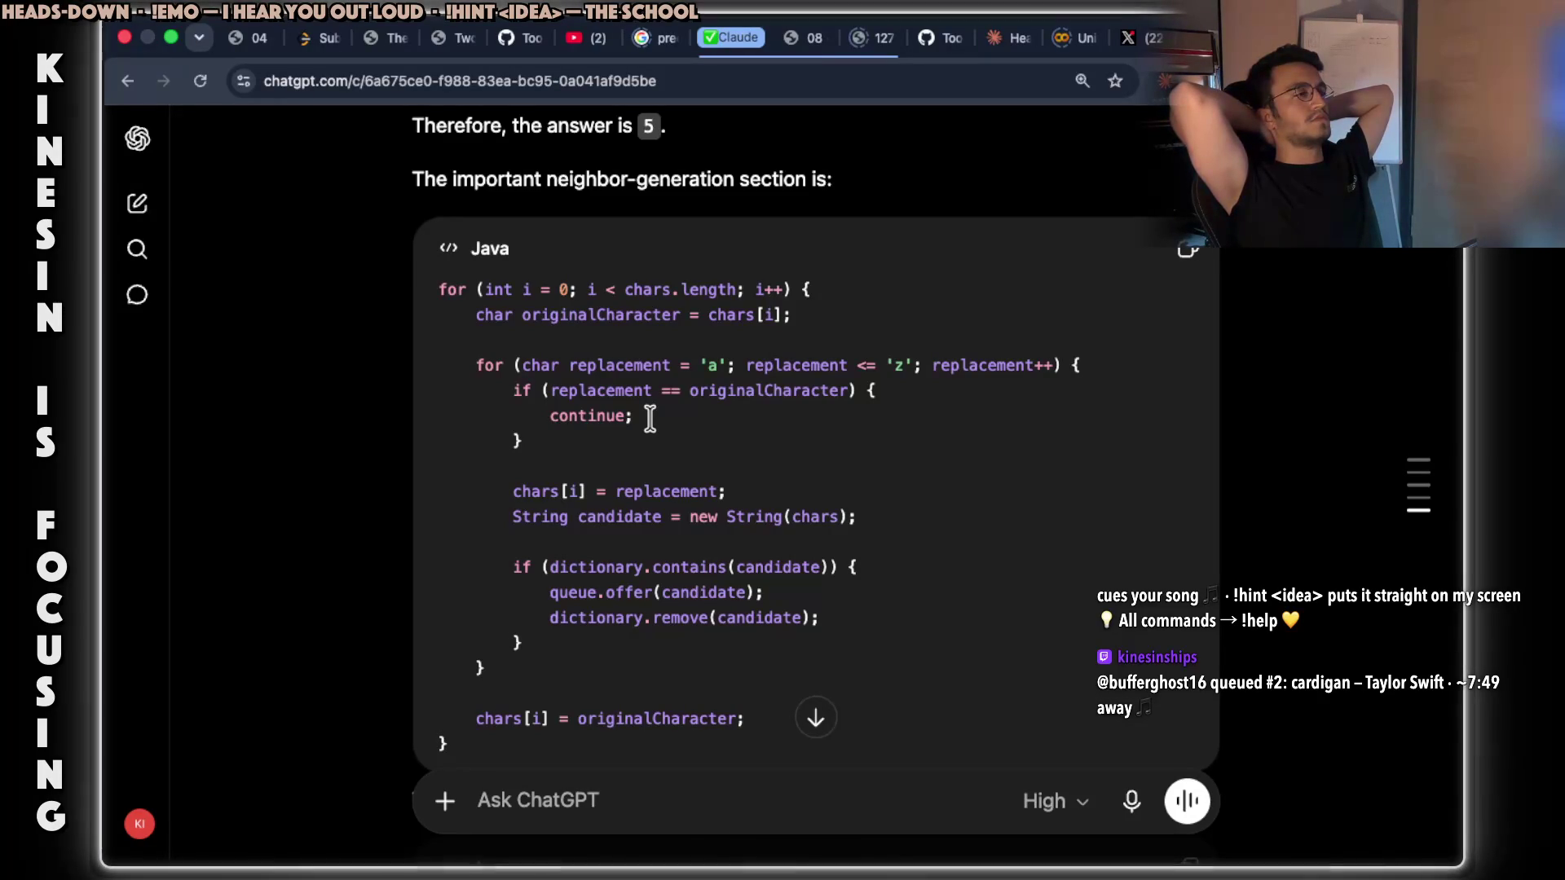
click(1186, 250)
Send ChatGPT a request for an infographic showing the first for loop's and nested for loop's goals.
click(571, 799)
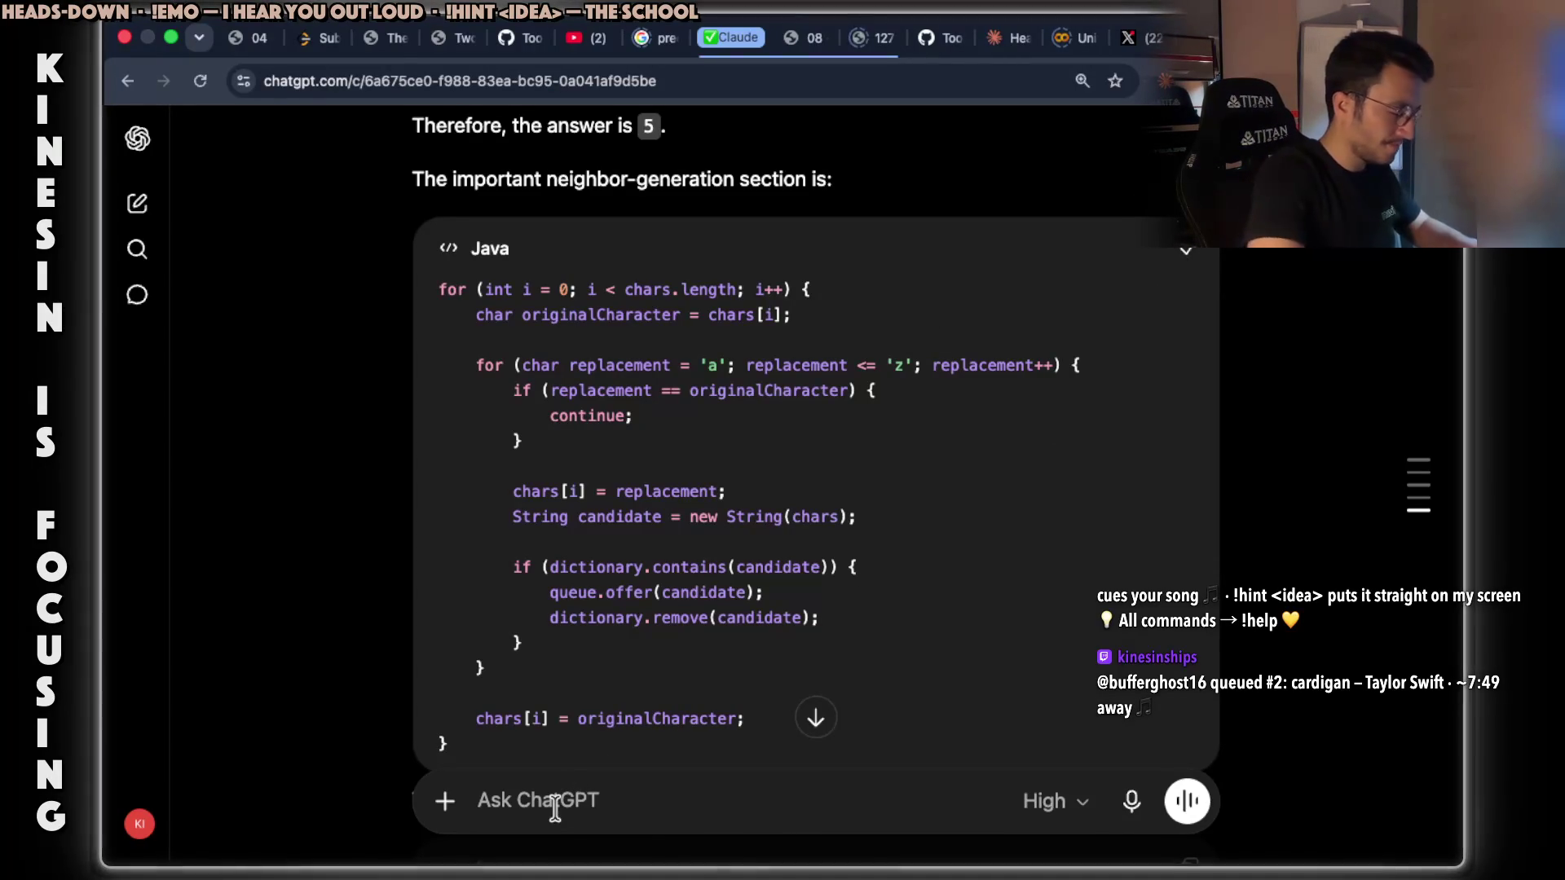
text(i som)
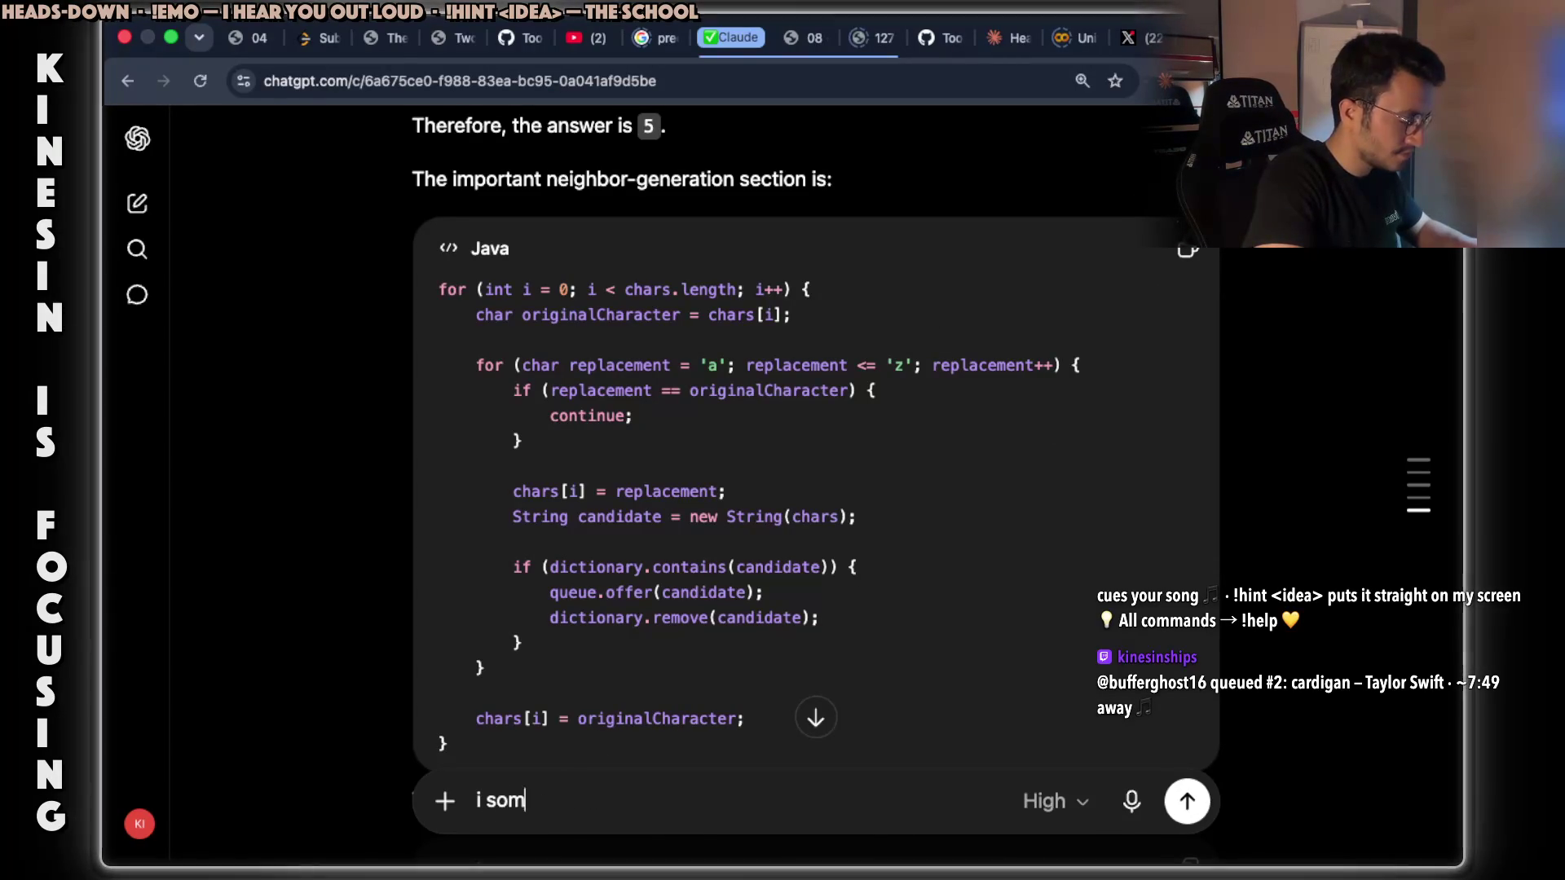
text(ehow)
text( cant visualize this )
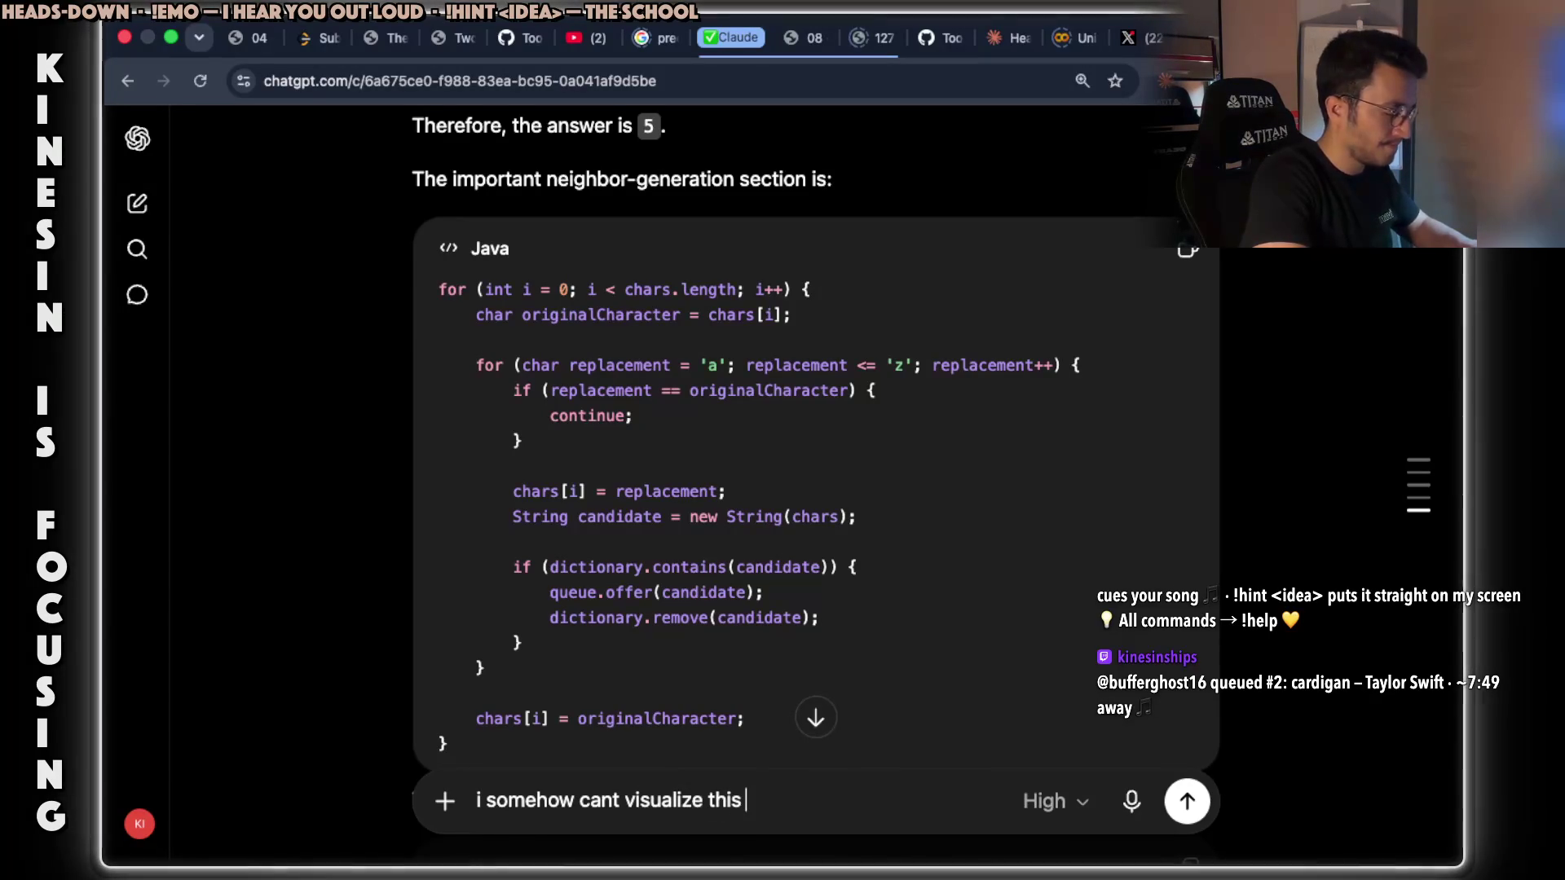
text(neigh)
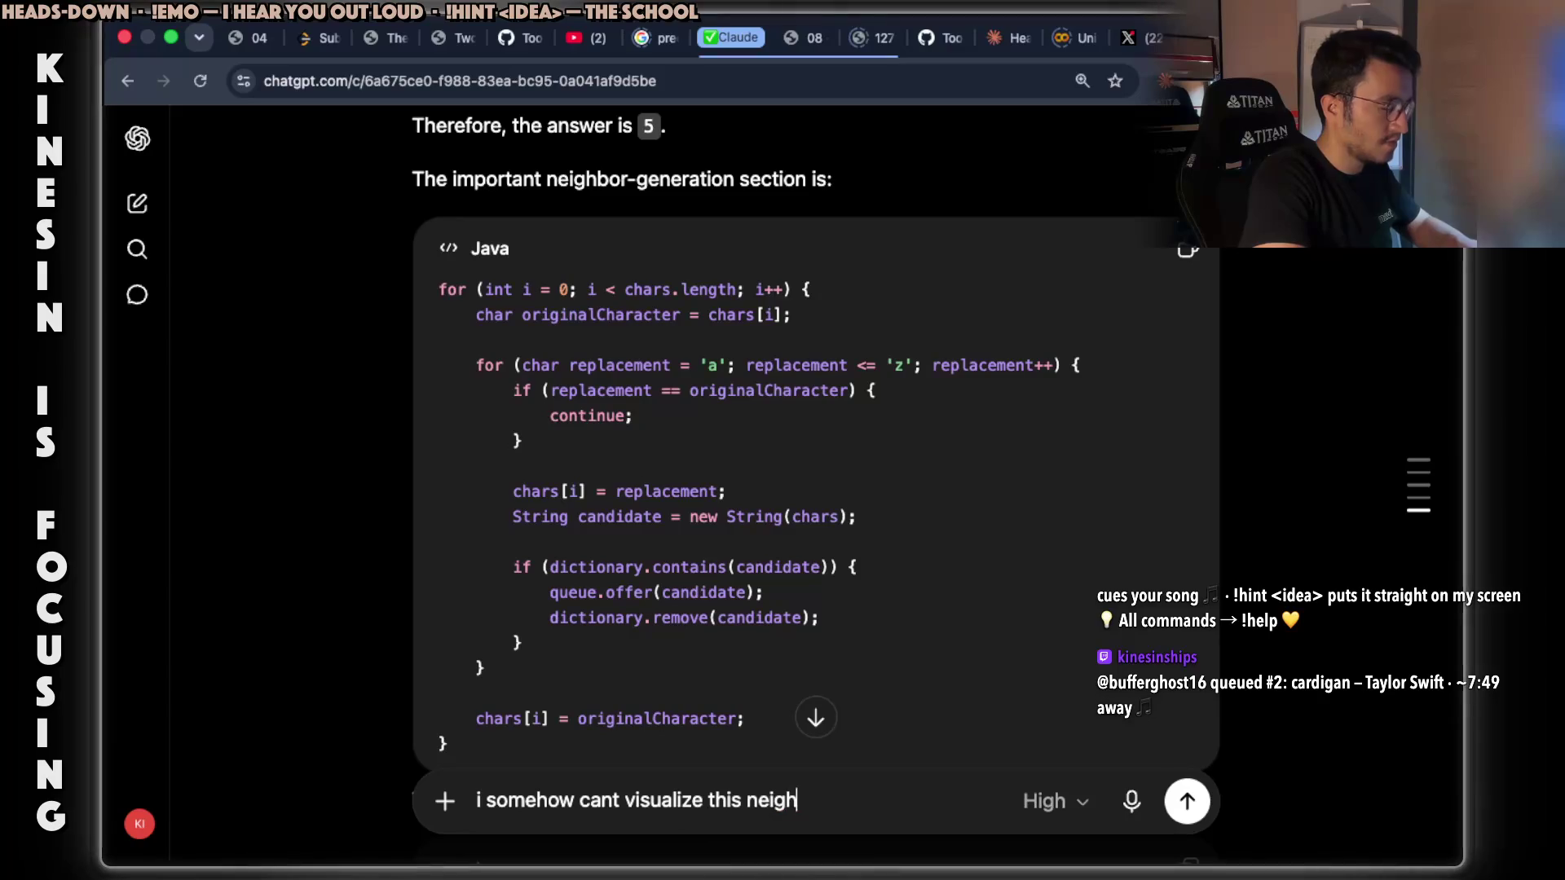
text(bor-gener)
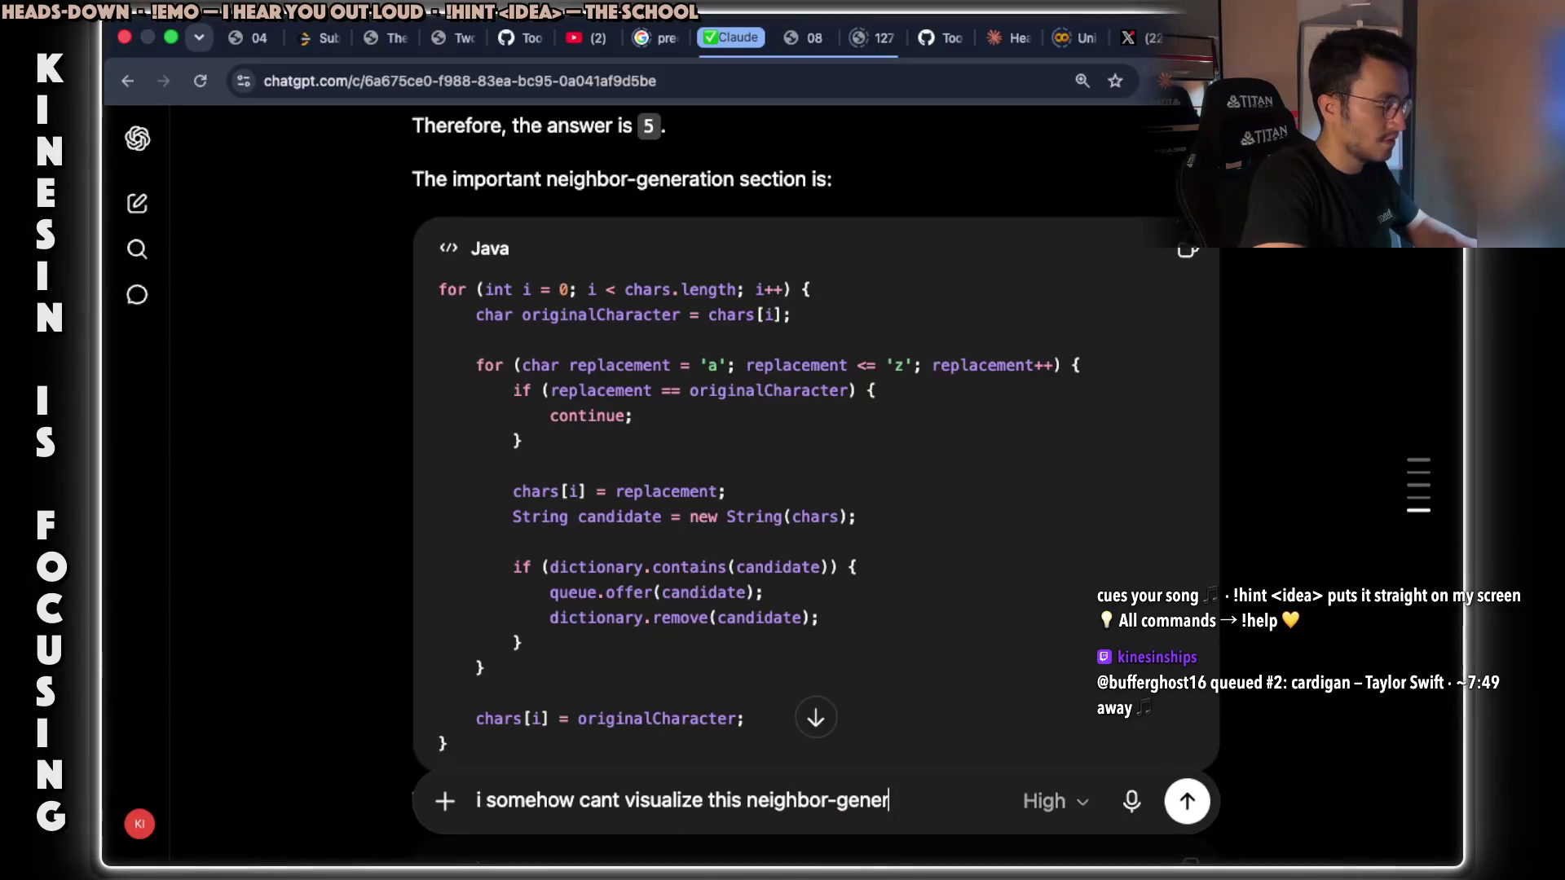
text(ation part.)
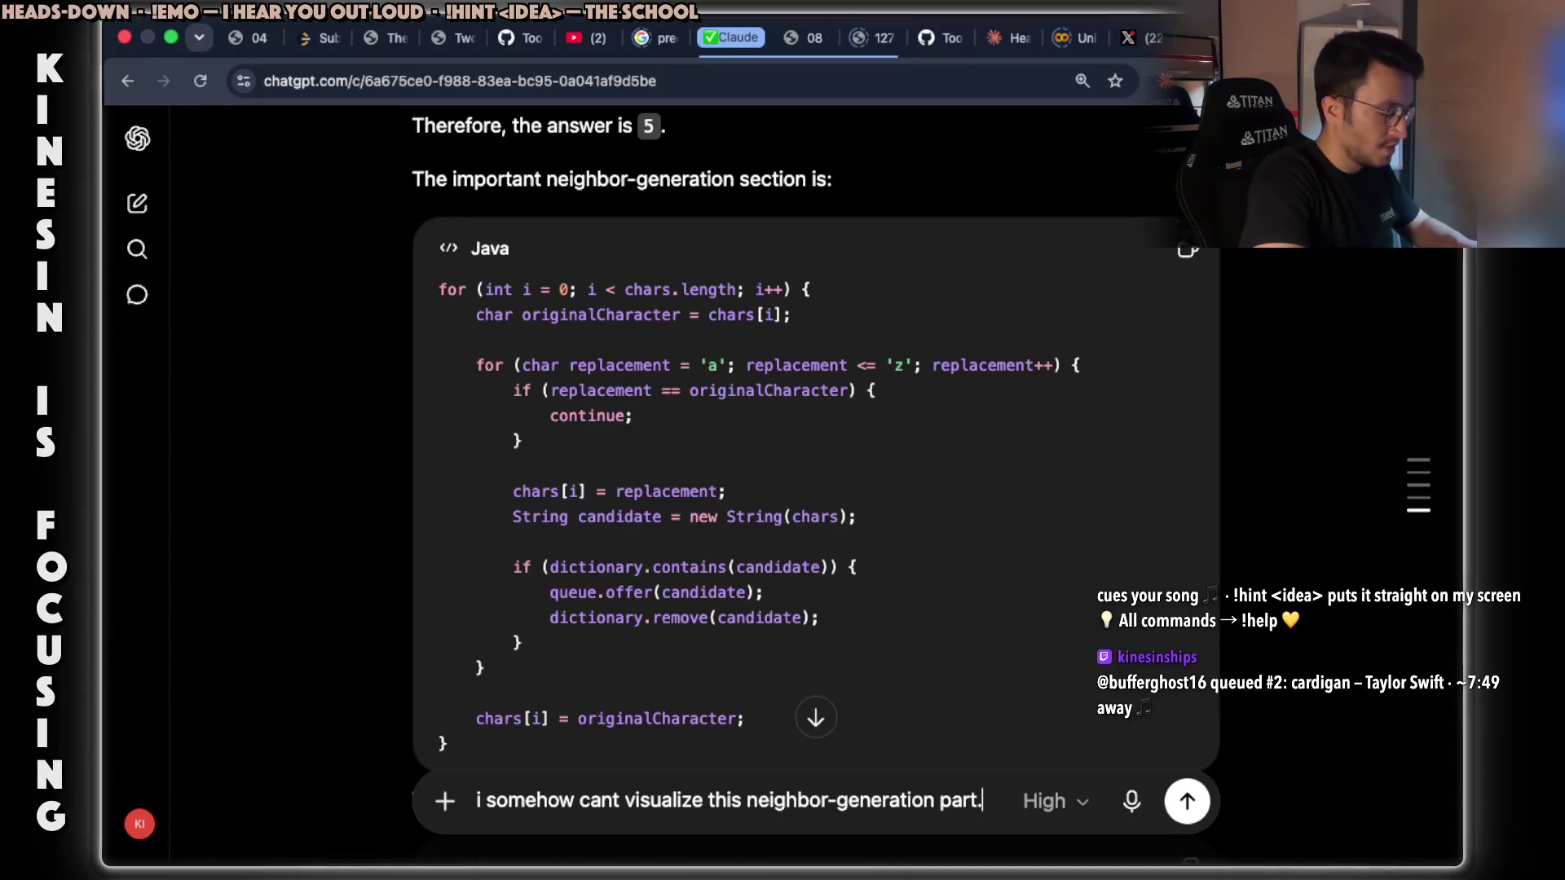
text( so )
text(can yo)
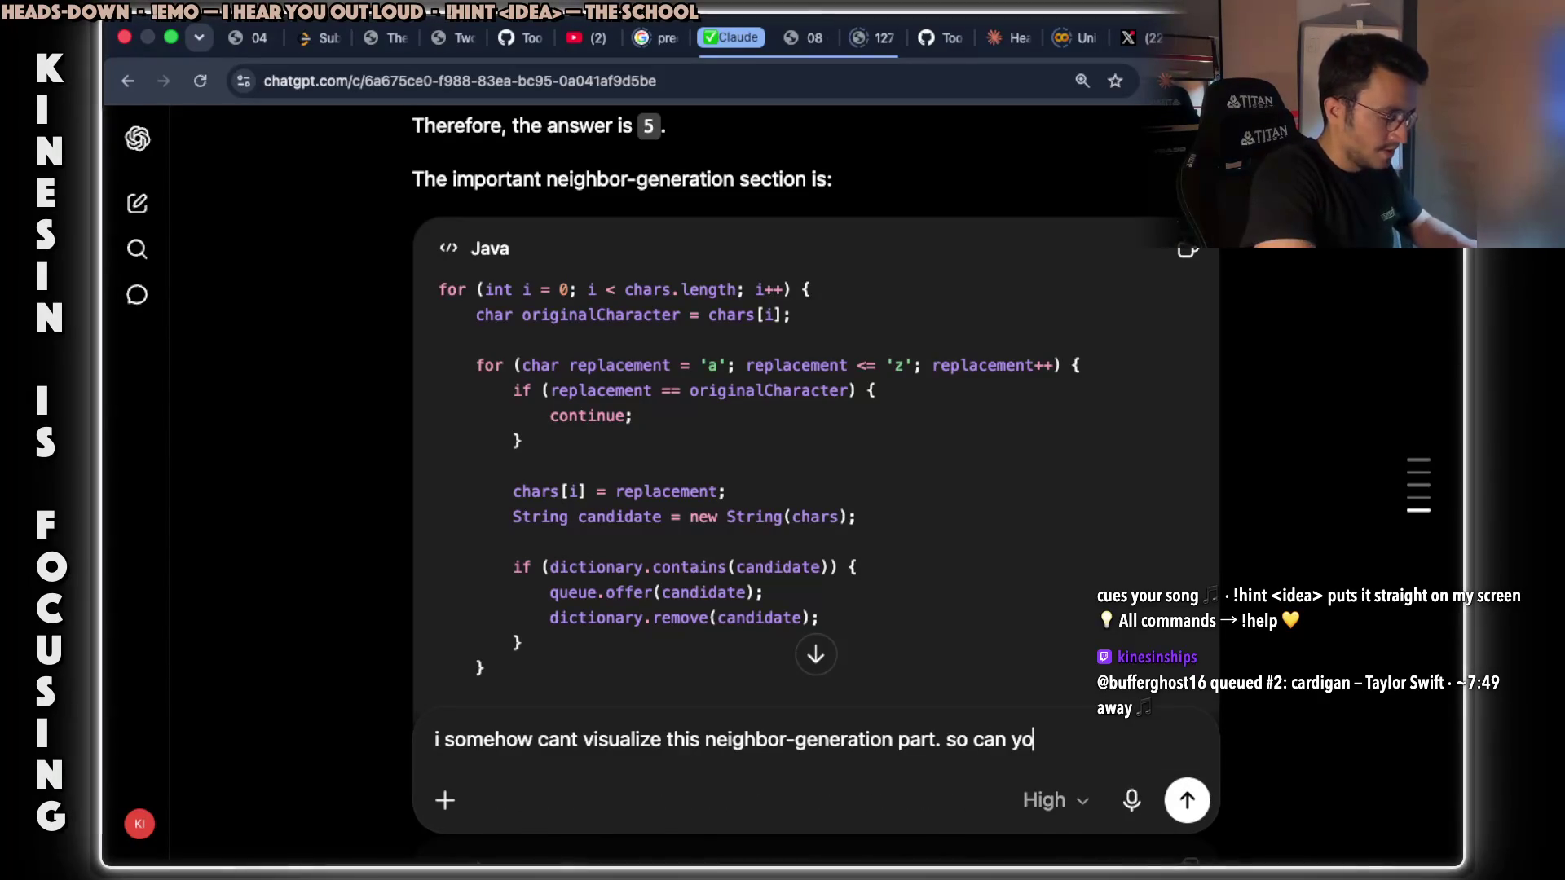
text(ase)
text( create i)
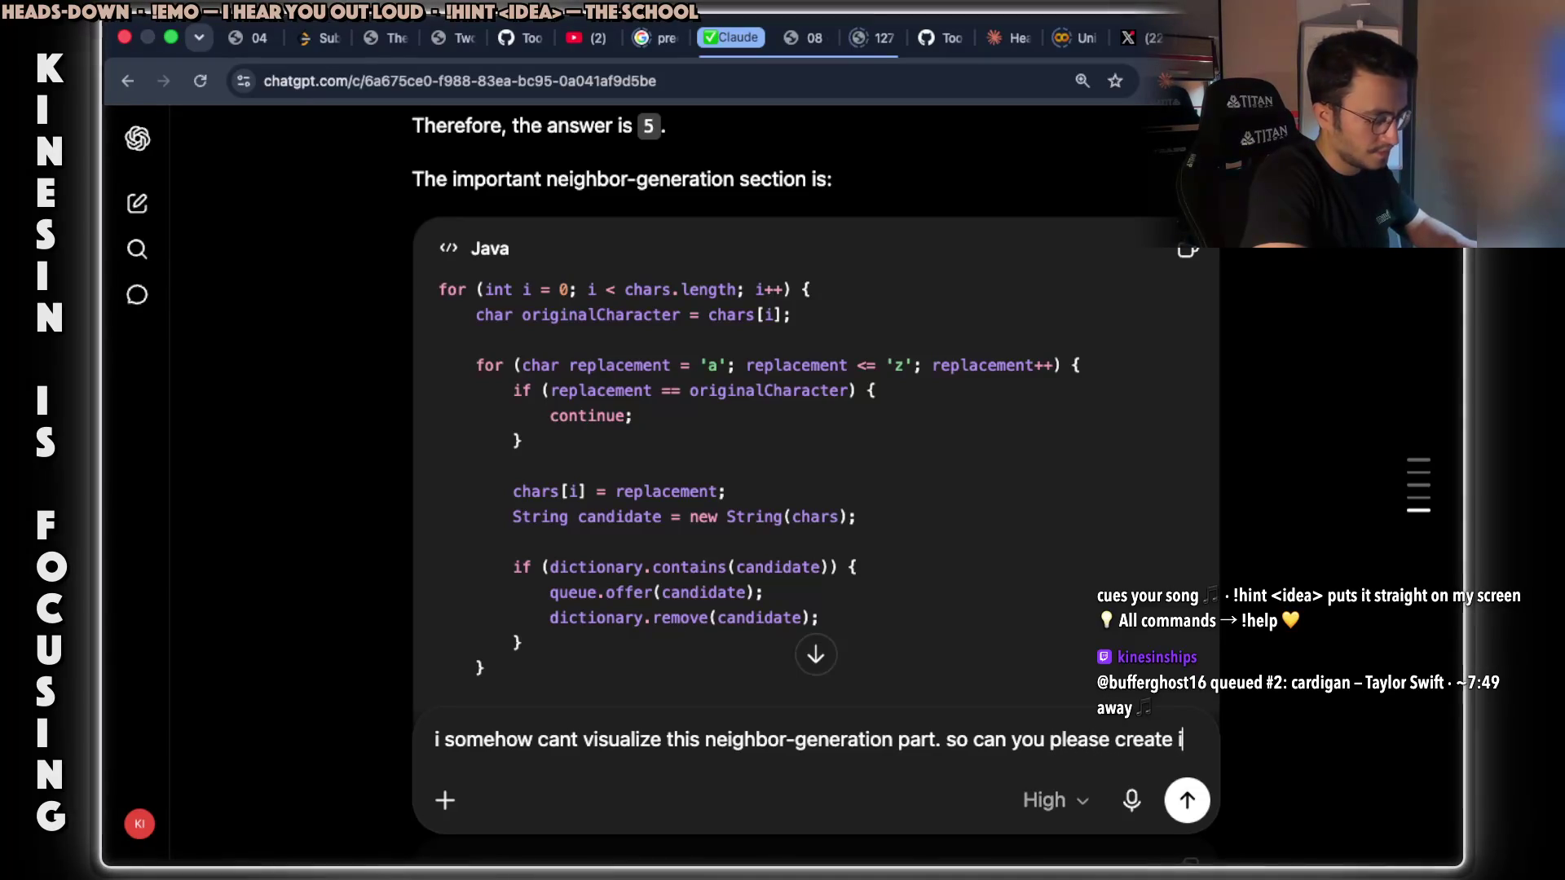
text(nformatio)
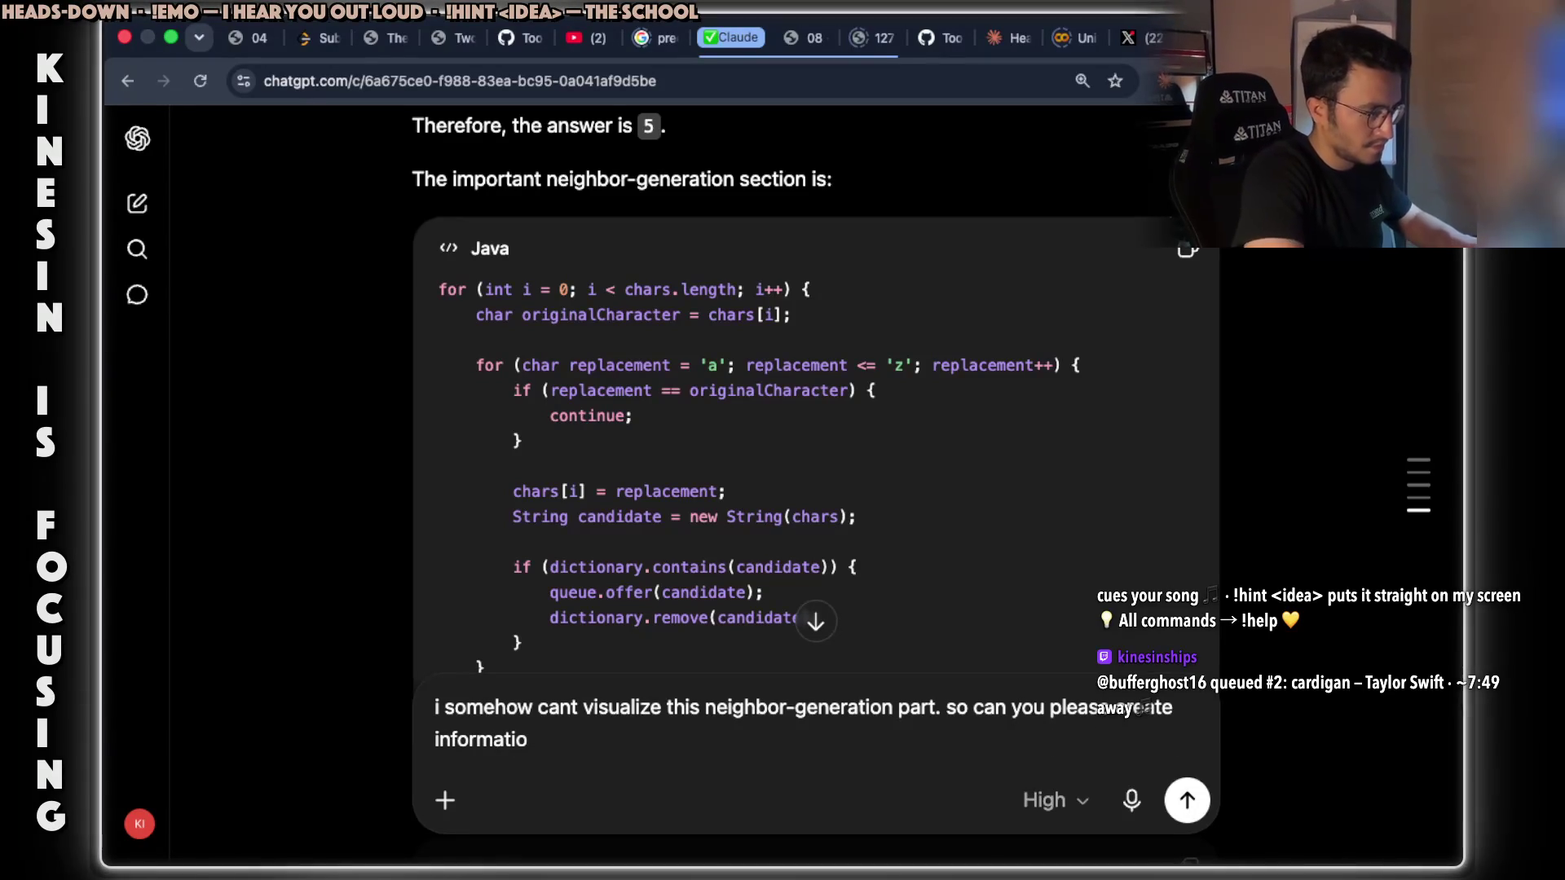
key(BackSpace)
key(BackSpace)
key(BackSpace)
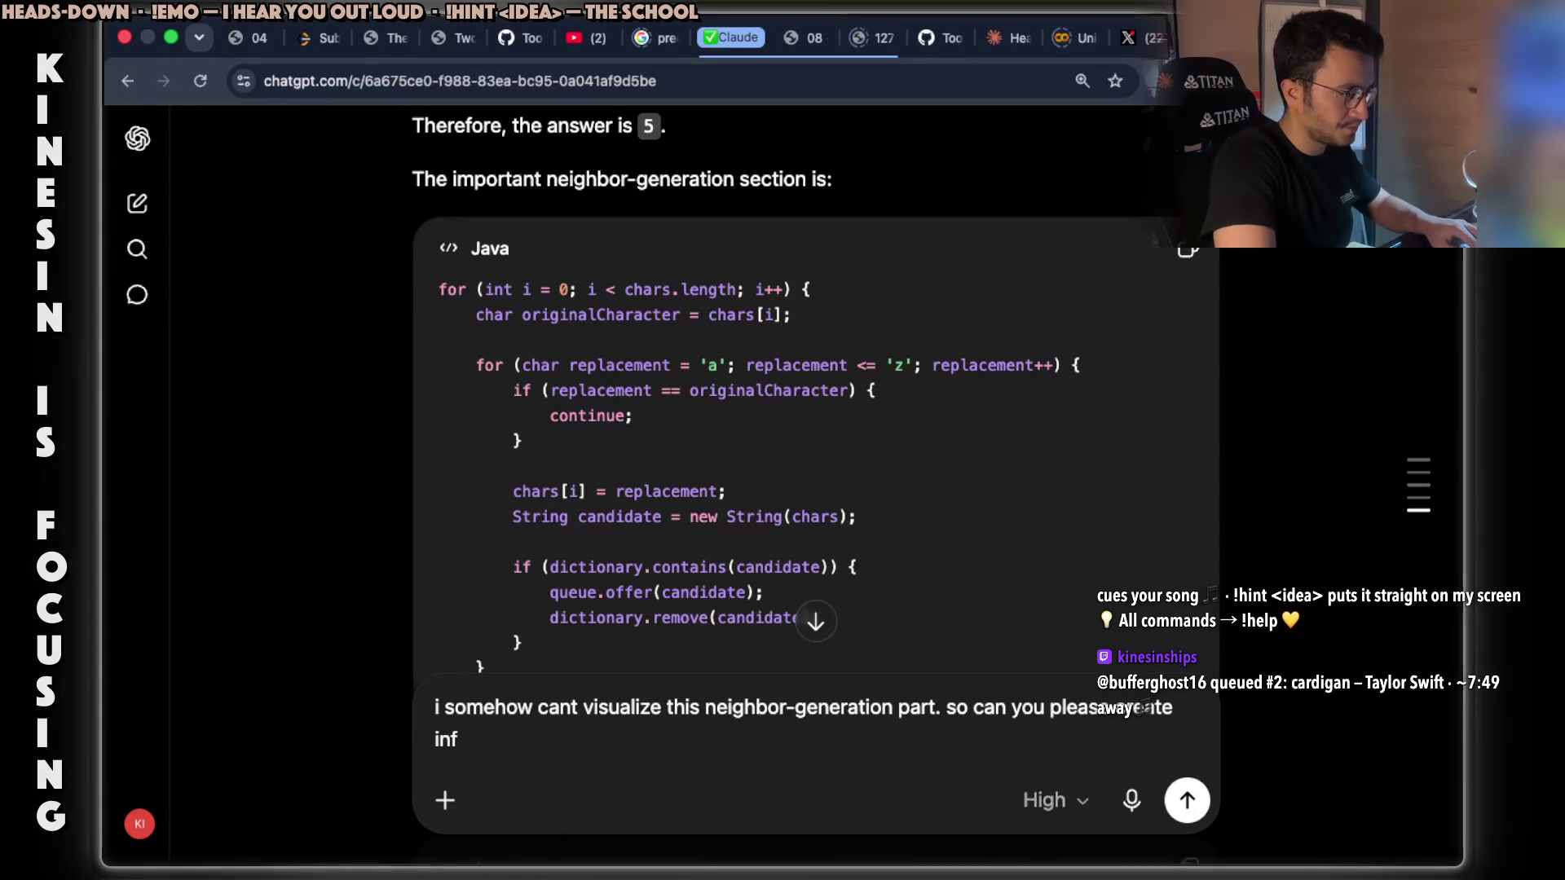
key(BackSpace)
key(BackSpace)
text(graph)
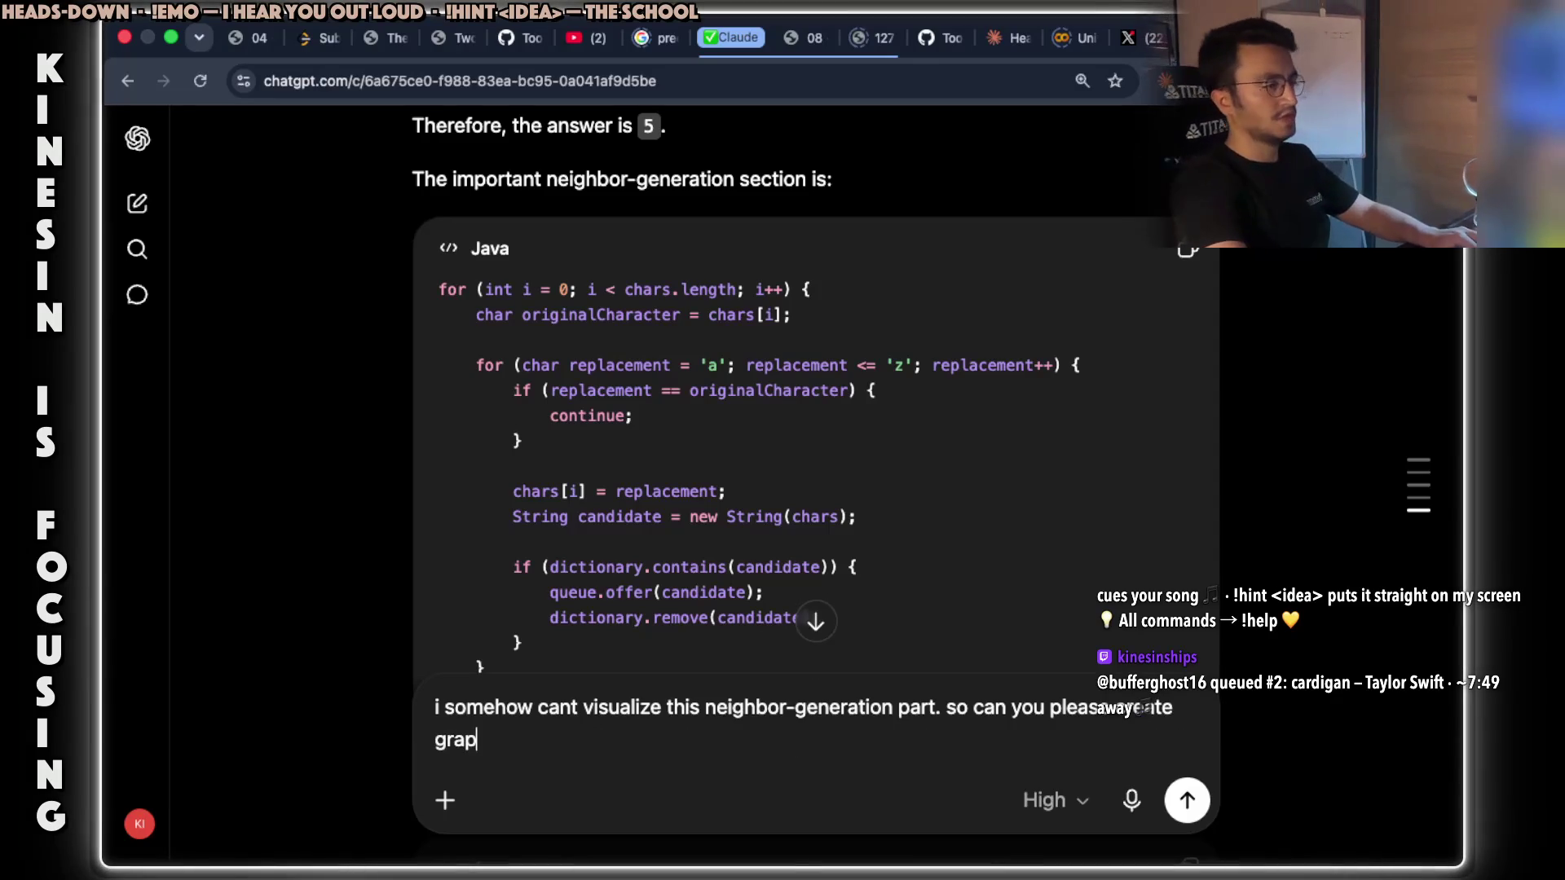
key(BackSpace)
key(BackSpace)
key(BackSpace)
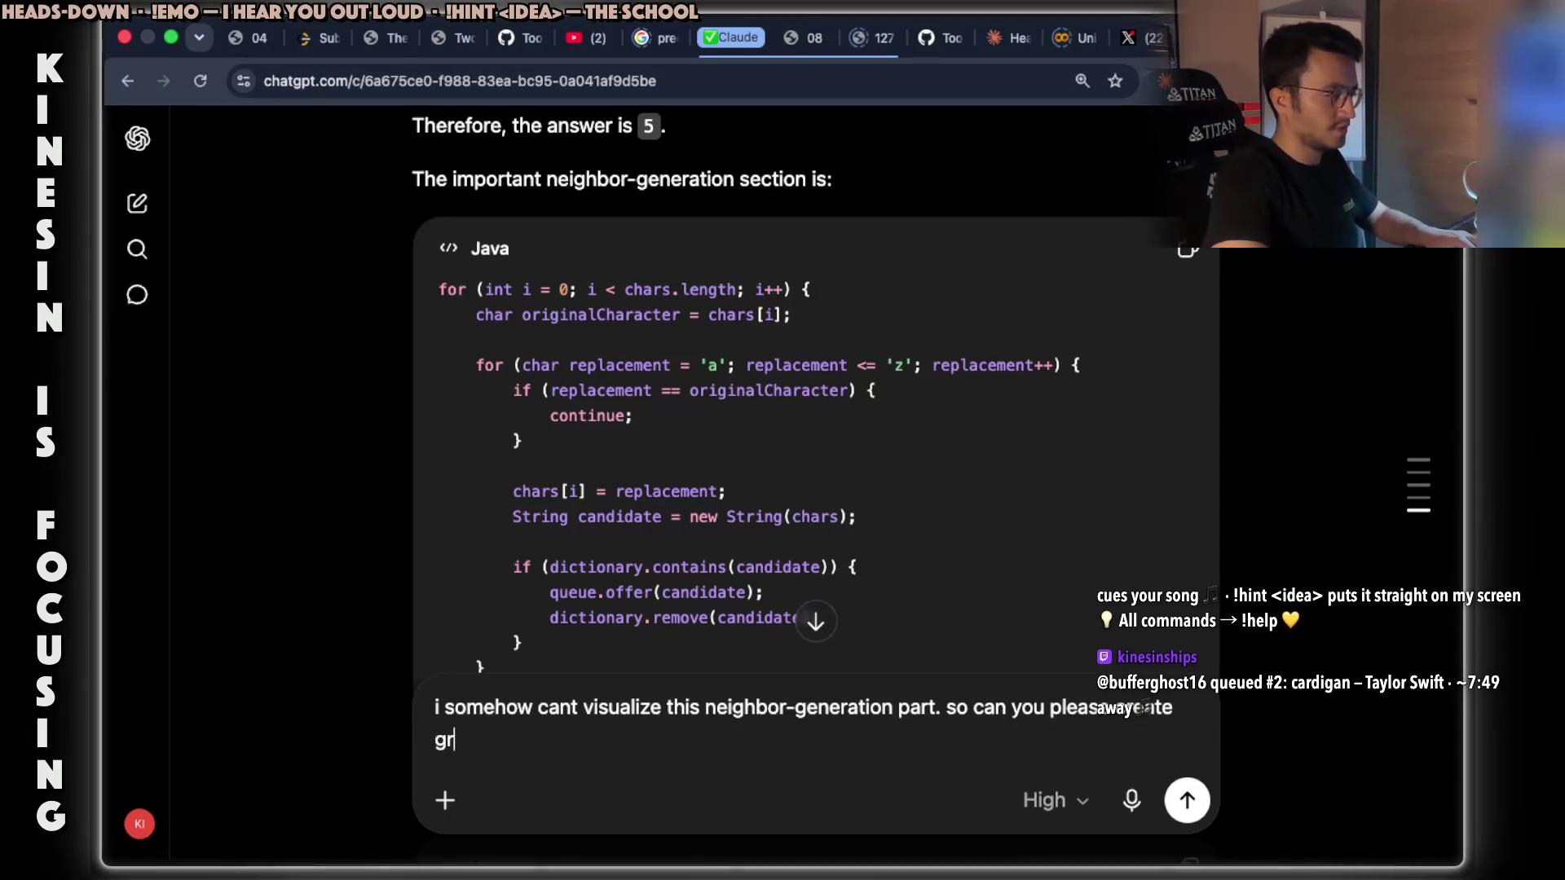
text(infogra)
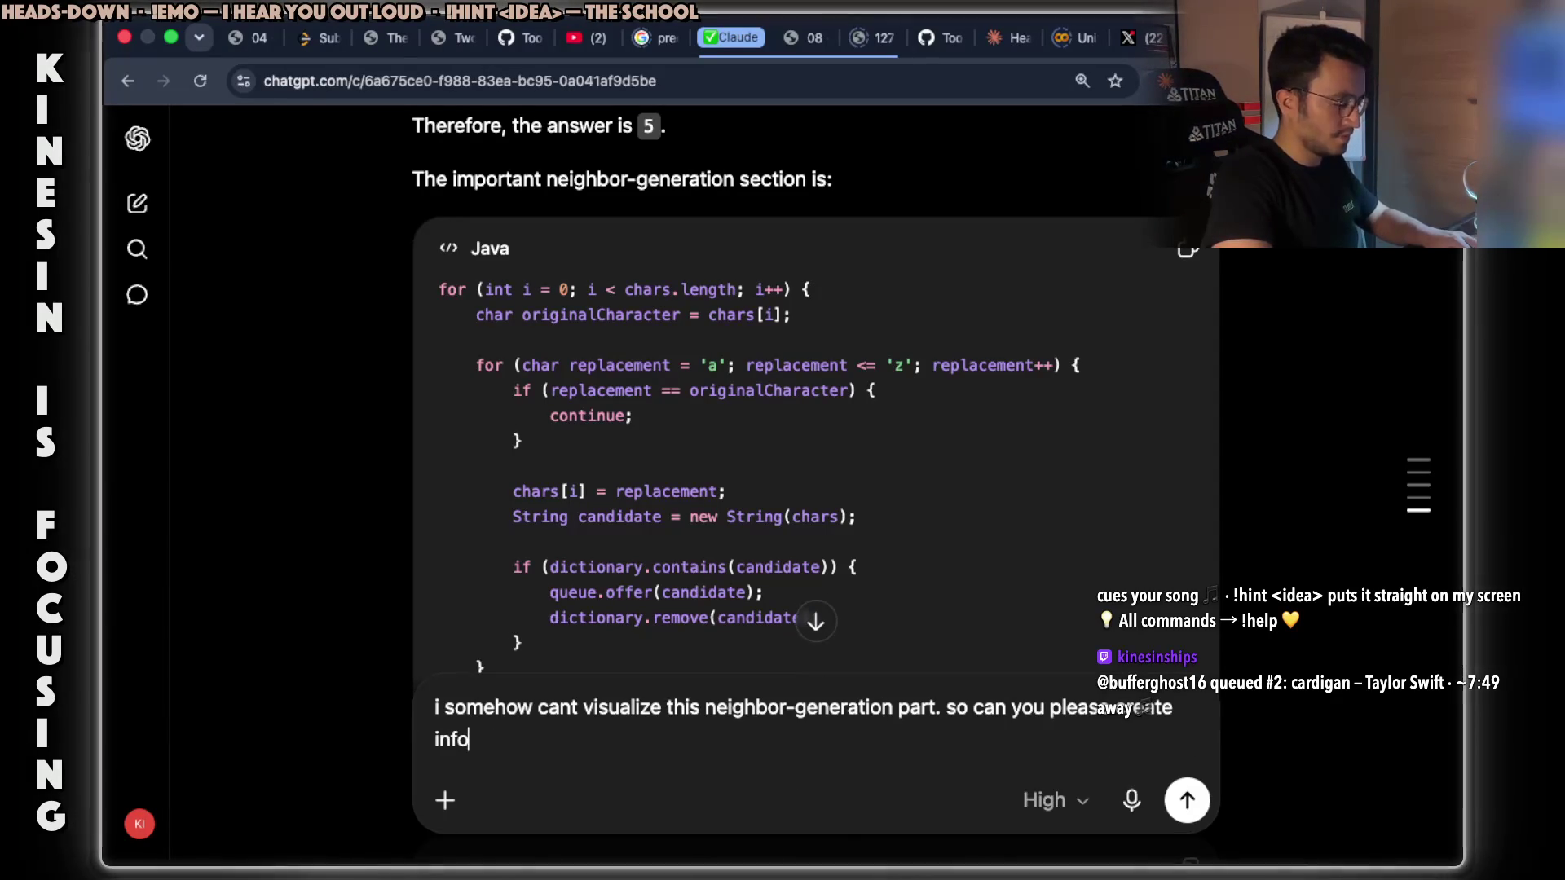
text(ph)
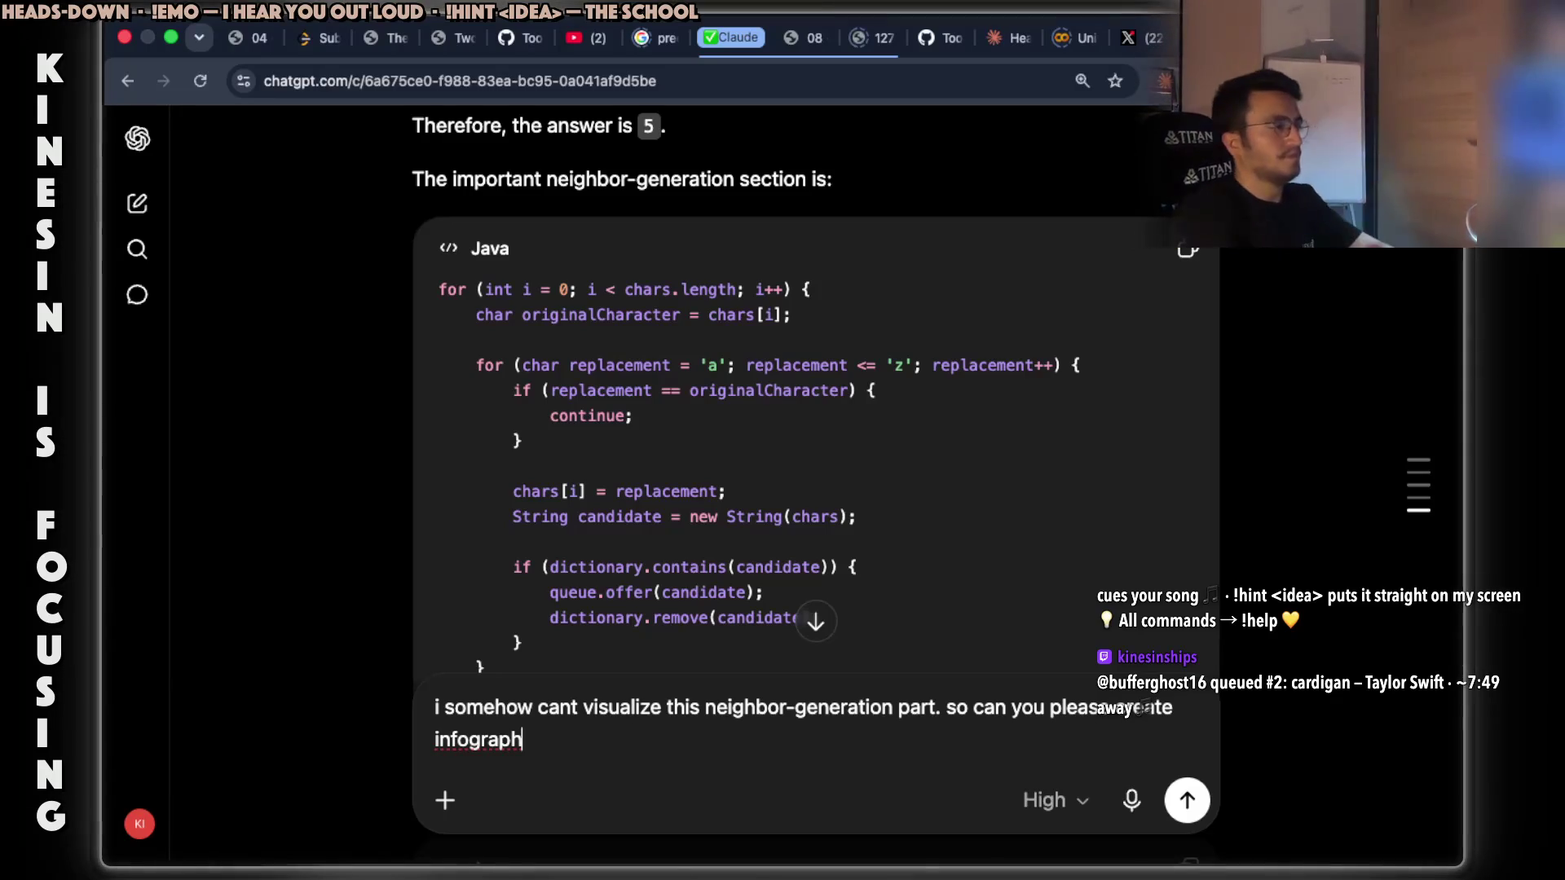
text(? showing)
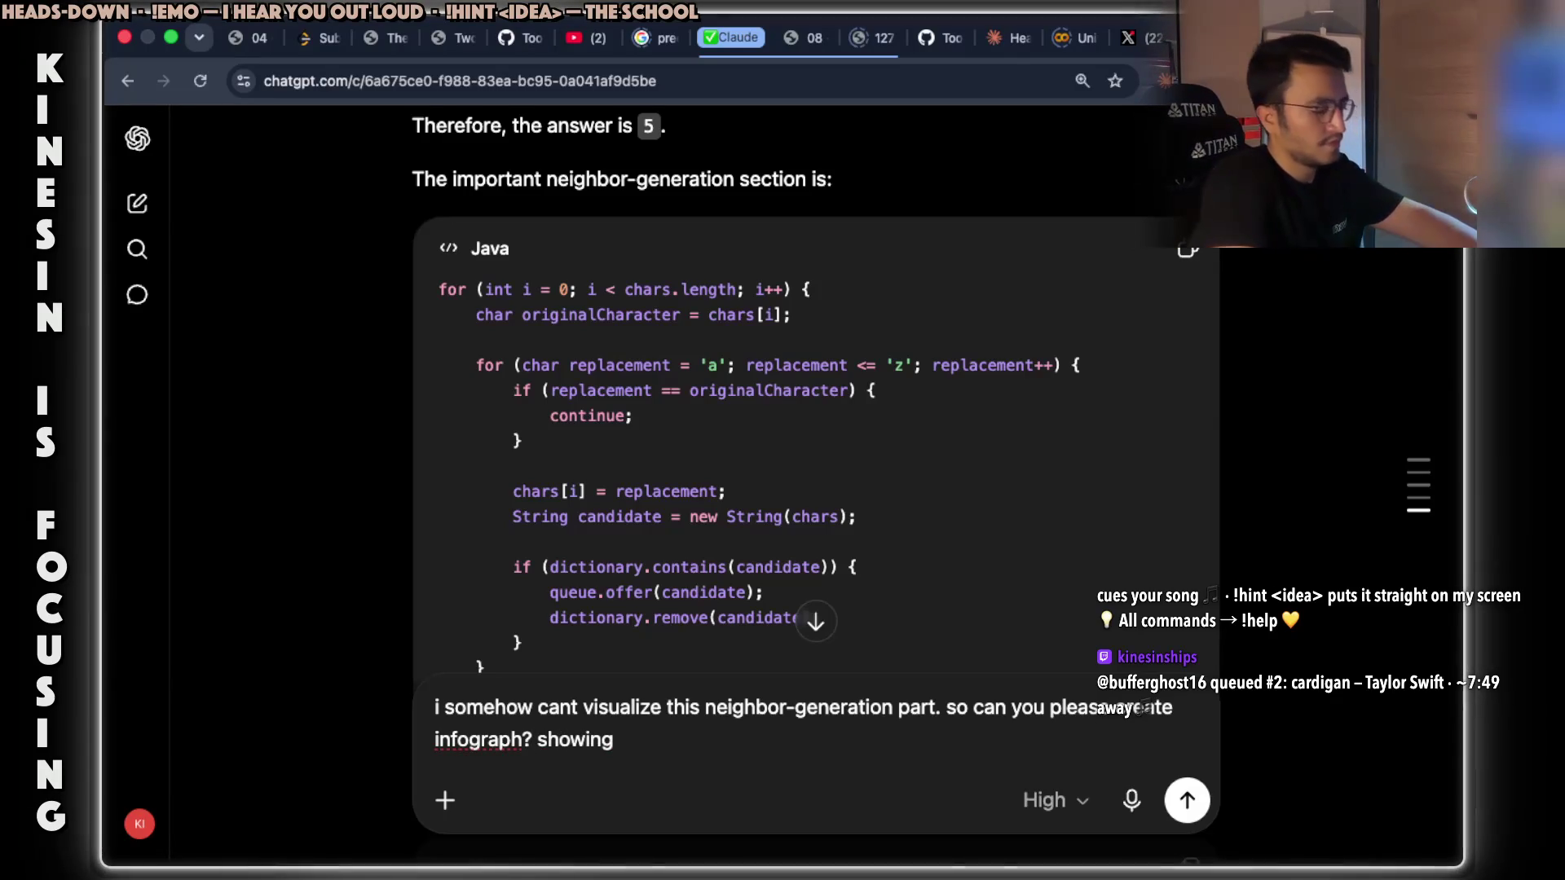
text( the fir)
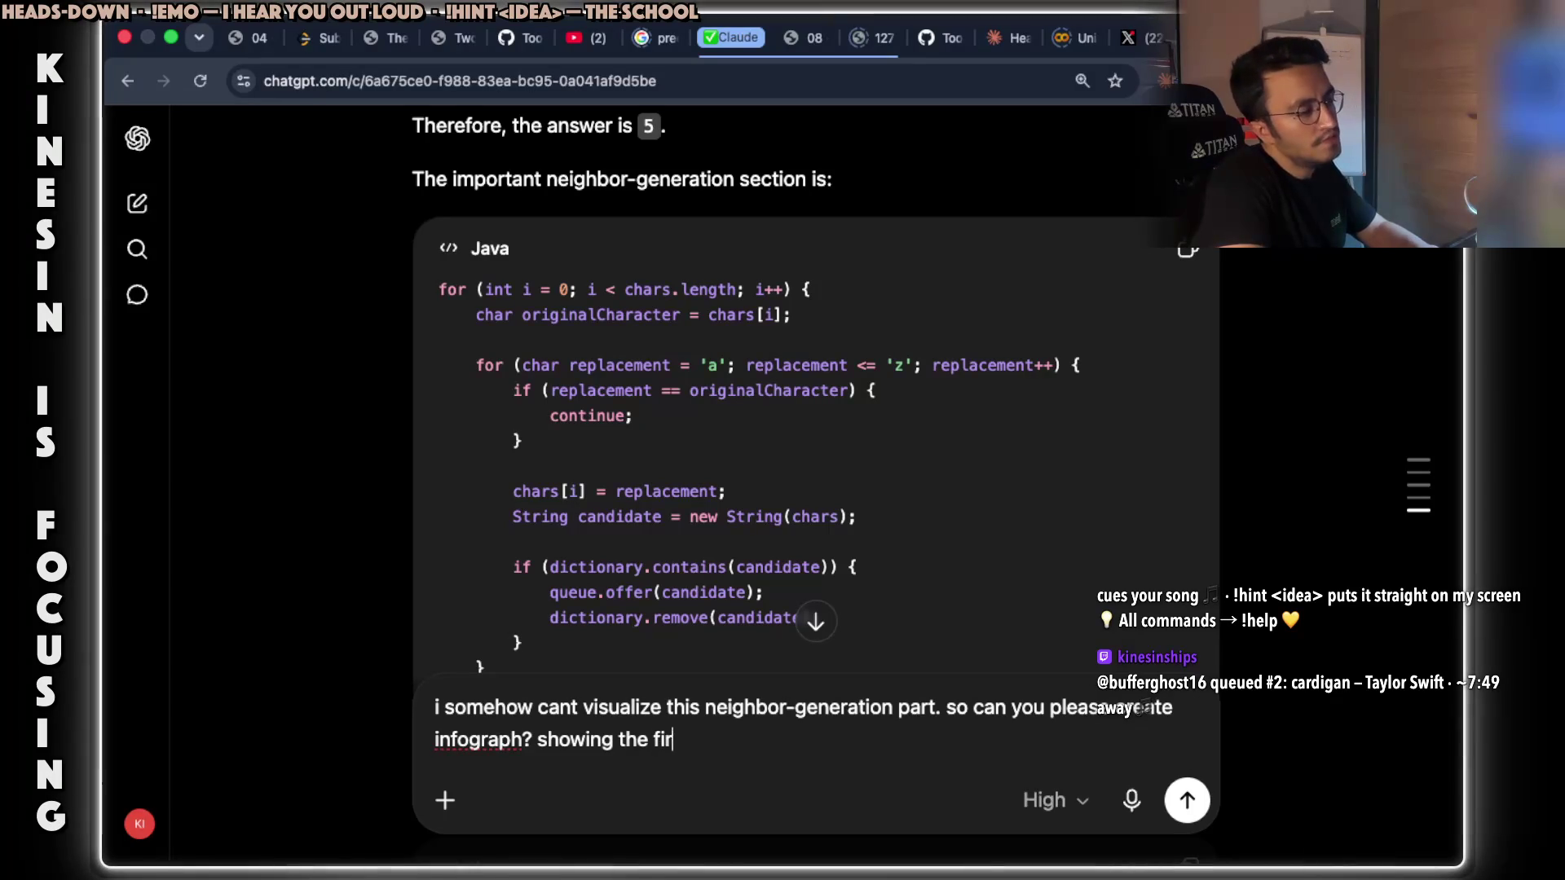
text(st for loop's)
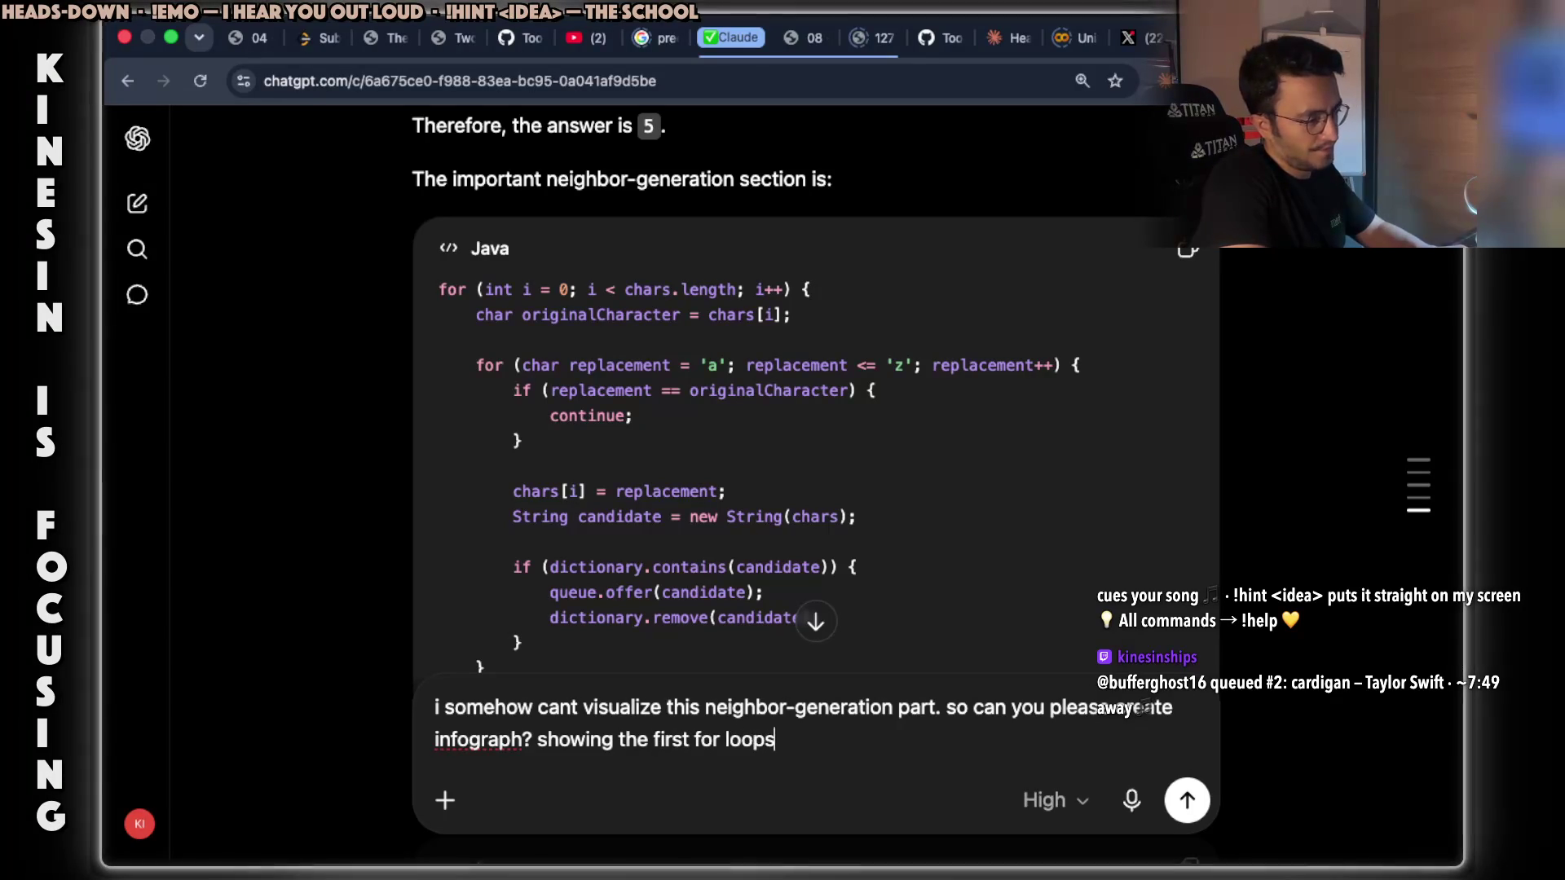
text( goal and nested for o)
key(BackSpace)
key(BackSpace)
text(loop's goal)
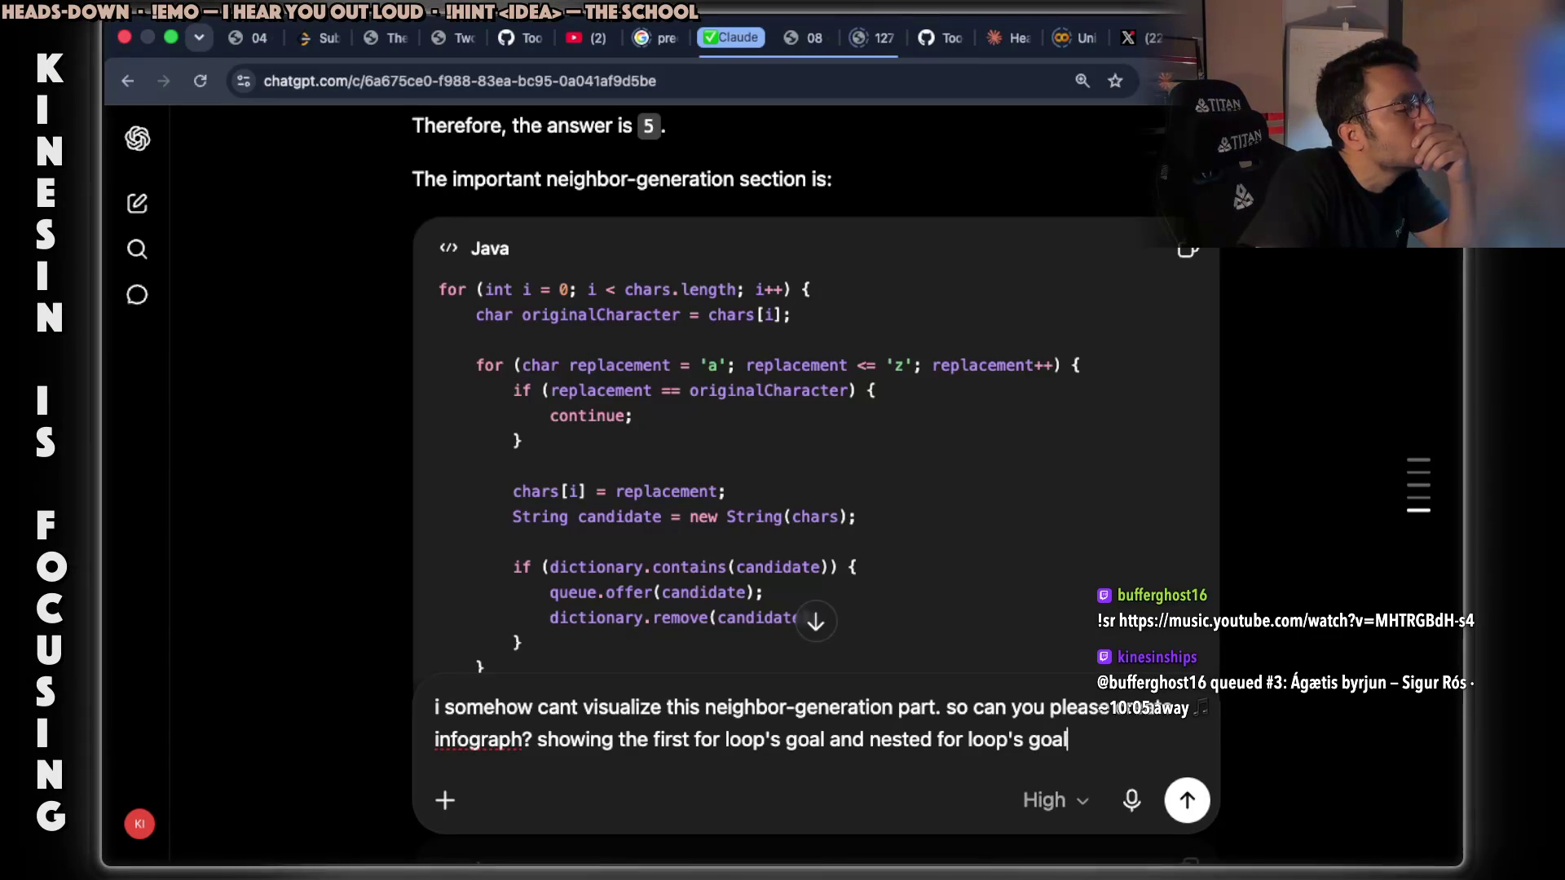
key(Return)
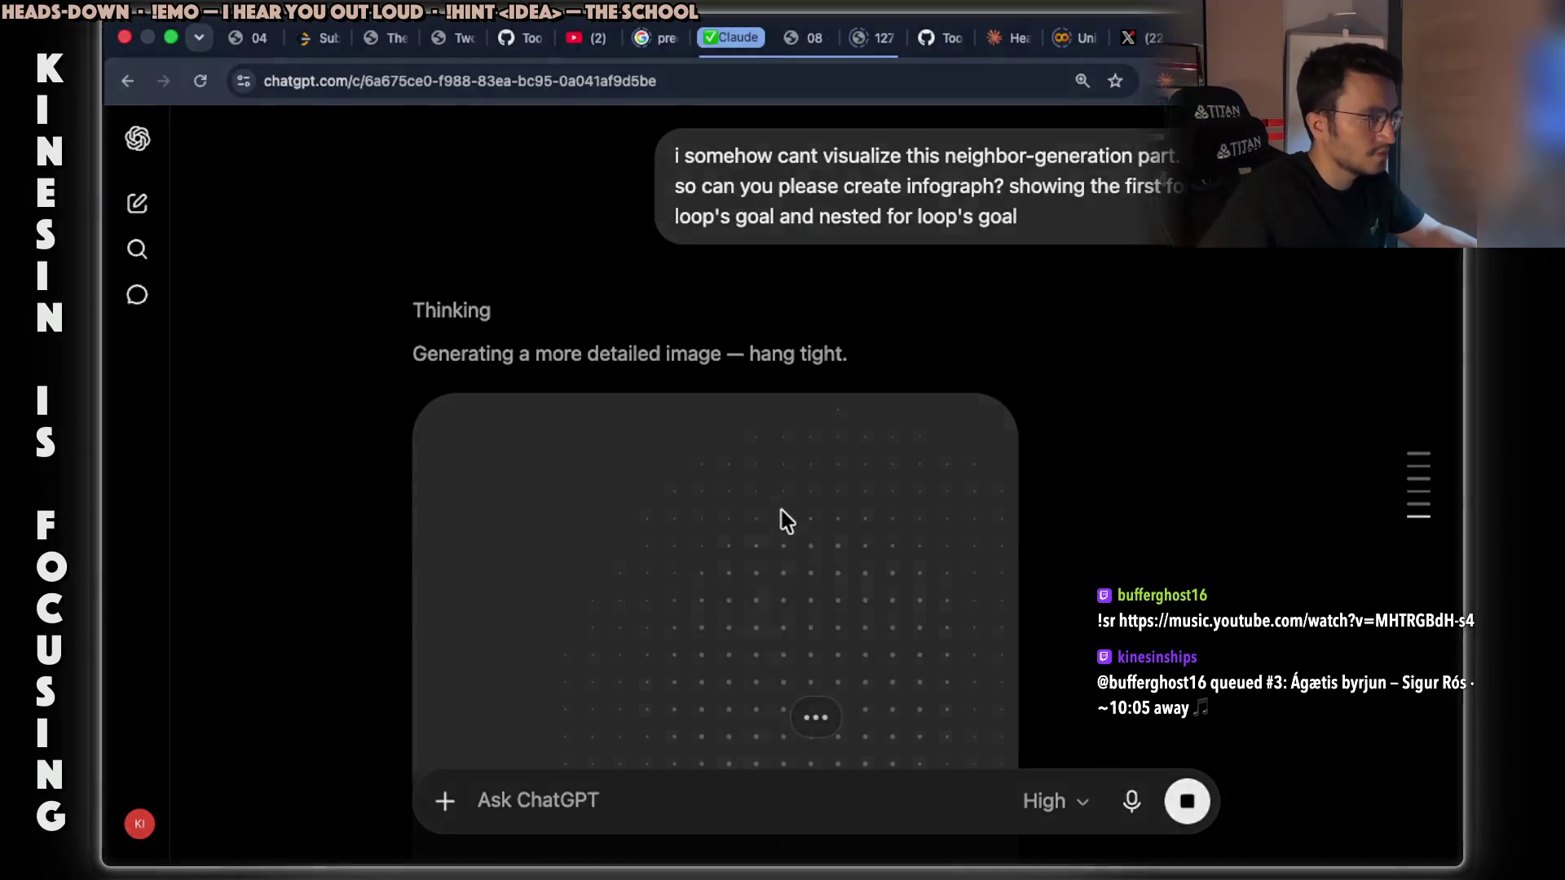
key(super+Tab)
Tag the Java code screenshot with the red colour.
key(super+Tab)
key(super+Tab)
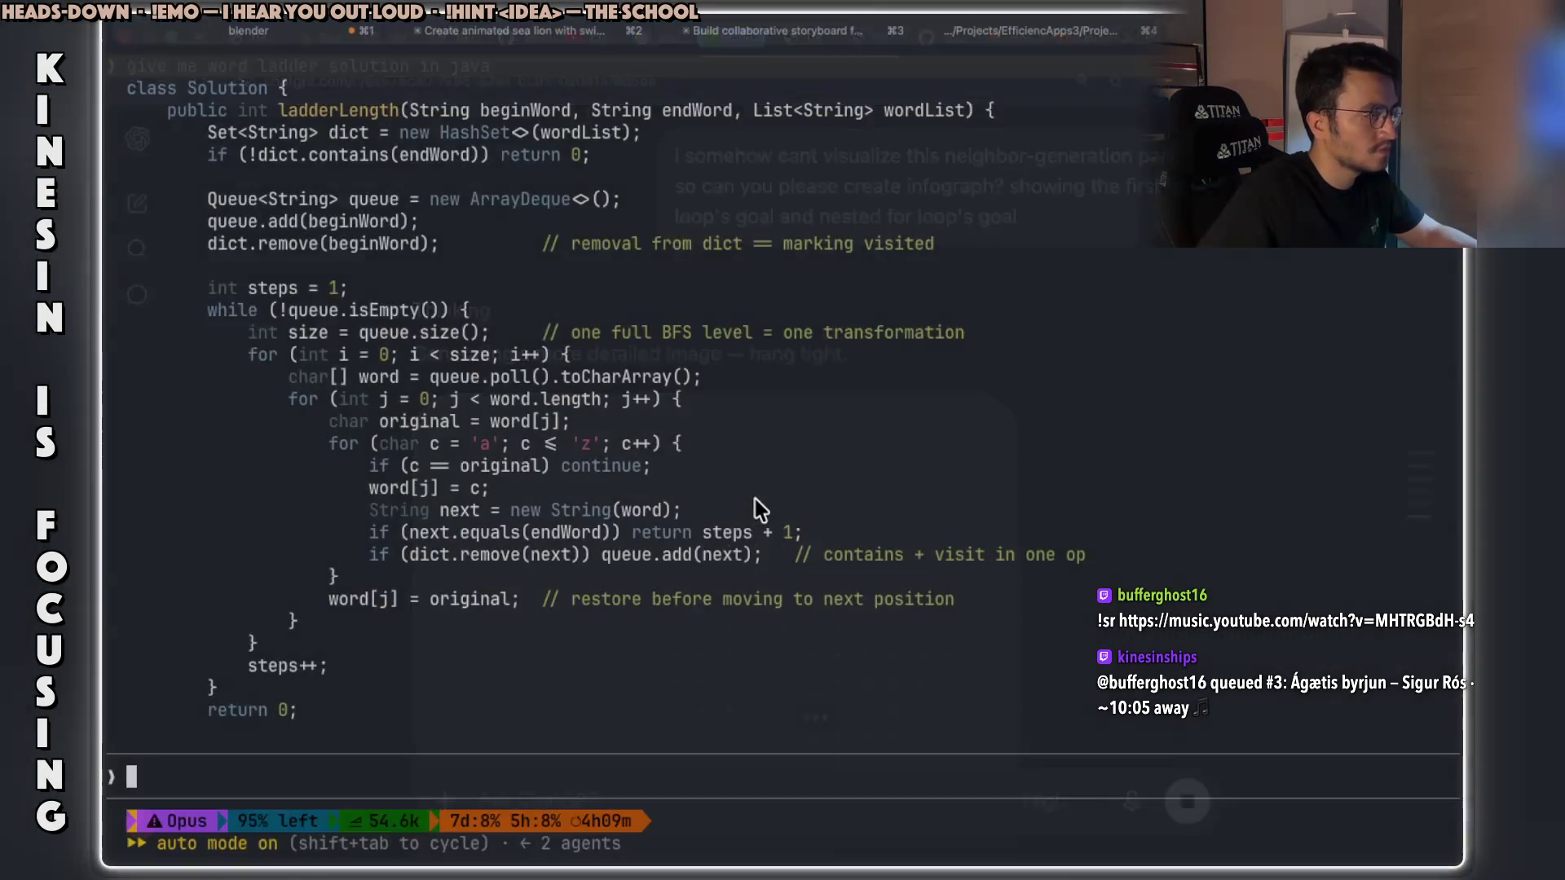
key(super+Tab)
scroll(815, 652, down, 5)
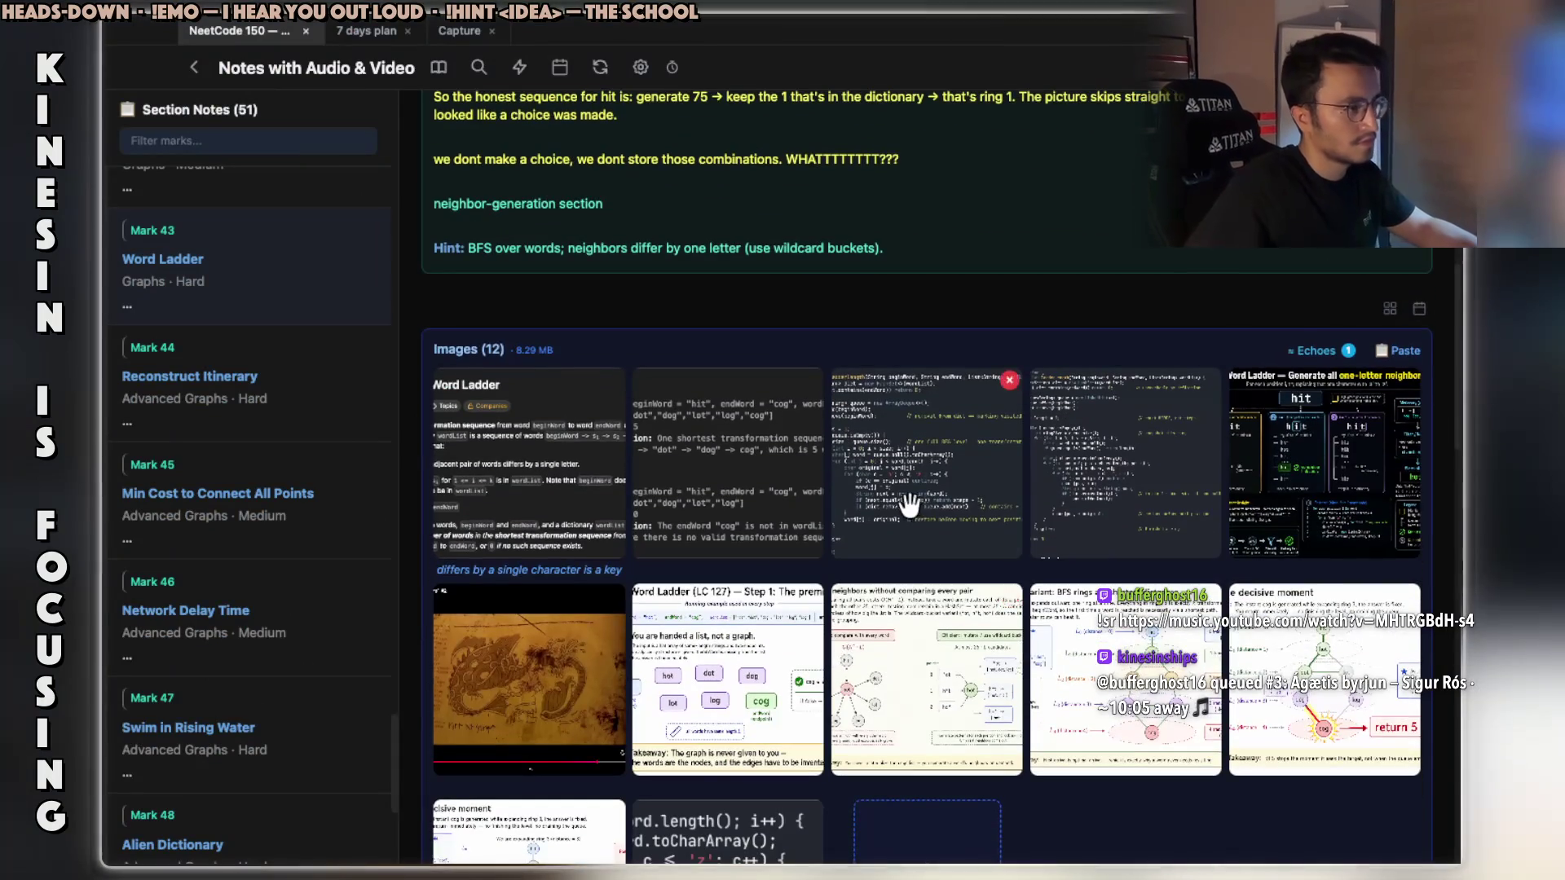
click(909, 506)
right_click(733, 438)
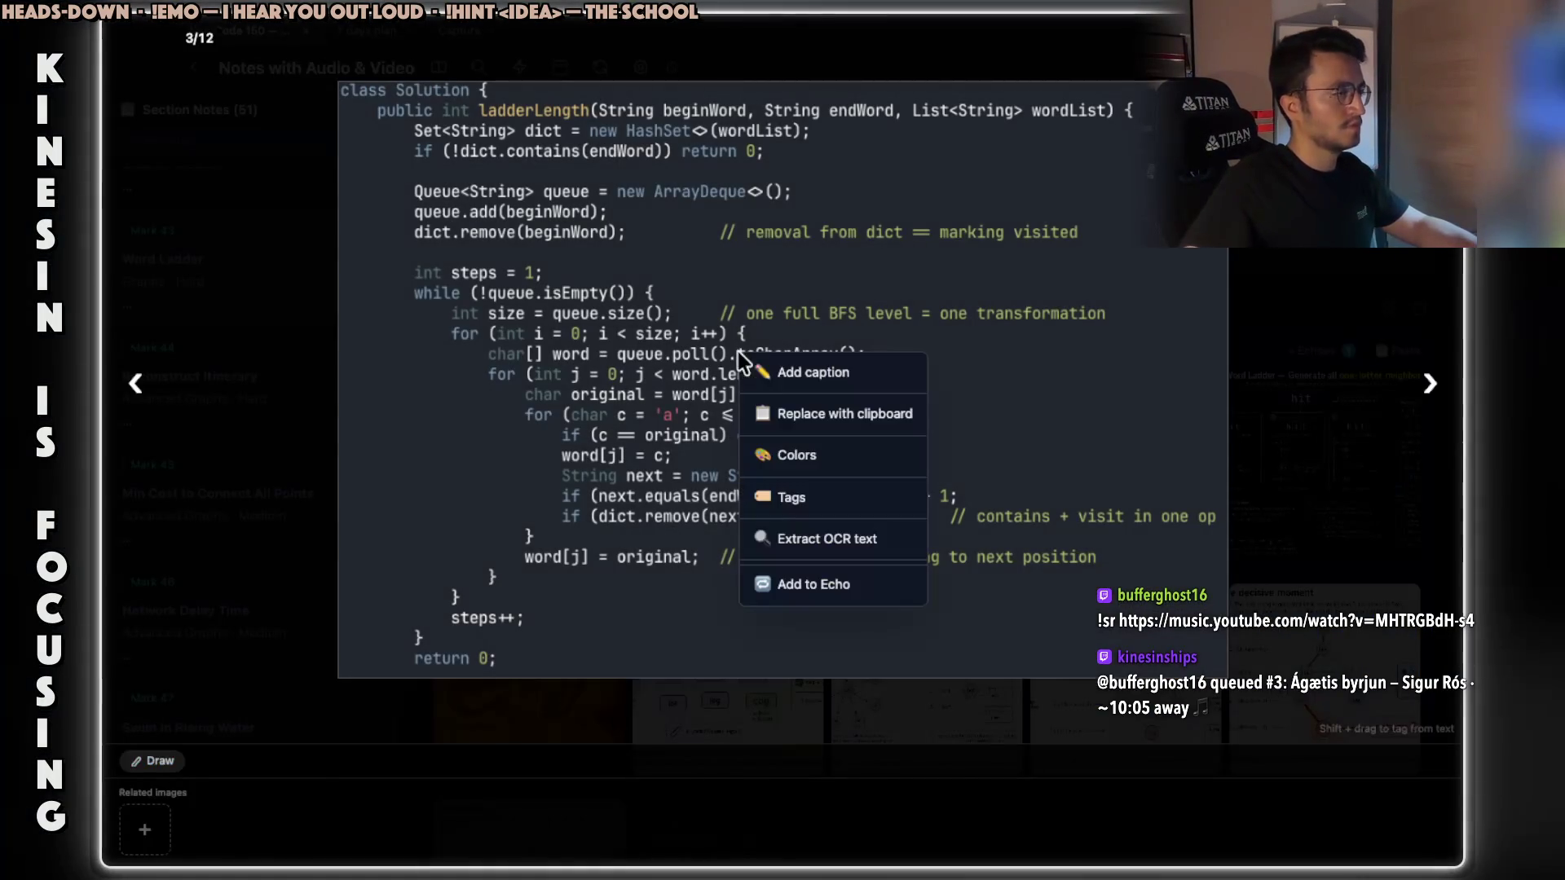
click(790, 454)
click(763, 492)
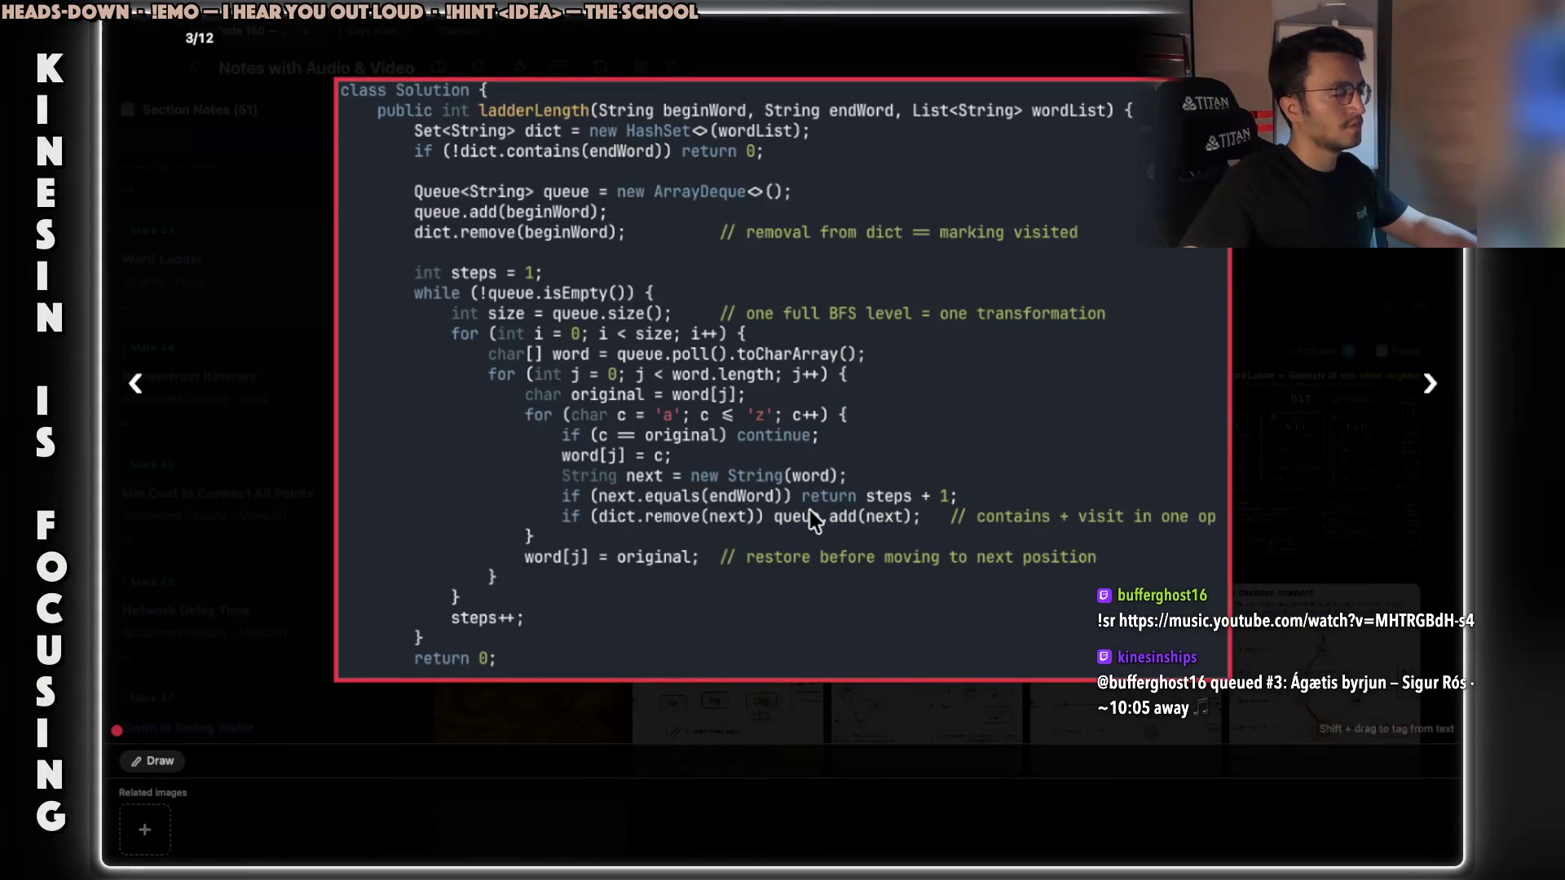
scroll(551, 381, up, 3)
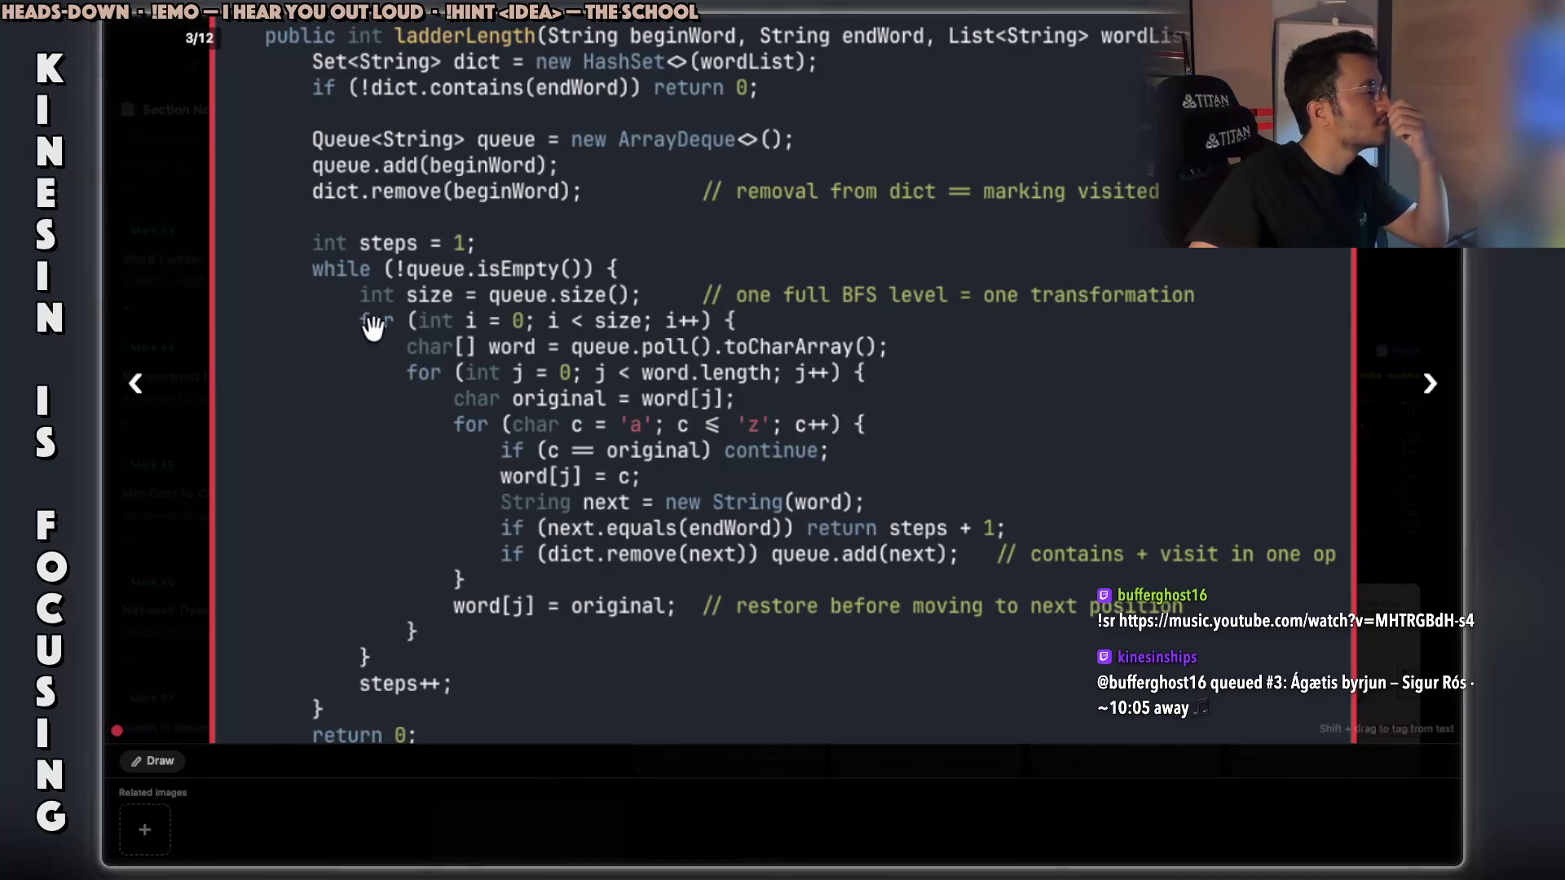
Caption the Java code screenshot 'while for for for'.
right_click(526, 401)
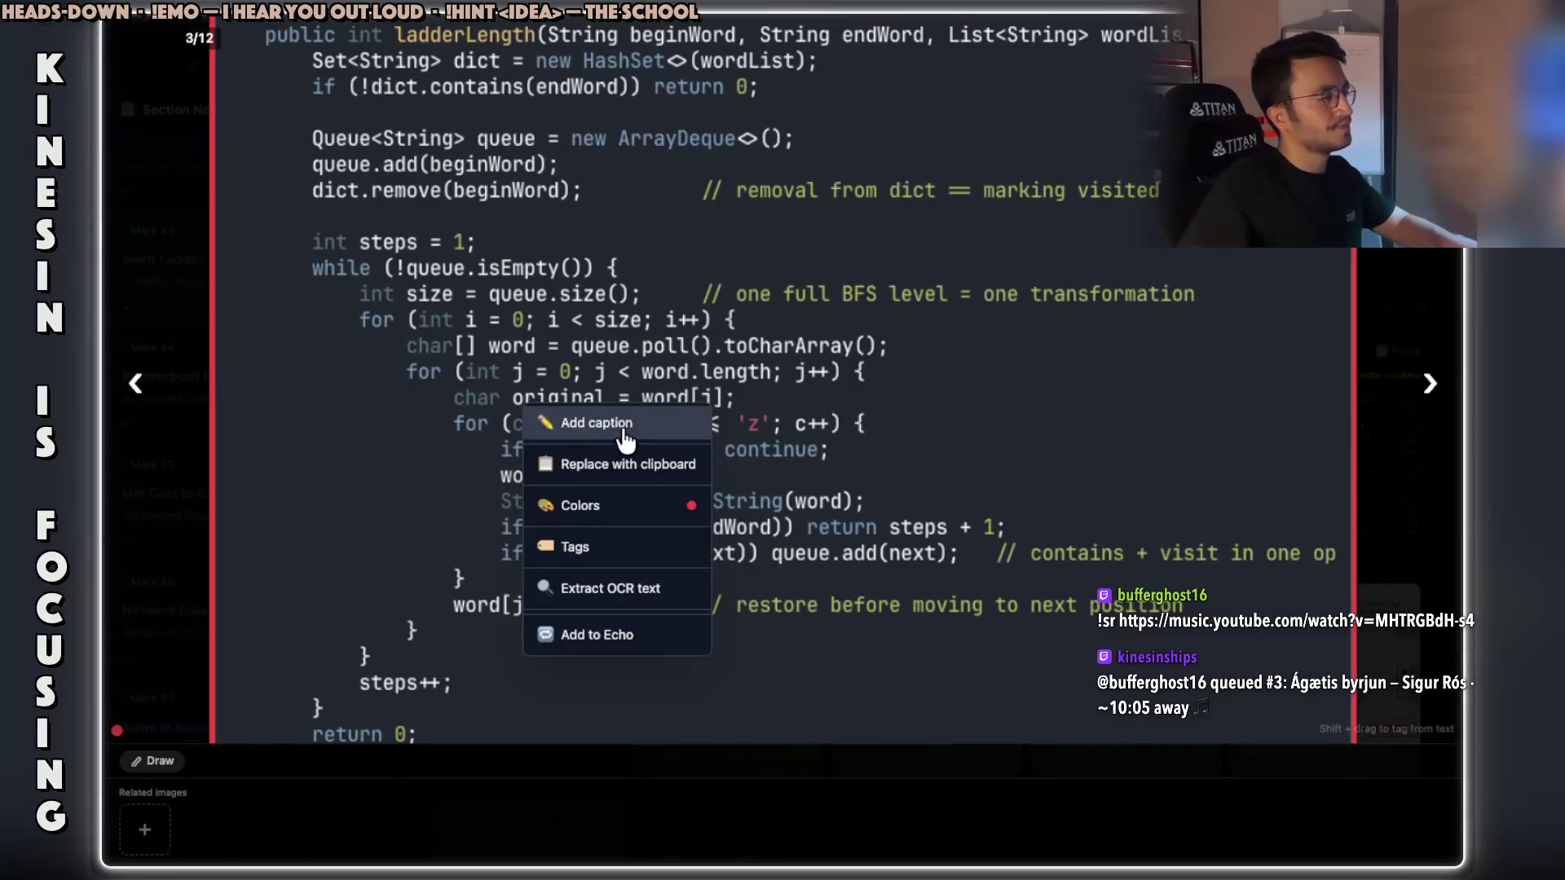
click(607, 423)
text(while for for for)
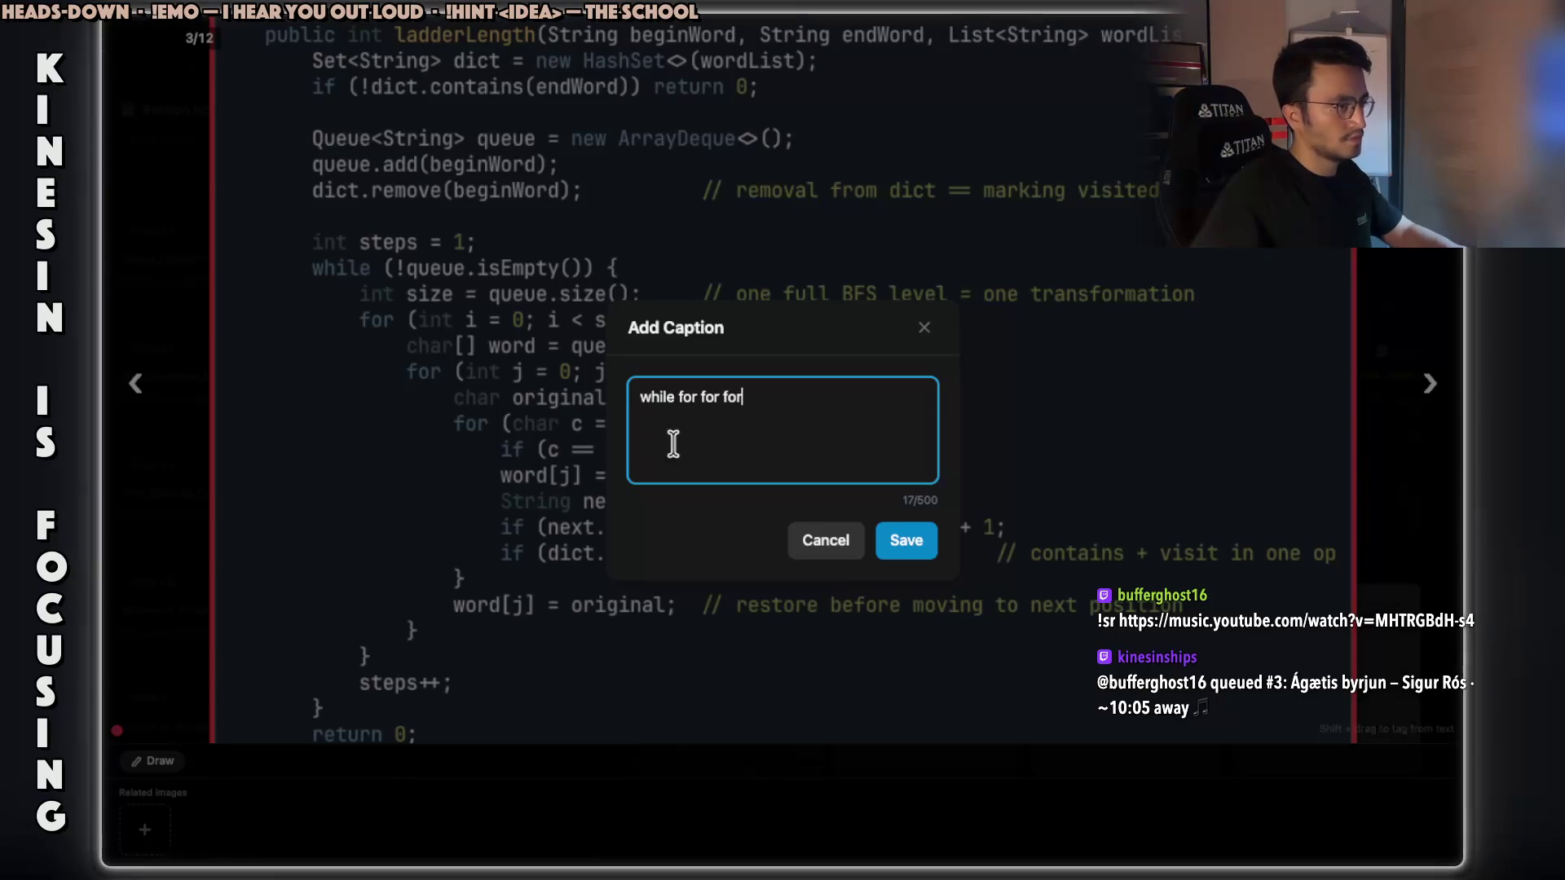
click(903, 539)
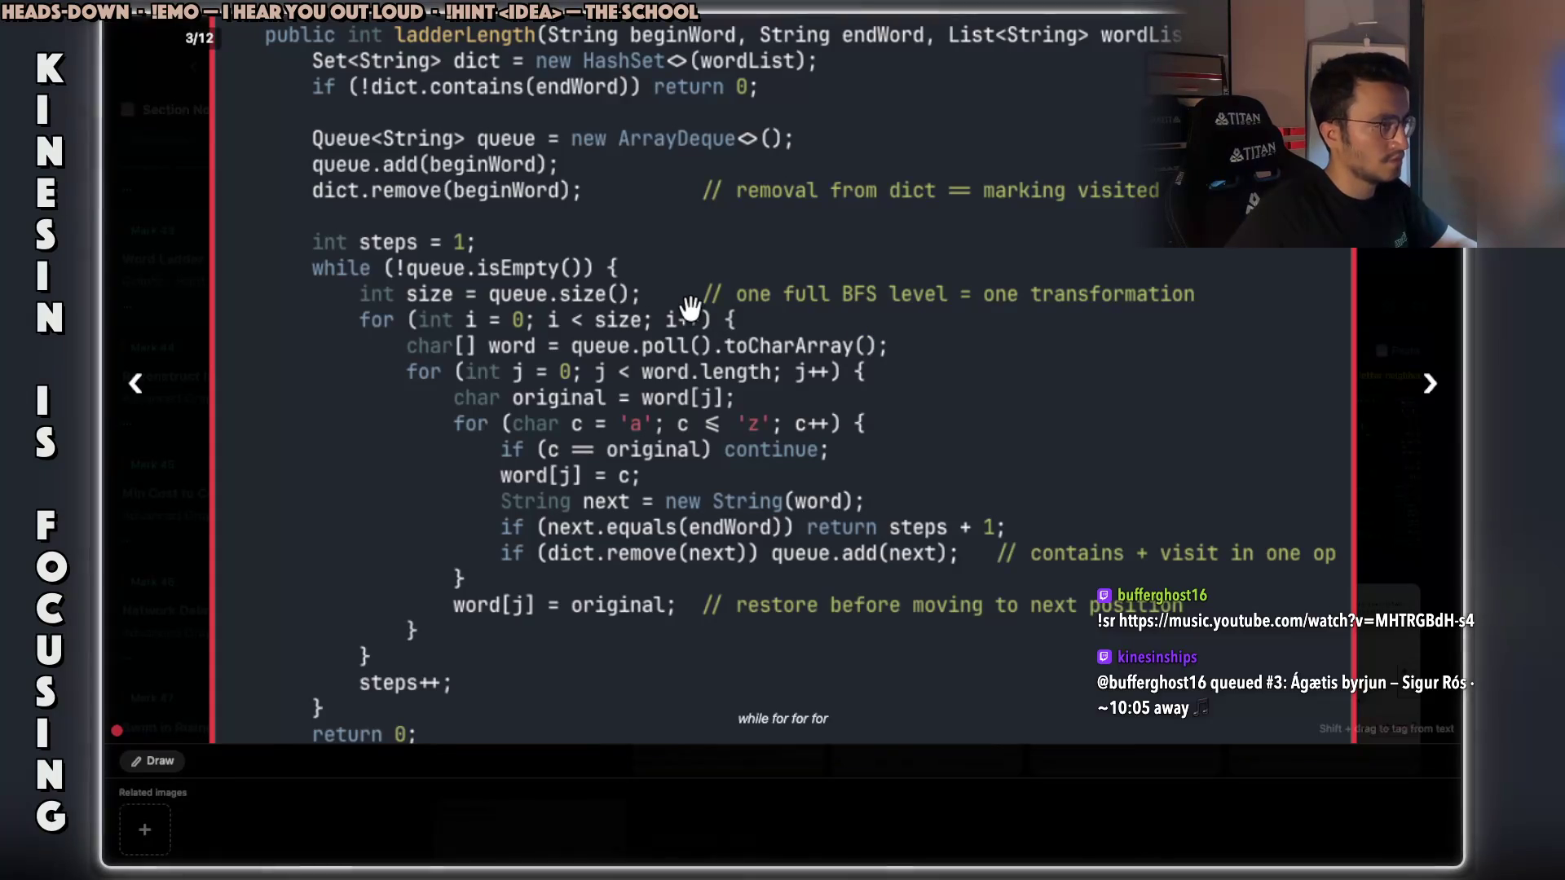
key(super+Tab)
key(super+Tab)
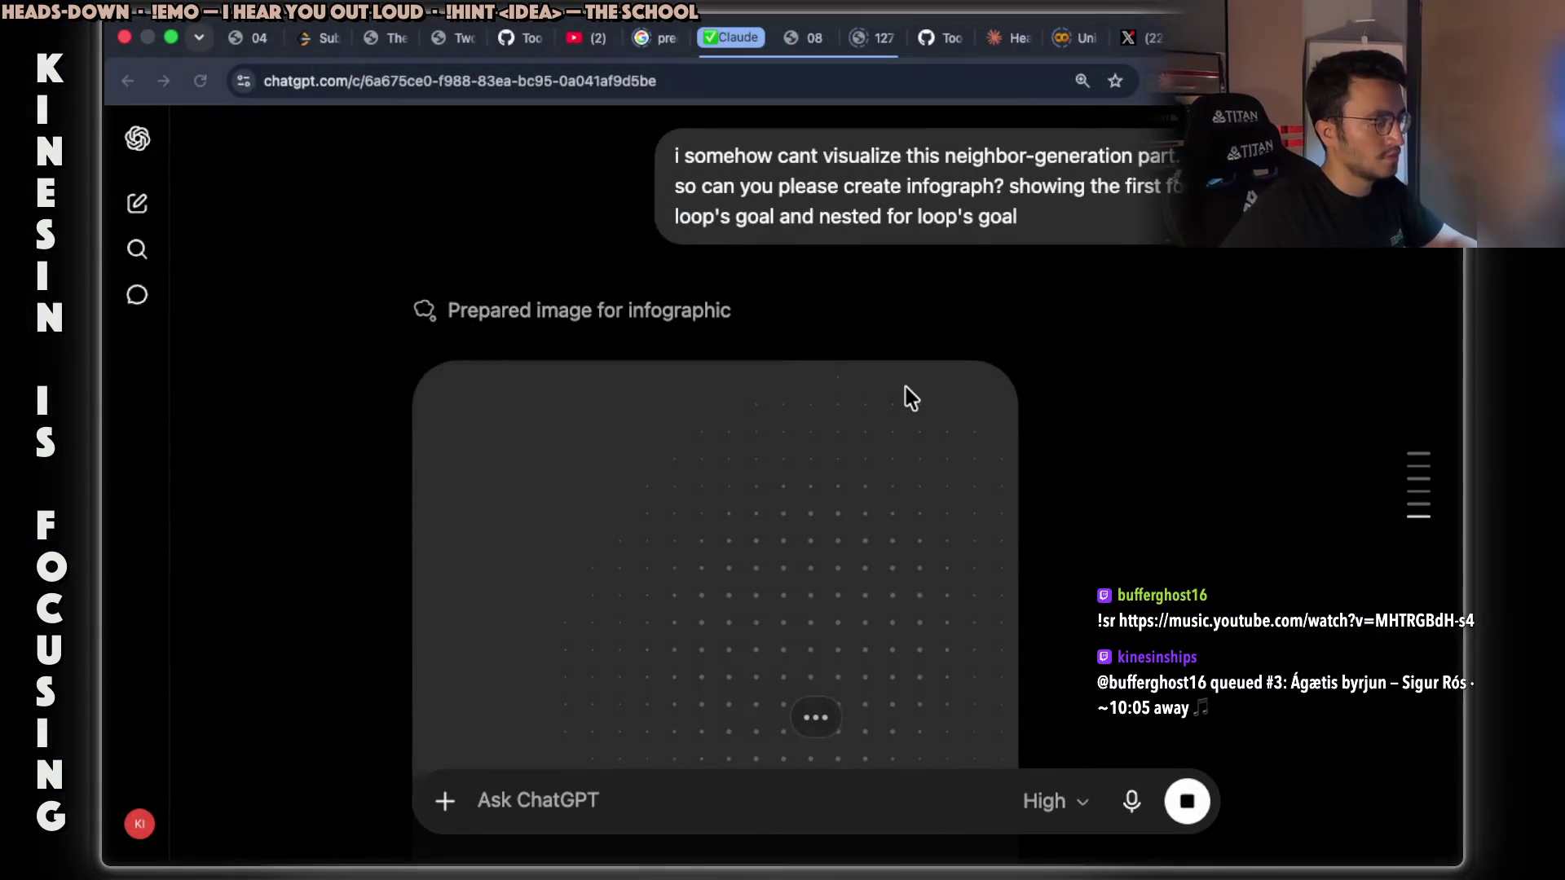
Check on the still-generating loop infographic, then go to the terminal with the Java solution.
scroll(906, 391, down, 5)
scroll(905, 388, up, 3)
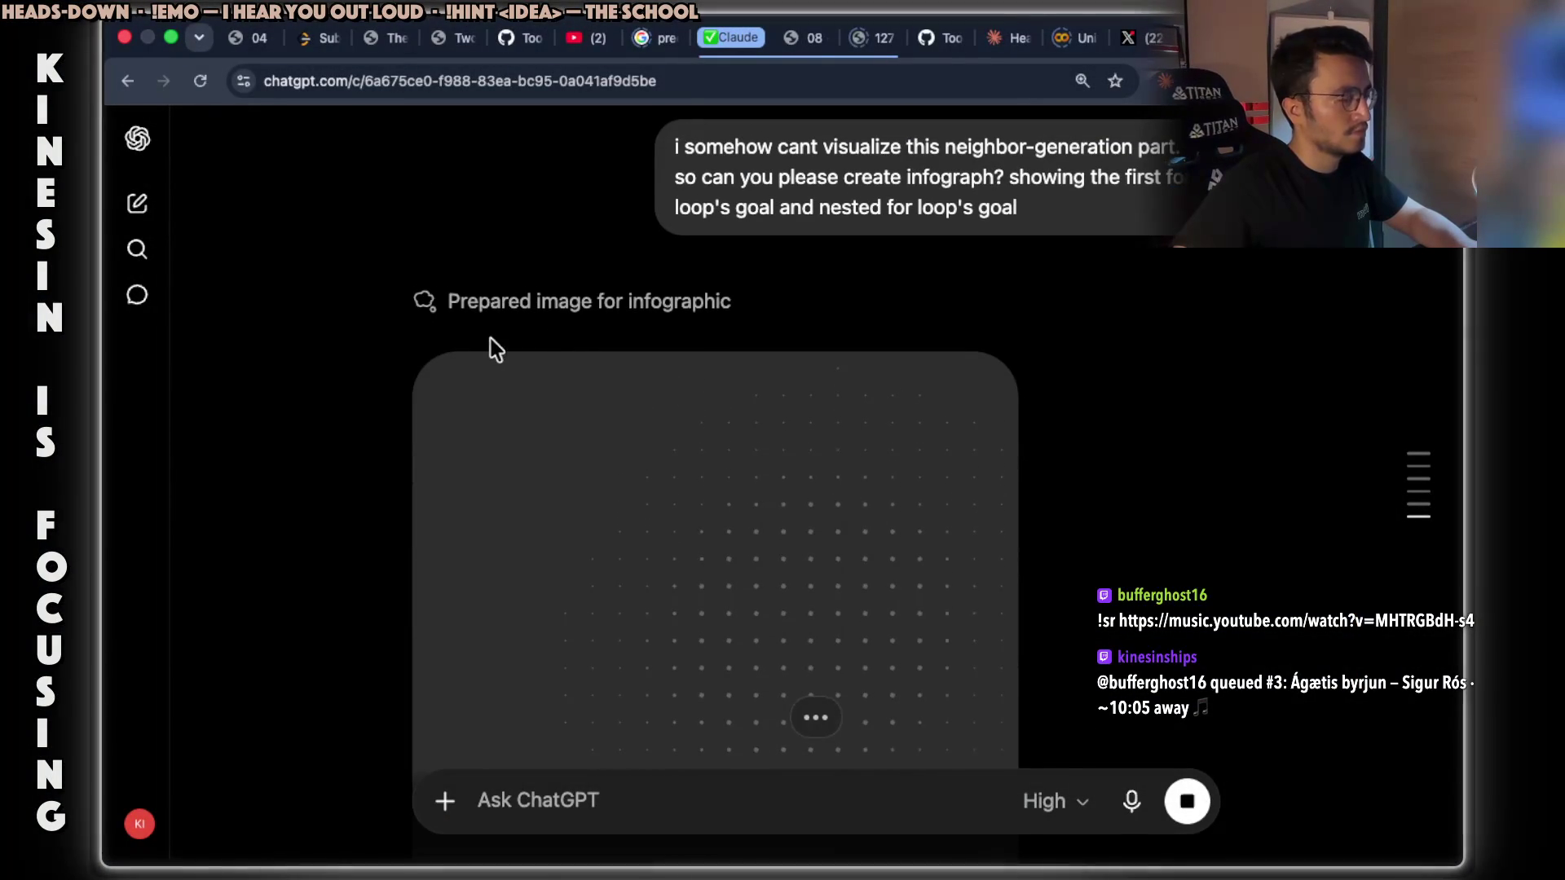
key(super+Tab)
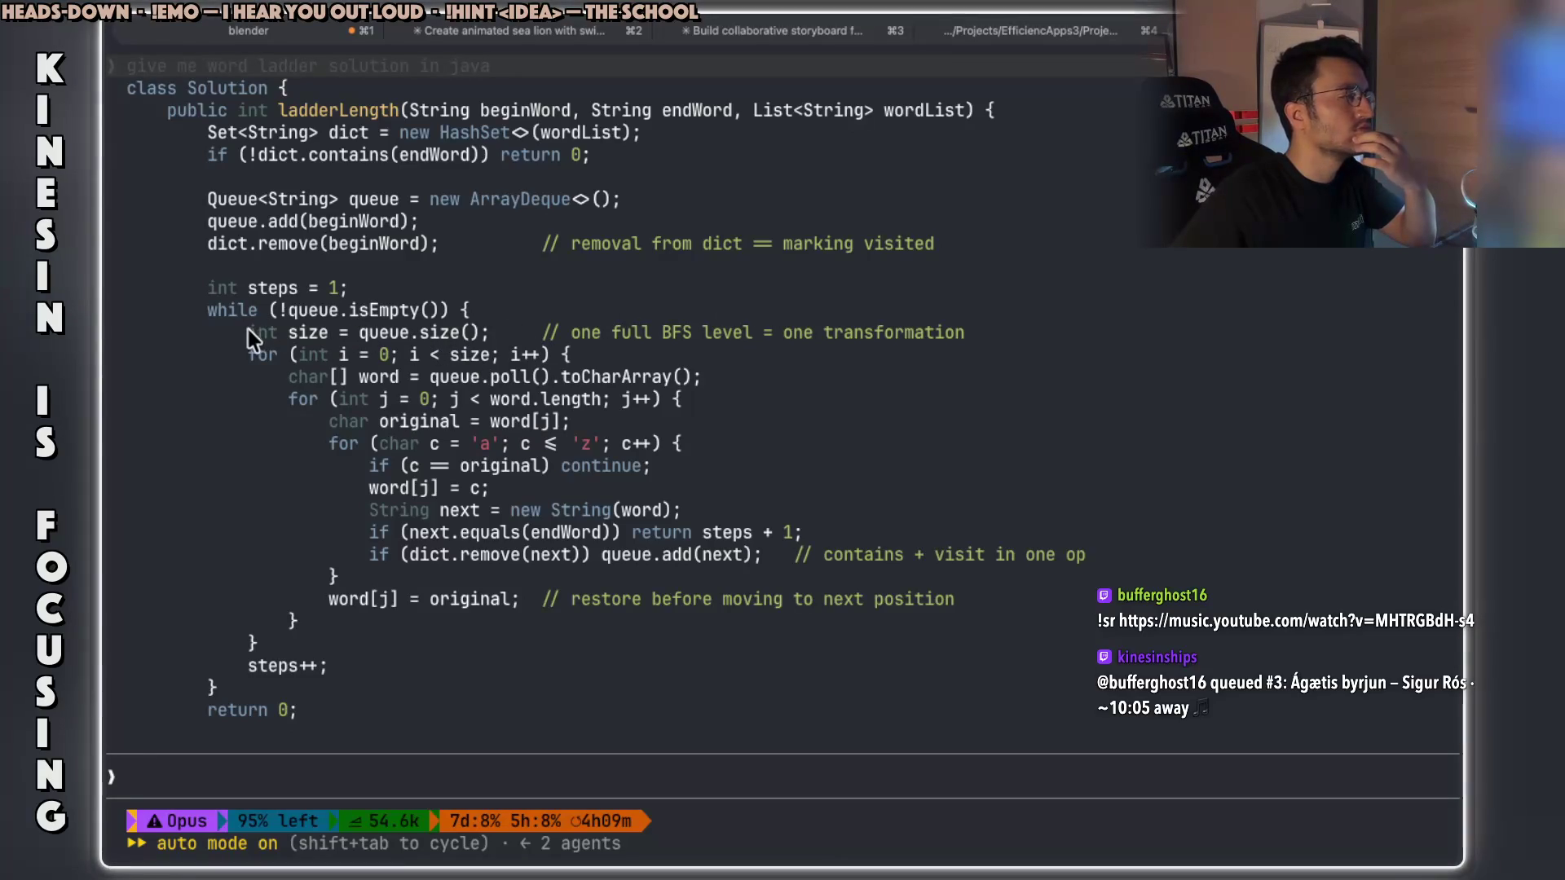
Copy 'int size = queue.size();' and the 'for (int i = 0; i < size;' loop header.
drag(469, 329, 482, 329)
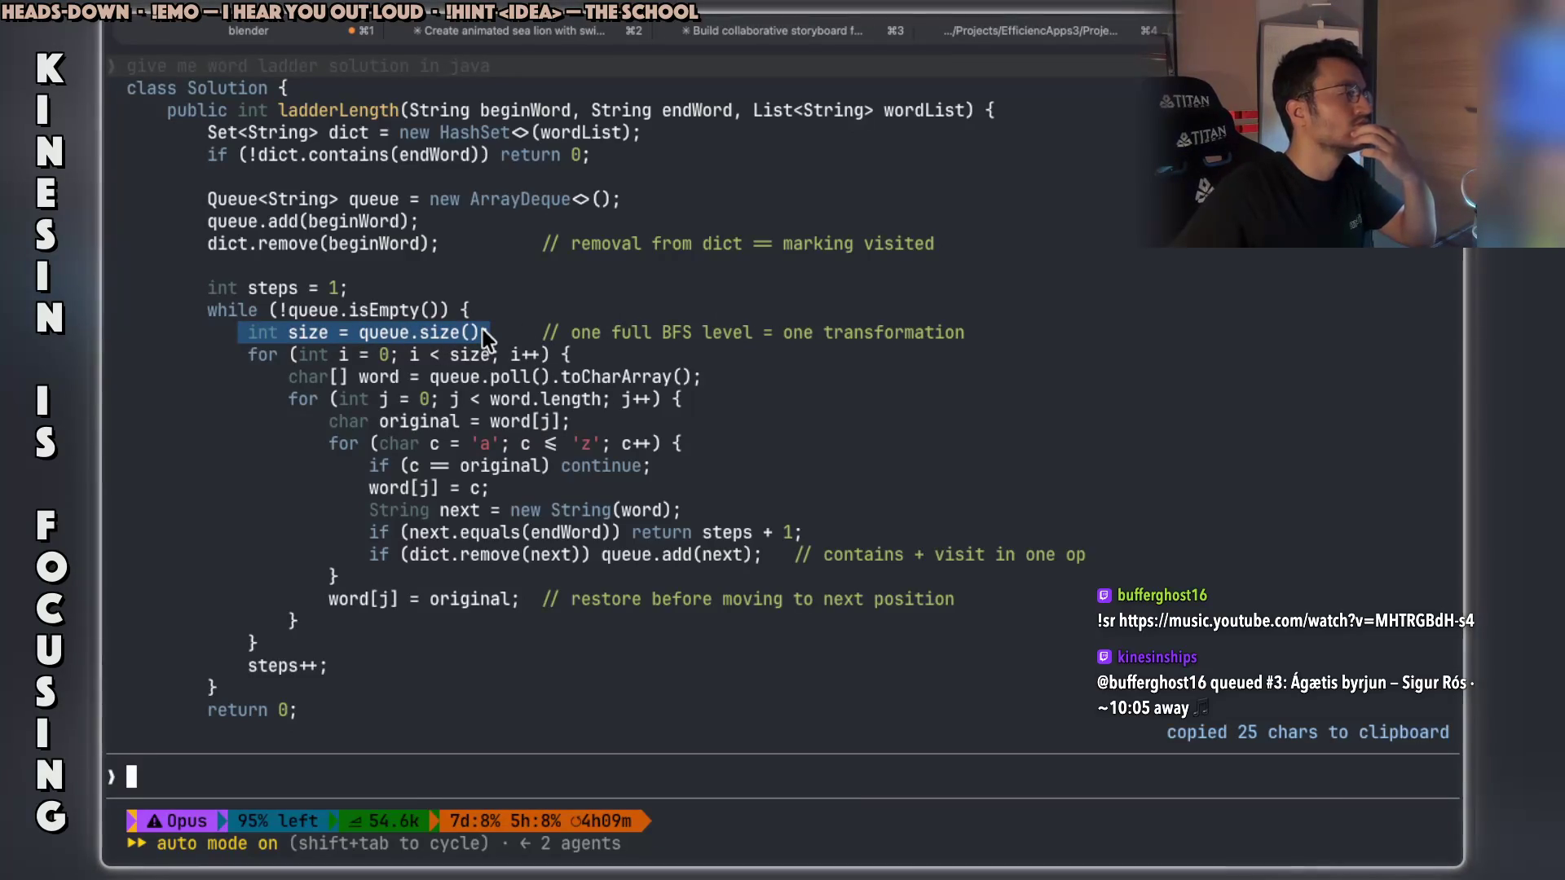
double_click(259, 359)
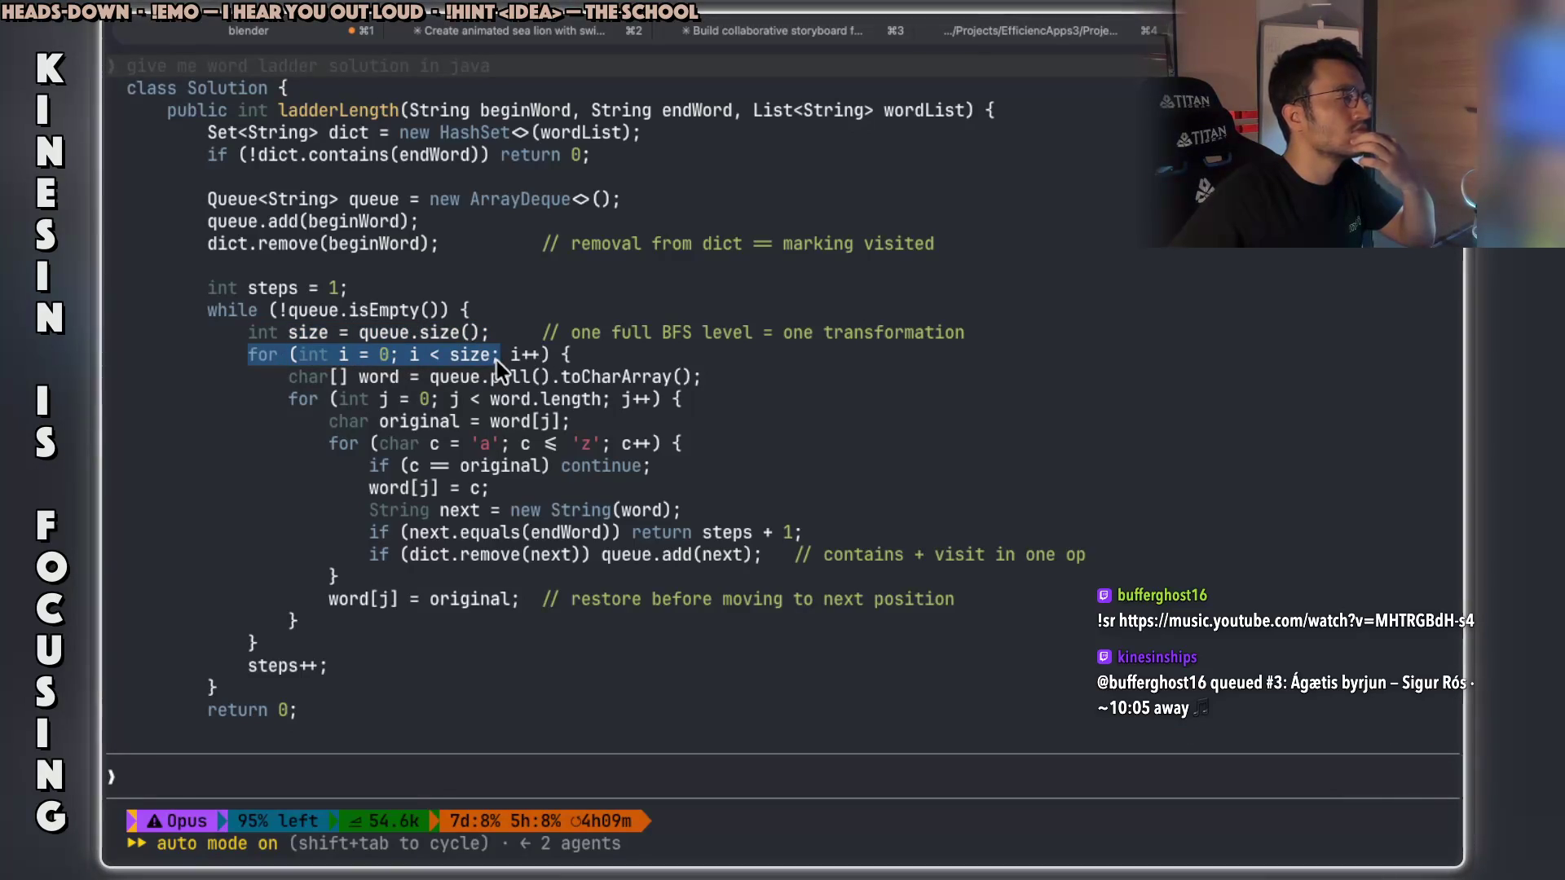
drag(497, 360, 497, 360)
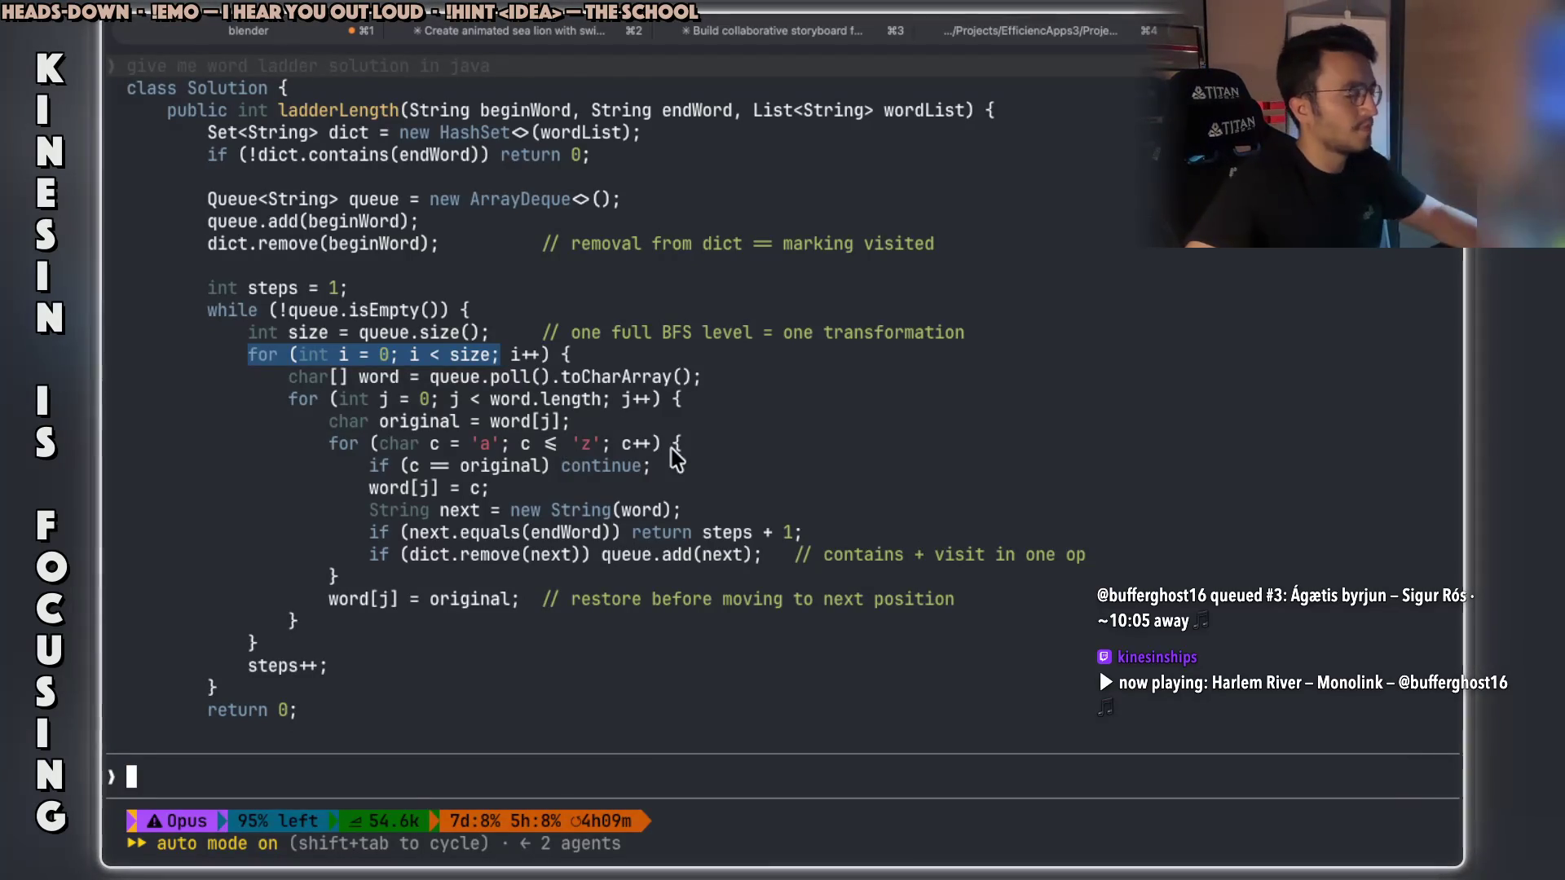
key(super+Tab)
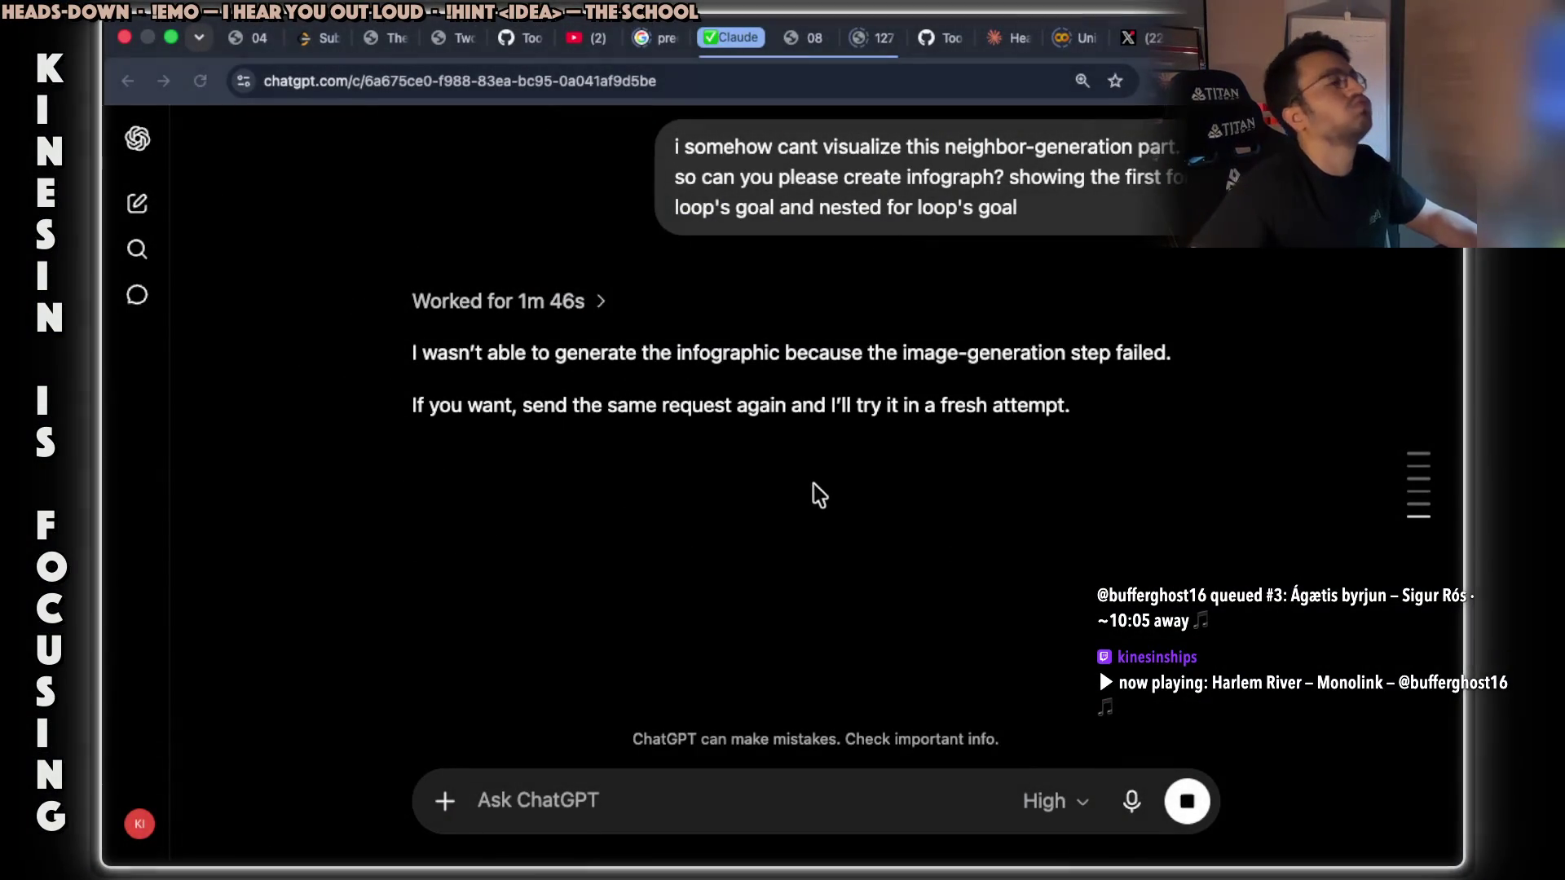
Ask ChatGPT to retry the failed image with the message 'create that image'.
drag(620, 408, 966, 408)
scroll(965, 408, up, 2)
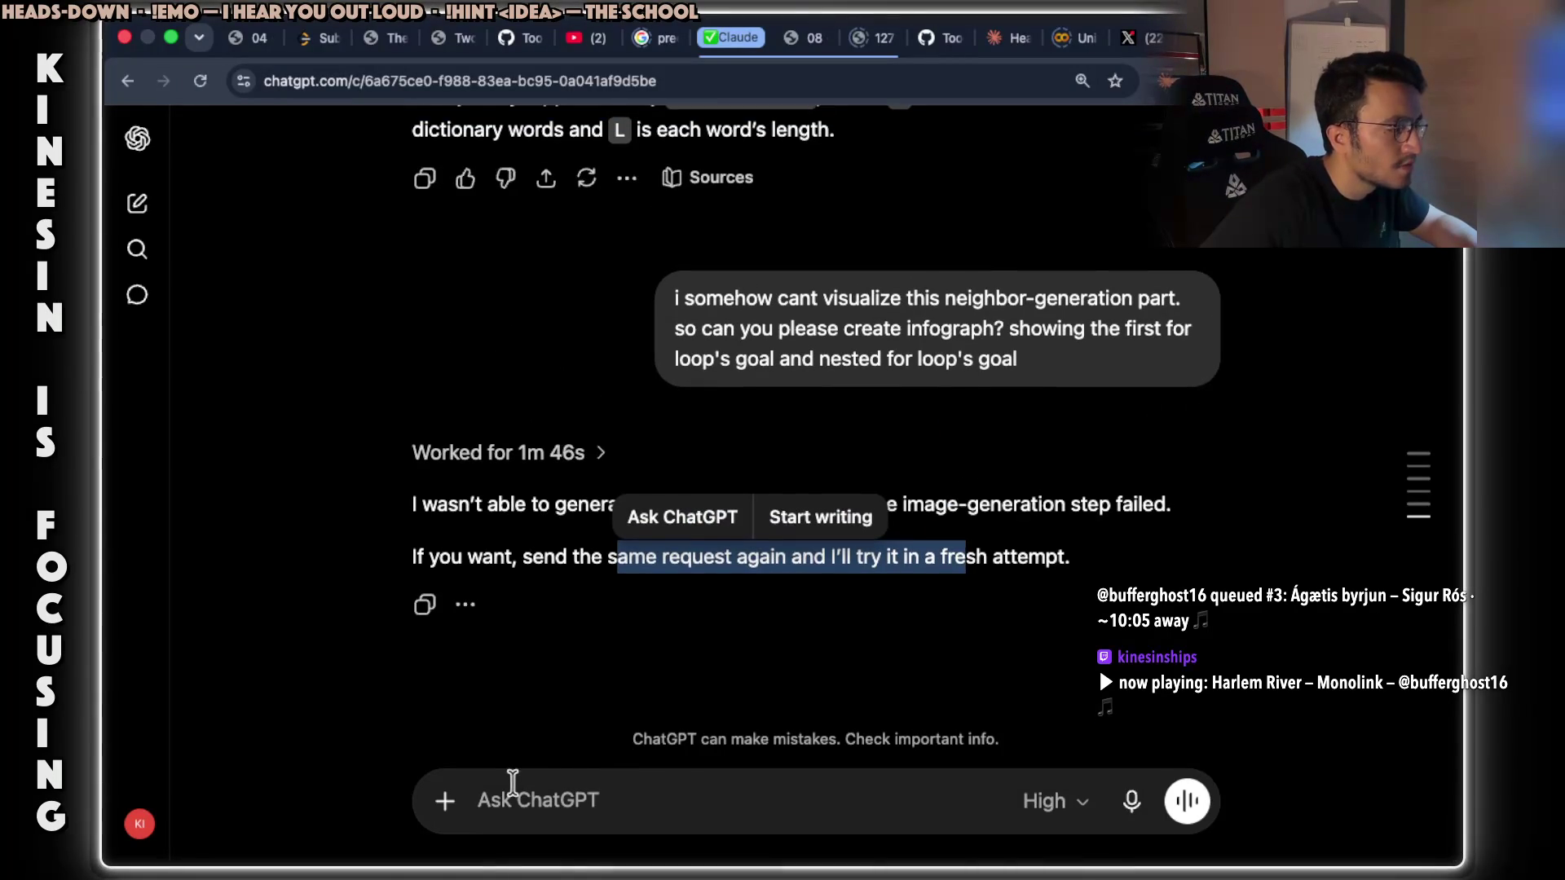
click(513, 784)
text(creat)
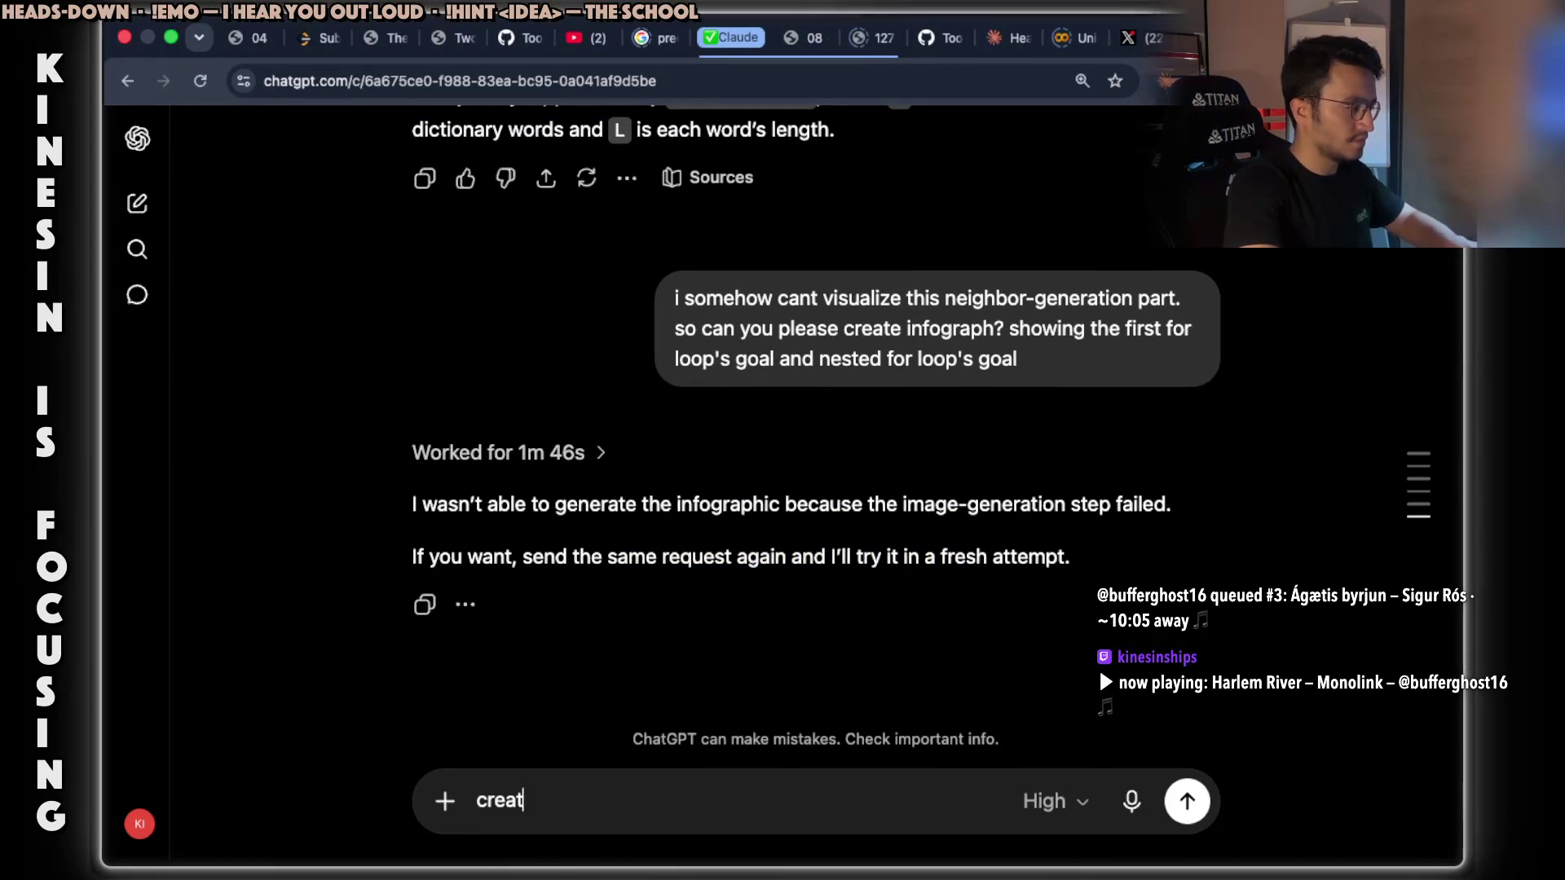
text(e that image)
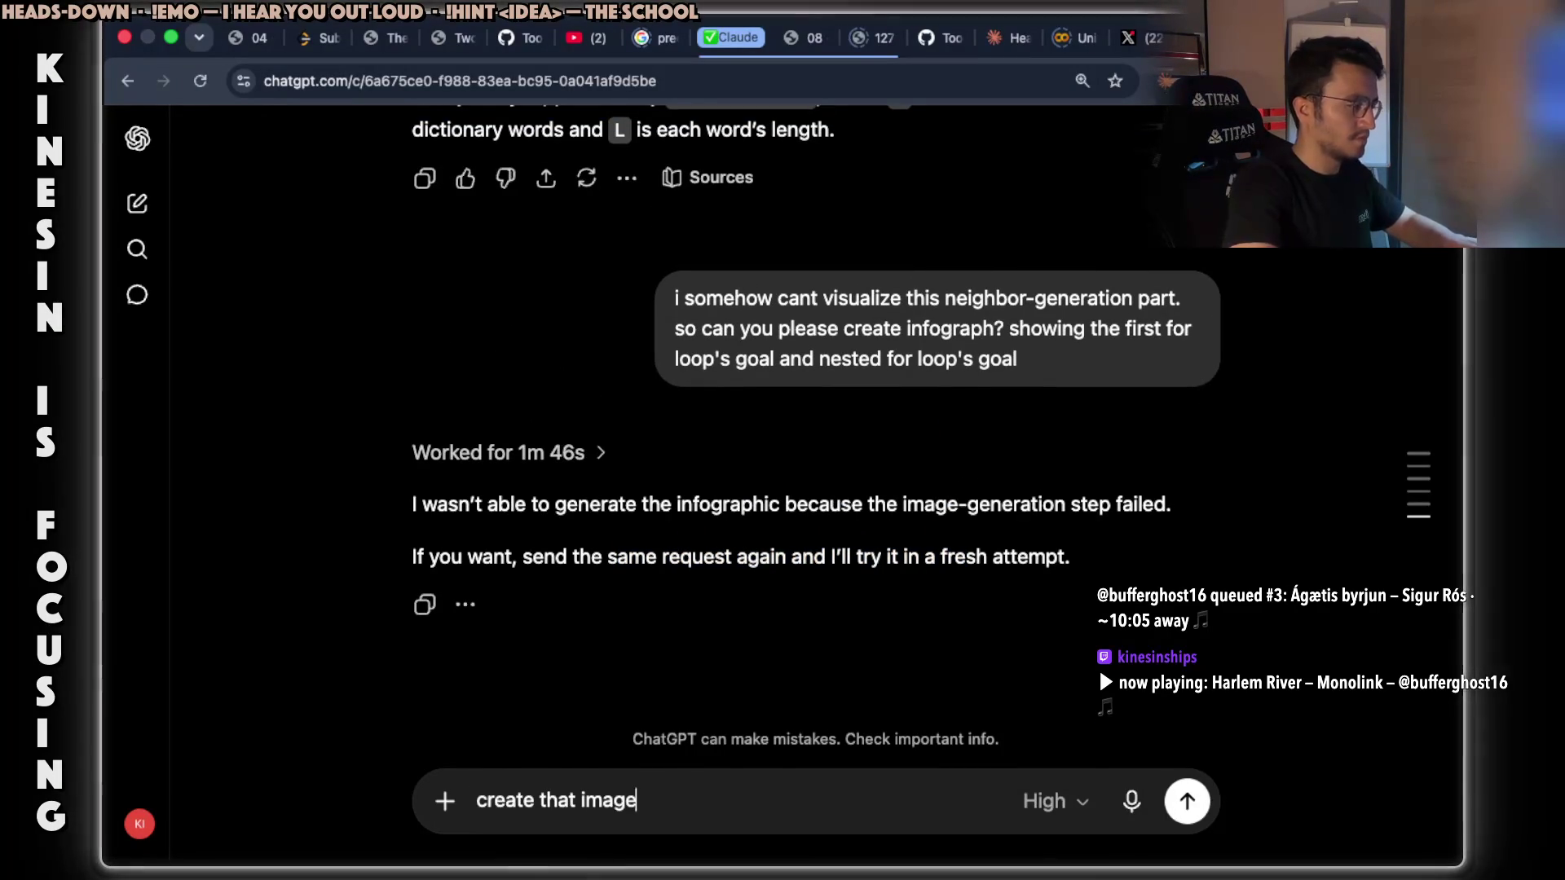
key(Return)
In a new ChatGPT chat, dictate and send a word ladder prompt requesting infographics for each loop.
key(ctrl+t)
text(chat)
key(Return)
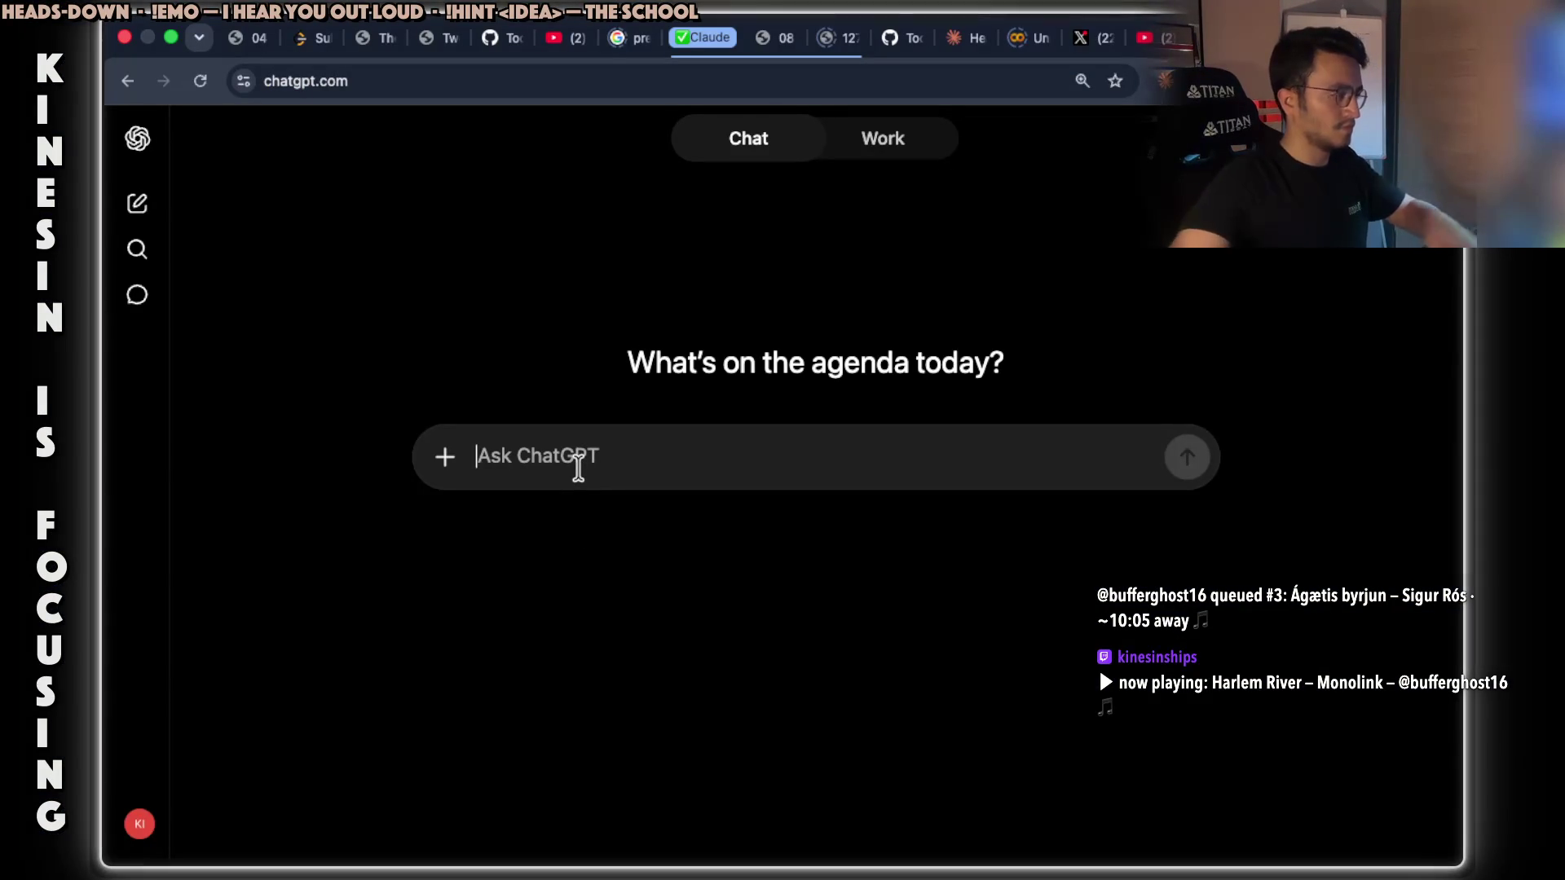
text(word ladder,)
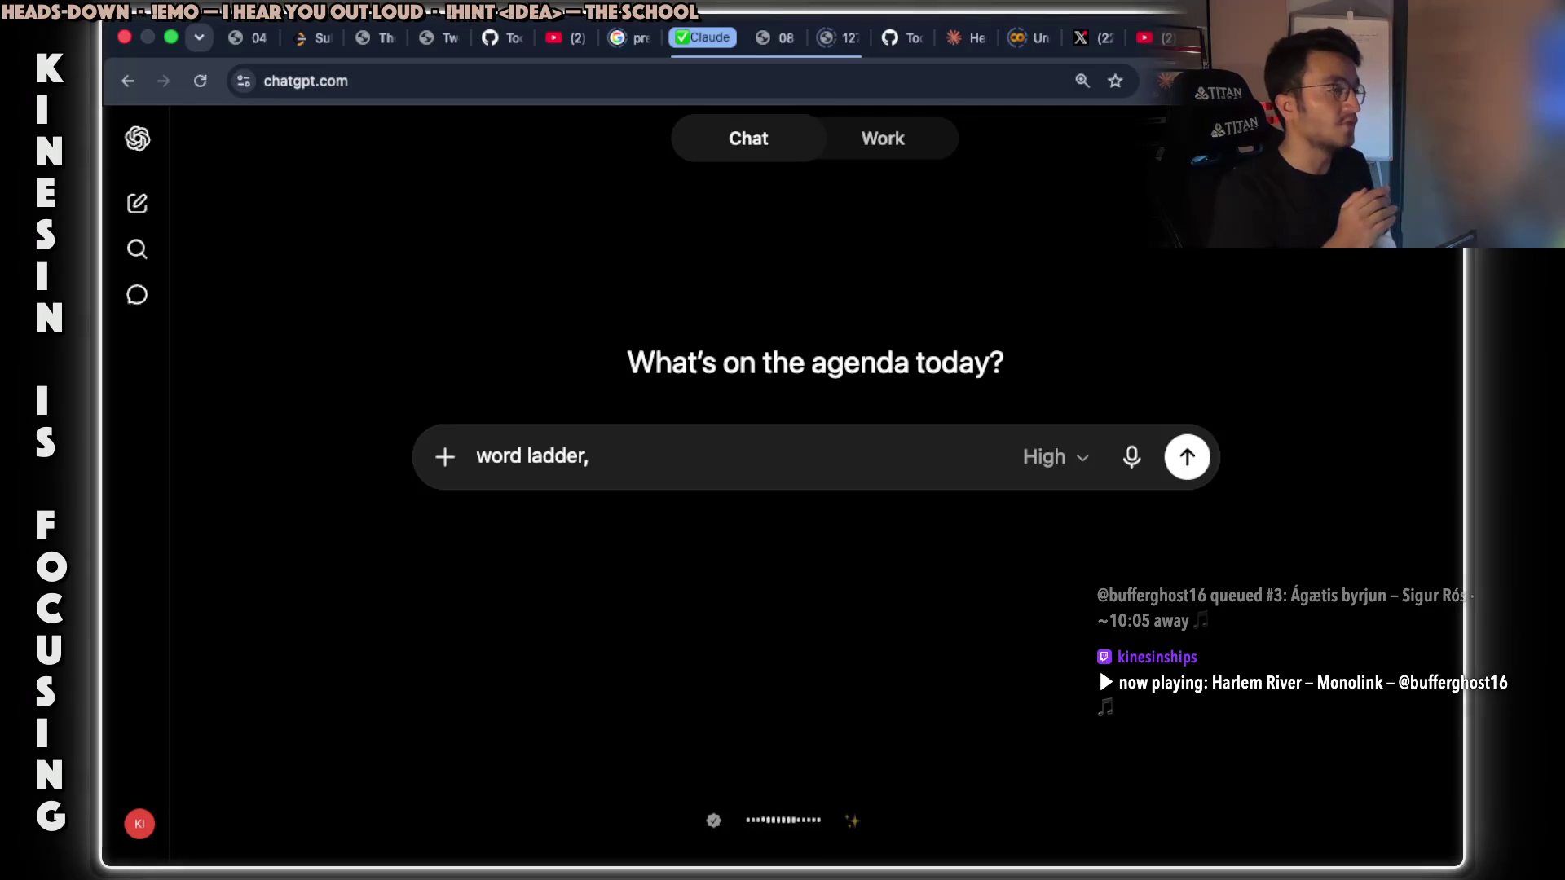
key(ctrl+space)
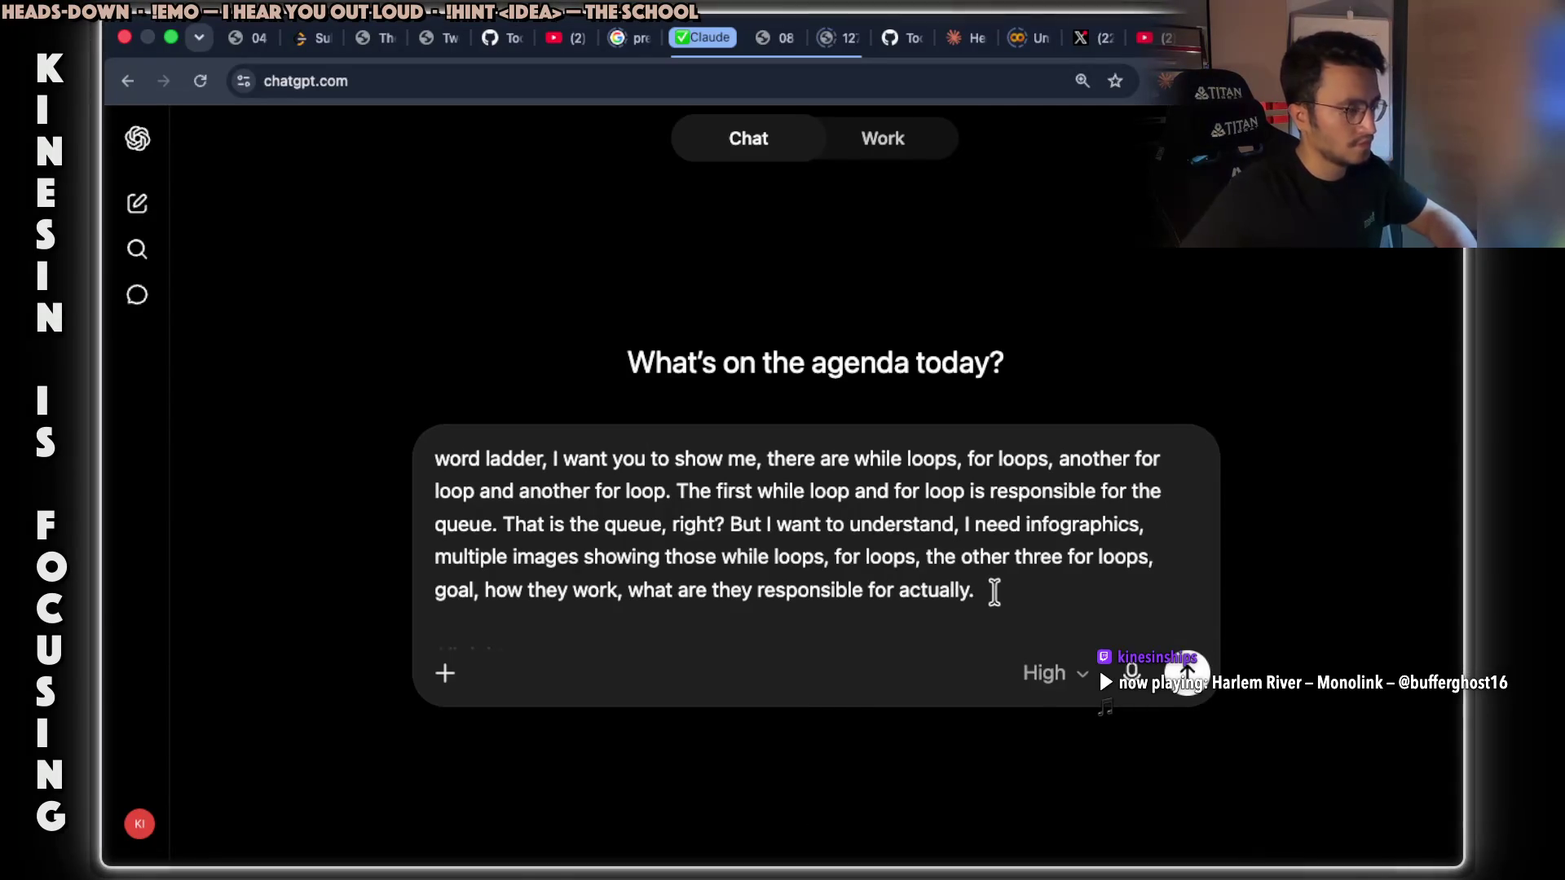
key(Return)
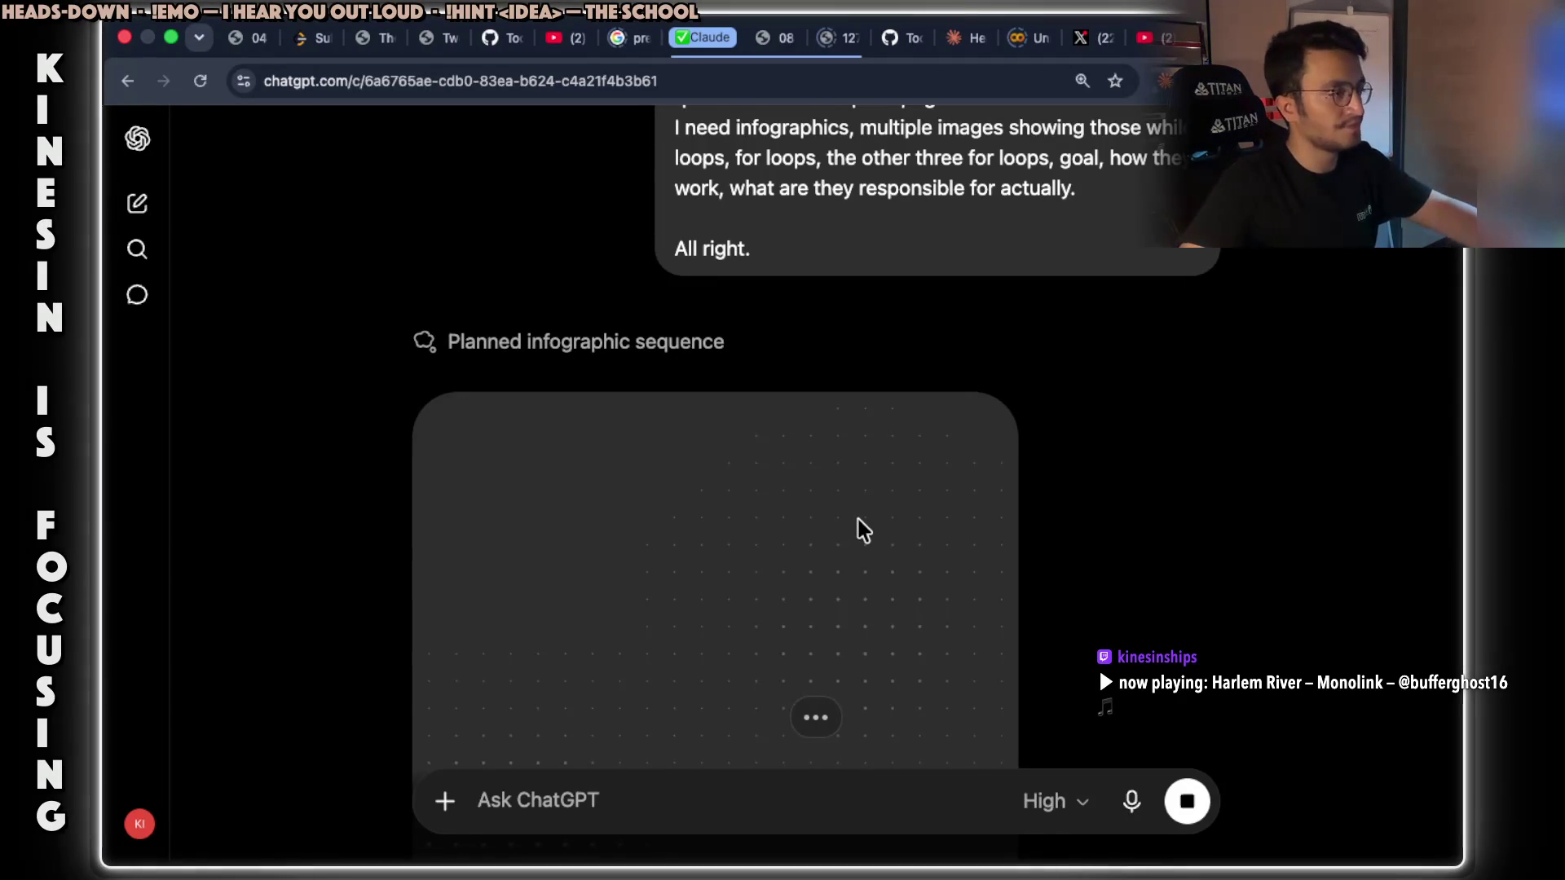
Move from the generating infographic chat to the Claude Code terminal and start voice dictation.
scroll(797, 546, down, 3)
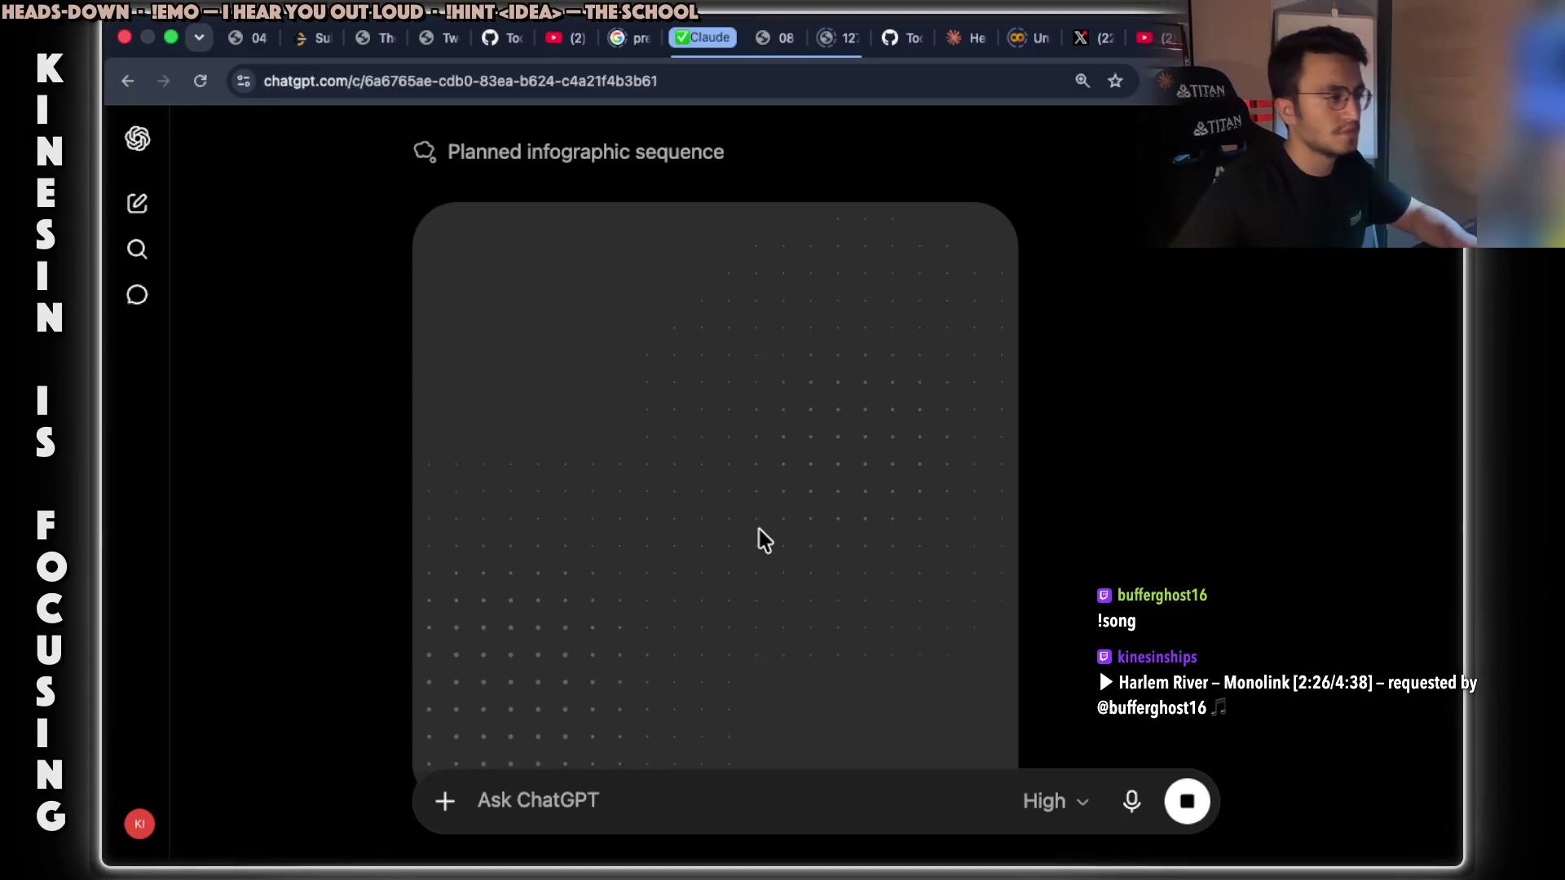
key(super+Tab)
key(super+Tab)
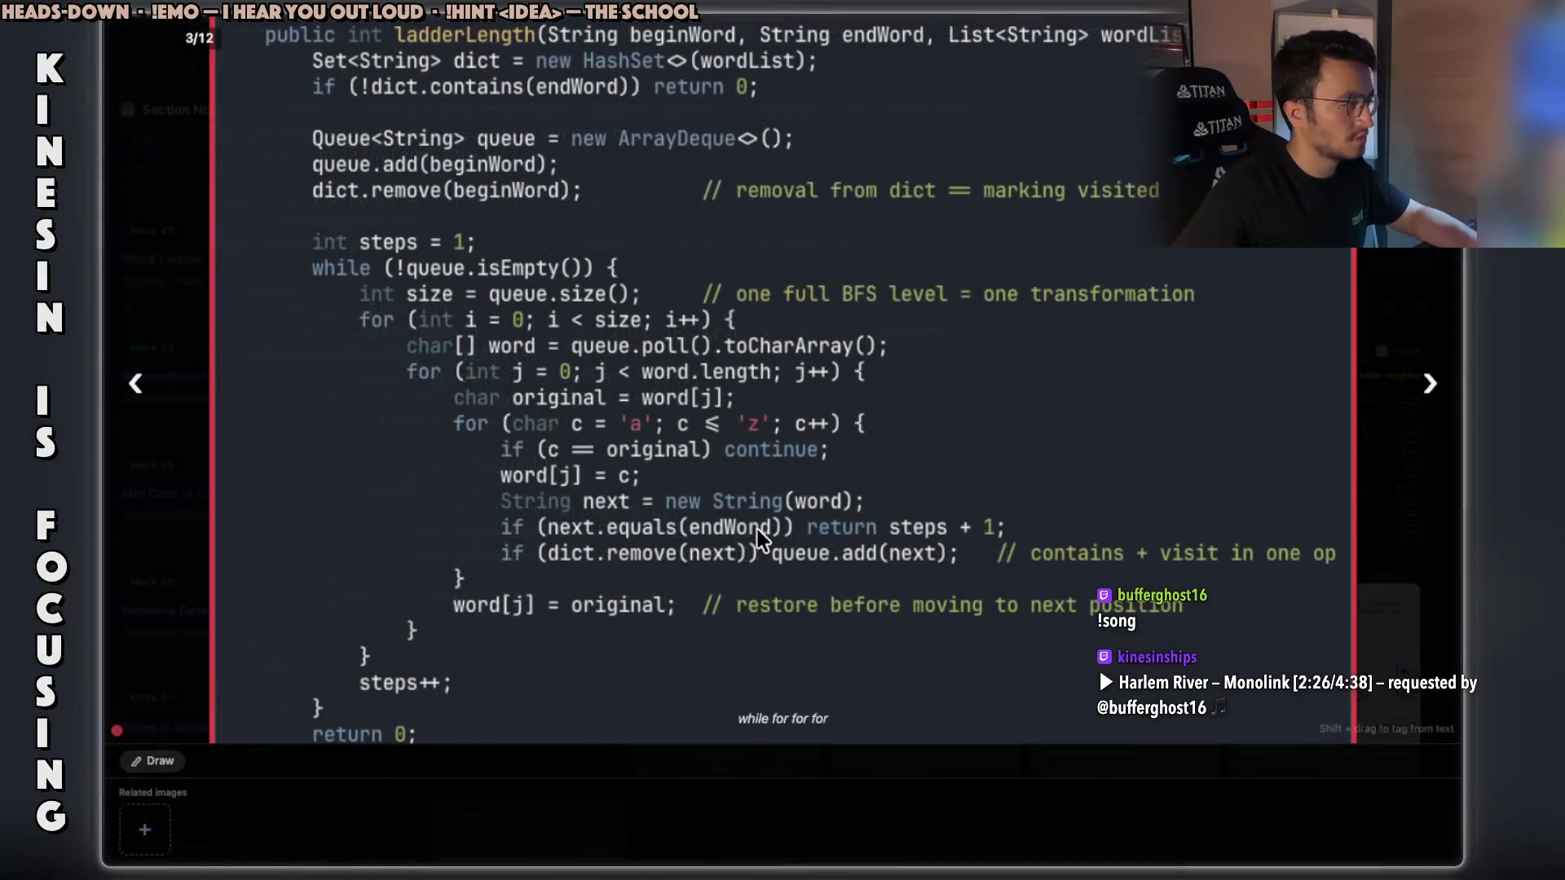
key(super+Tab)
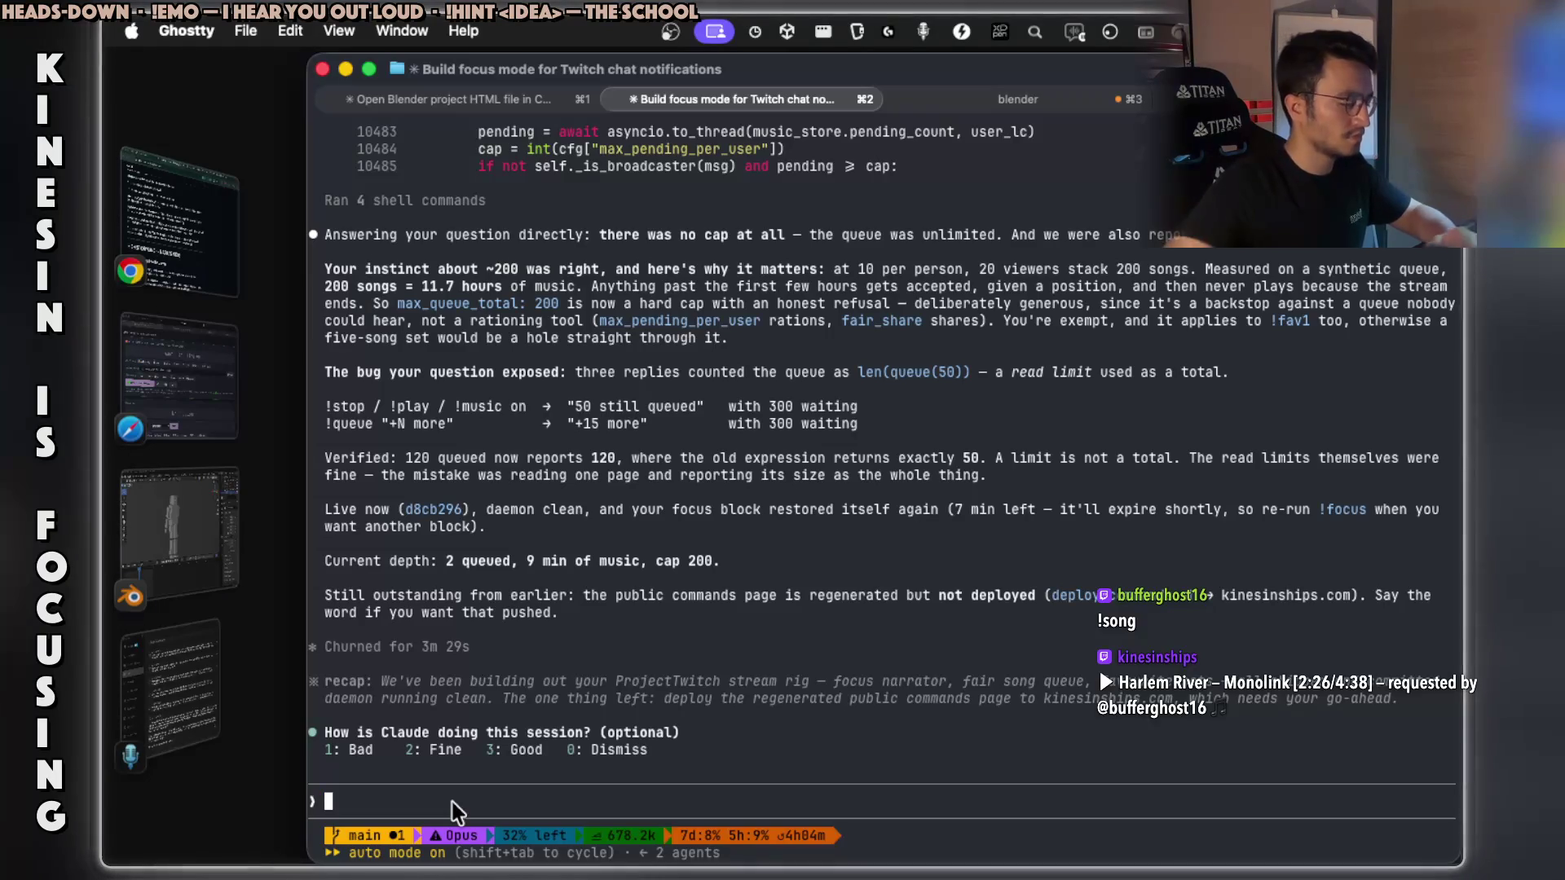
key(fn)
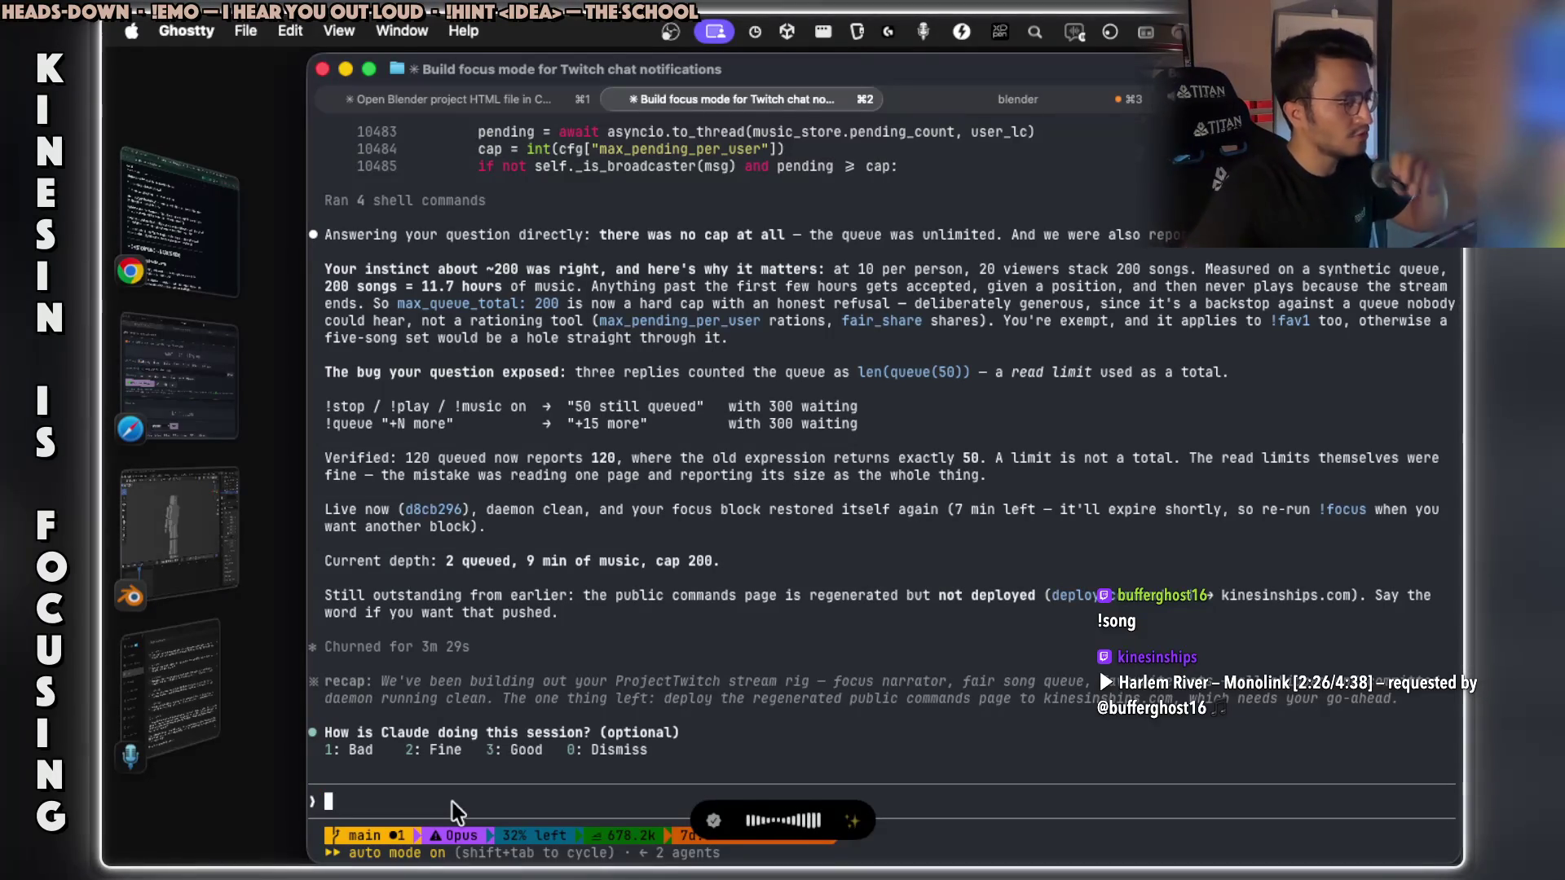
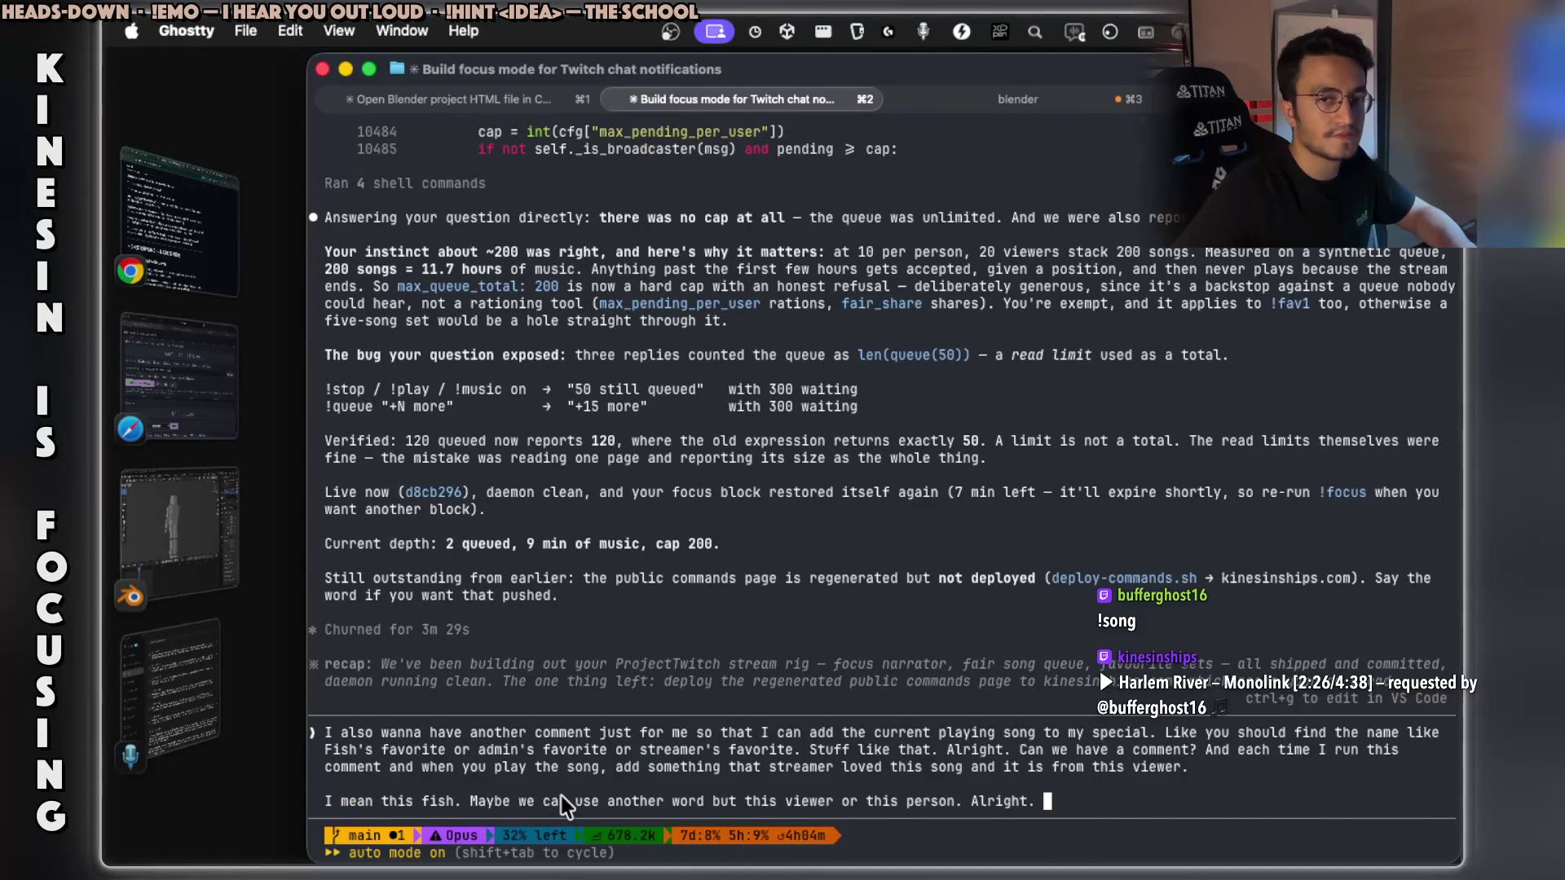
Submit the favourite-song command request to Claude Code, then move on to the Java code image.
key(Return)
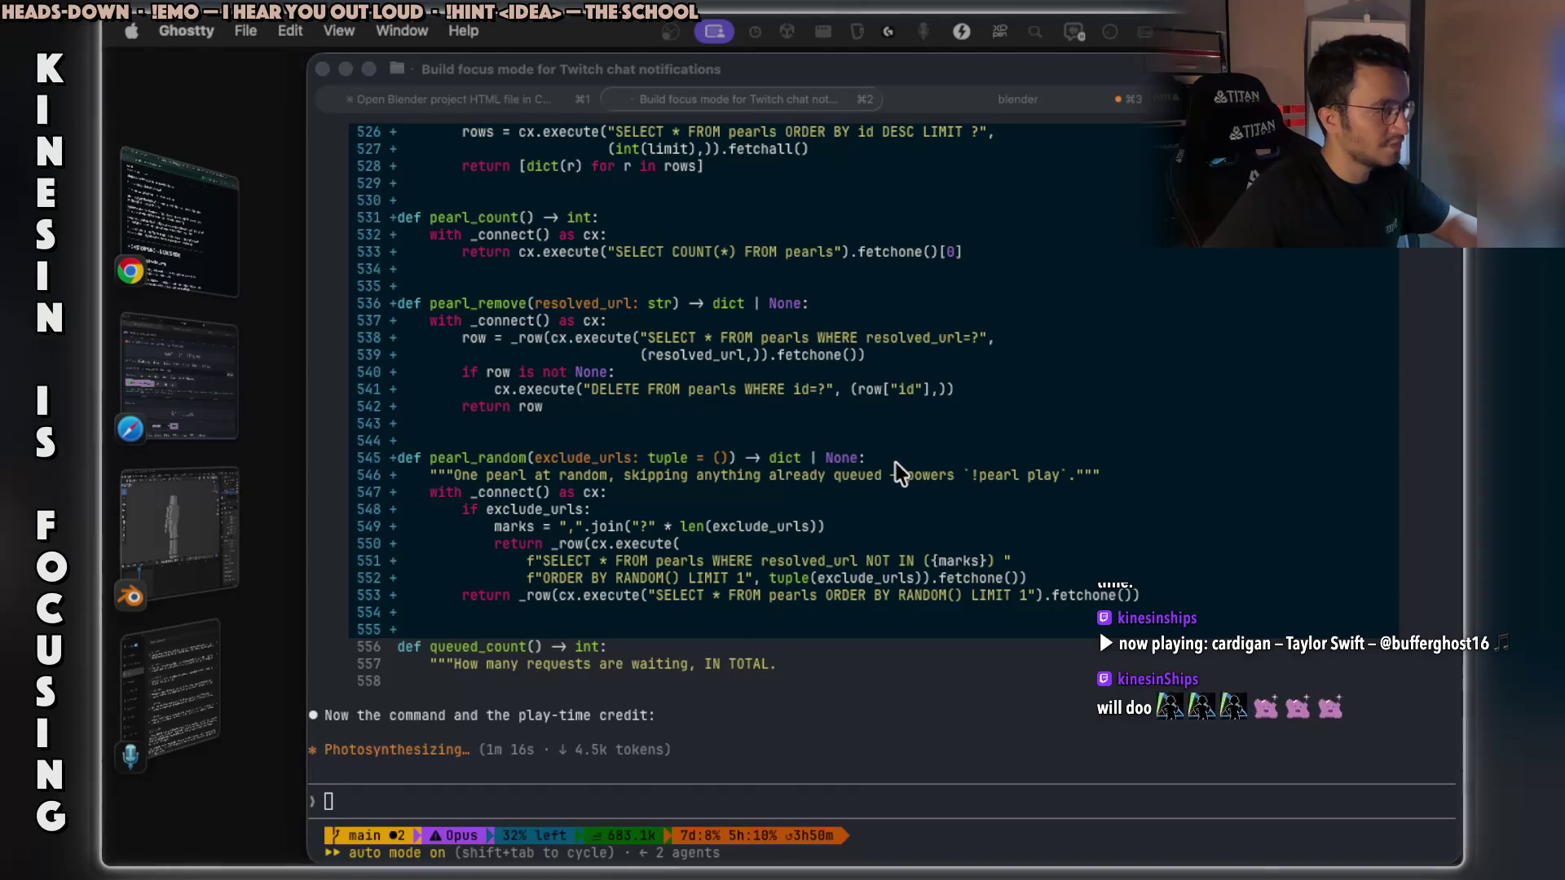
key(super+Tab)
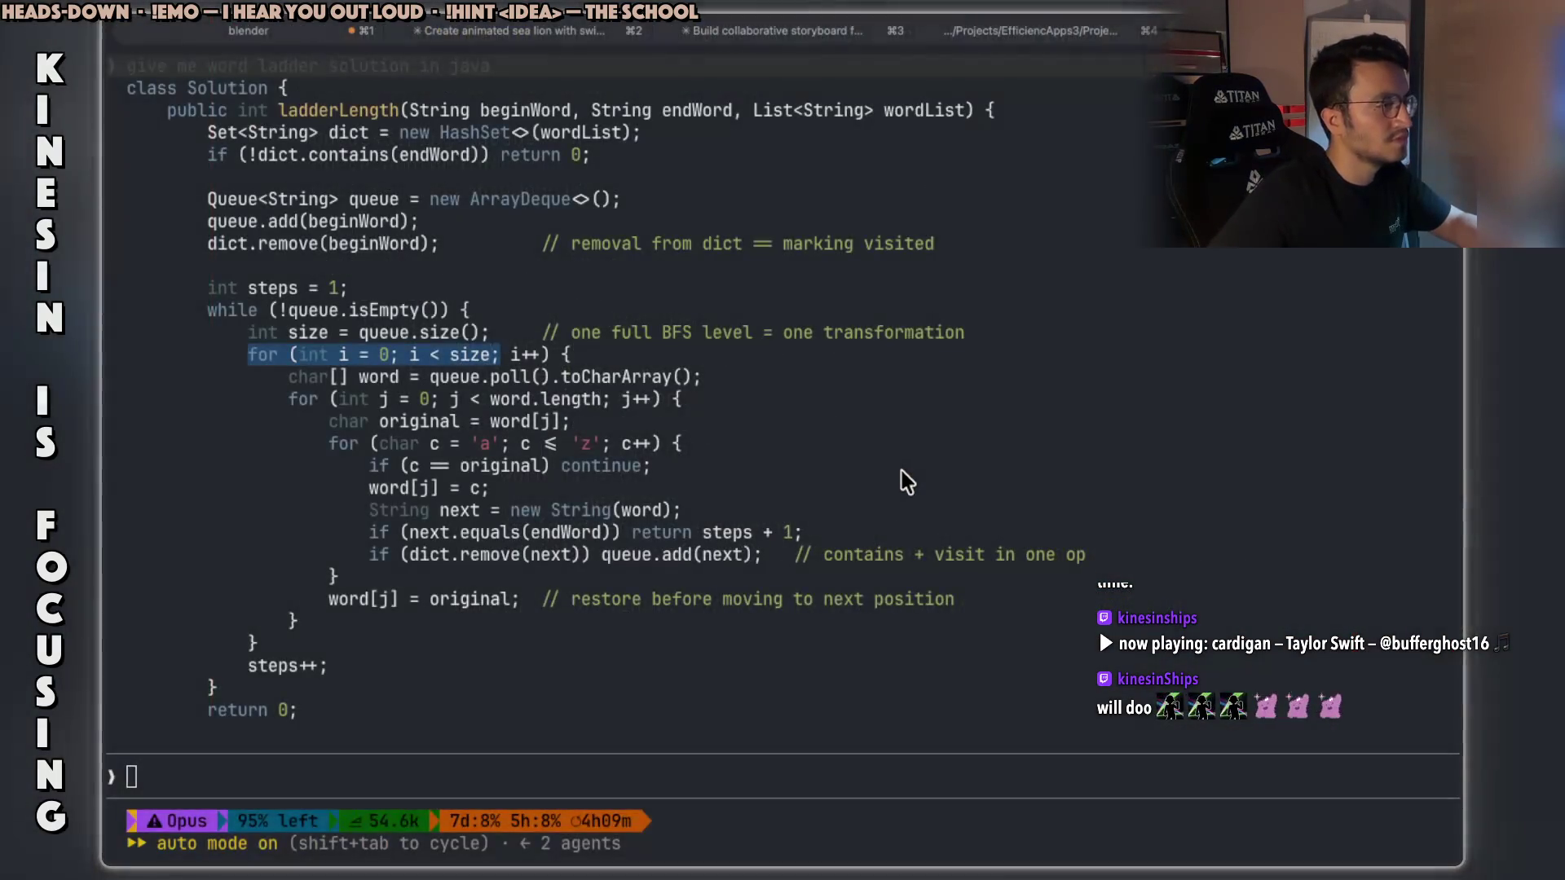
Review ChatGPT's failed Word Ladder infographic reply and zoom the Chrome page out three steps.
key(super+Tab)
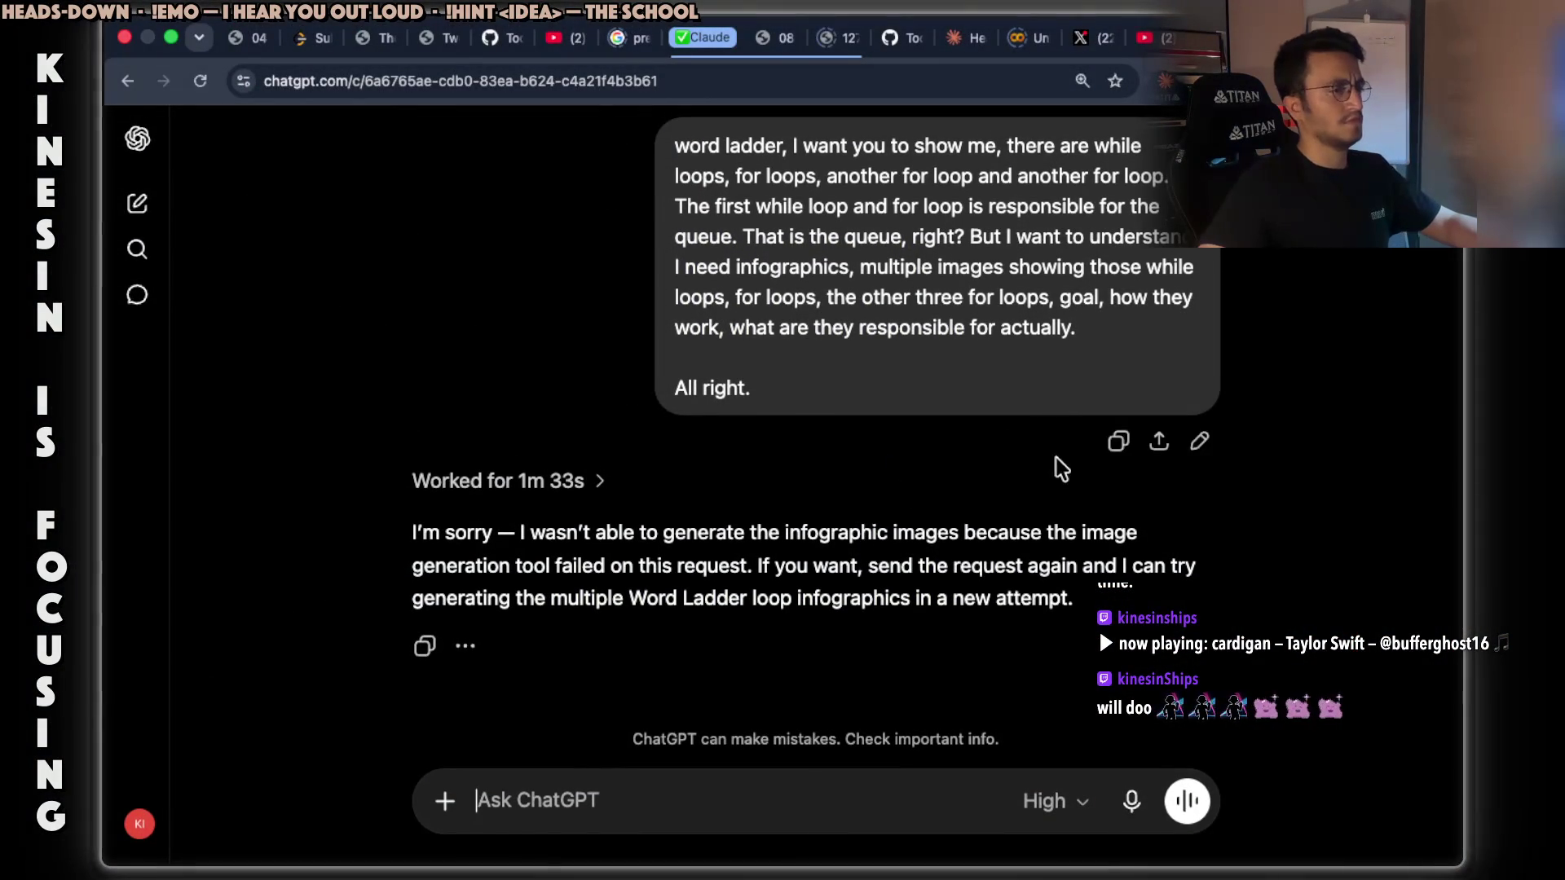
drag(555, 565, 1214, 567)
drag(625, 599, 1063, 585)
scroll(1084, 529, up, 1)
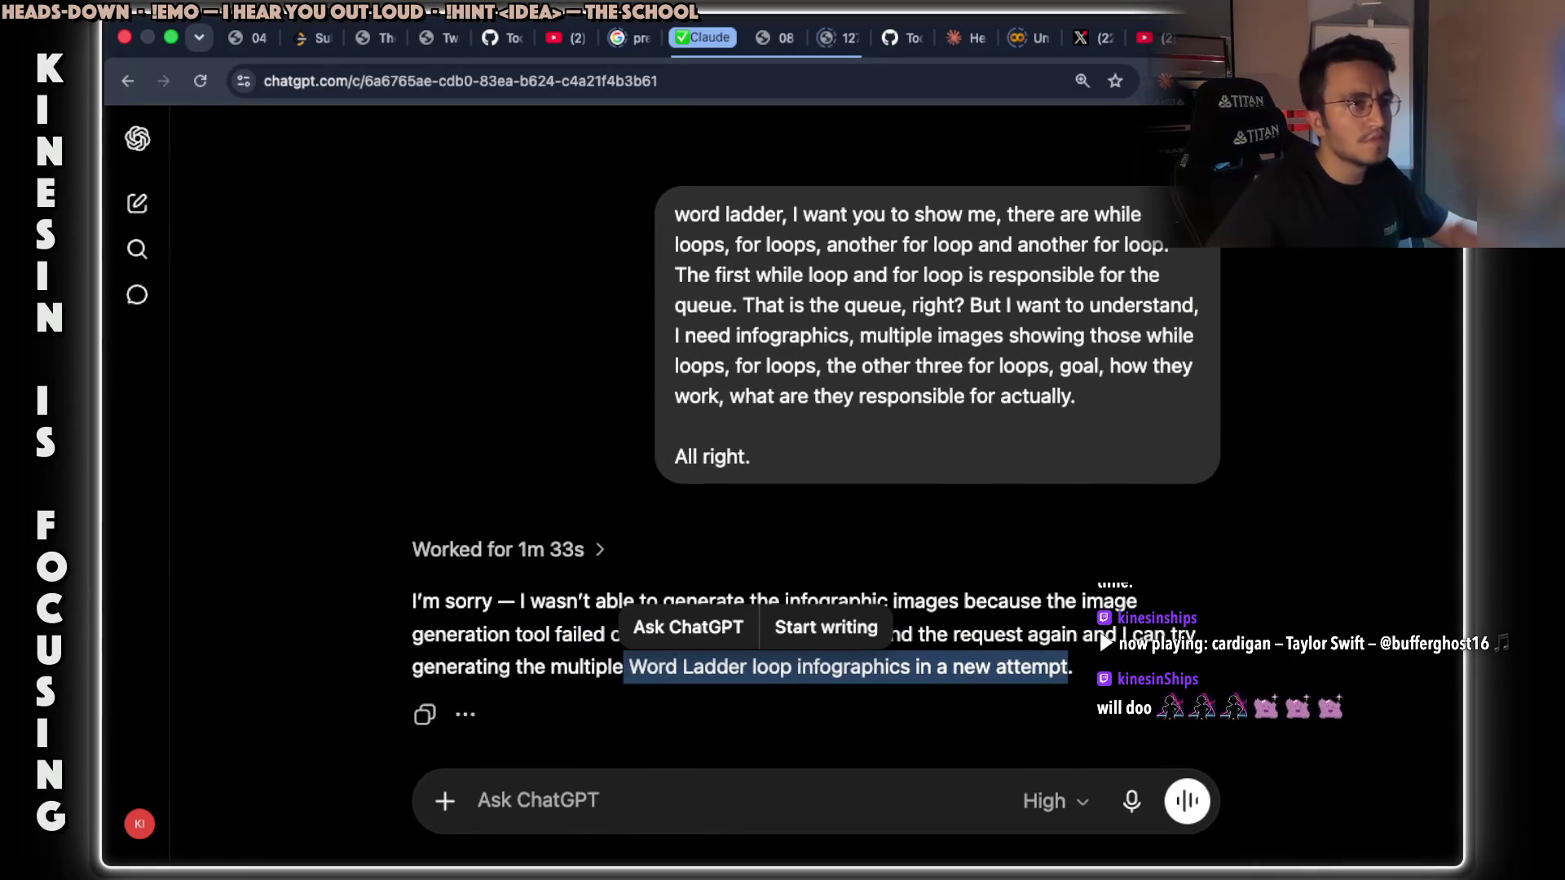
click(1447, 81)
click(1295, 486)
click(1295, 486)
click(1295, 485)
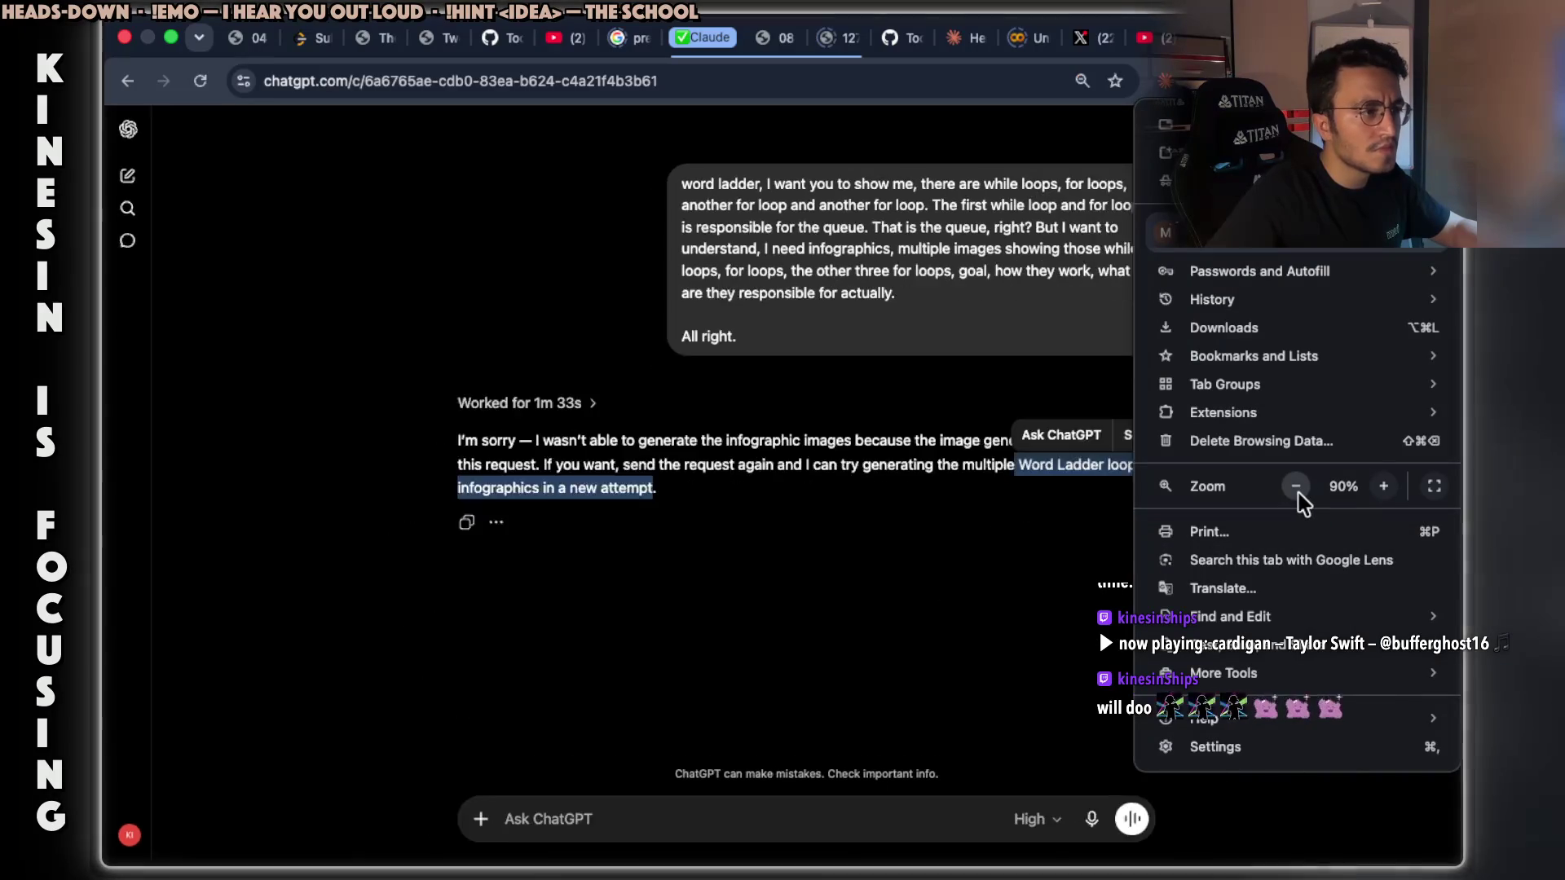
click(1295, 485)
Resend the Word Ladder loop infographics request to ChatGPT with a 'try again' message.
click(867, 577)
click(584, 824)
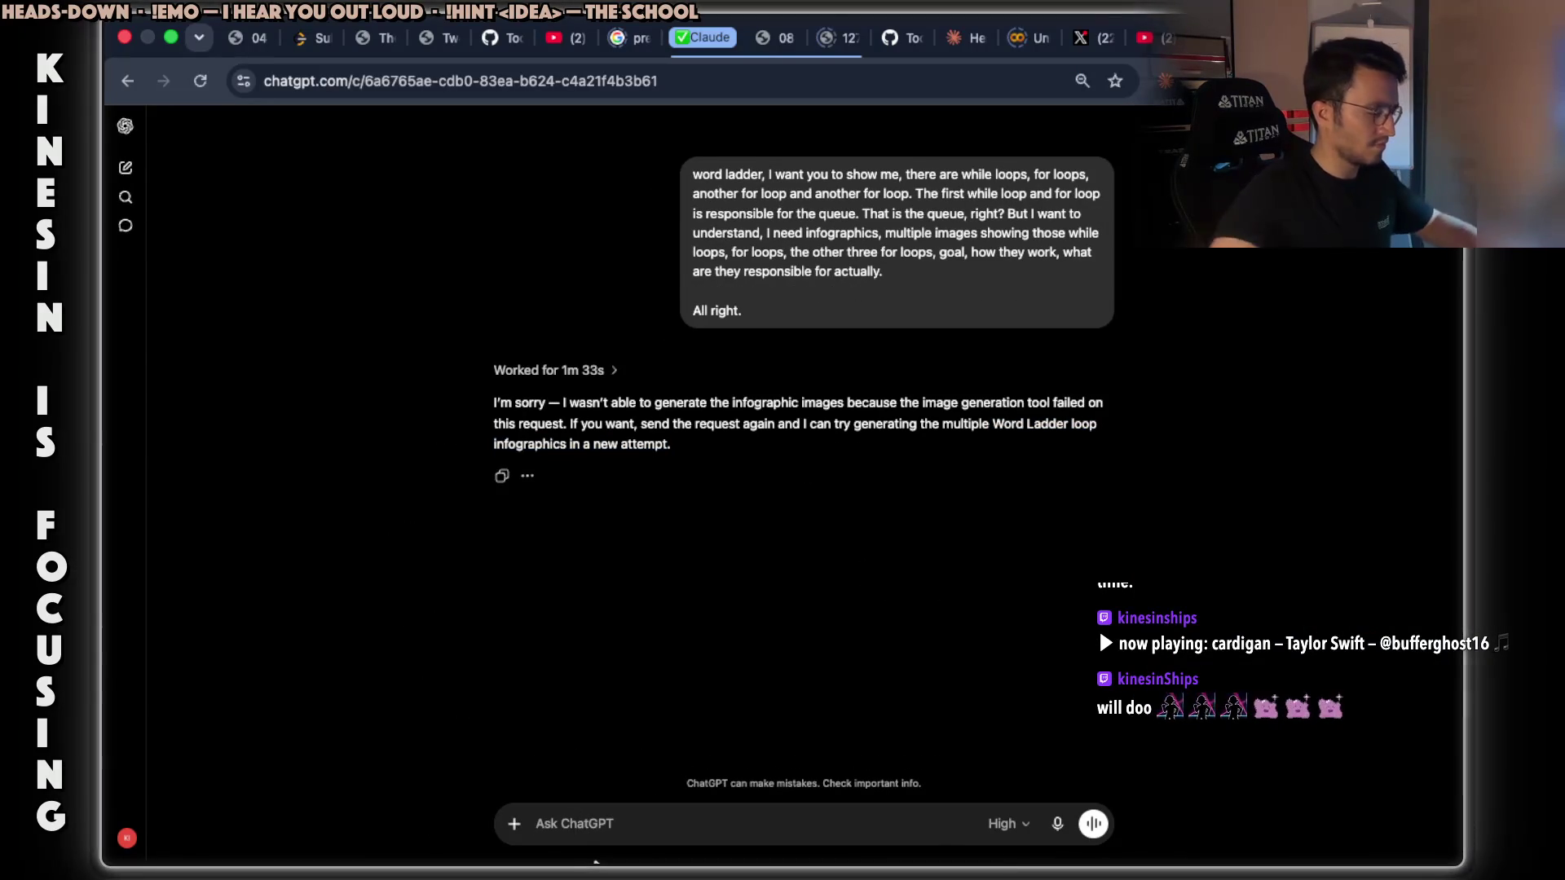
text(wha)
mouse_move(596, 861)
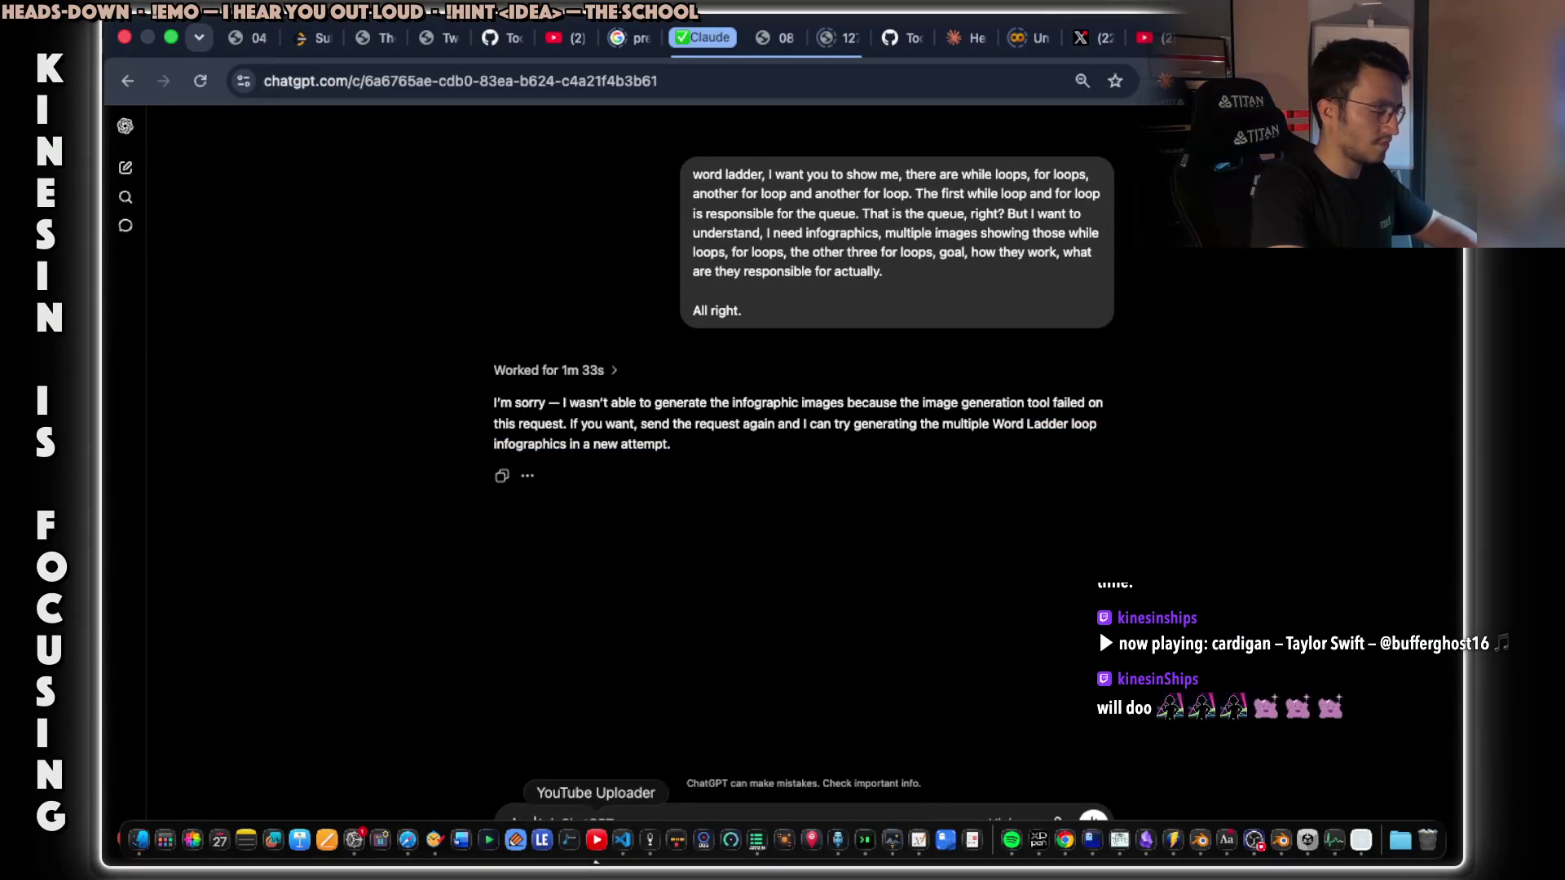
key(Return)
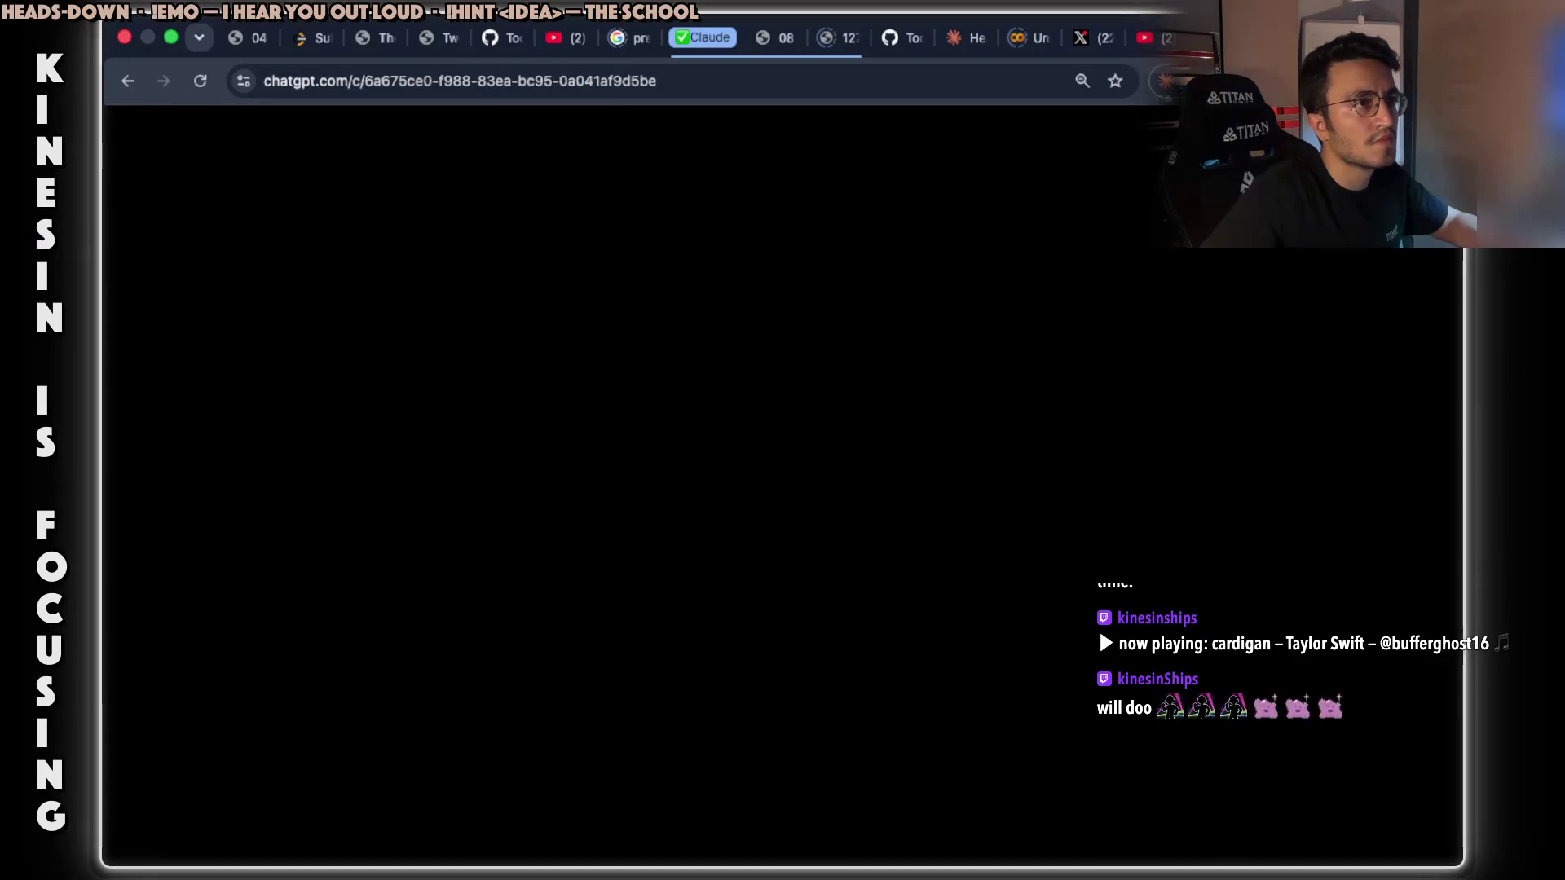
Restore Chrome's page zoom to 100% and return to the retried conversation.
scroll(978, 359, up, 3)
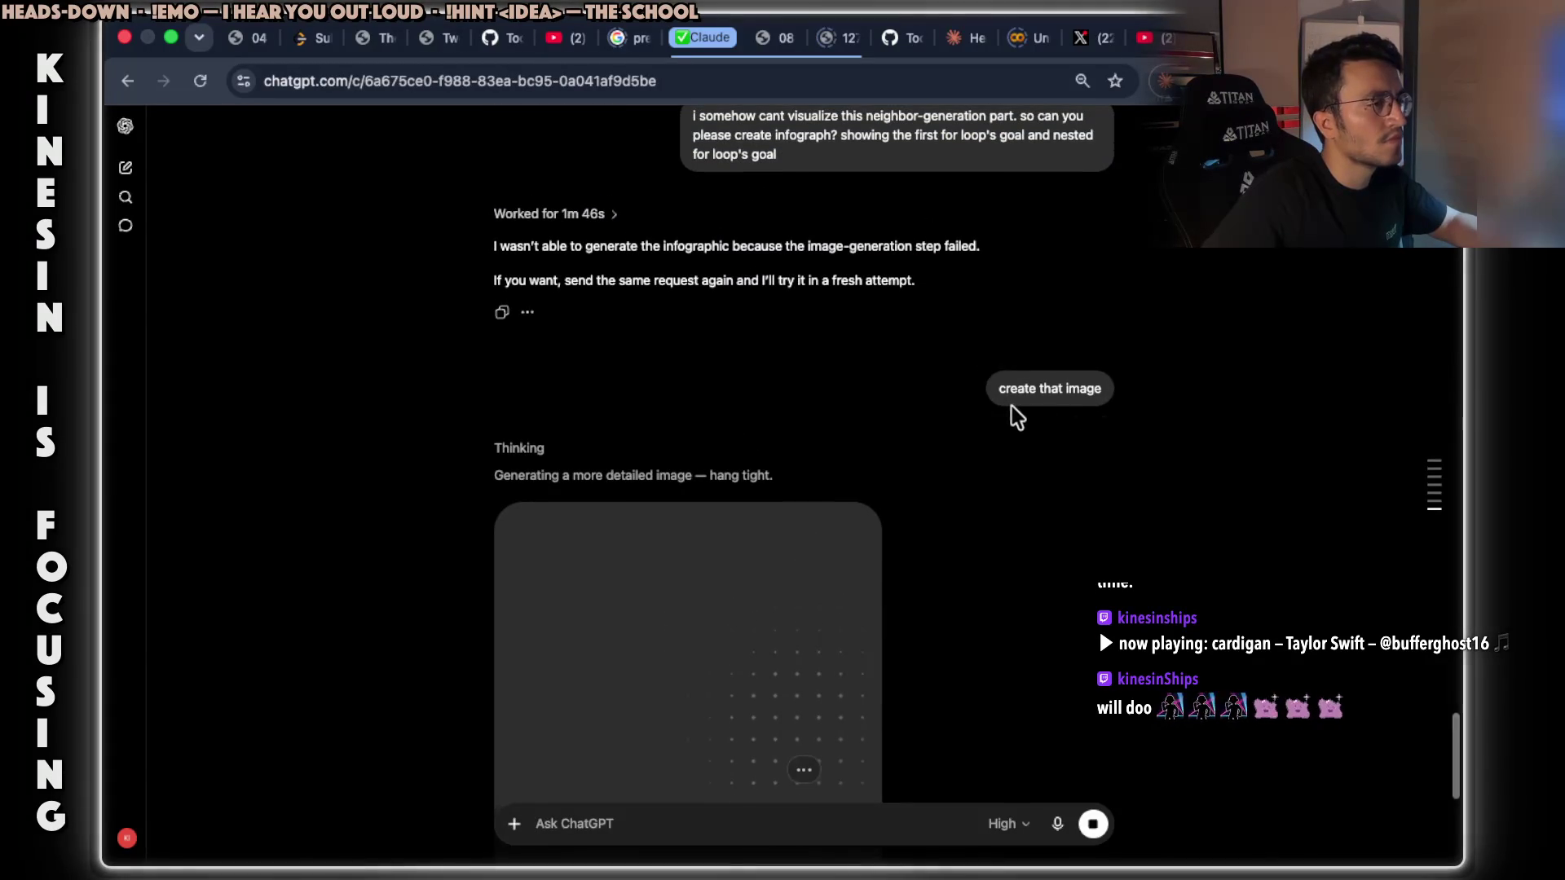
drag(1001, 388, 1051, 388)
click(1443, 81)
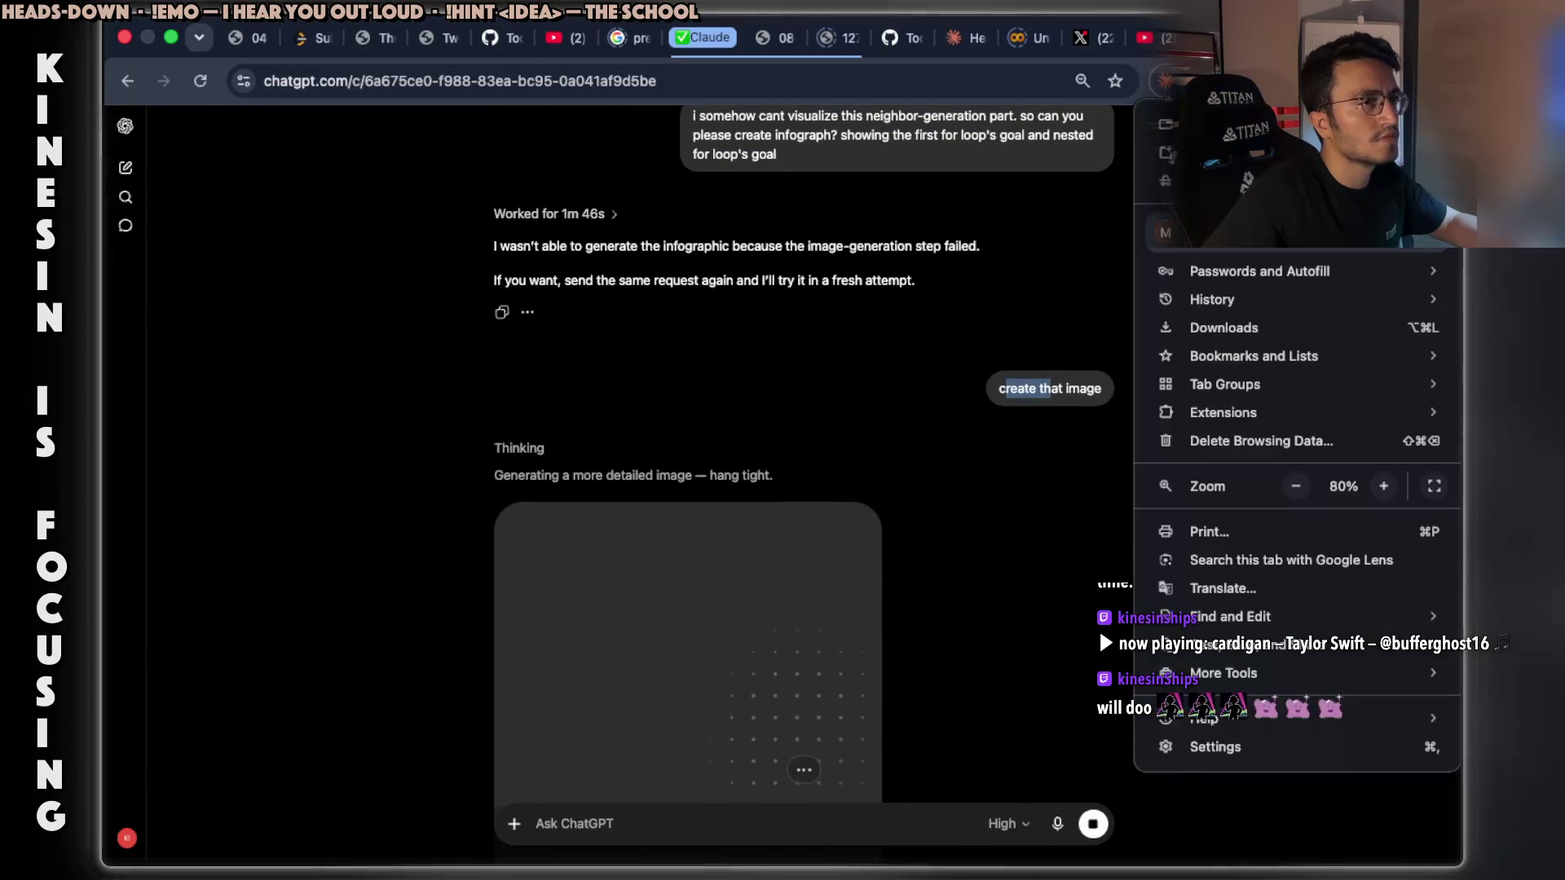
click(1383, 485)
click(1383, 485)
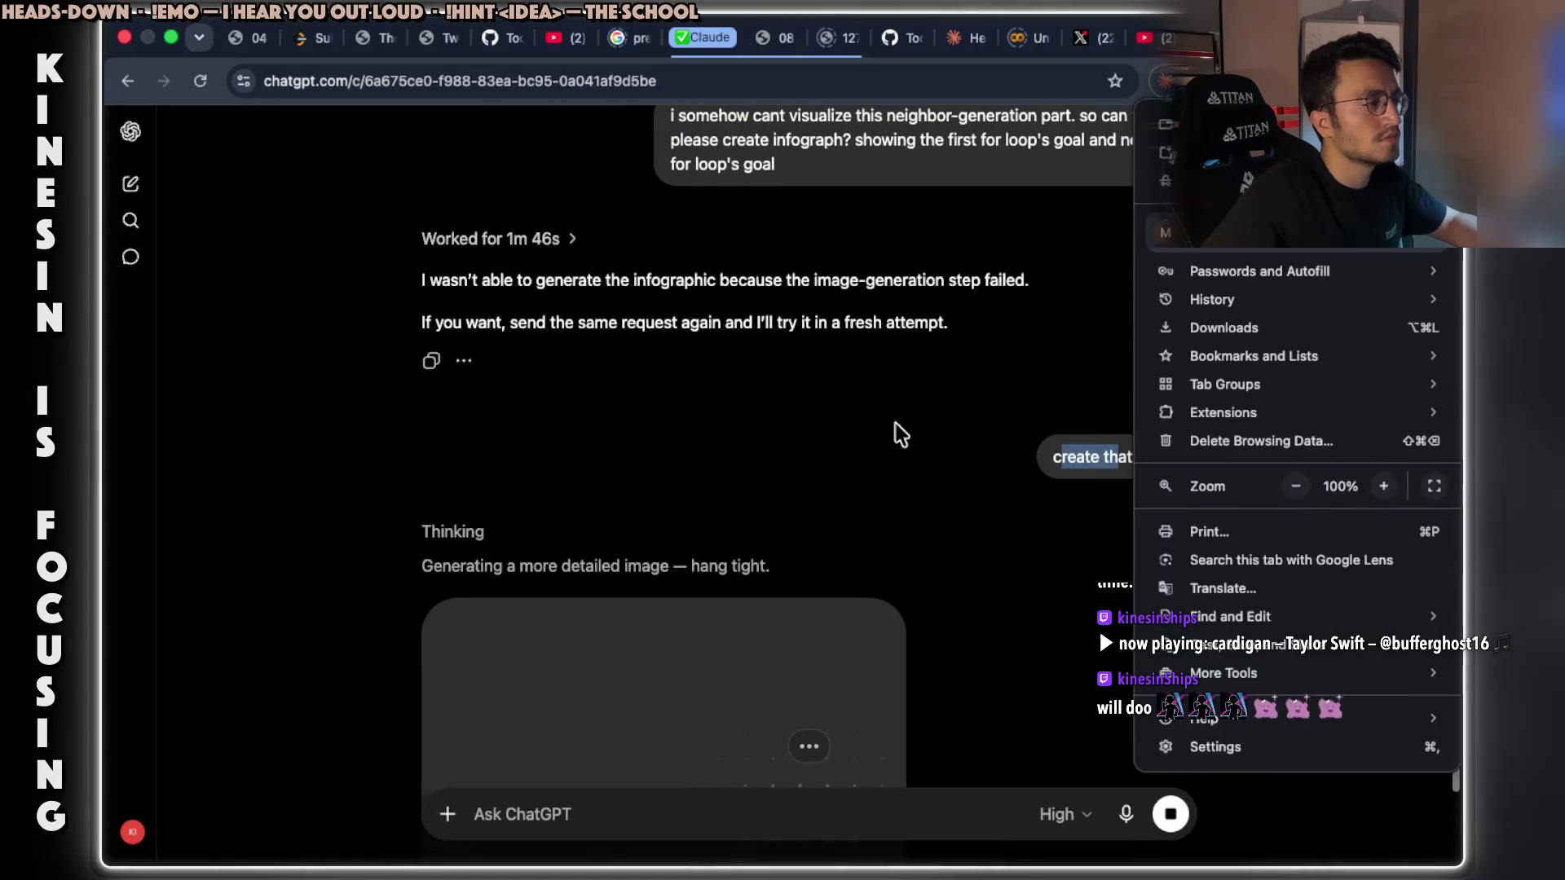
click(1035, 477)
scroll(1028, 477, down, 3)
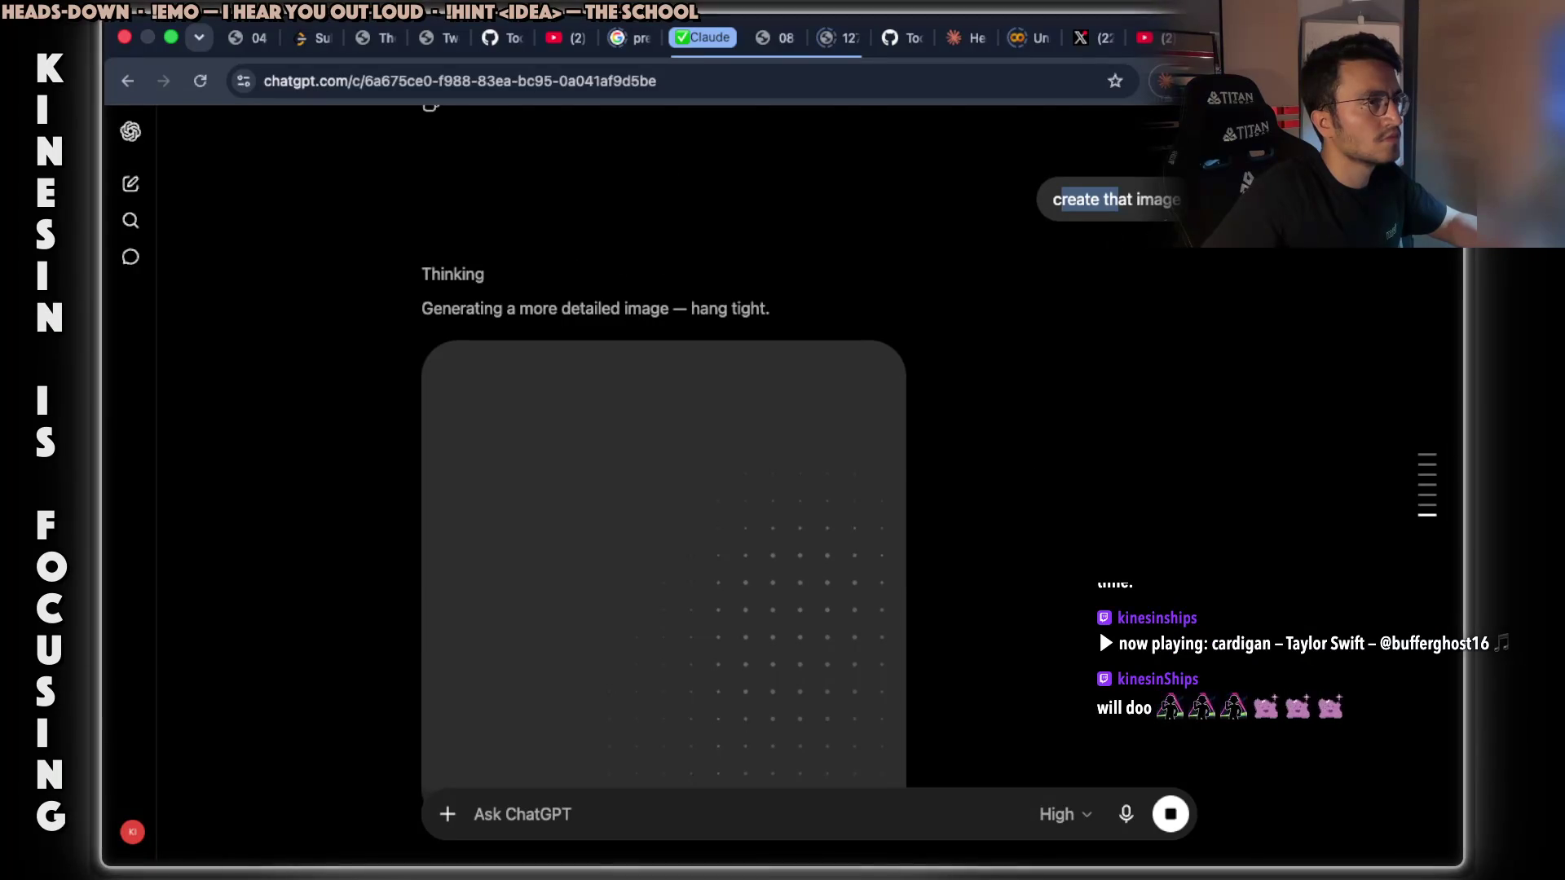
key(super+bracketleft)
scroll(914, 408, down, 2)
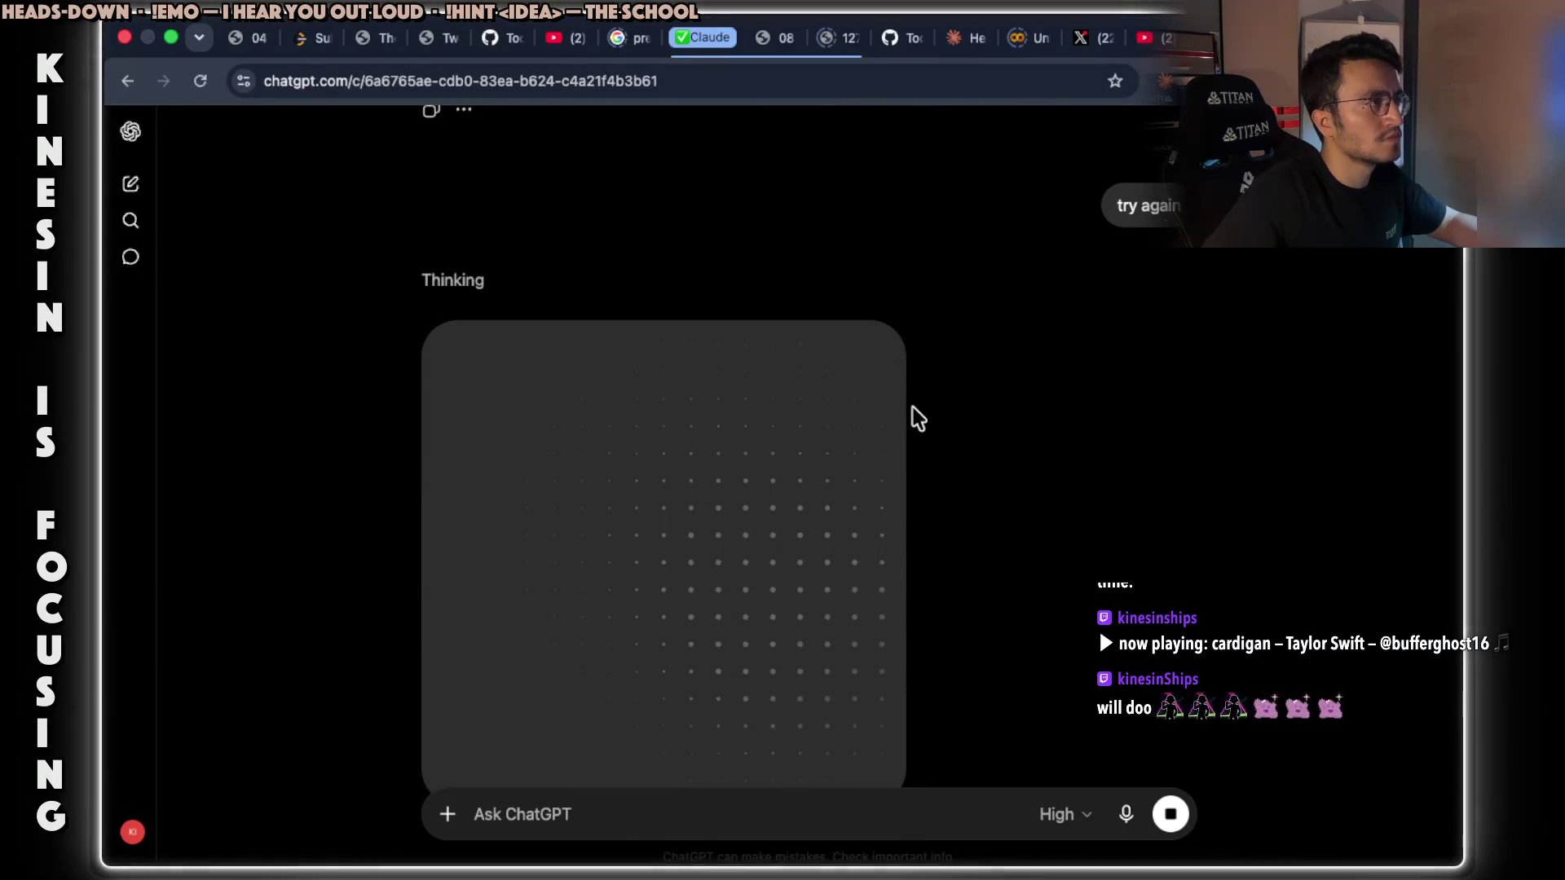
key(ctrl+Right)
key(ctrl+Right)
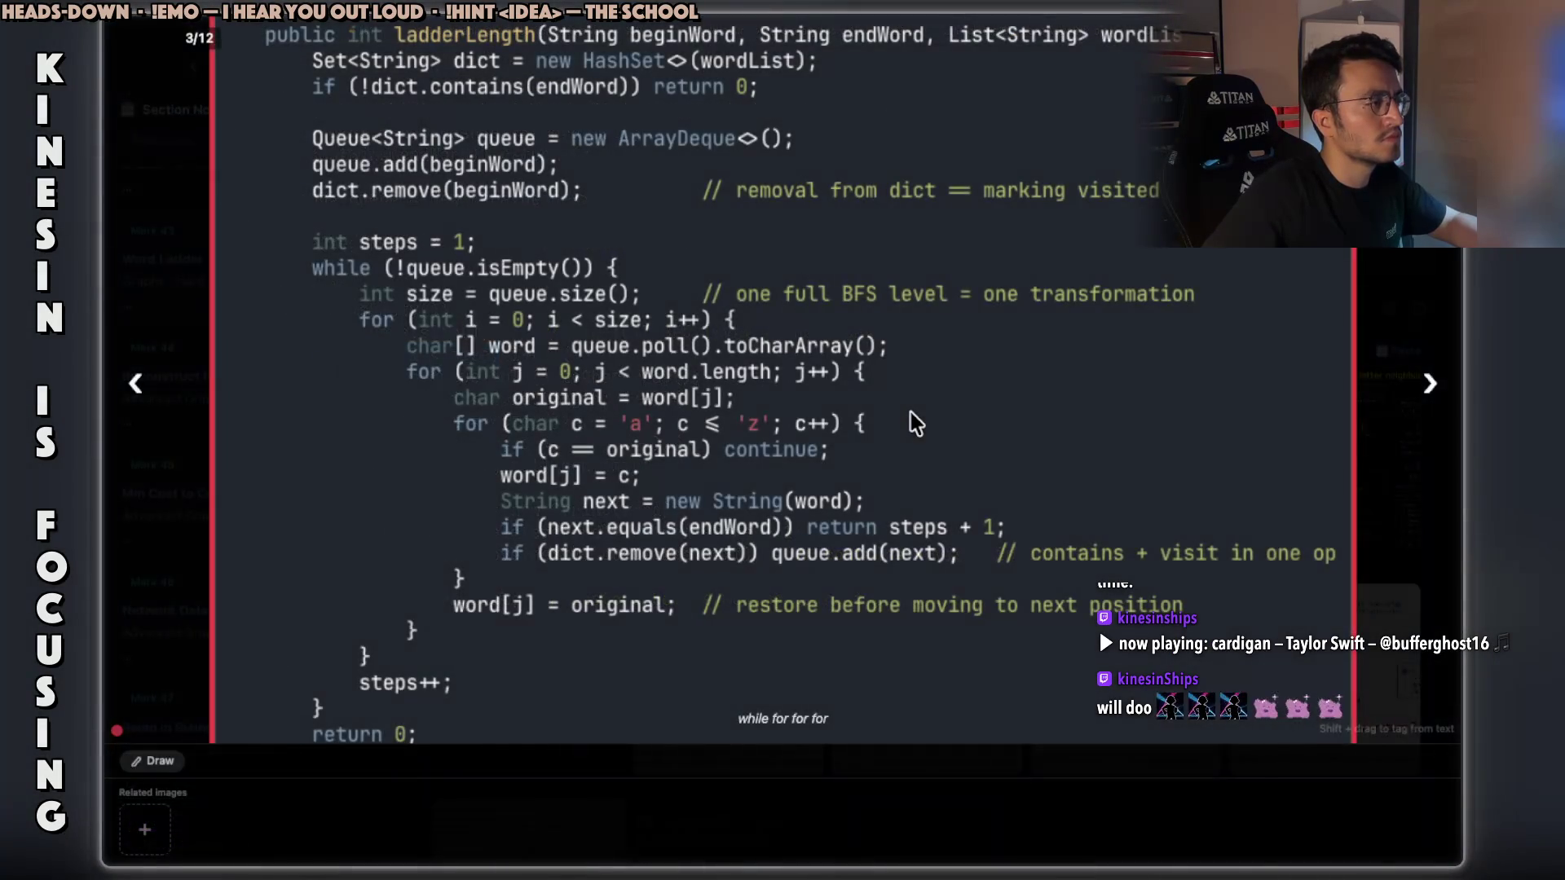
Copy Claude Code's full-lifecycle testing line and glance at the Java word ladder solution before returning to ChatGPT.
key(ctrl+Left)
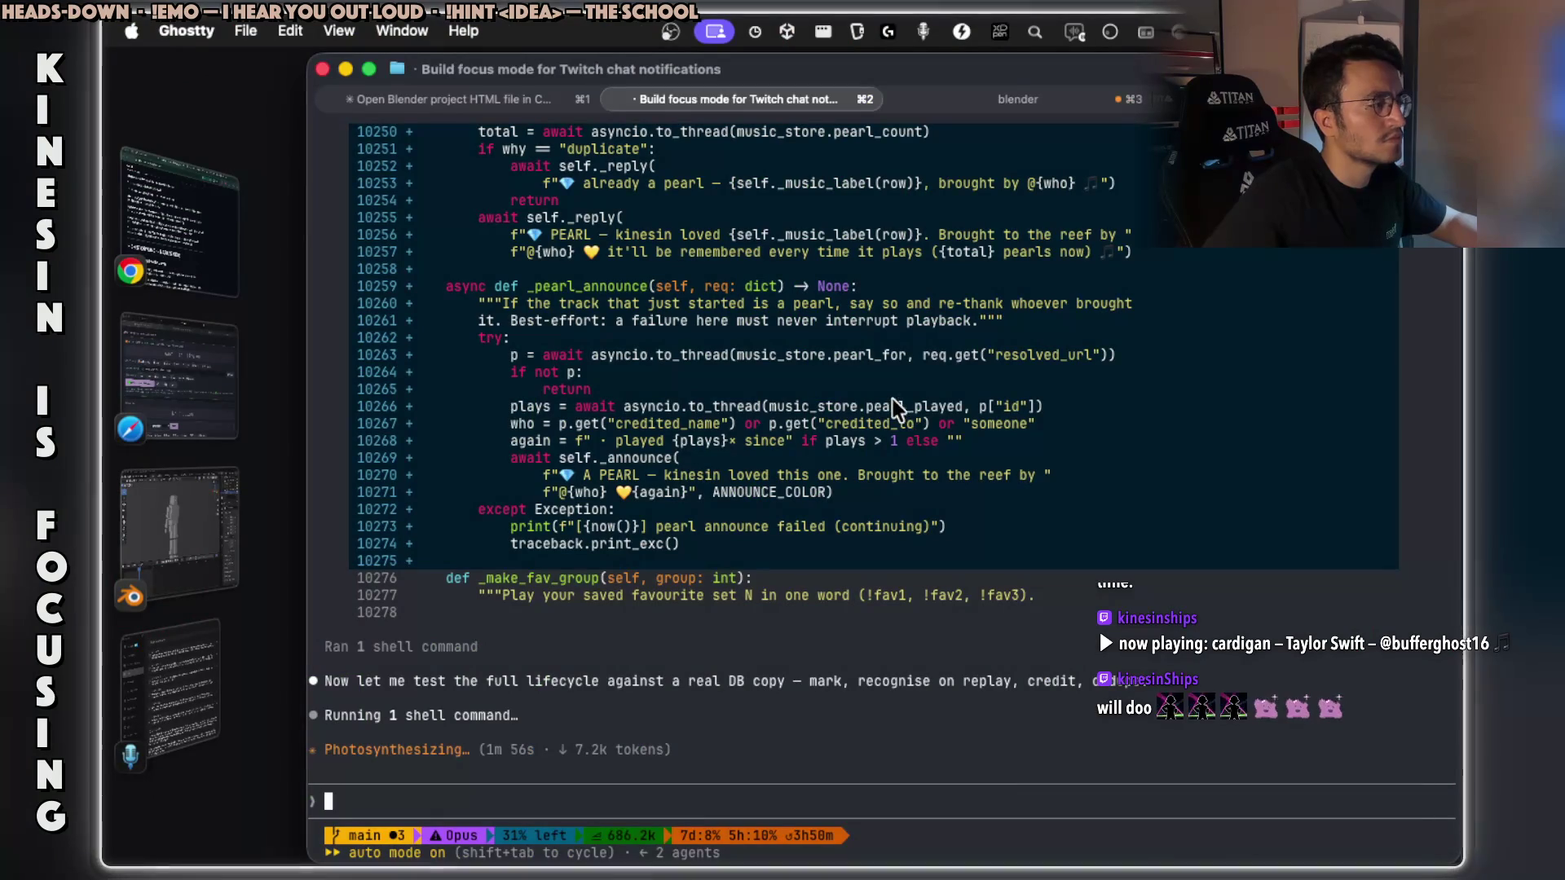
triple_click(734, 683)
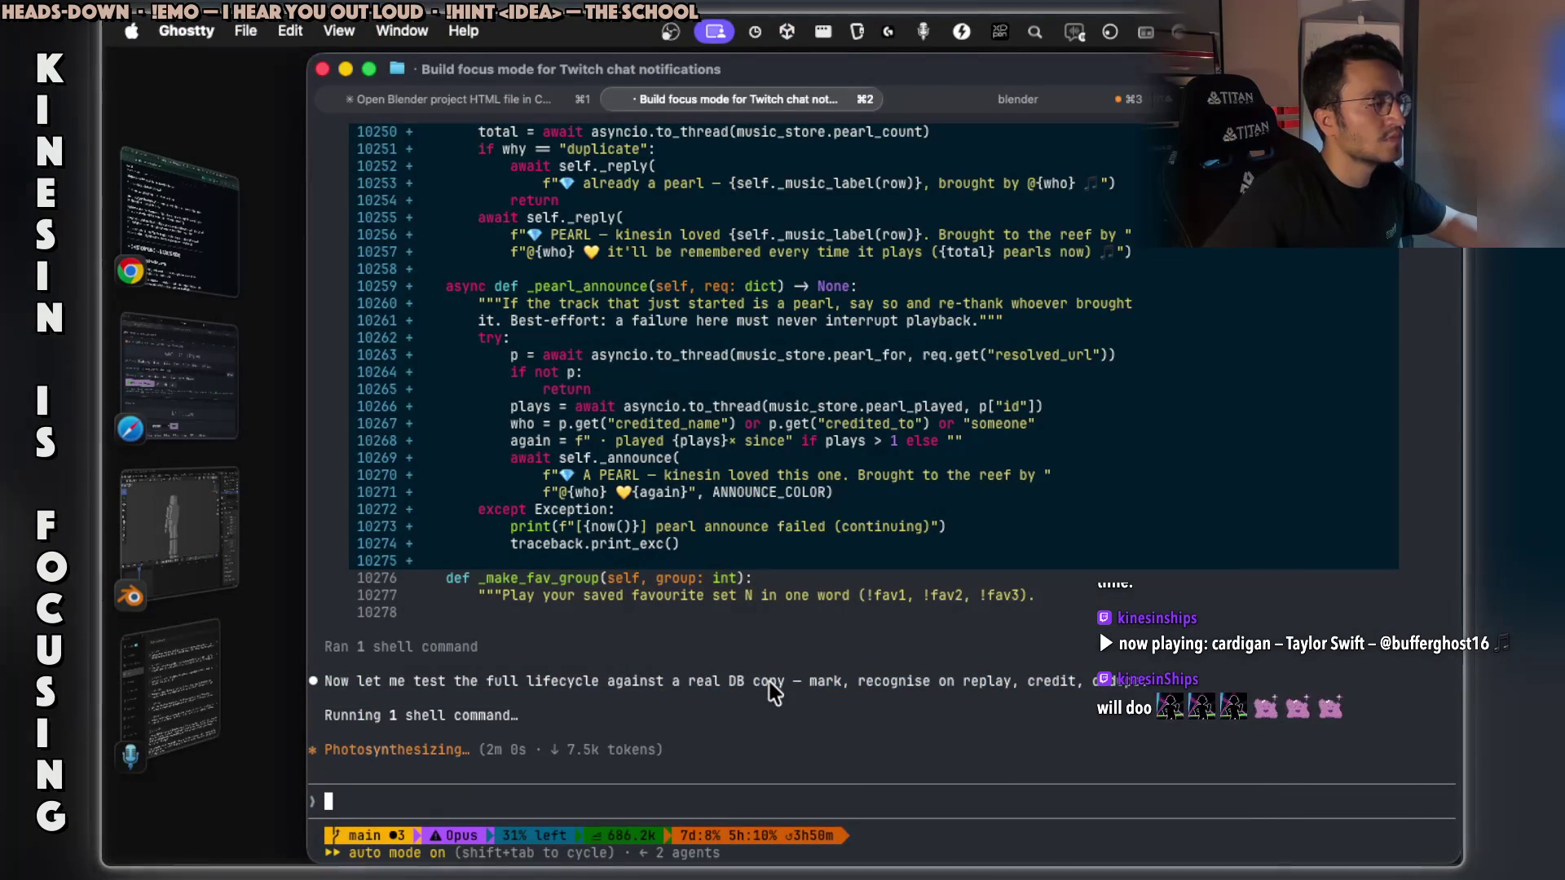
key(ctrl+Right)
key(ctrl+Left)
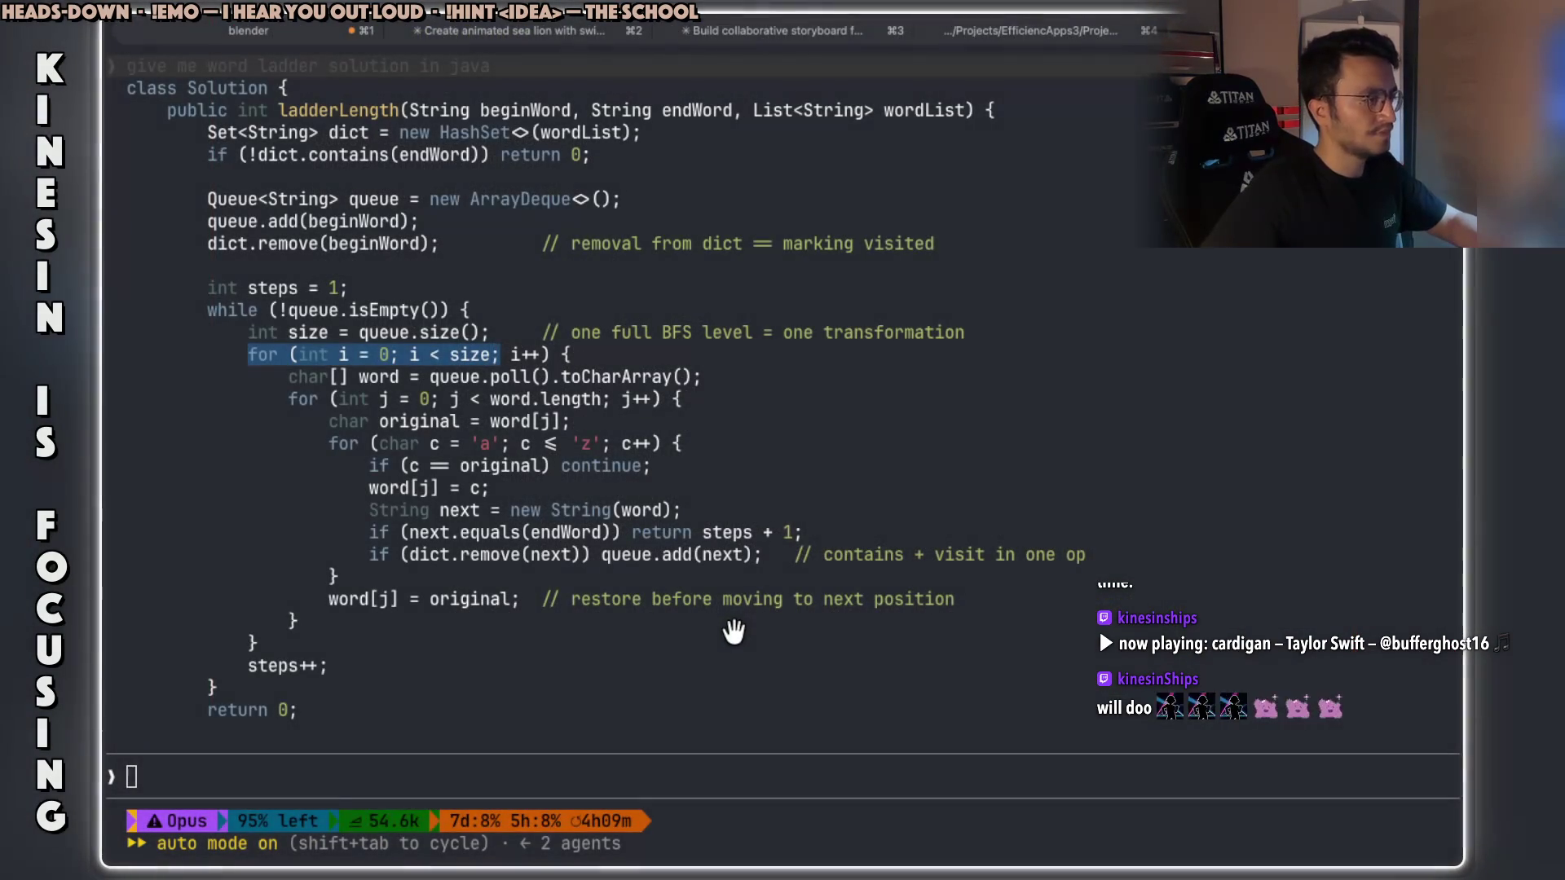
key(ctrl+Left)
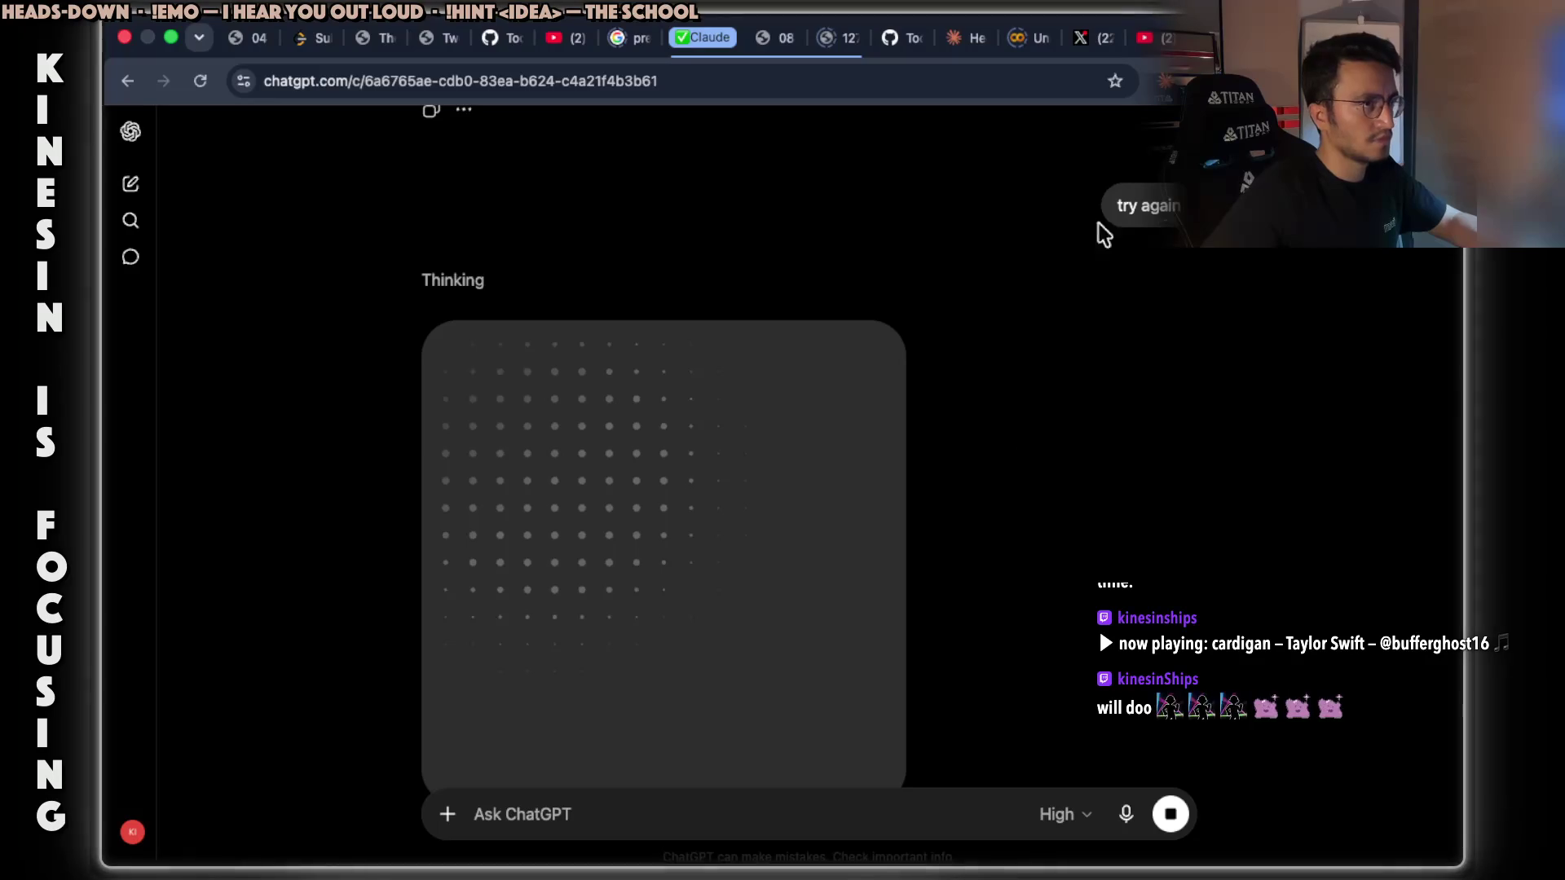
Lower the background music volume and dismiss the volume popup.
key(ctrl+Left)
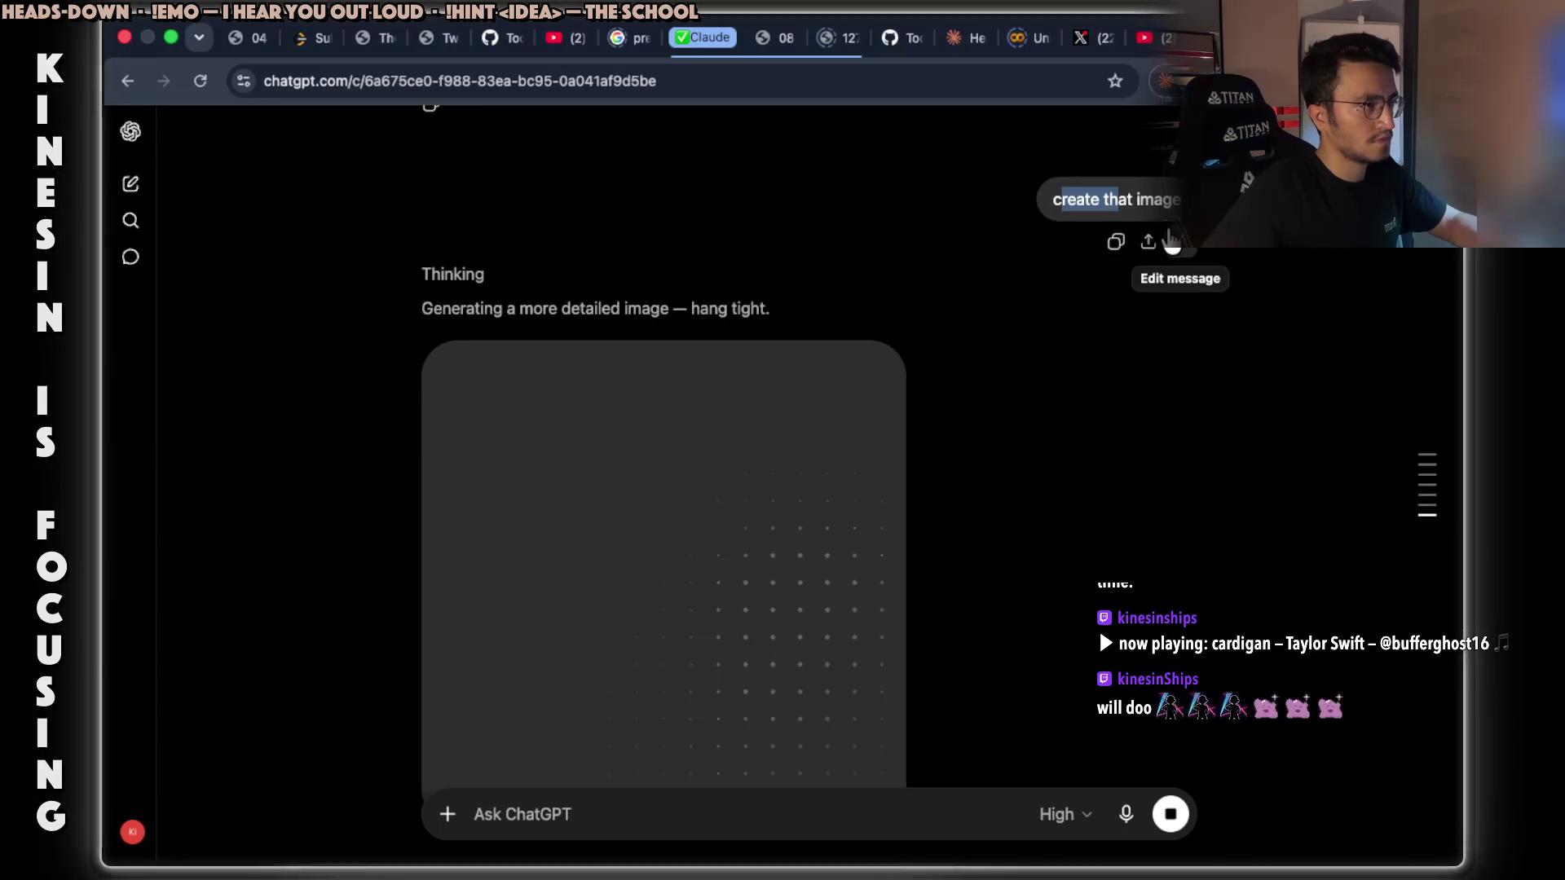
key(XF86AudioLowerVolume)
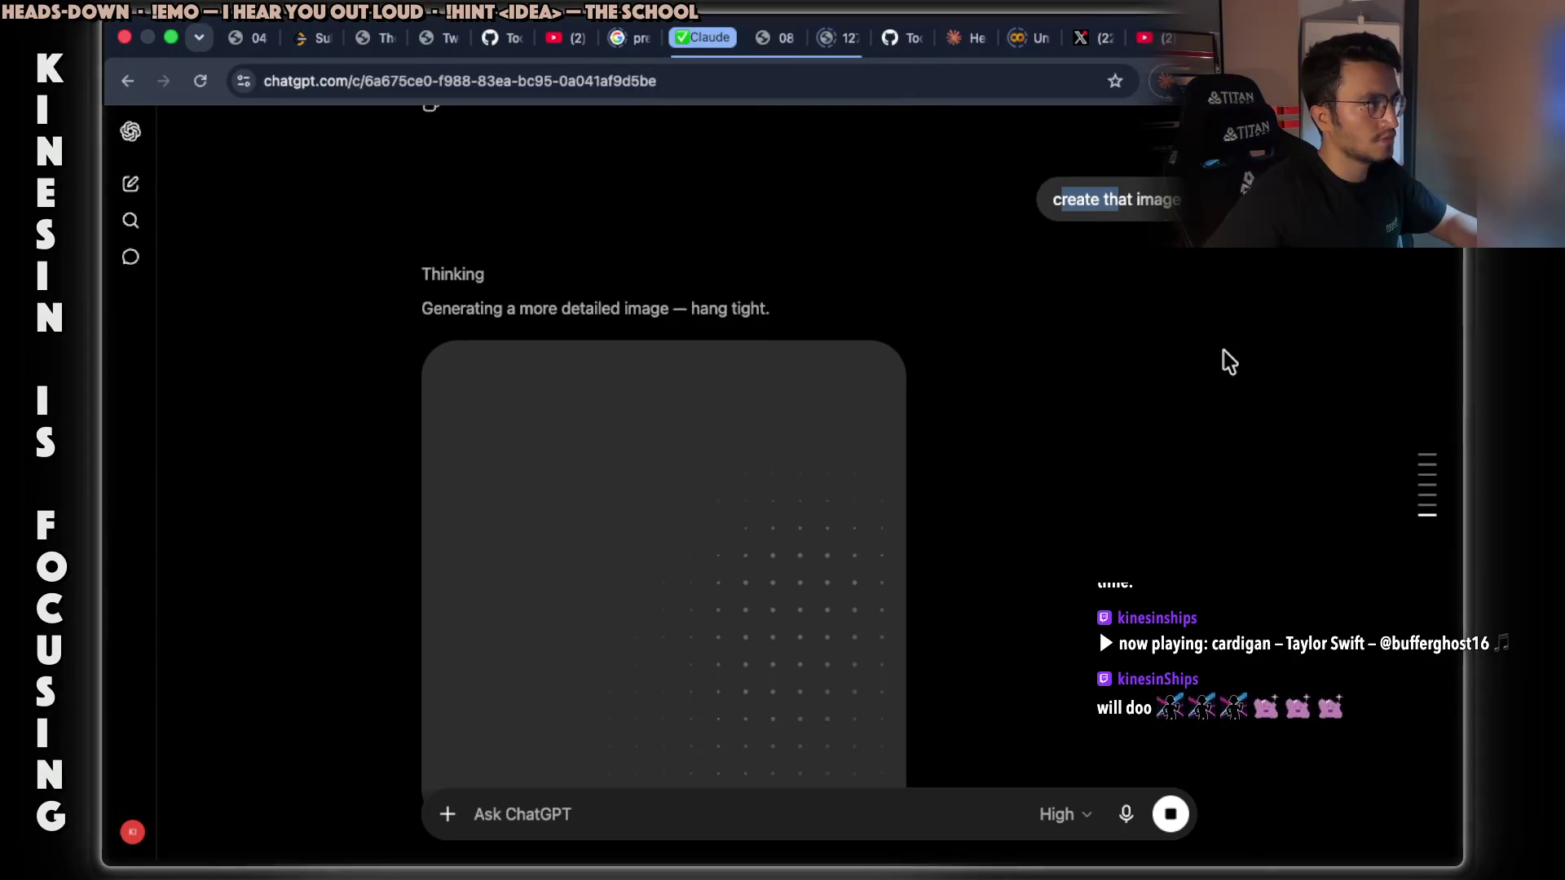
click(1230, 277)
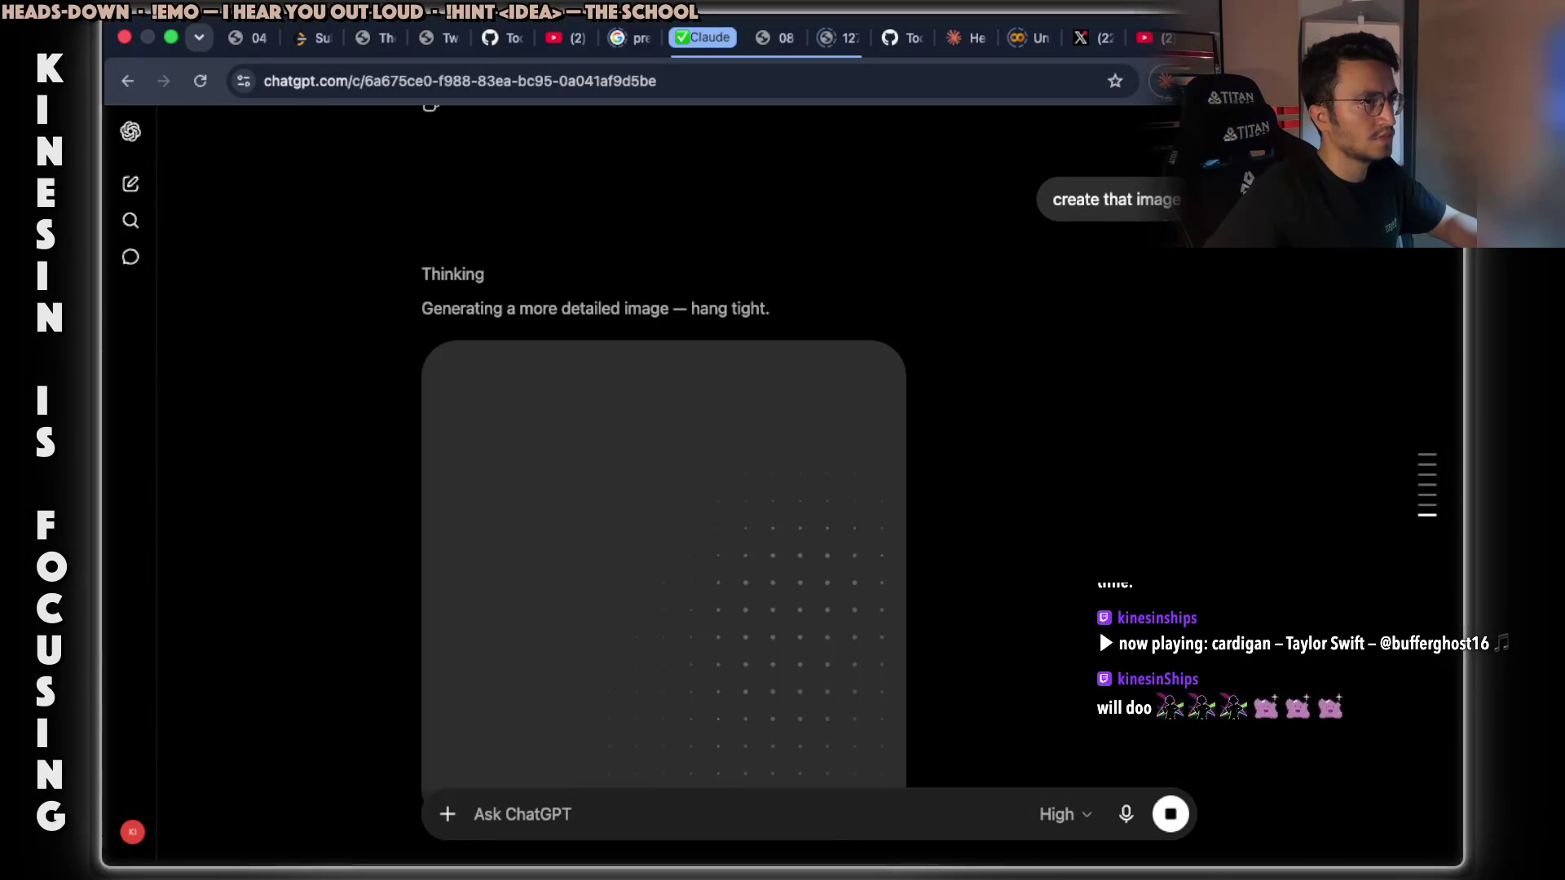
Disconnect the Proton VPN from its browser extension panel.
click(1238, 81)
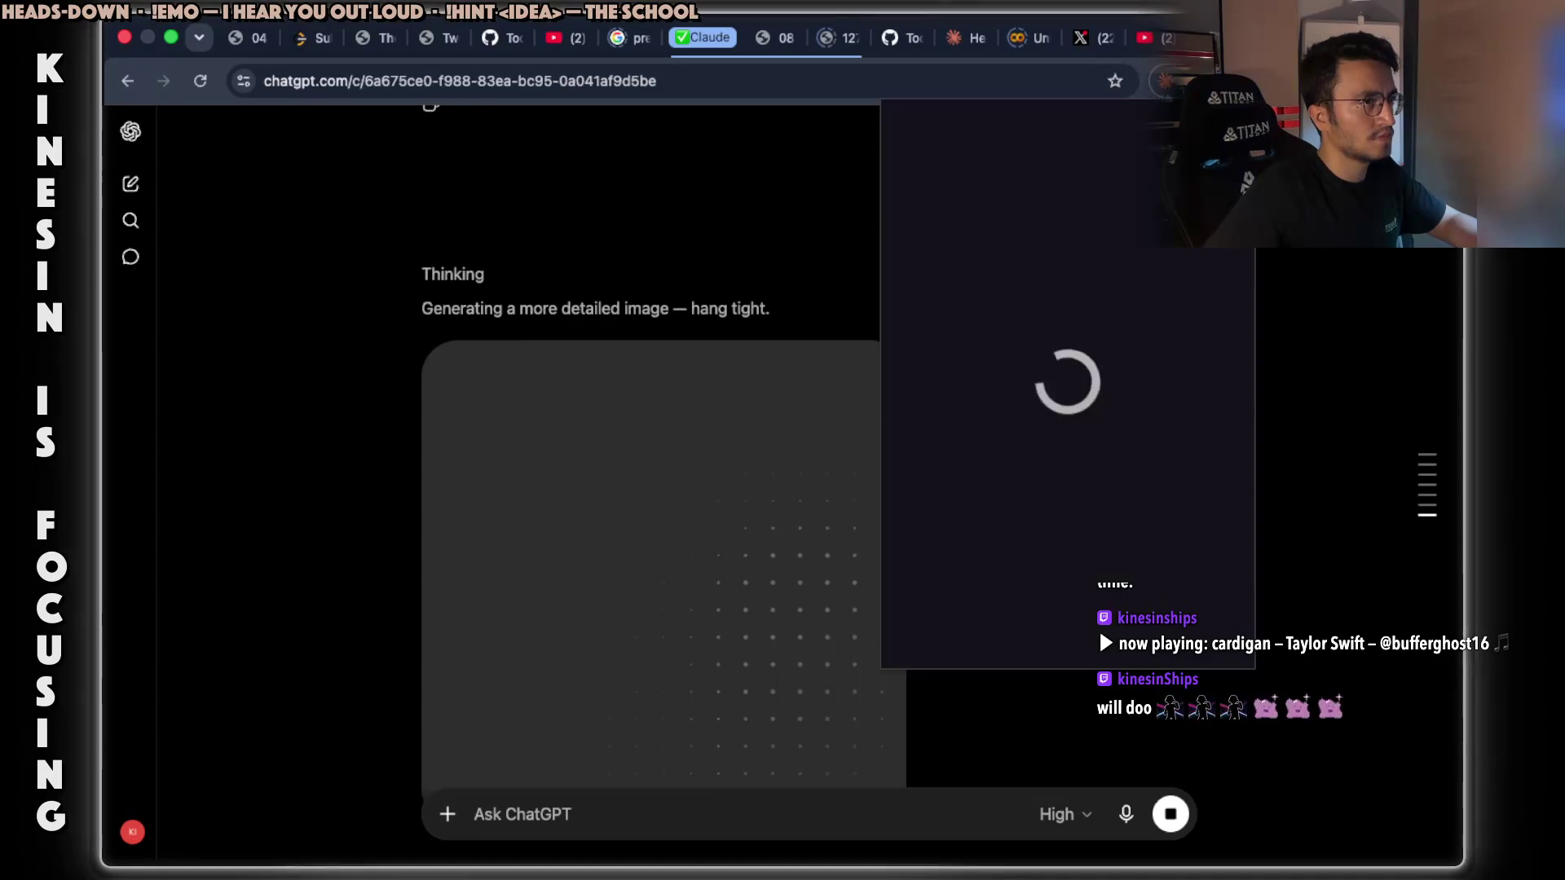
click(1118, 350)
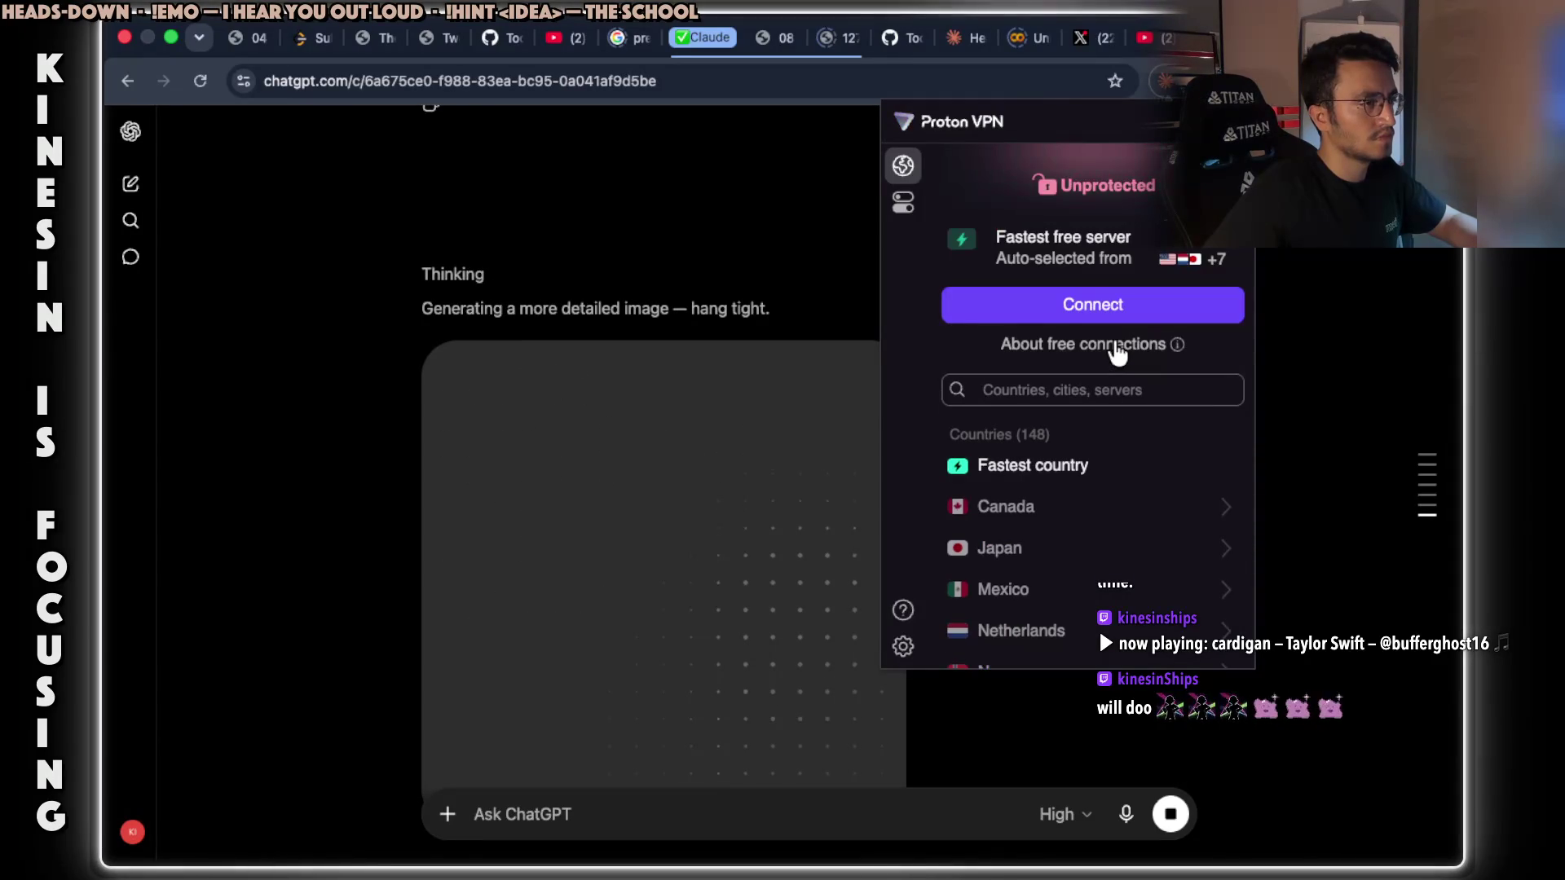
click(1380, 261)
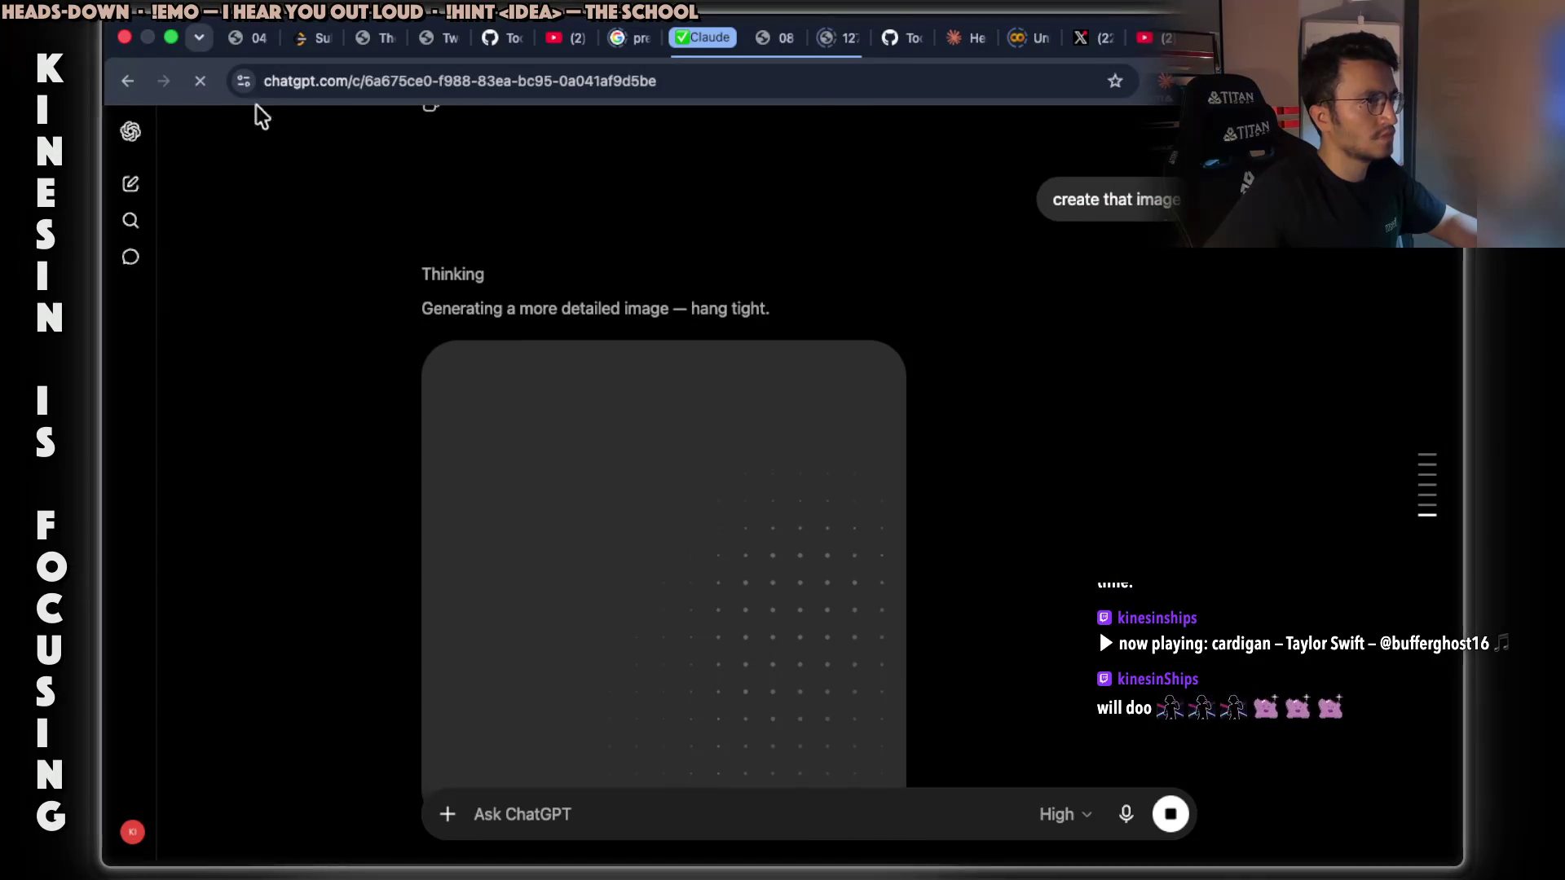
Open the Word Ladder infographic conversation and scroll to the retried image placeholder.
click(200, 80)
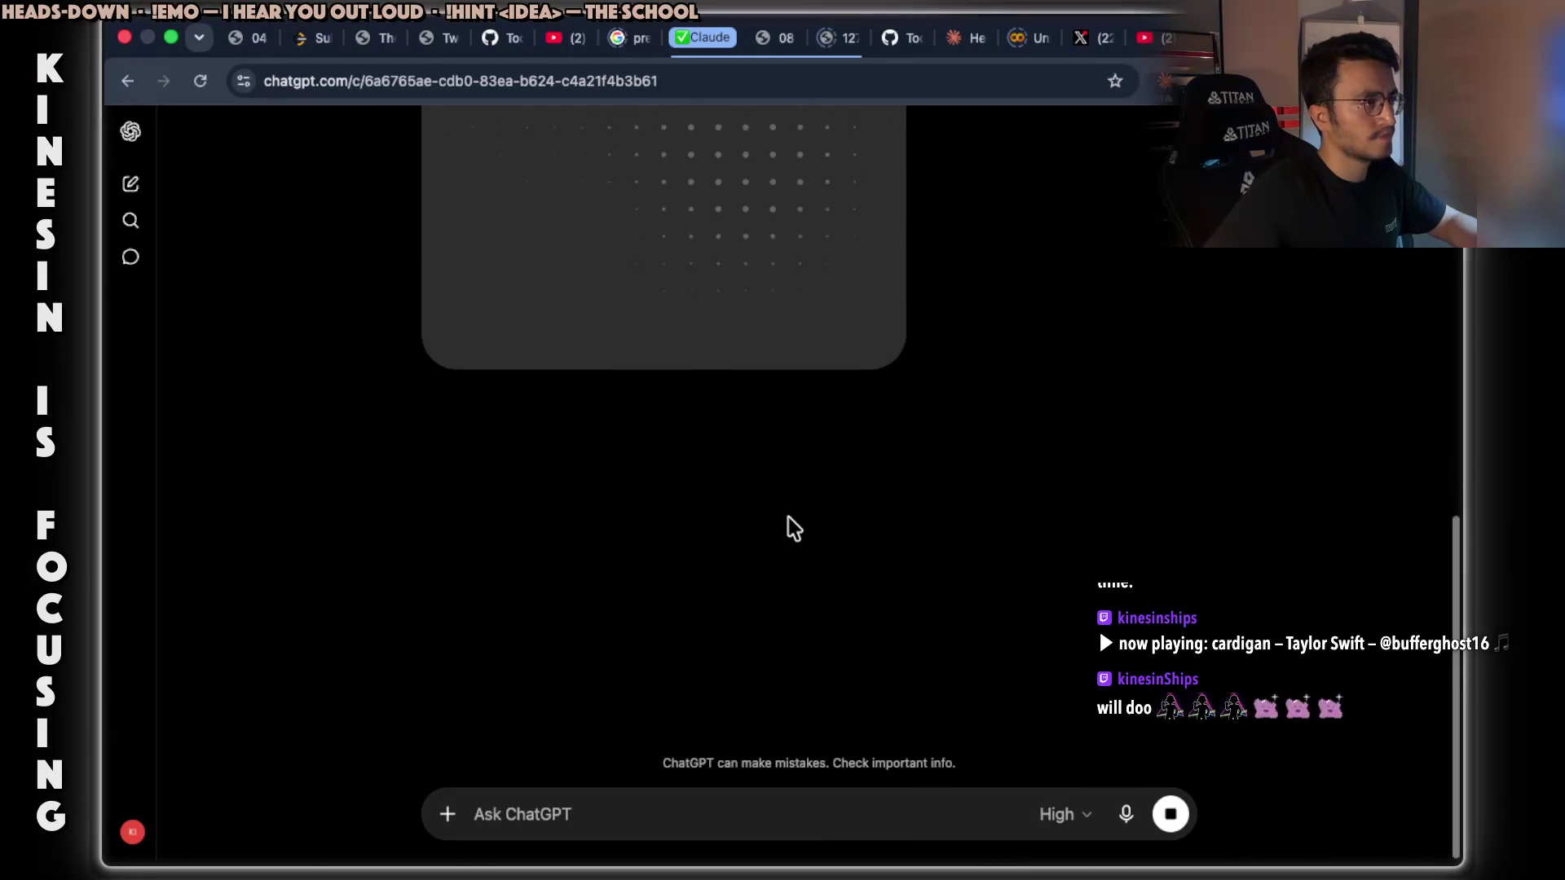
scroll(786, 530, up, 5)
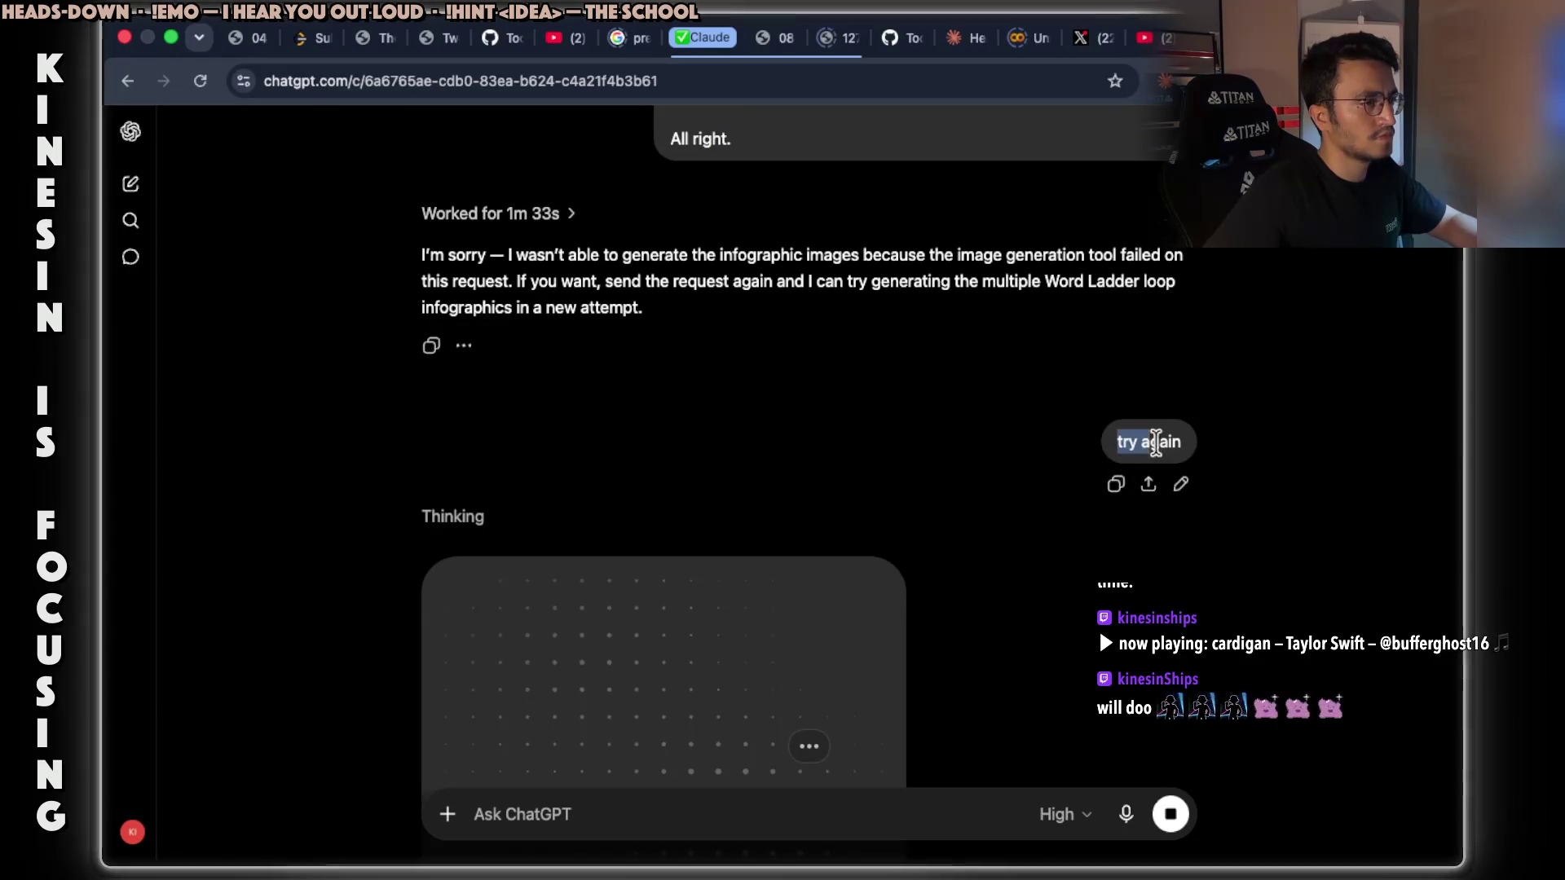
scroll(746, 572, down, 5)
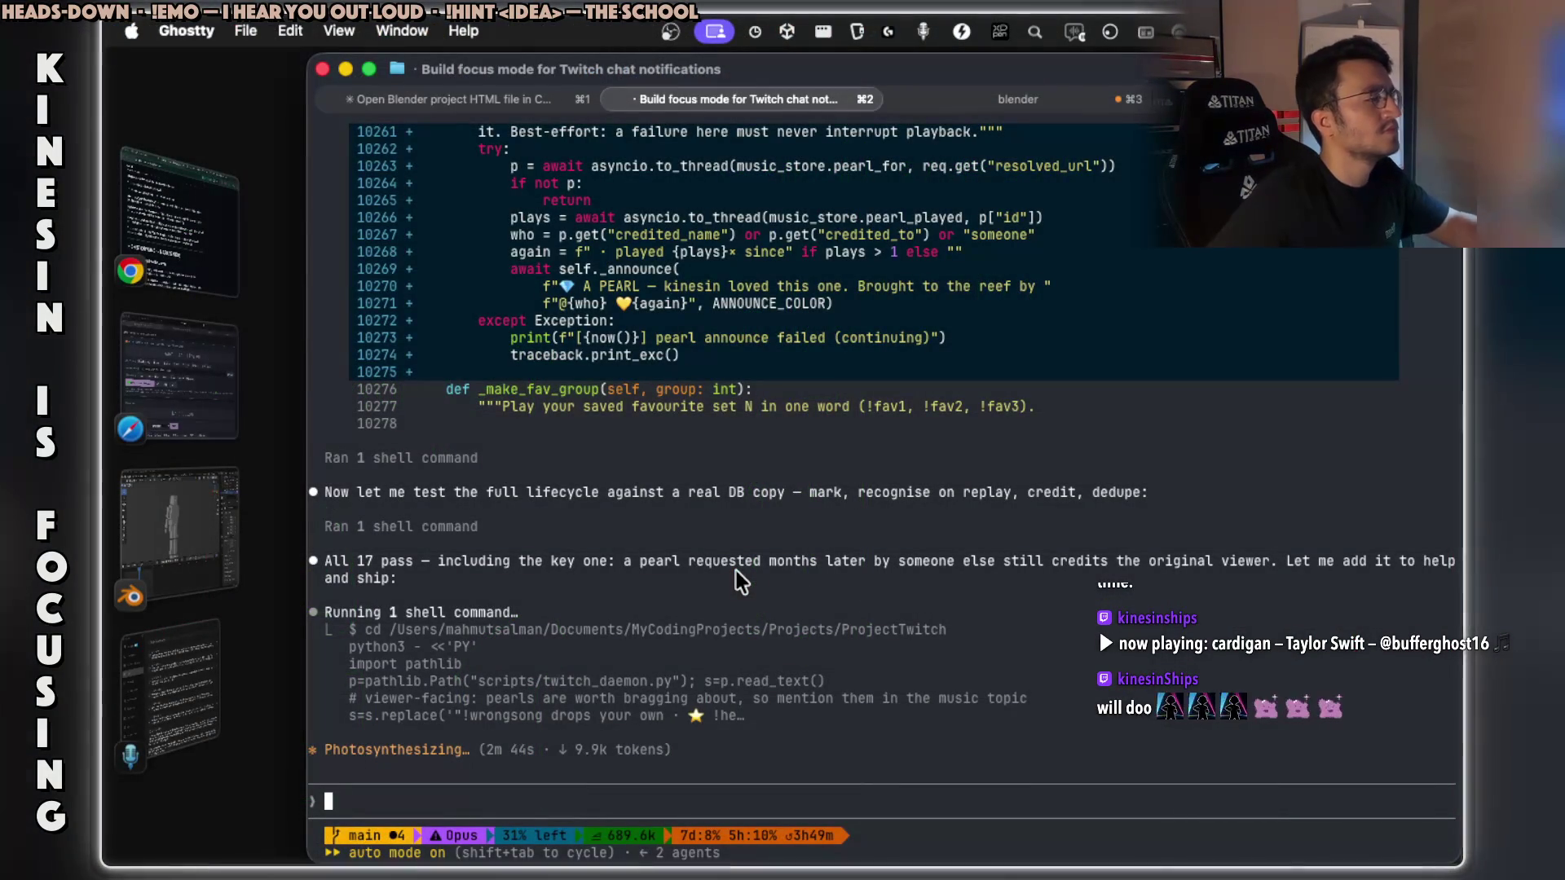
Highlight the sentence about crediting the original viewer, then bring up the Java ladderLength solution.
drag(755, 561, 1267, 567)
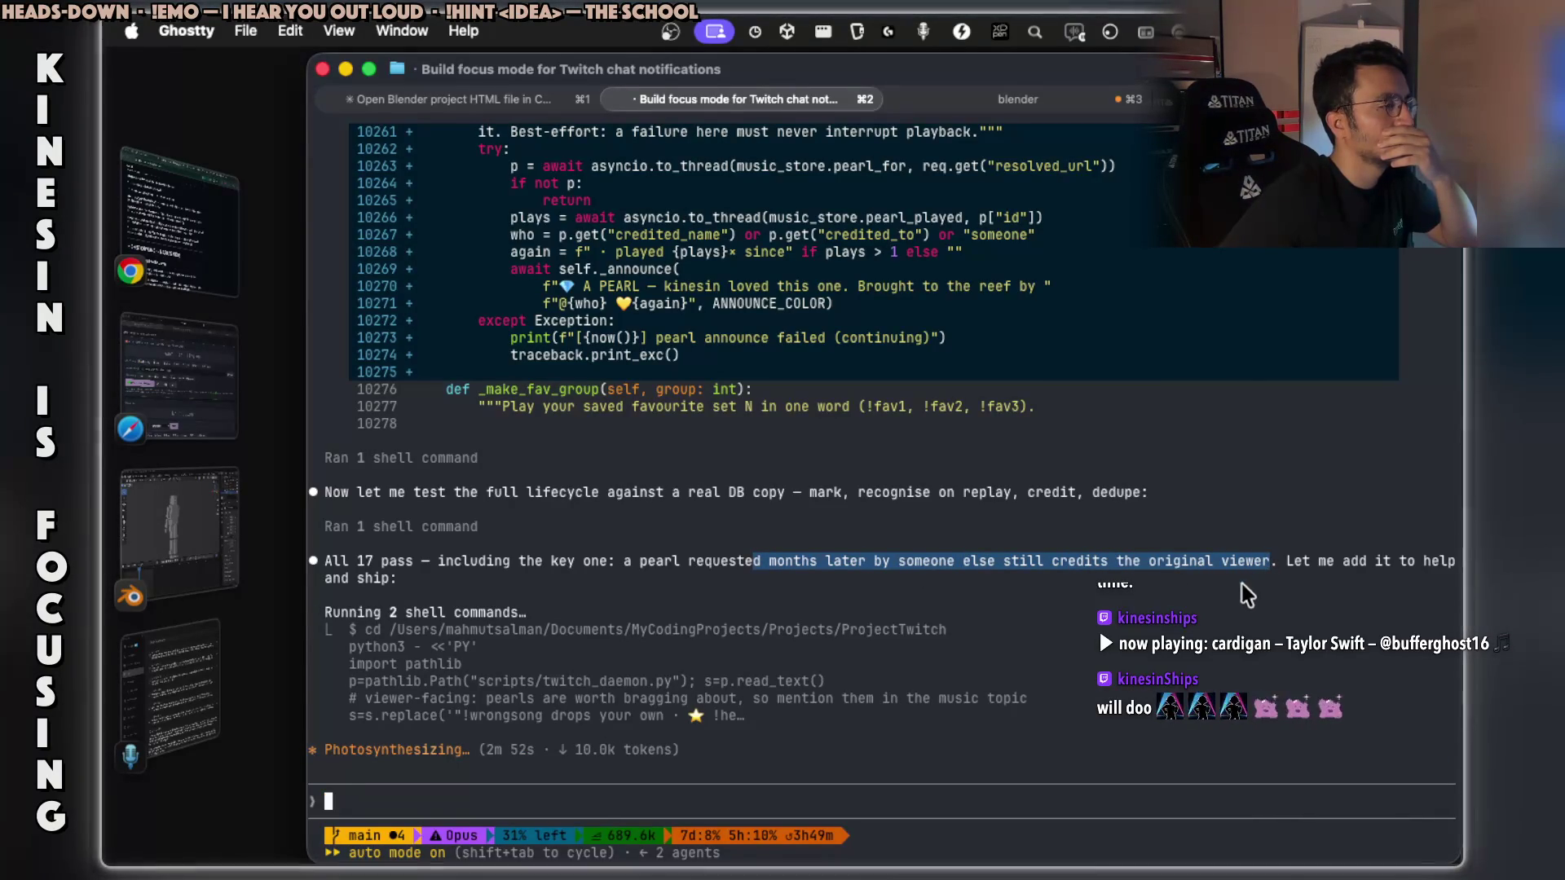
key(super+Tab)
key(super+Tab)
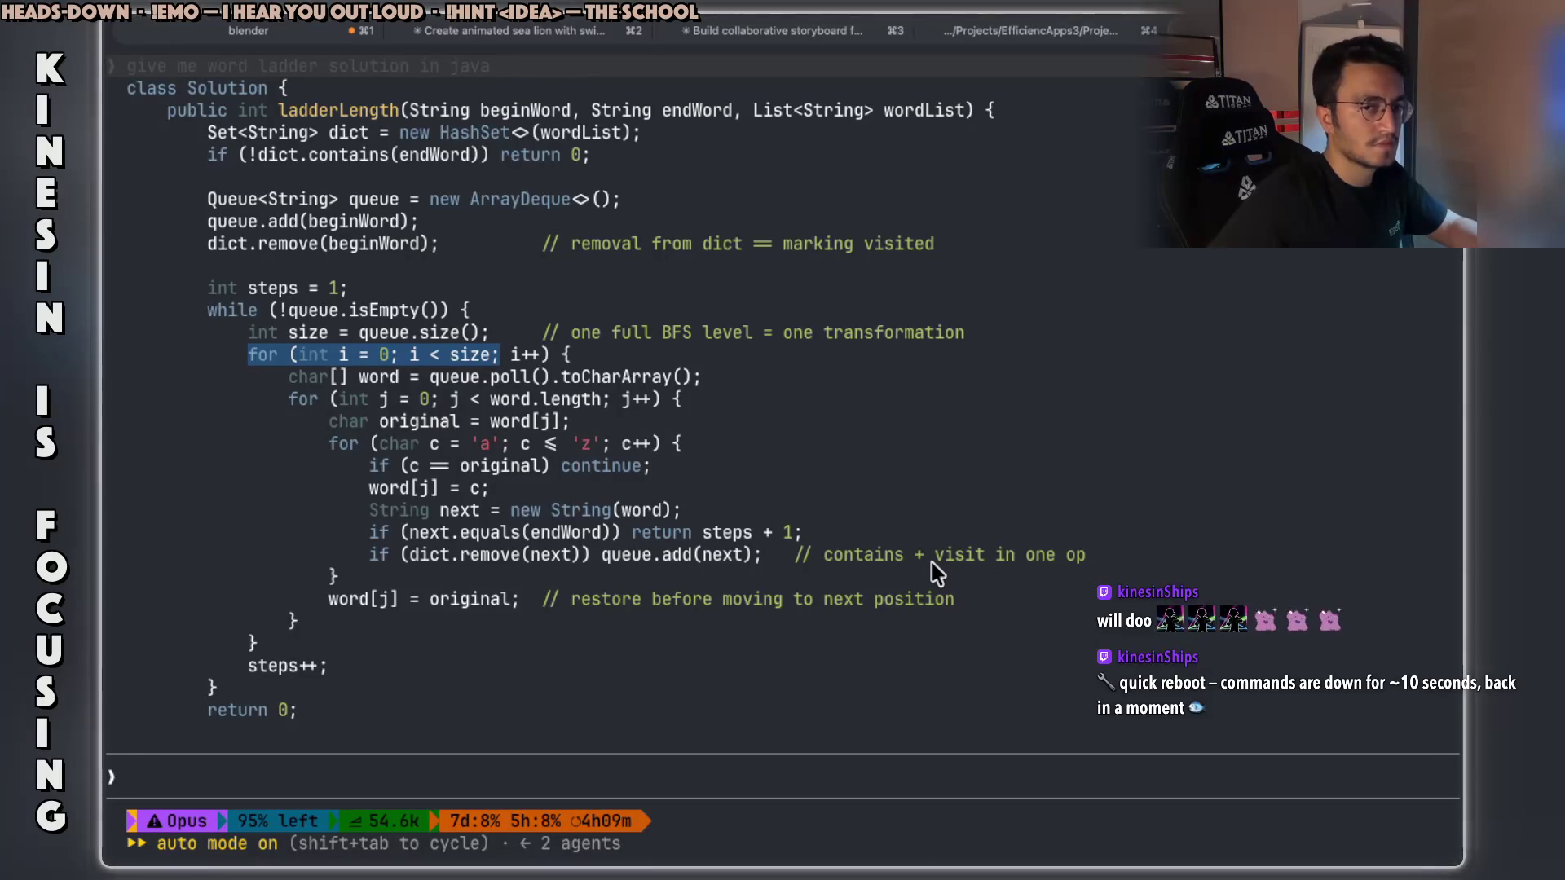
Compare the Java ladderLength code against the notes slide, then go back to ChatGPT.
key(super+Tab)
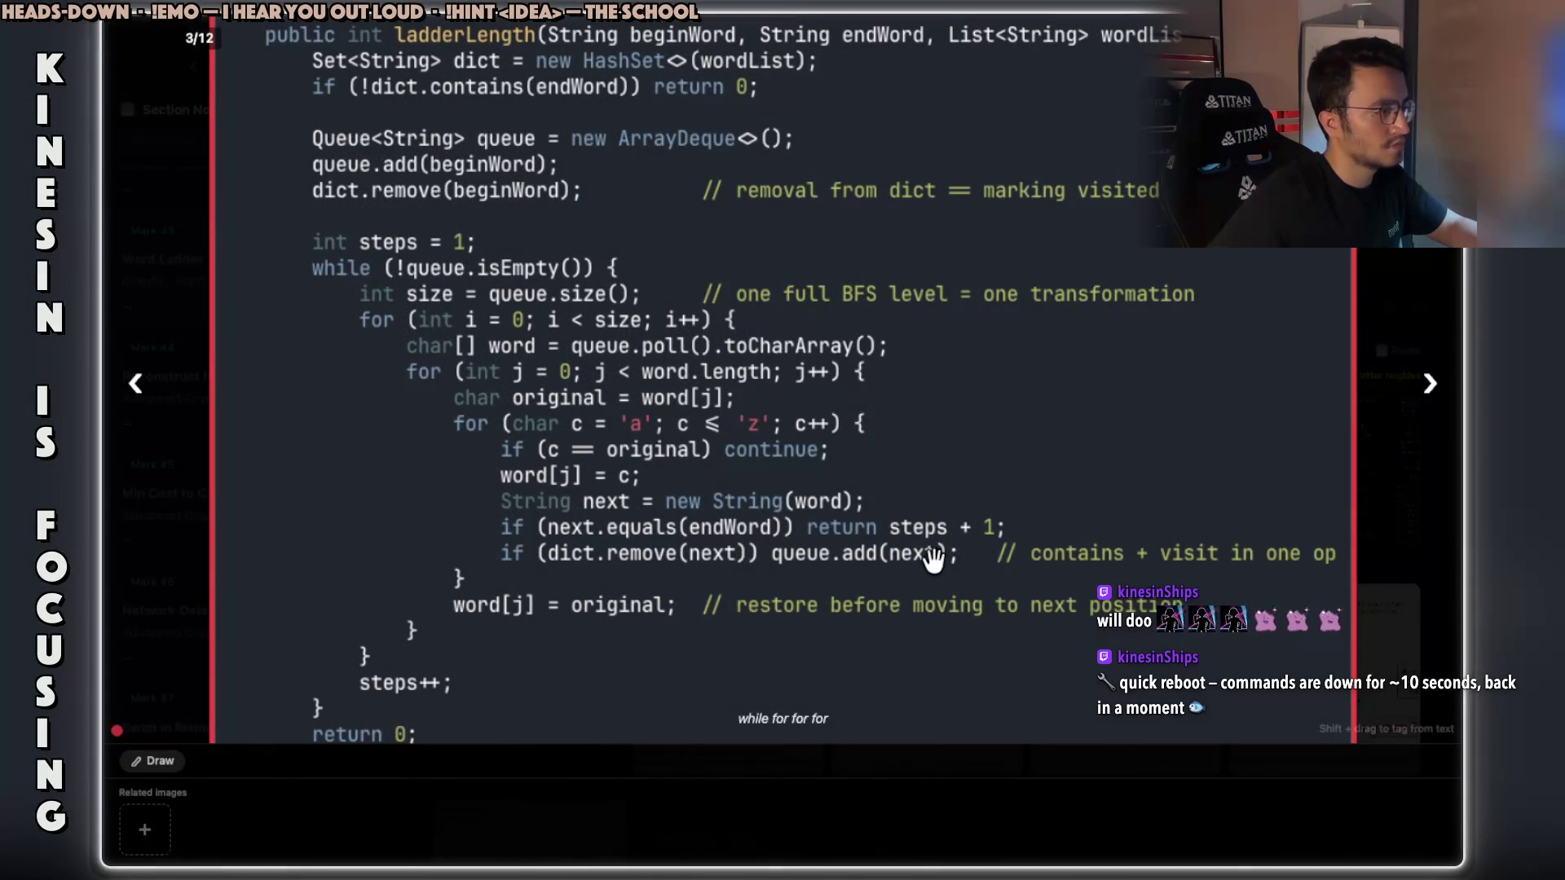
key(super+Tab)
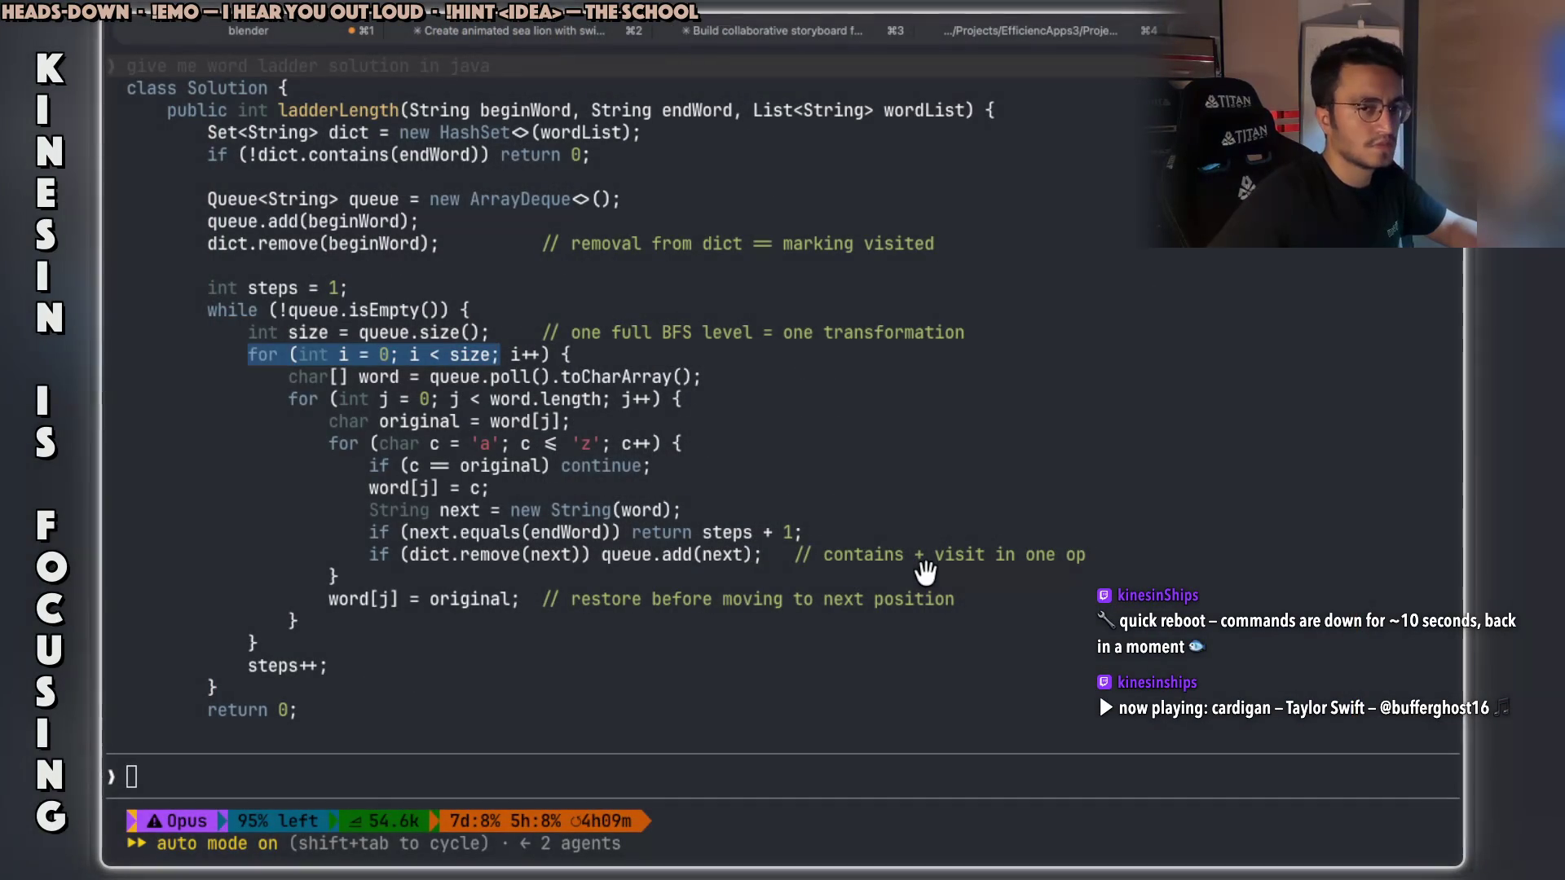
key(super+Tab)
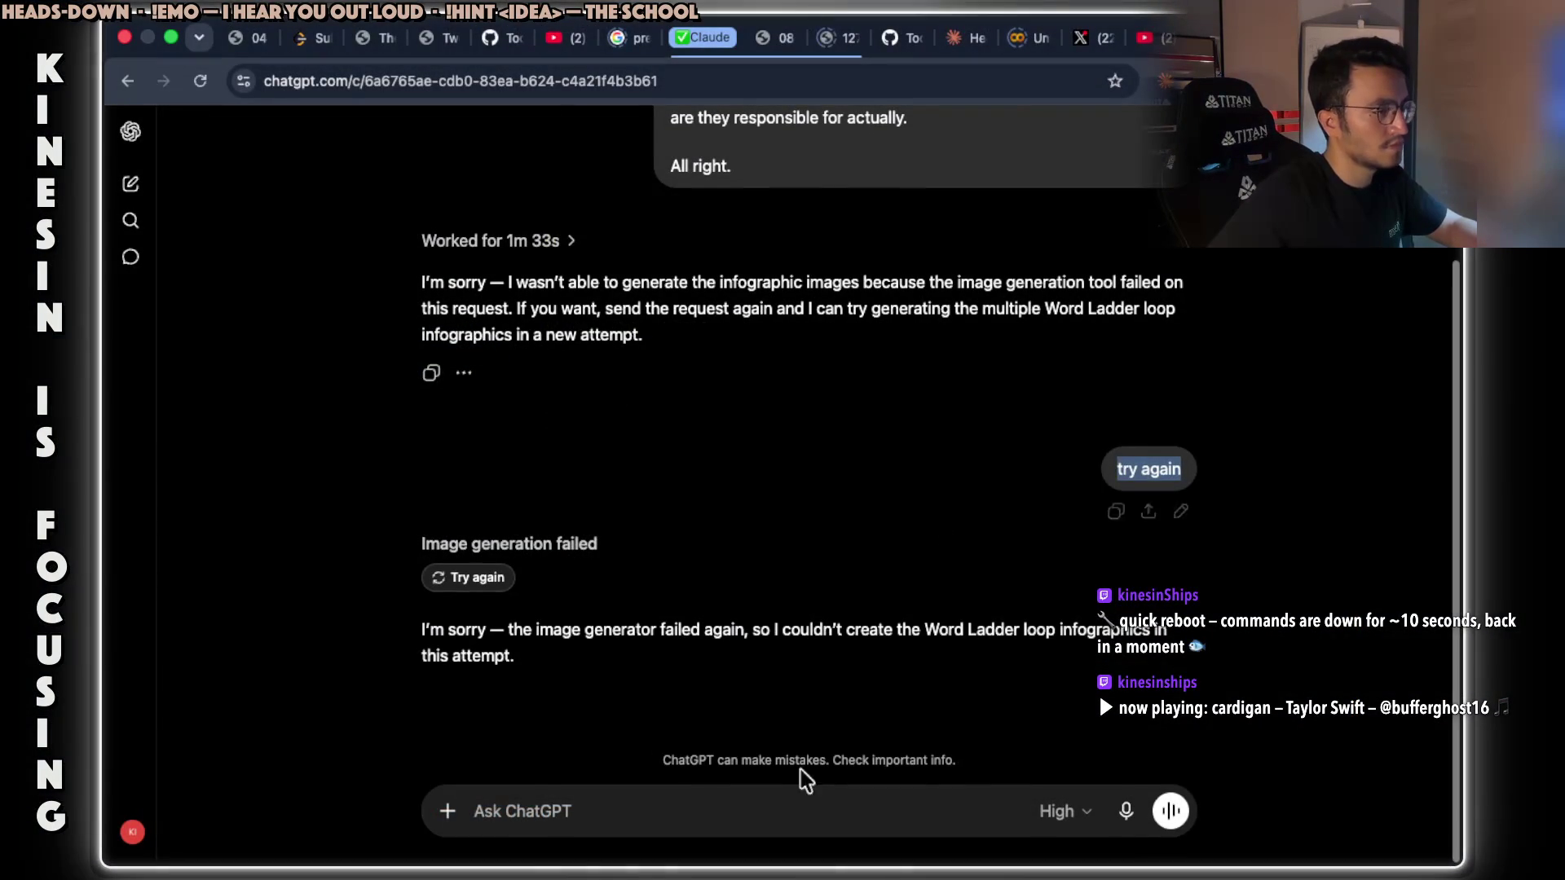
Send 'try again' in both ChatGPT conversations to restart the infographic generation.
click(687, 829)
text(try again)
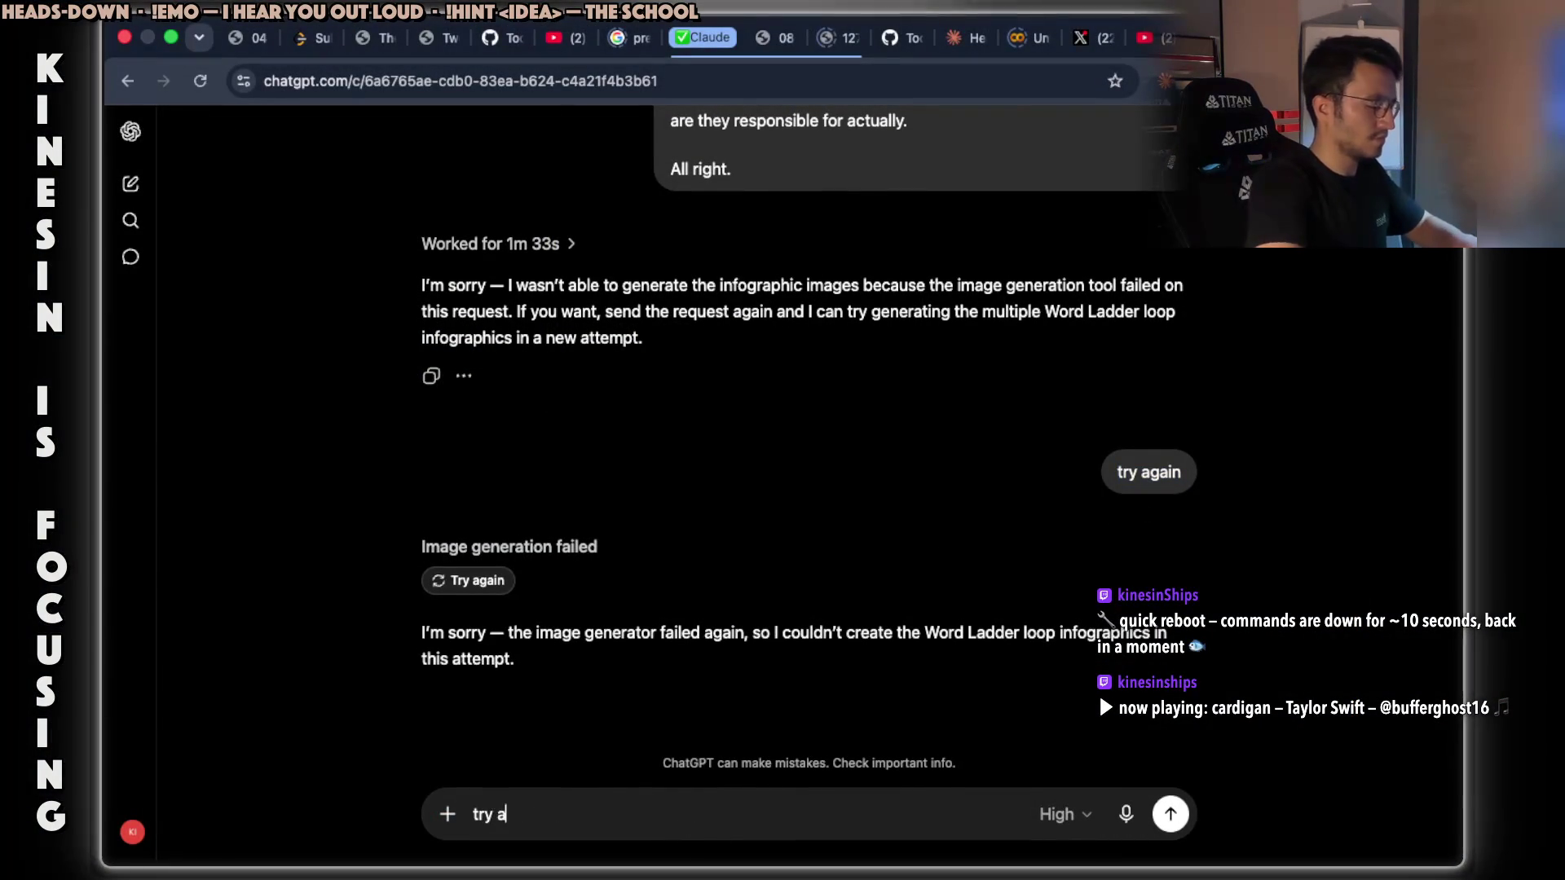
key(Return)
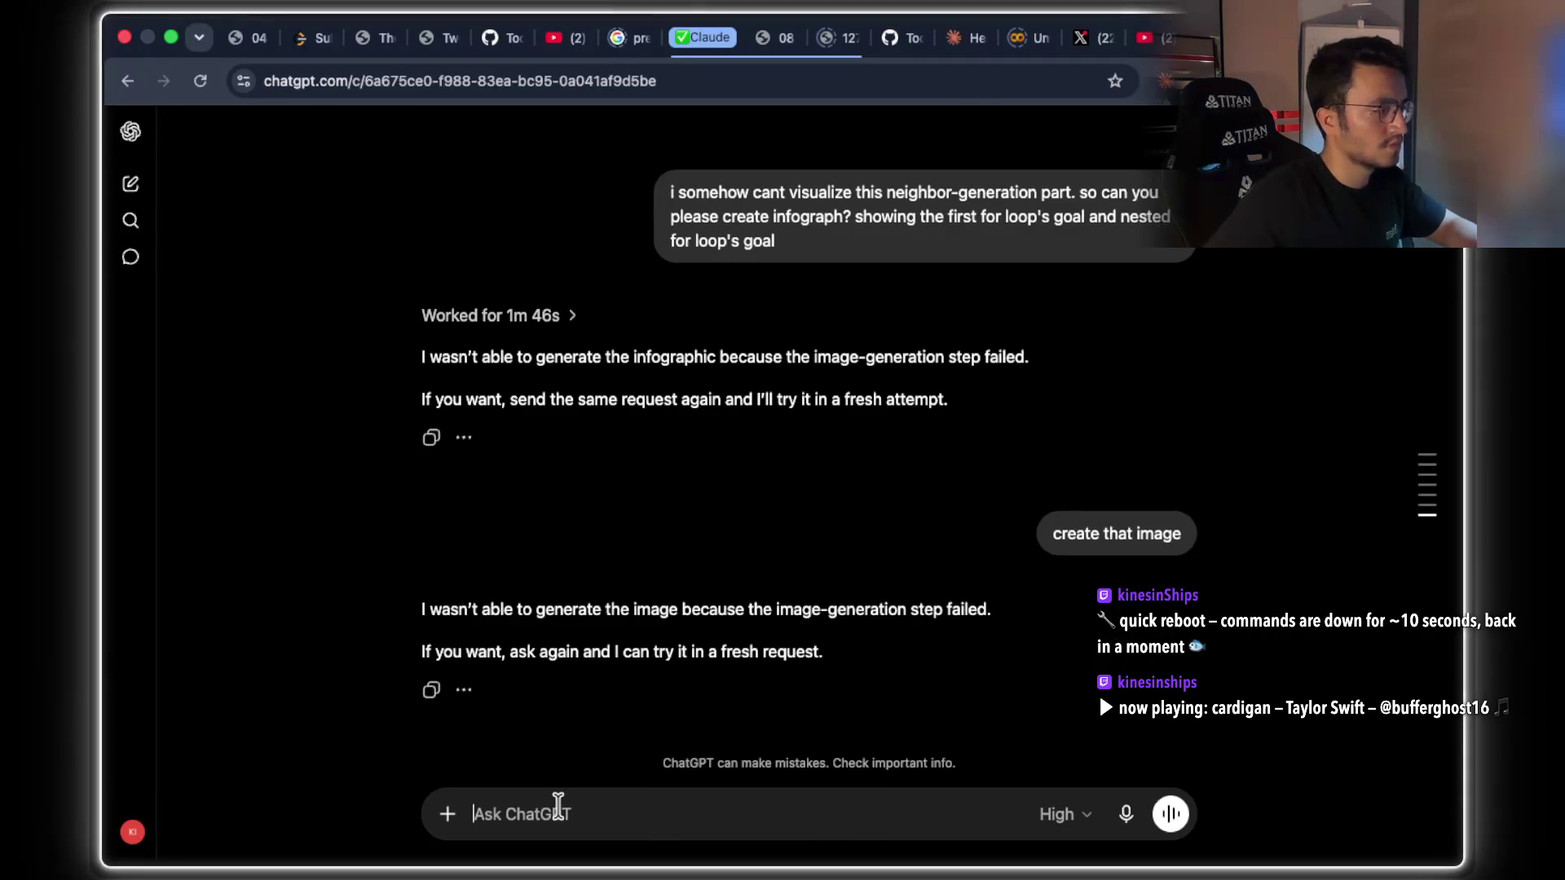
text(try a)
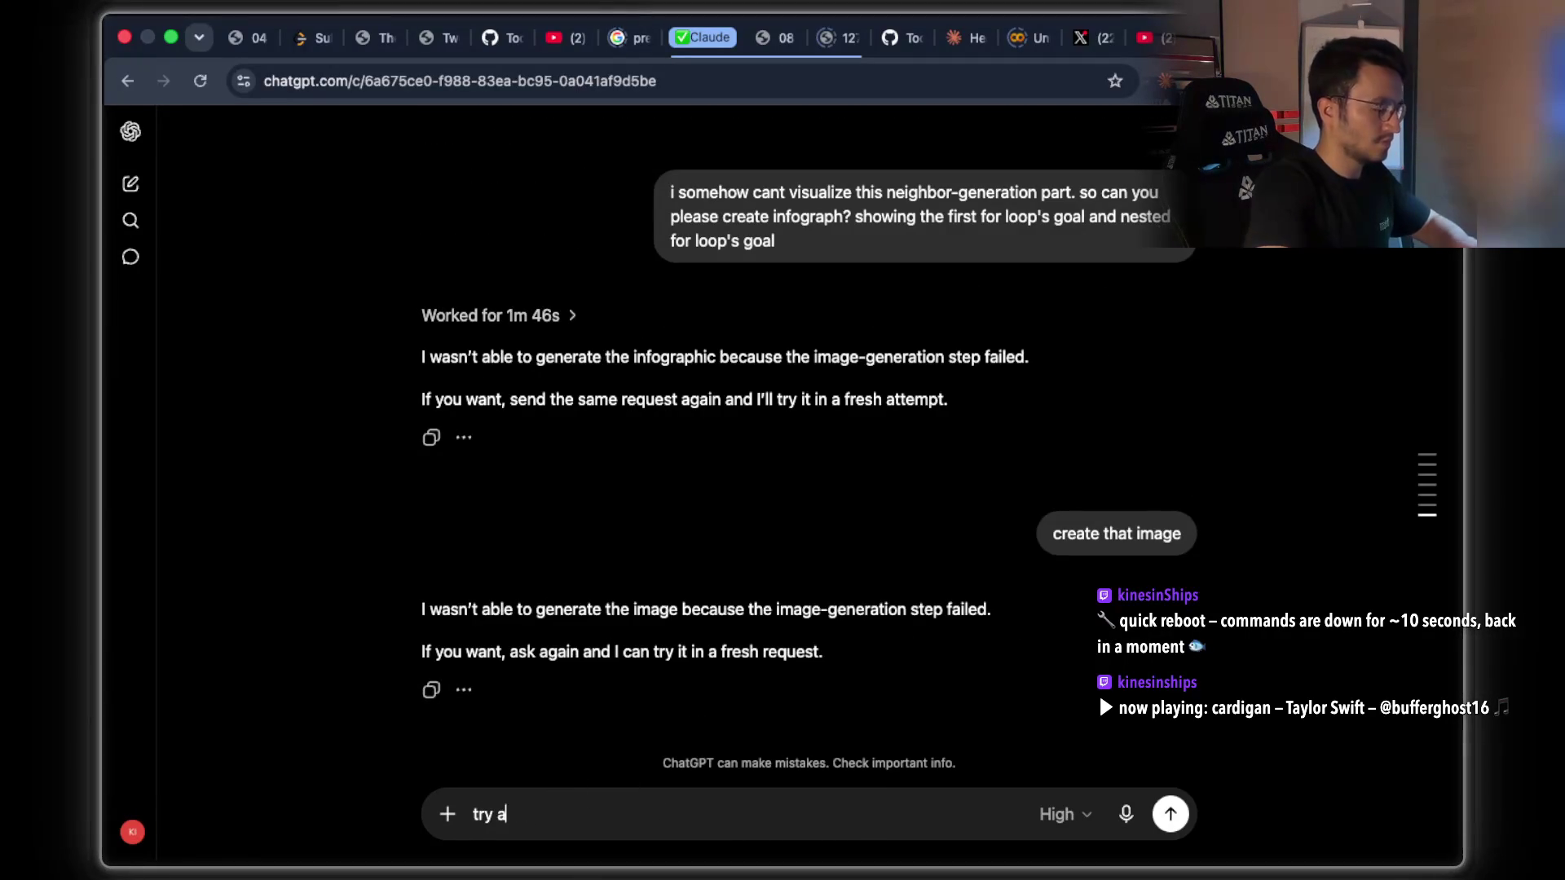
text(gain)
key(Return)
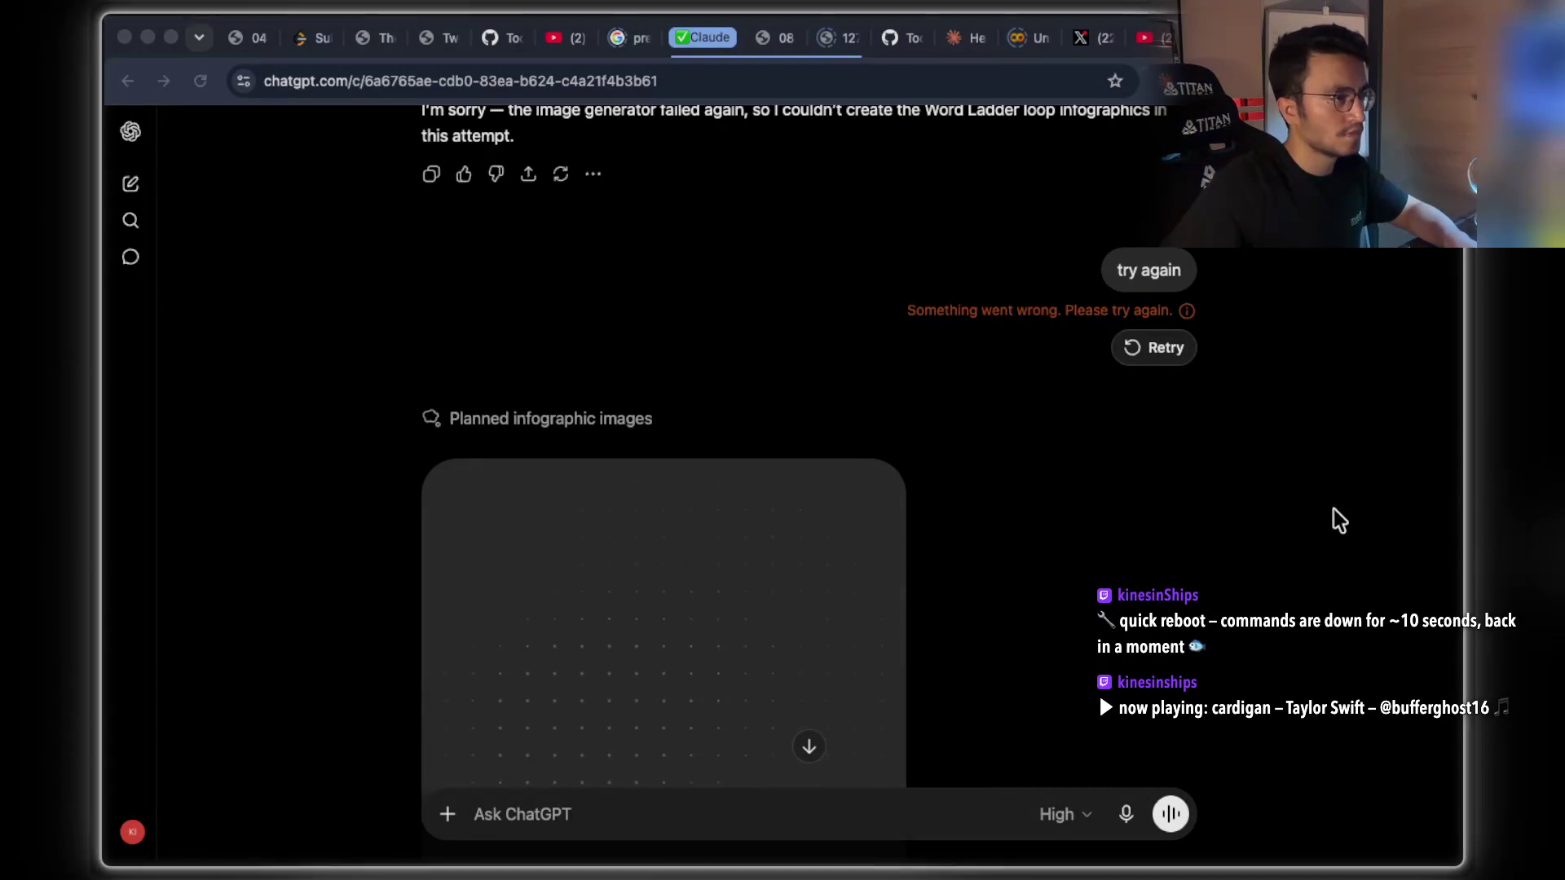
click(1068, 489)
scroll(1034, 475, down, 1)
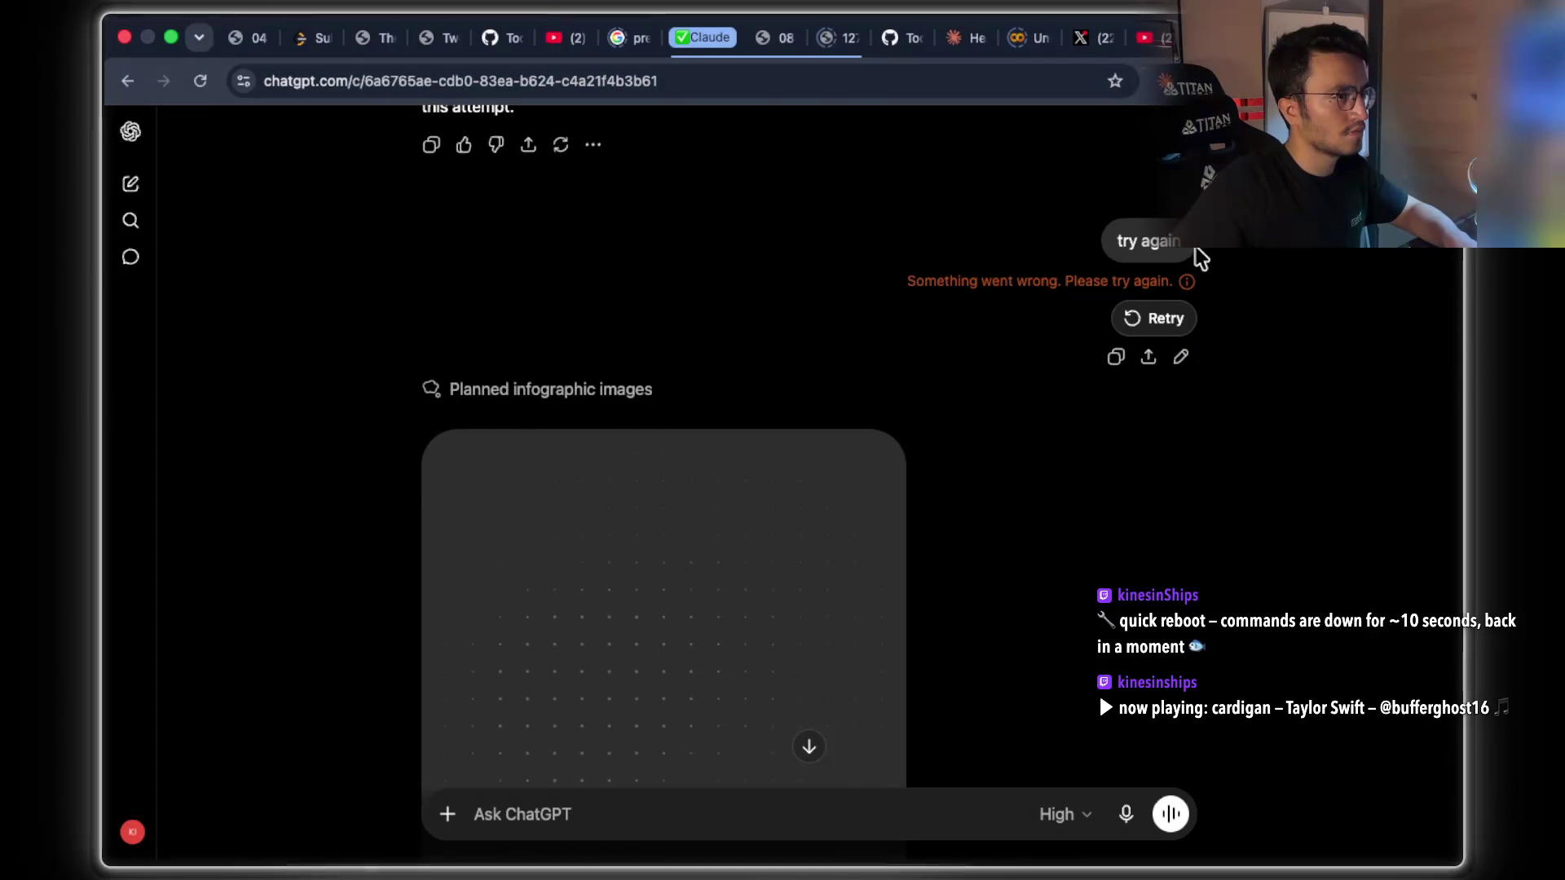
scroll(818, 485, down, 2)
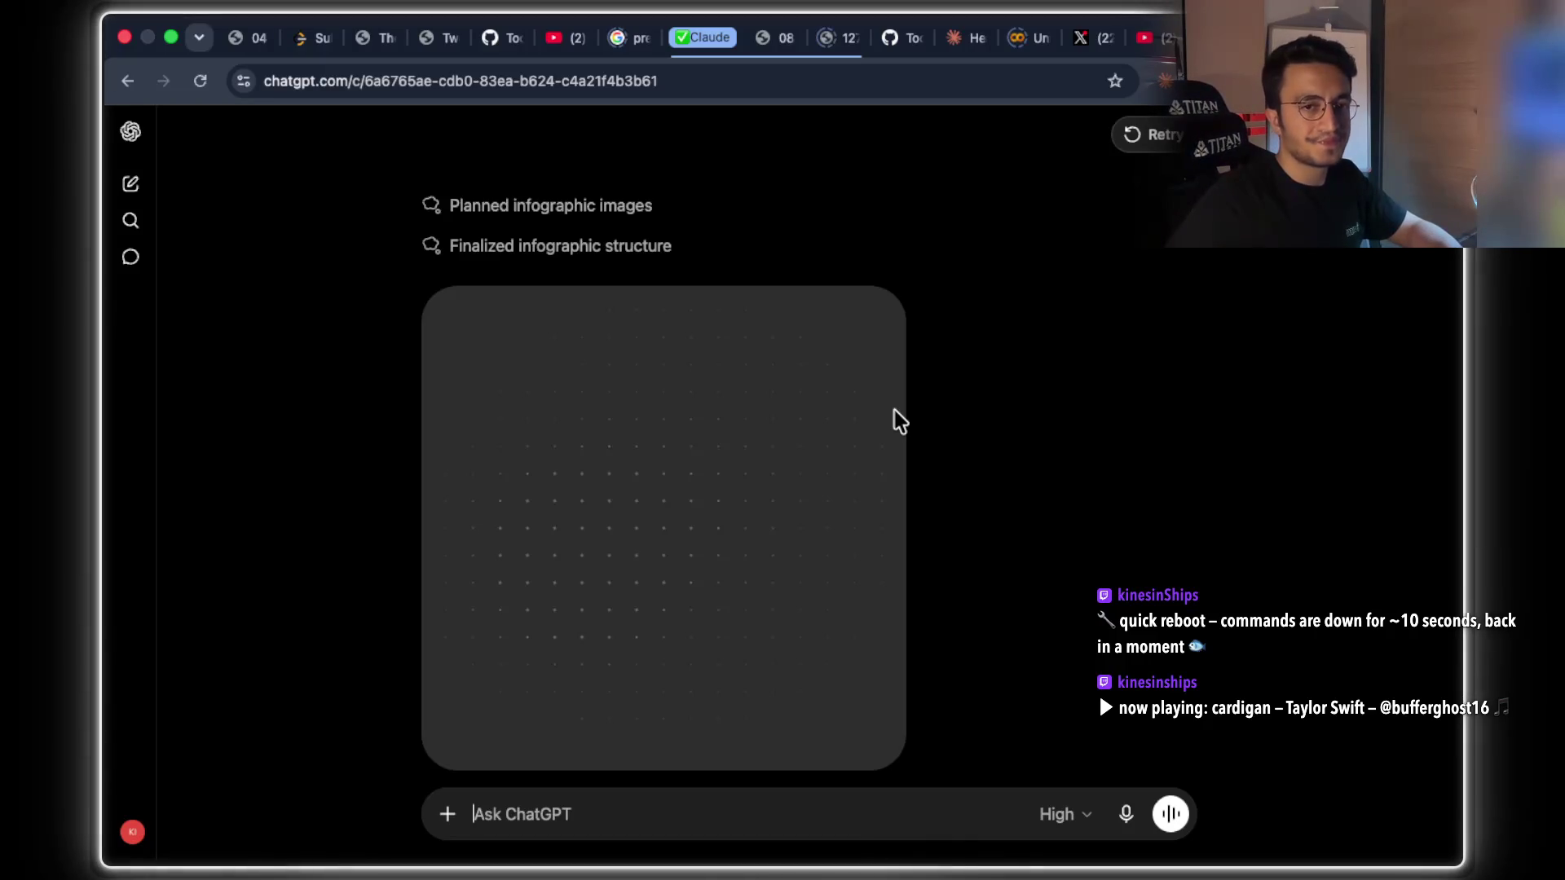
Search Google in a new tab for the pasted song title 'Harlem River — Monolink'.
key(super+Tab)
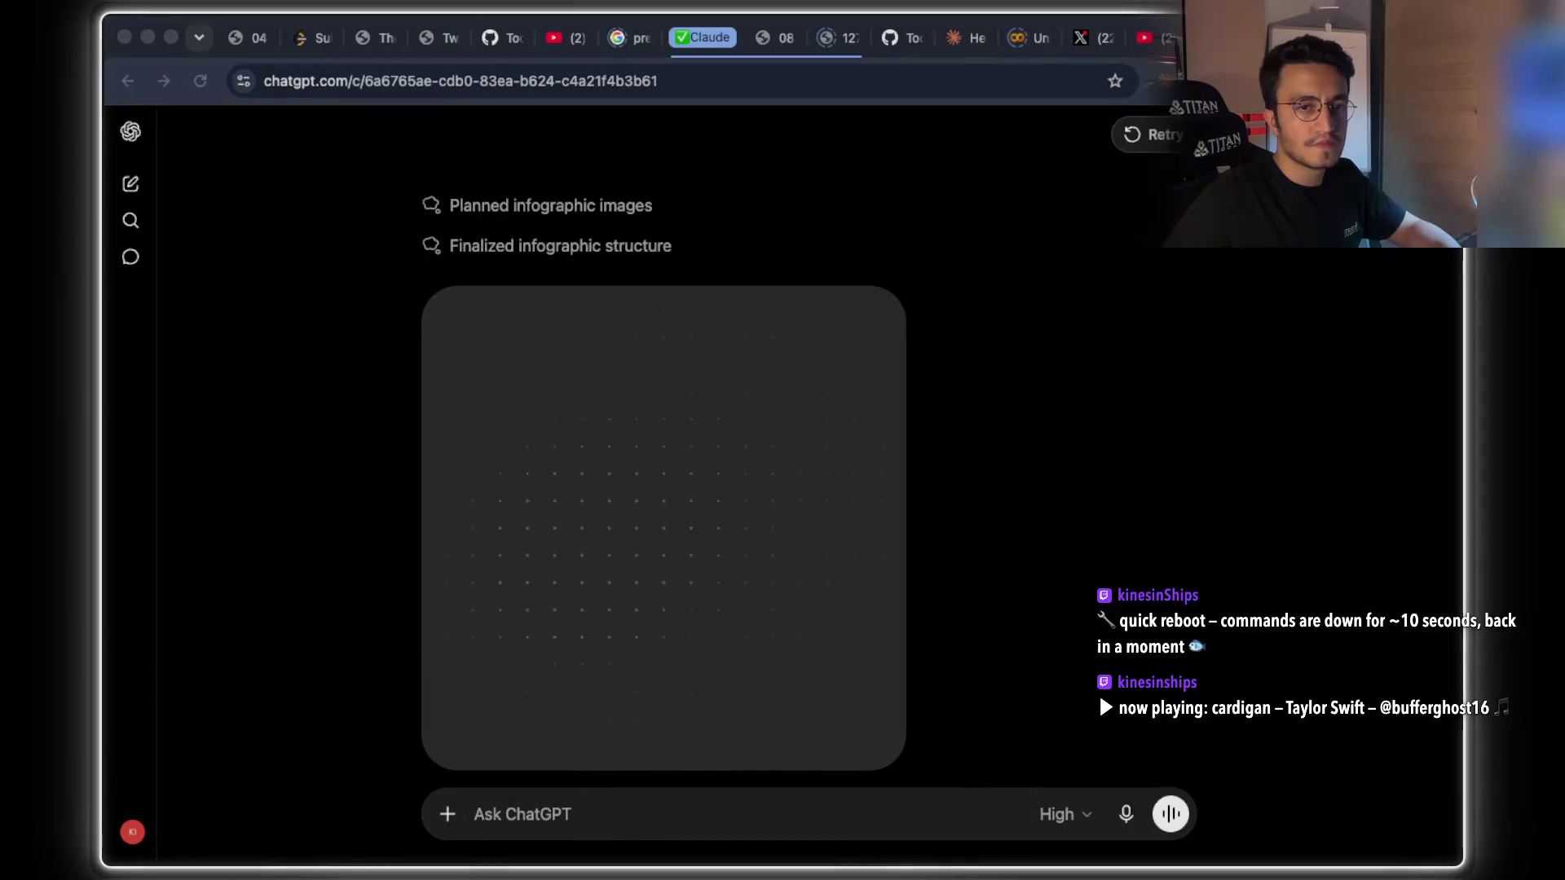
click(1058, 249)
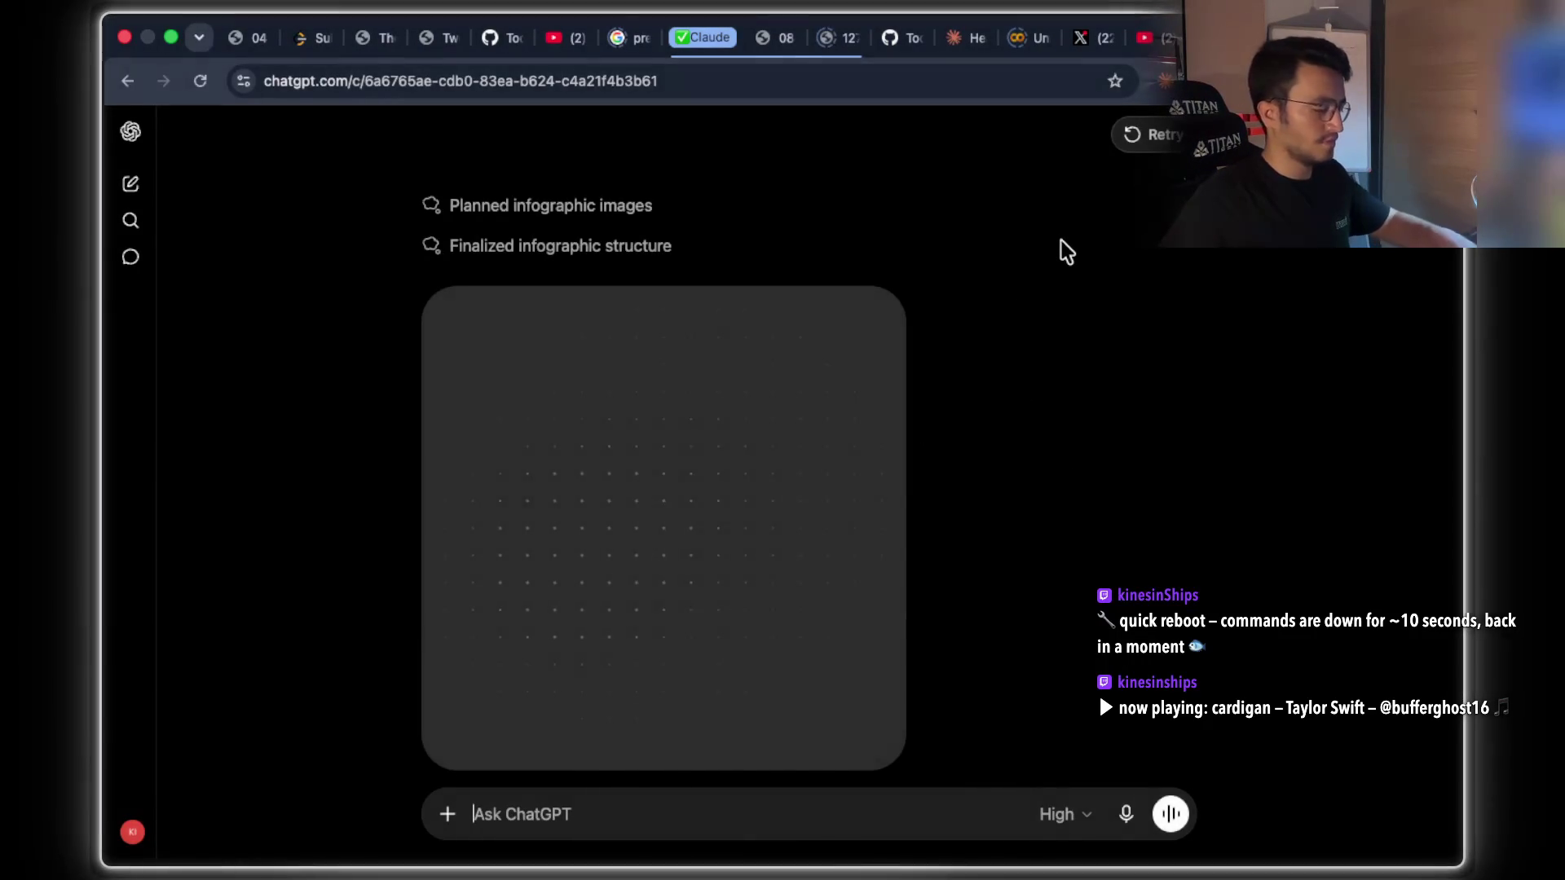
key(super+t)
text(Harlem River — Monolink [)
key(Return)
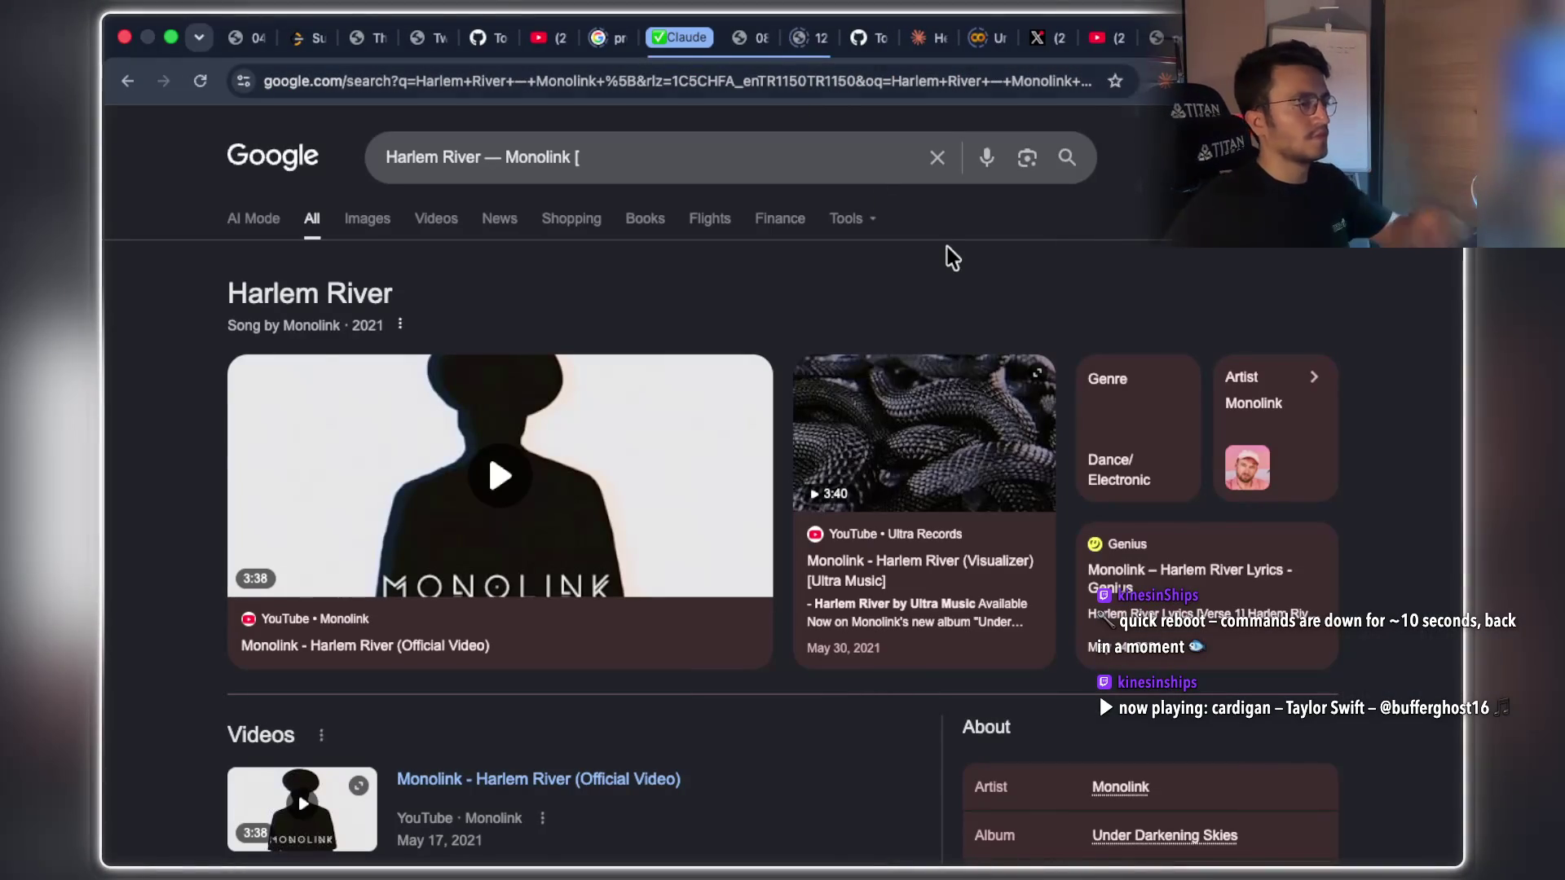
Bookmark the Harlem River — Monolink results into universal_polyflow and close that tab.
click(1115, 80)
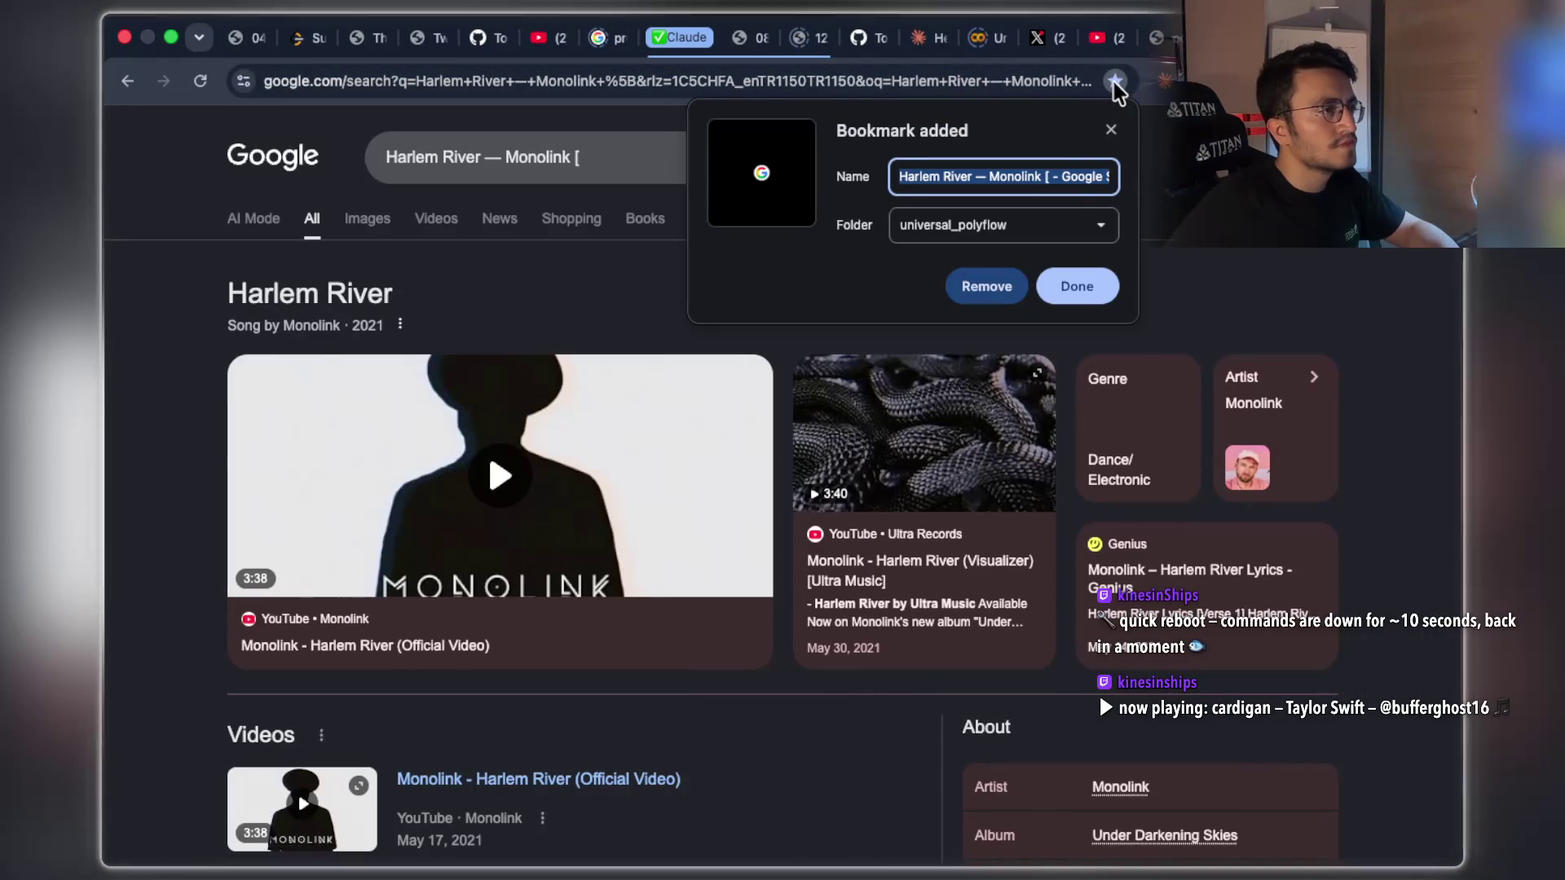
click(1070, 216)
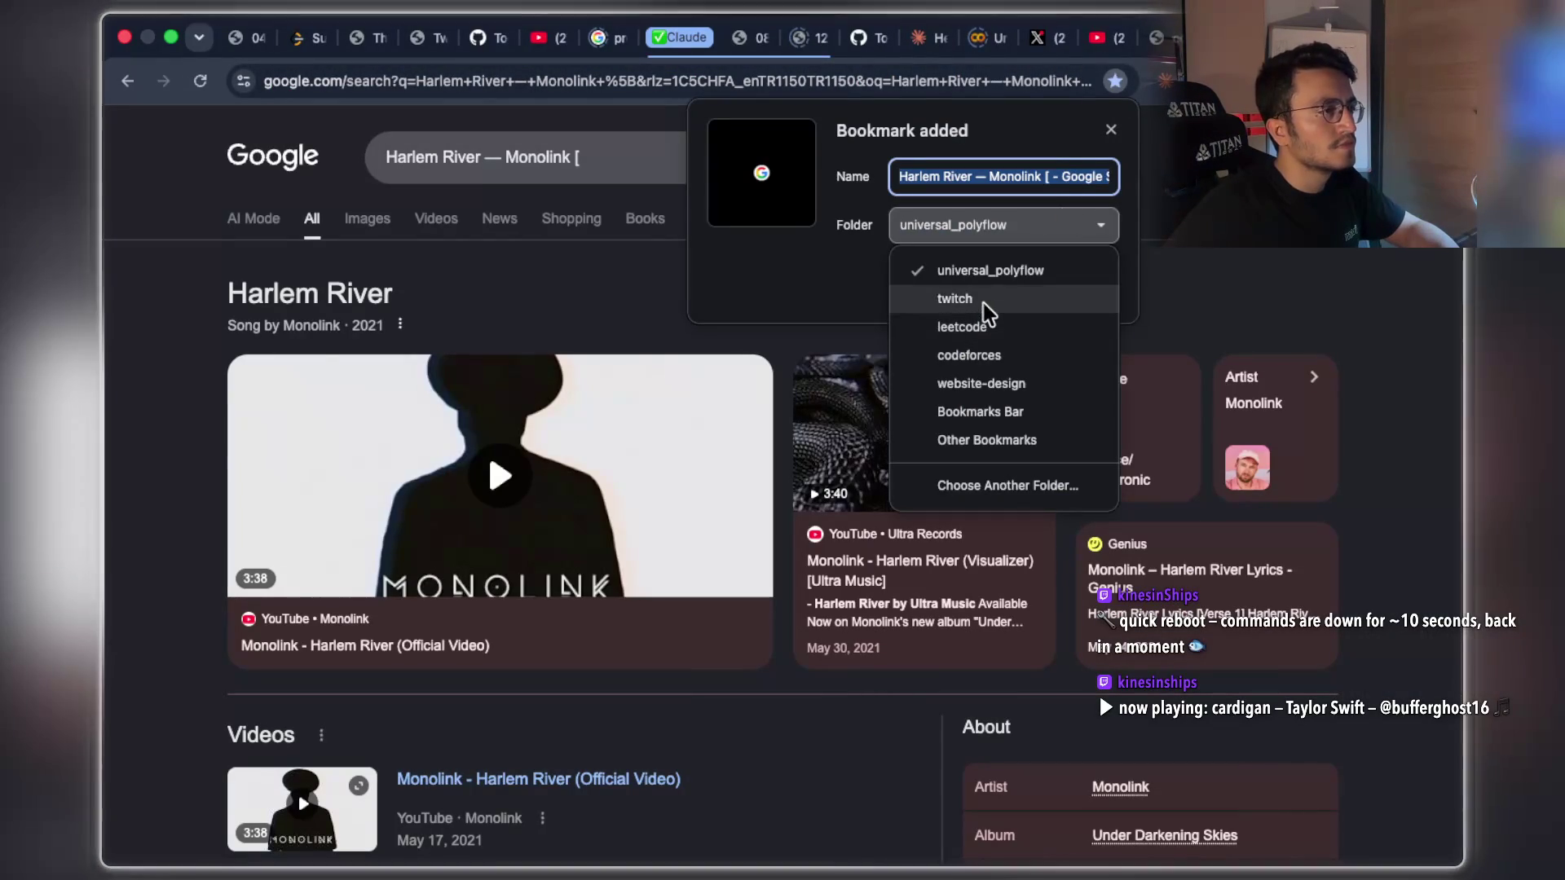
key(Escape)
click(1086, 307)
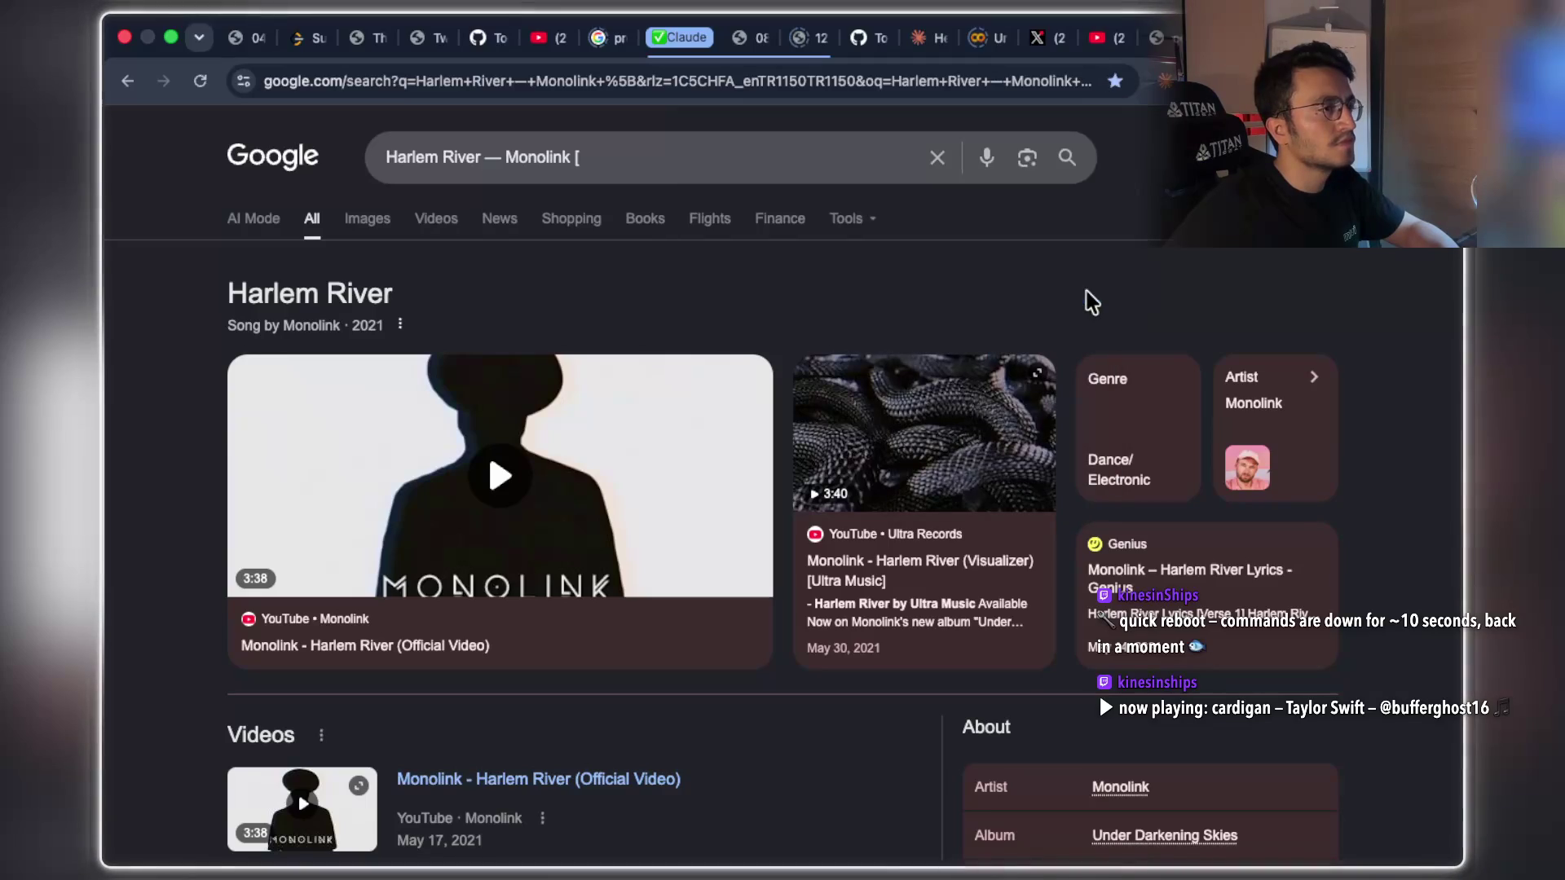
scroll(1122, 326, down, 3)
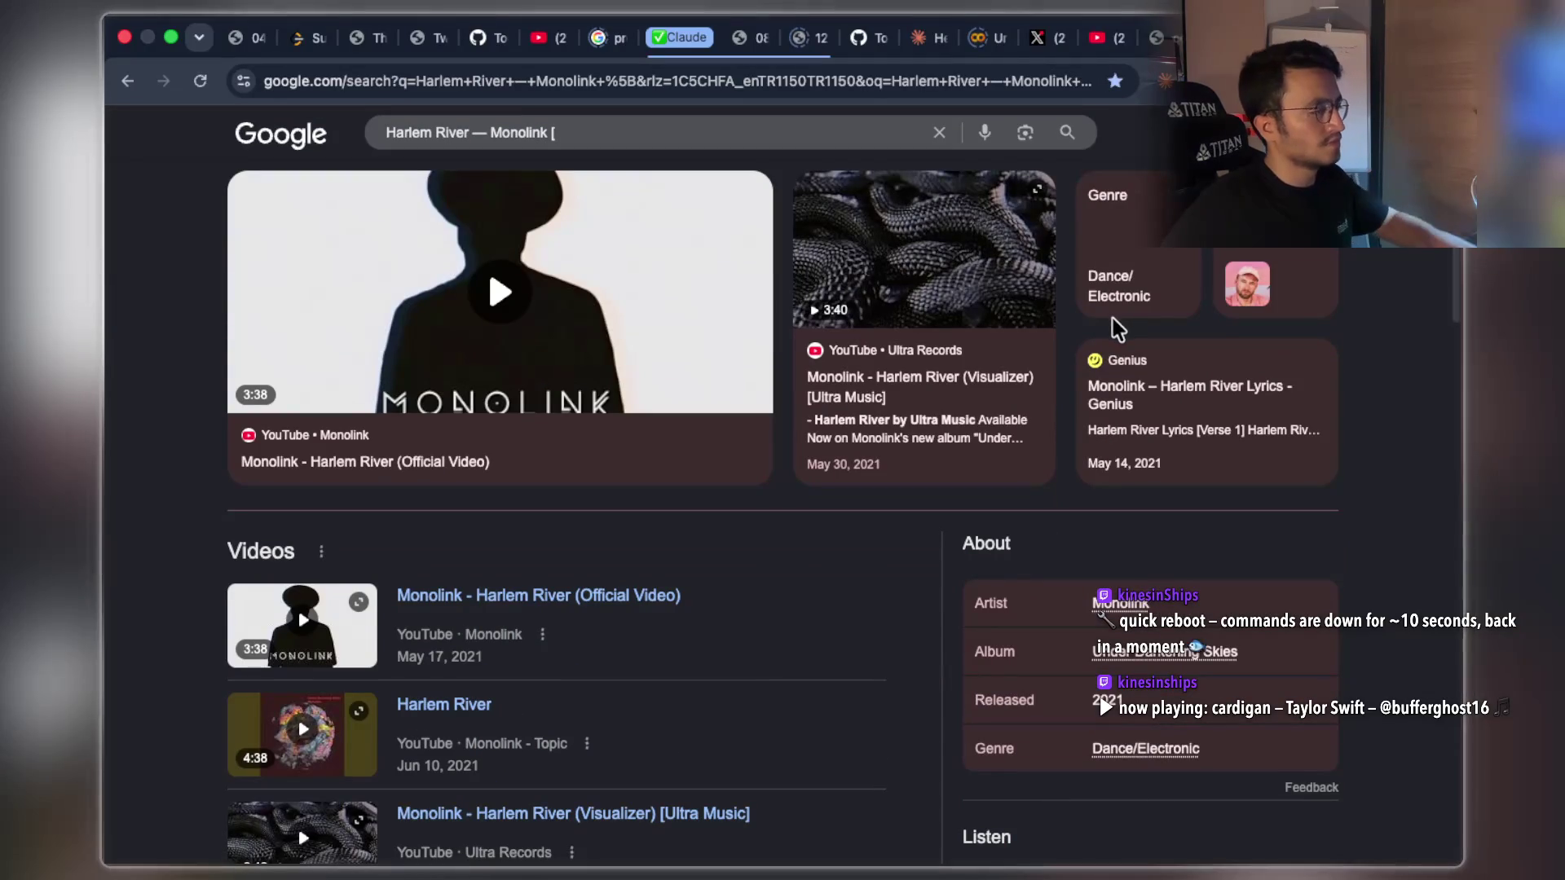
key(super+w)
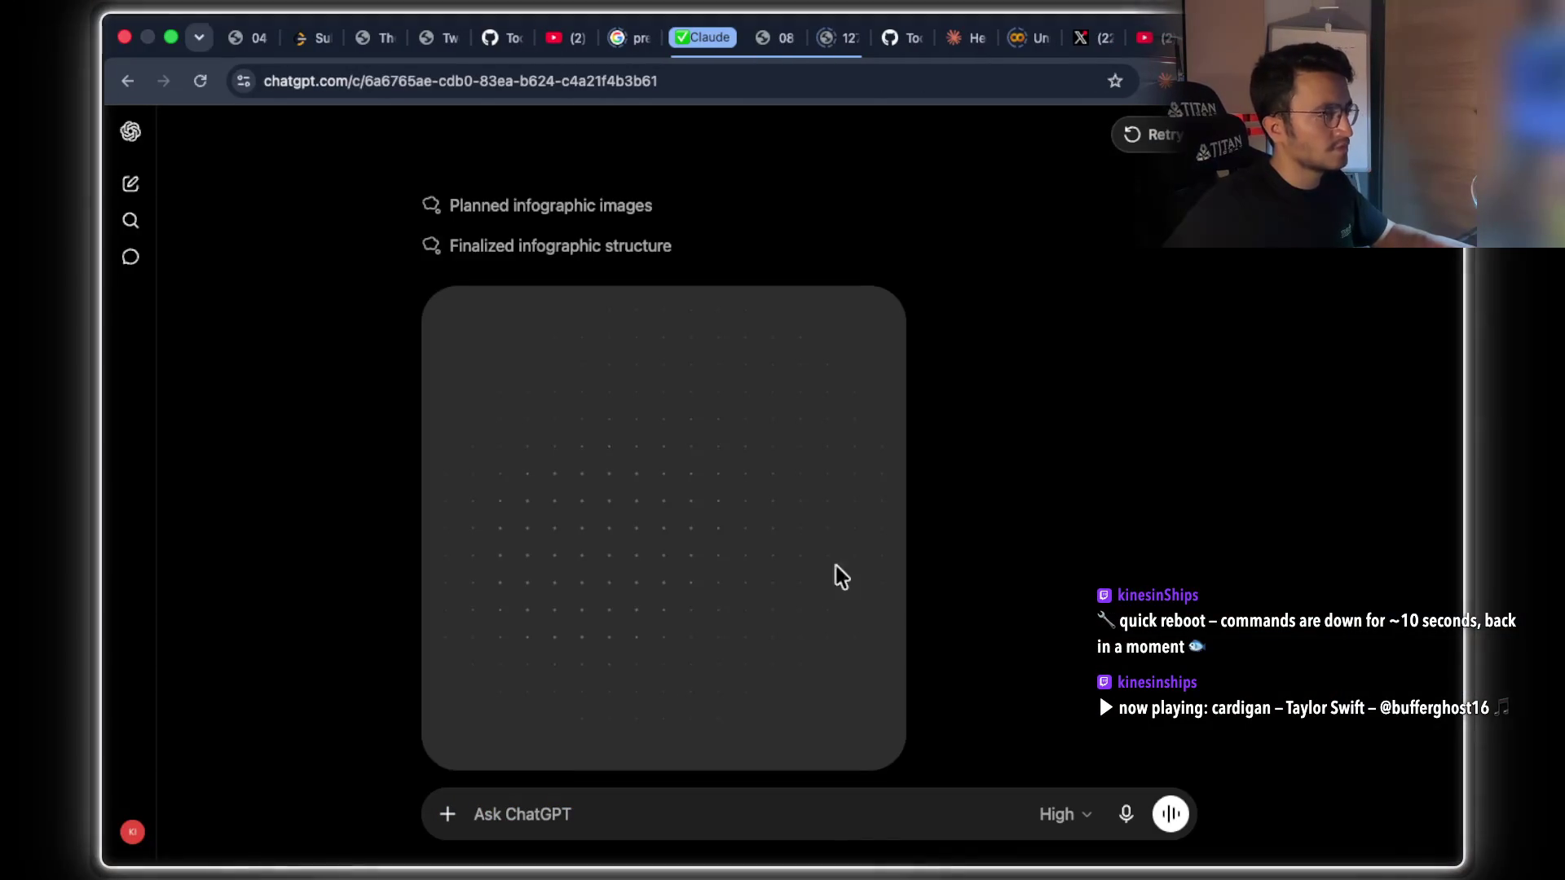
scroll(863, 399, up, 5)
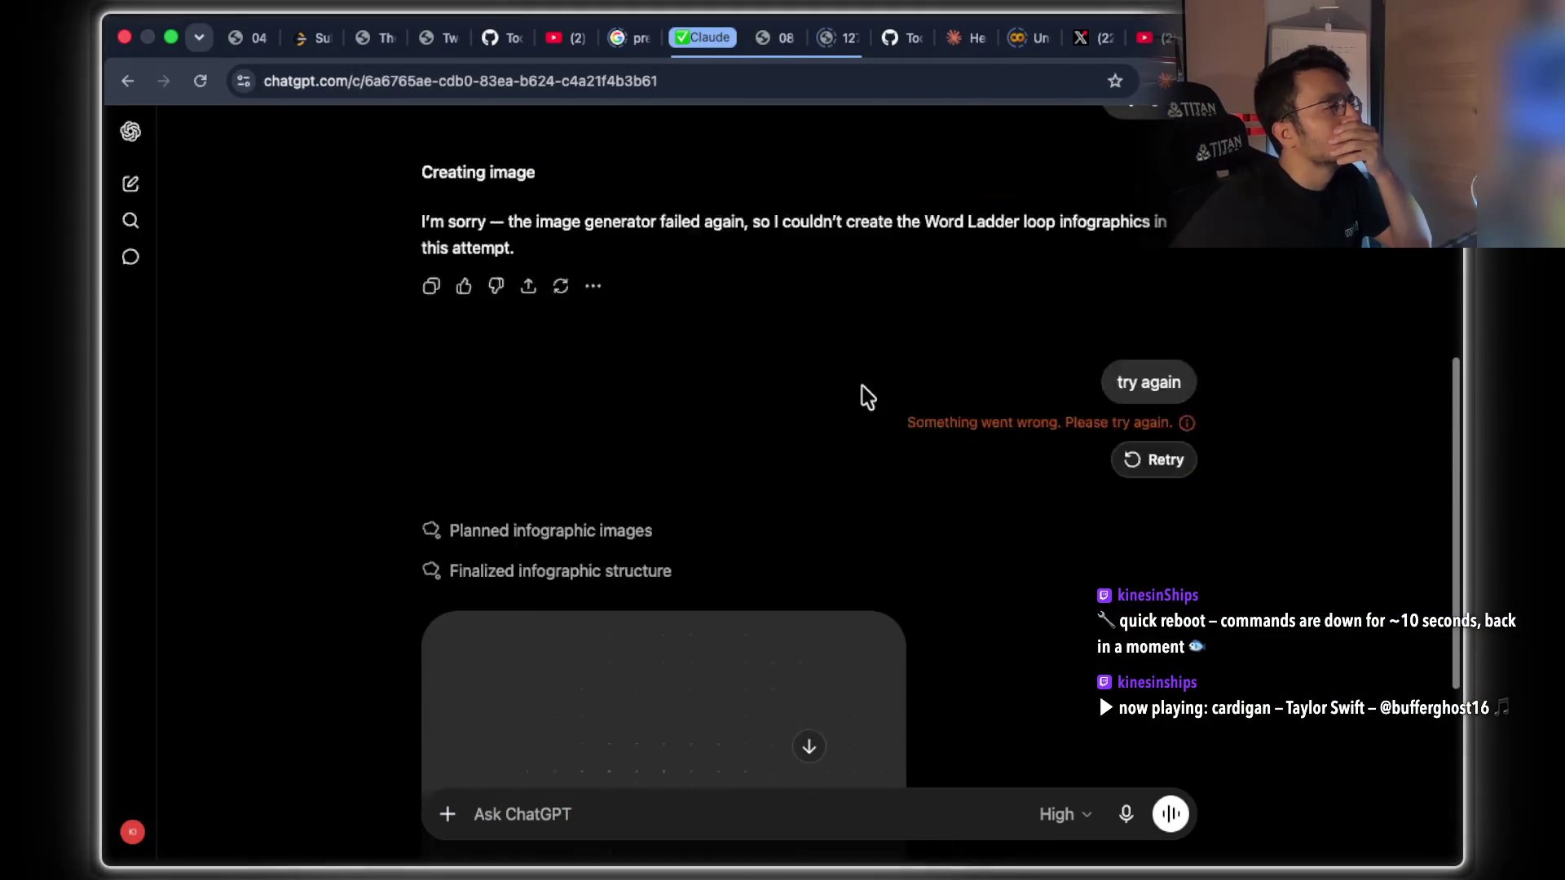
scroll(866, 397, down, 3)
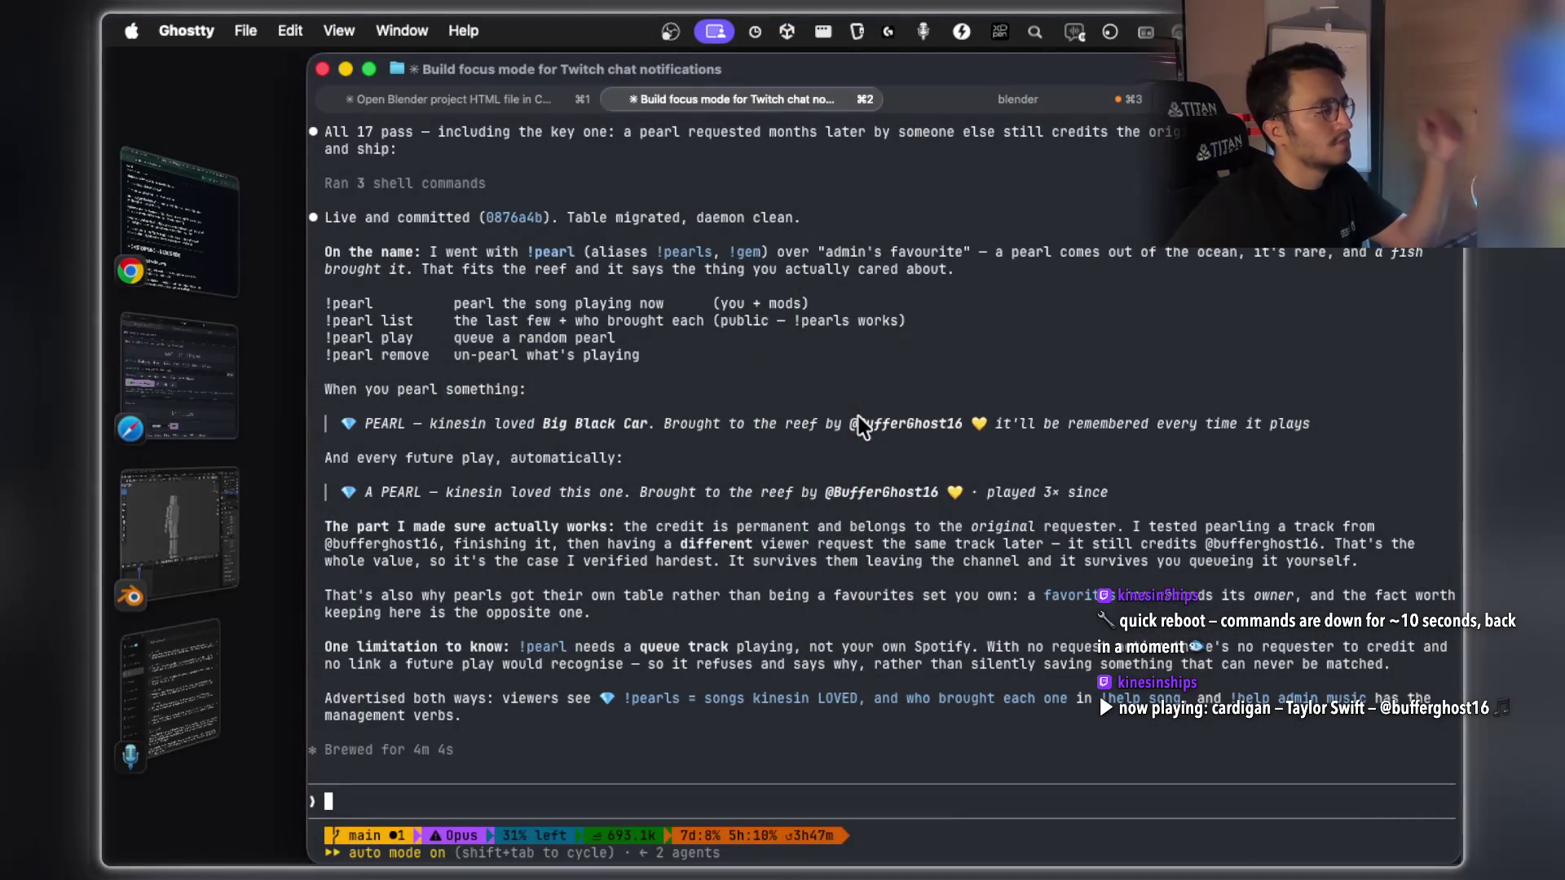
Highlight parts of the PEARL announcement and !pearl command descriptions in Claude's output.
drag(640, 493, 1034, 496)
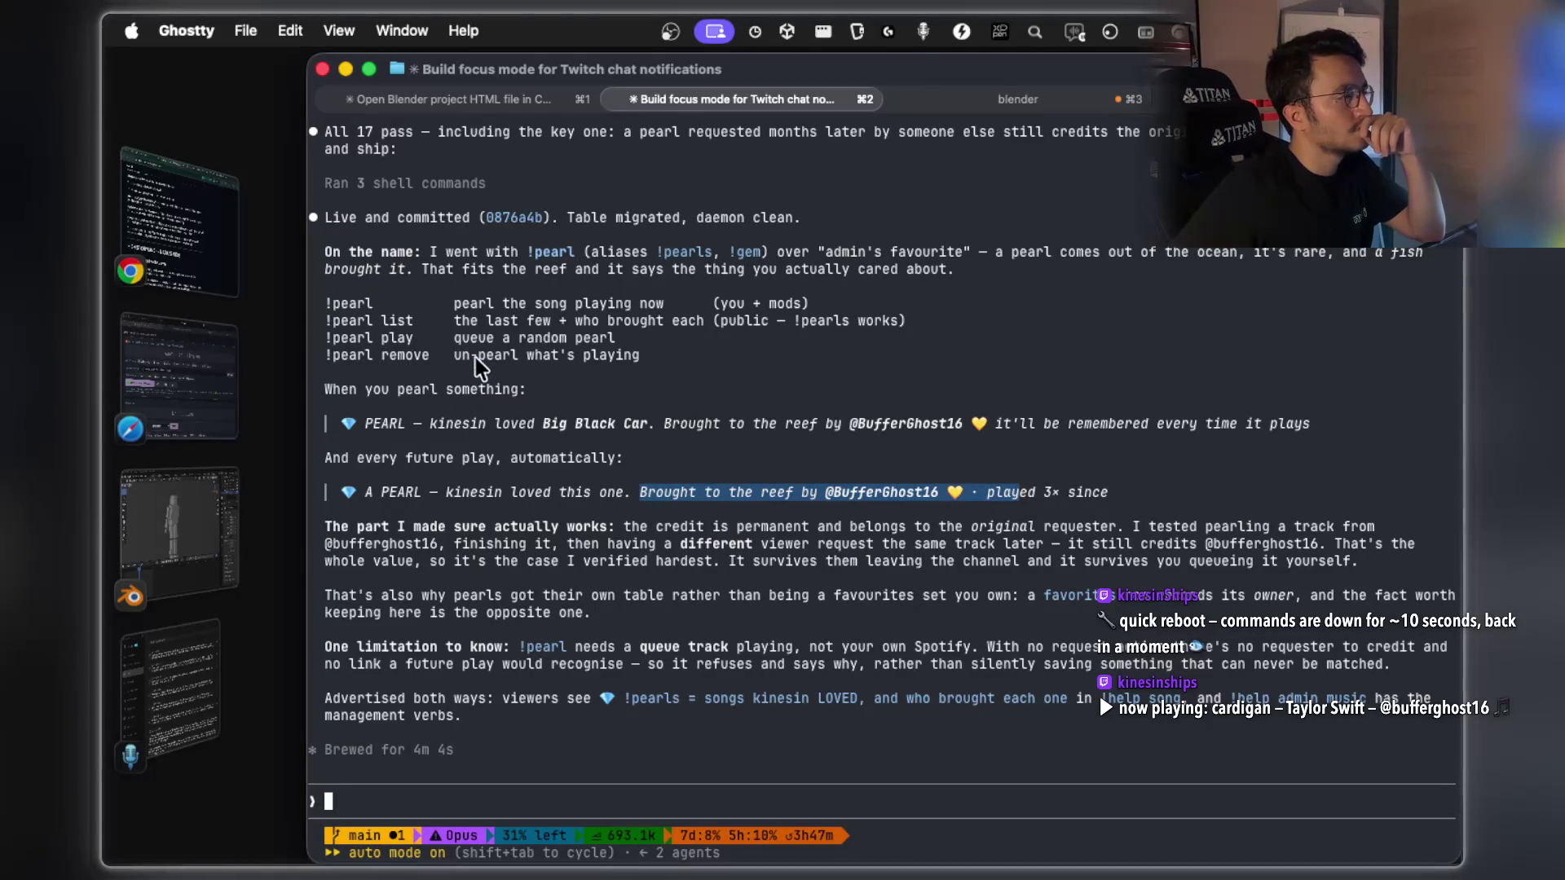
drag(541, 304, 624, 304)
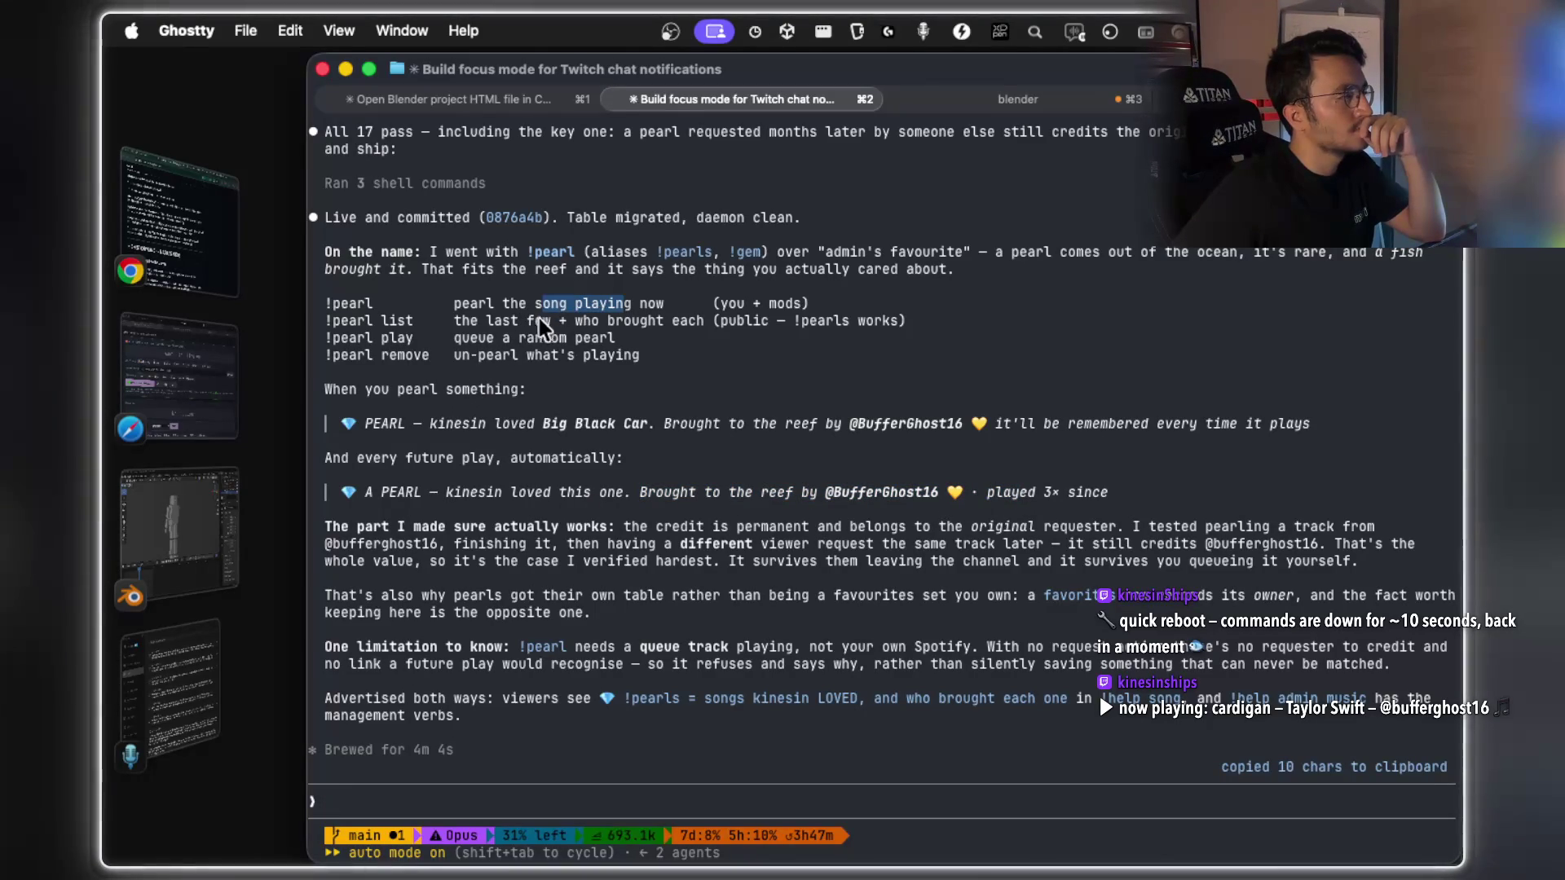
drag(489, 324, 648, 327)
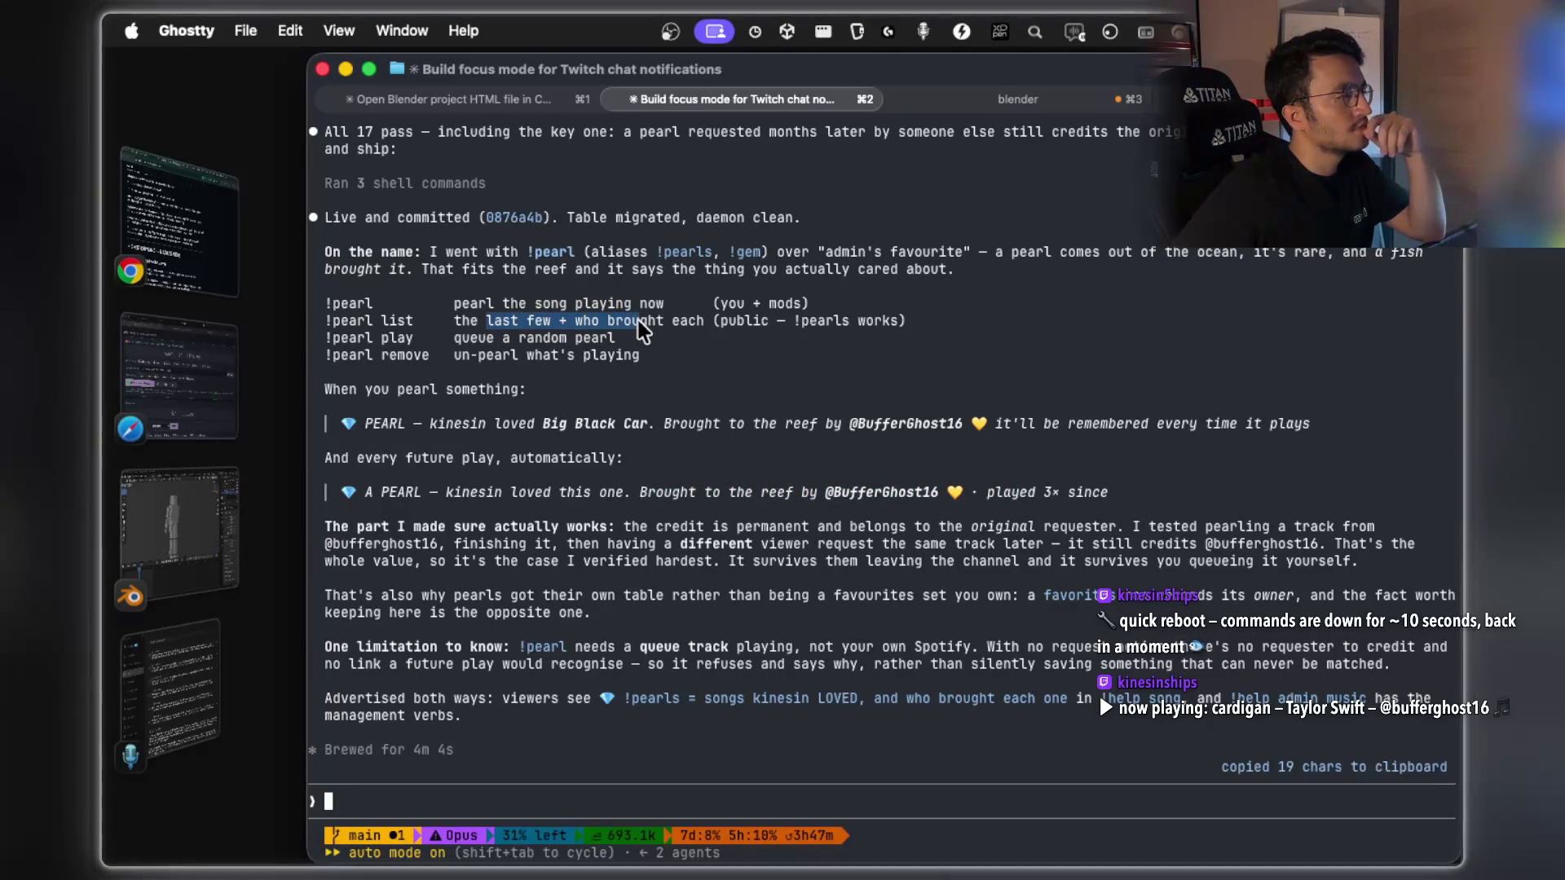
click(566, 363)
drag(561, 357, 595, 356)
click(440, 809)
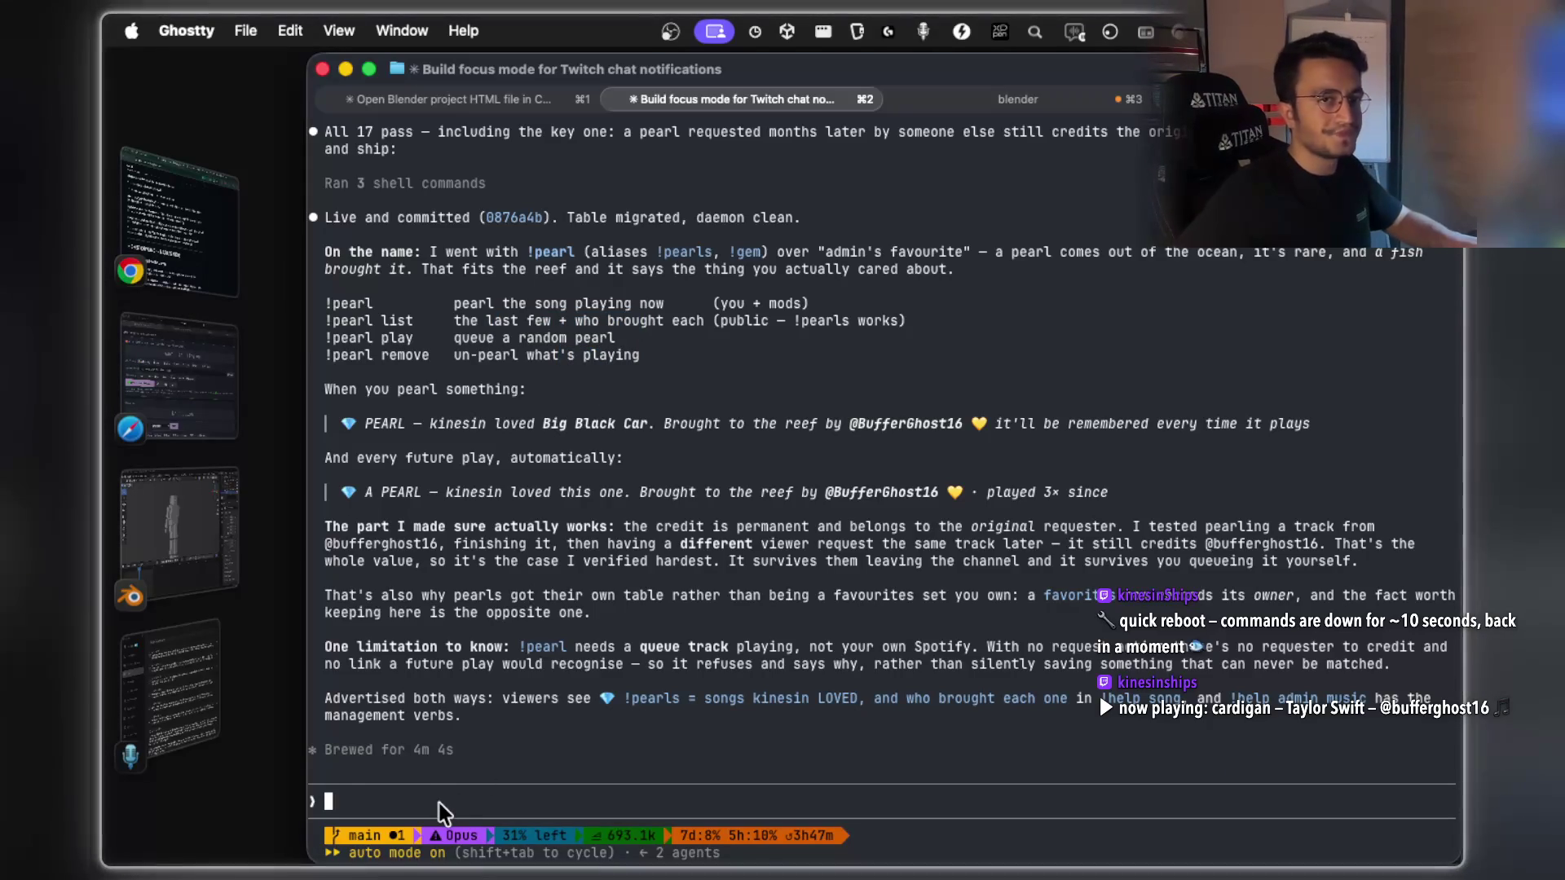
Dictate and submit the question about pearling earlier songs as pearl -1, pearl -2 with requester credit.
text(ca)
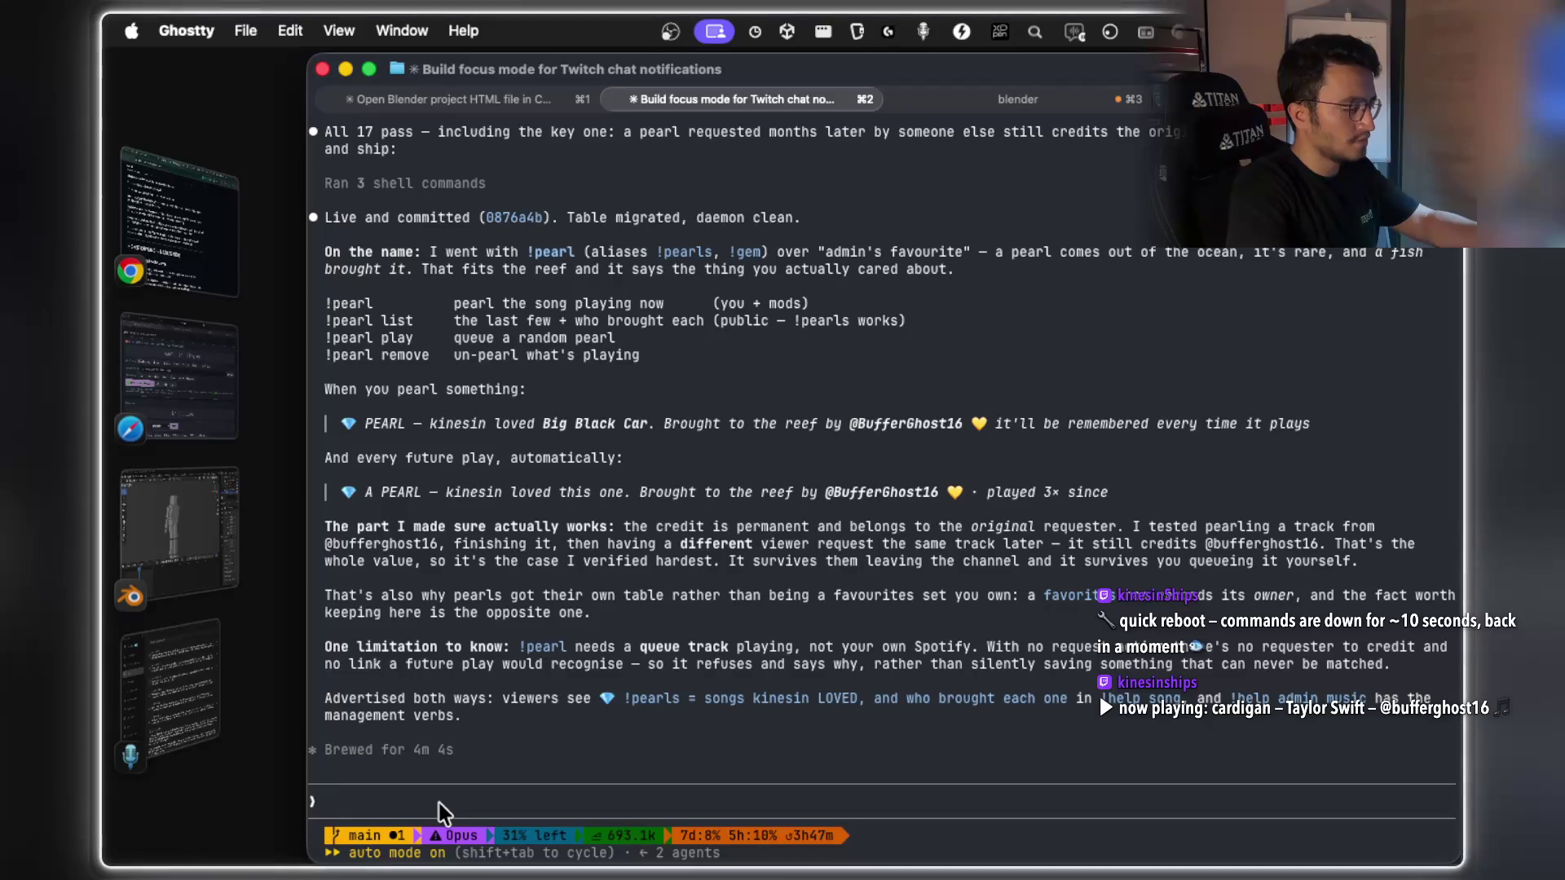
key(fn)
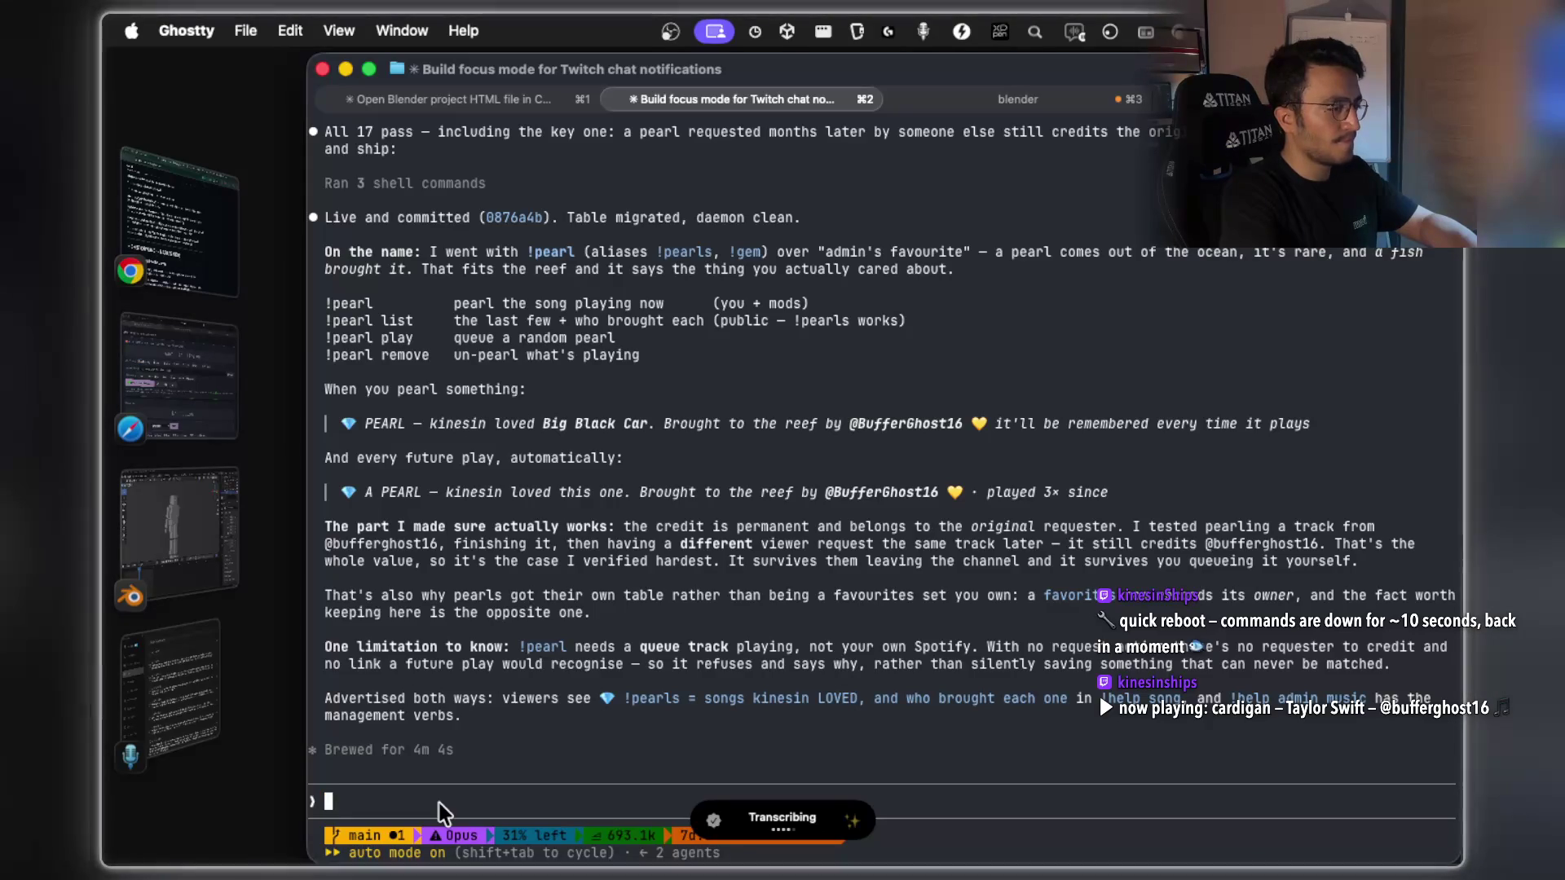
key(Return)
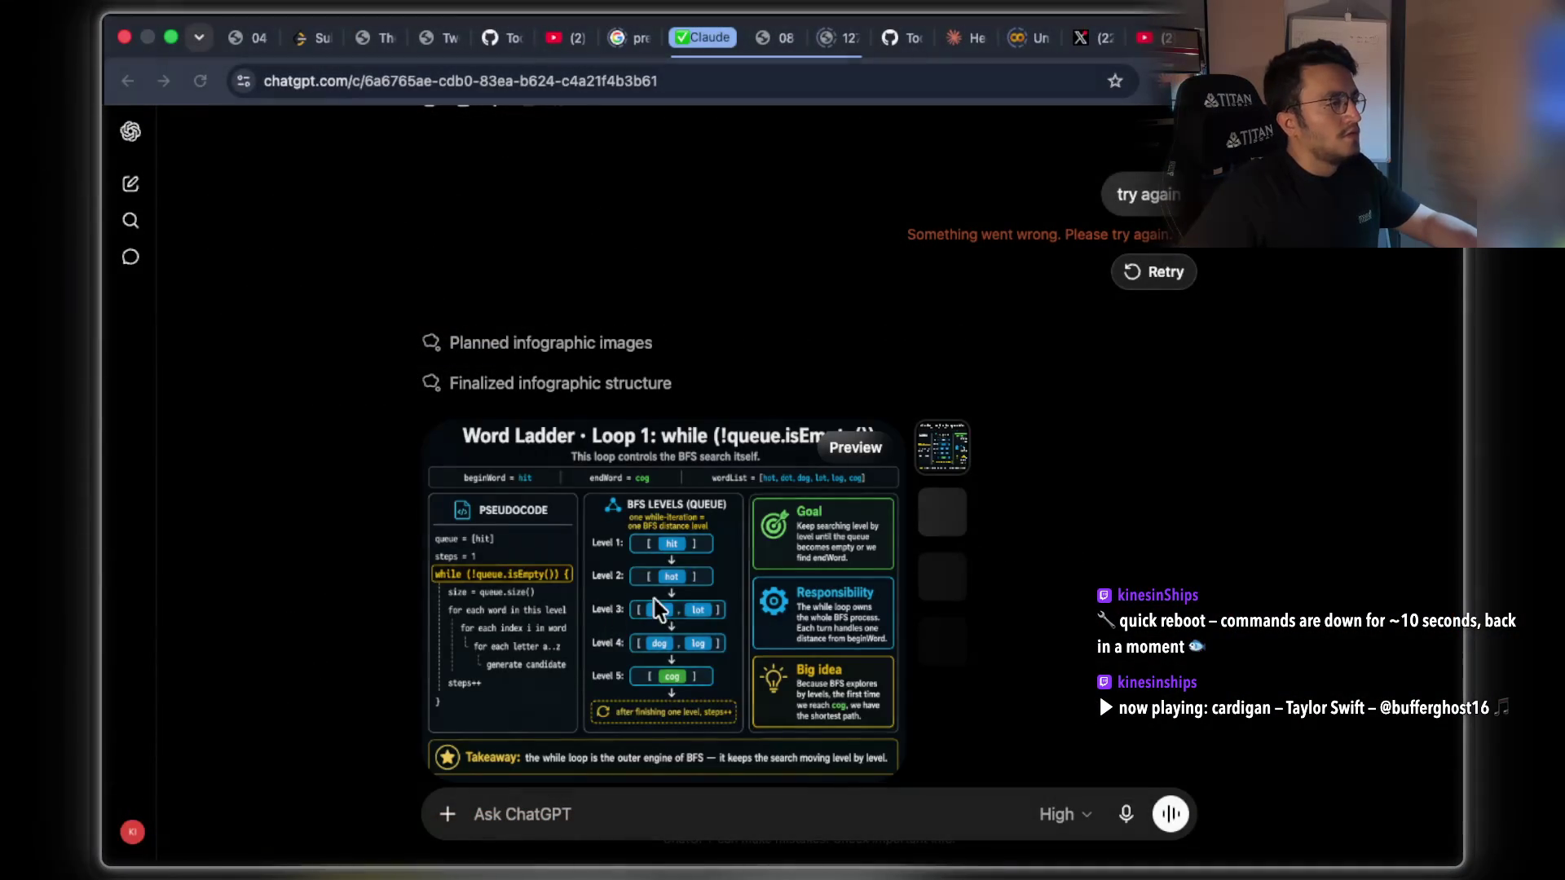
scroll(1068, 497, down, 2)
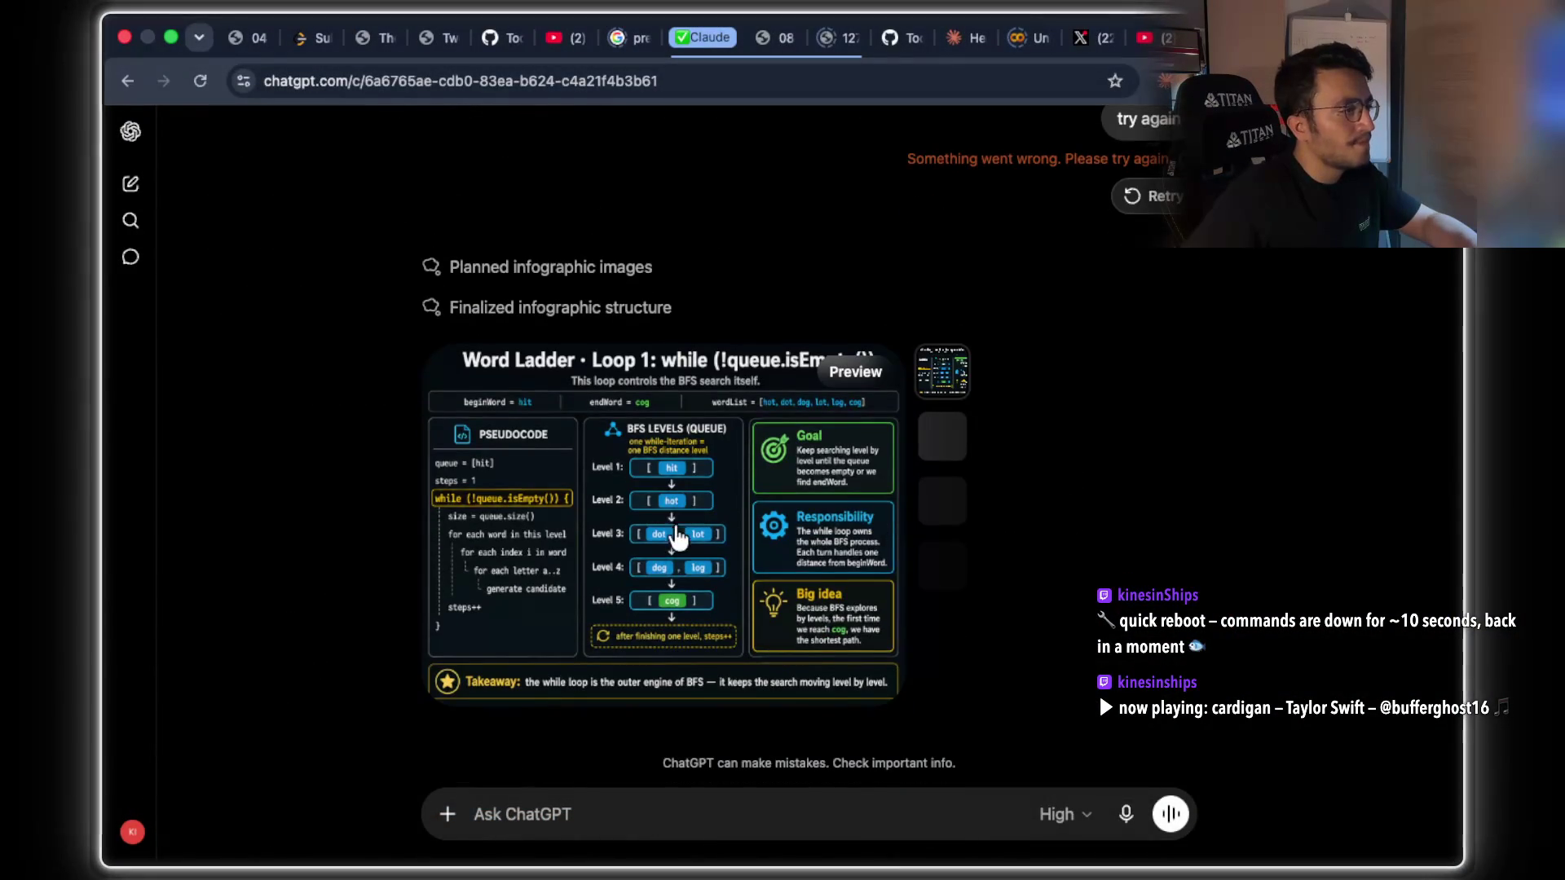
click(676, 538)
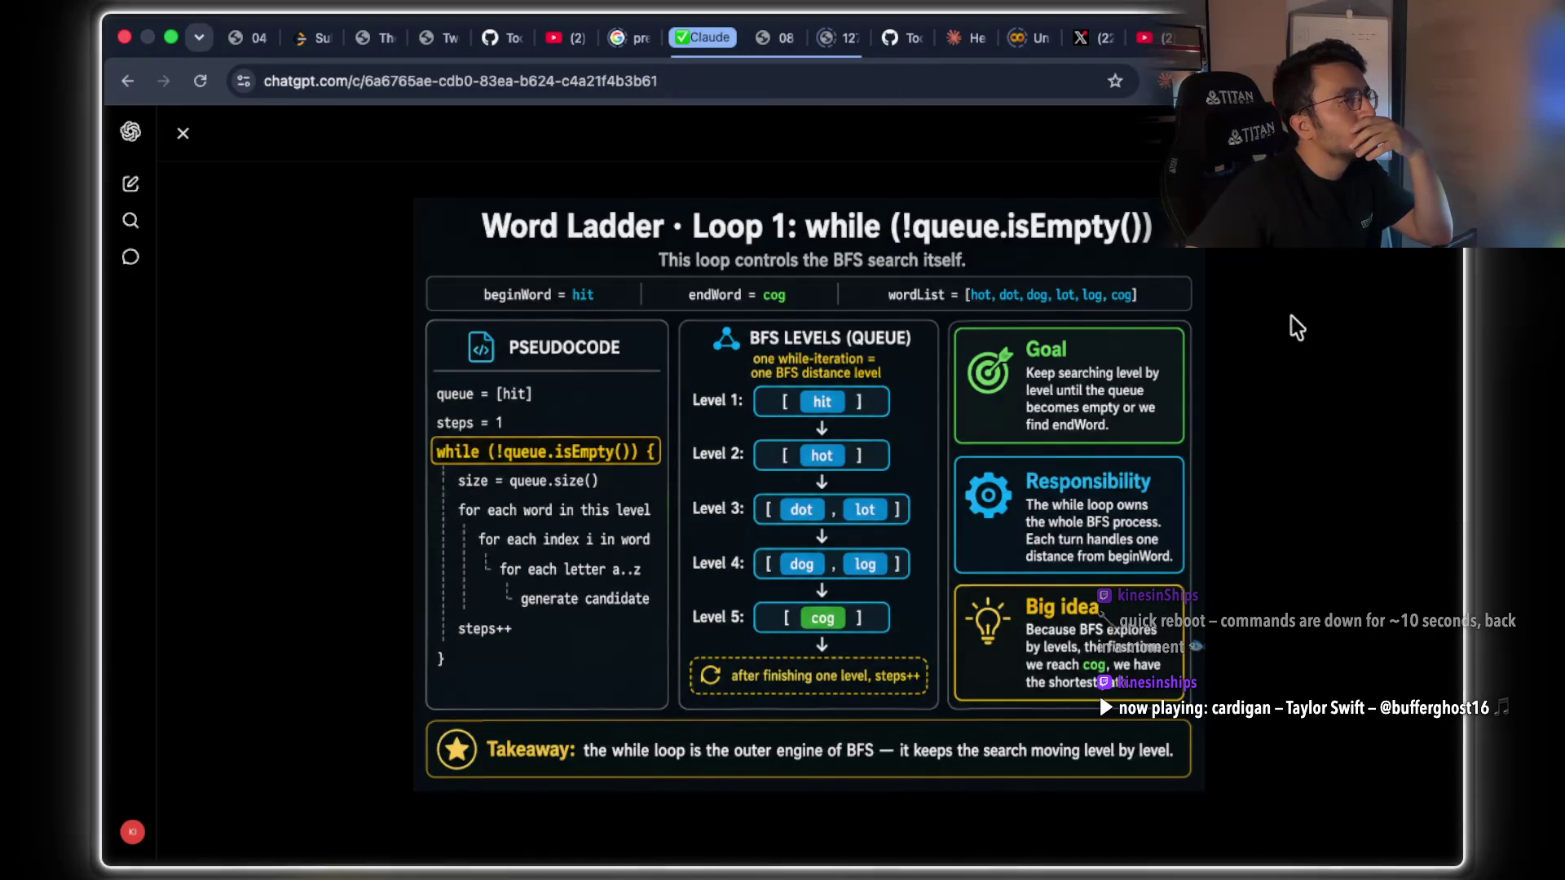
click(183, 133)
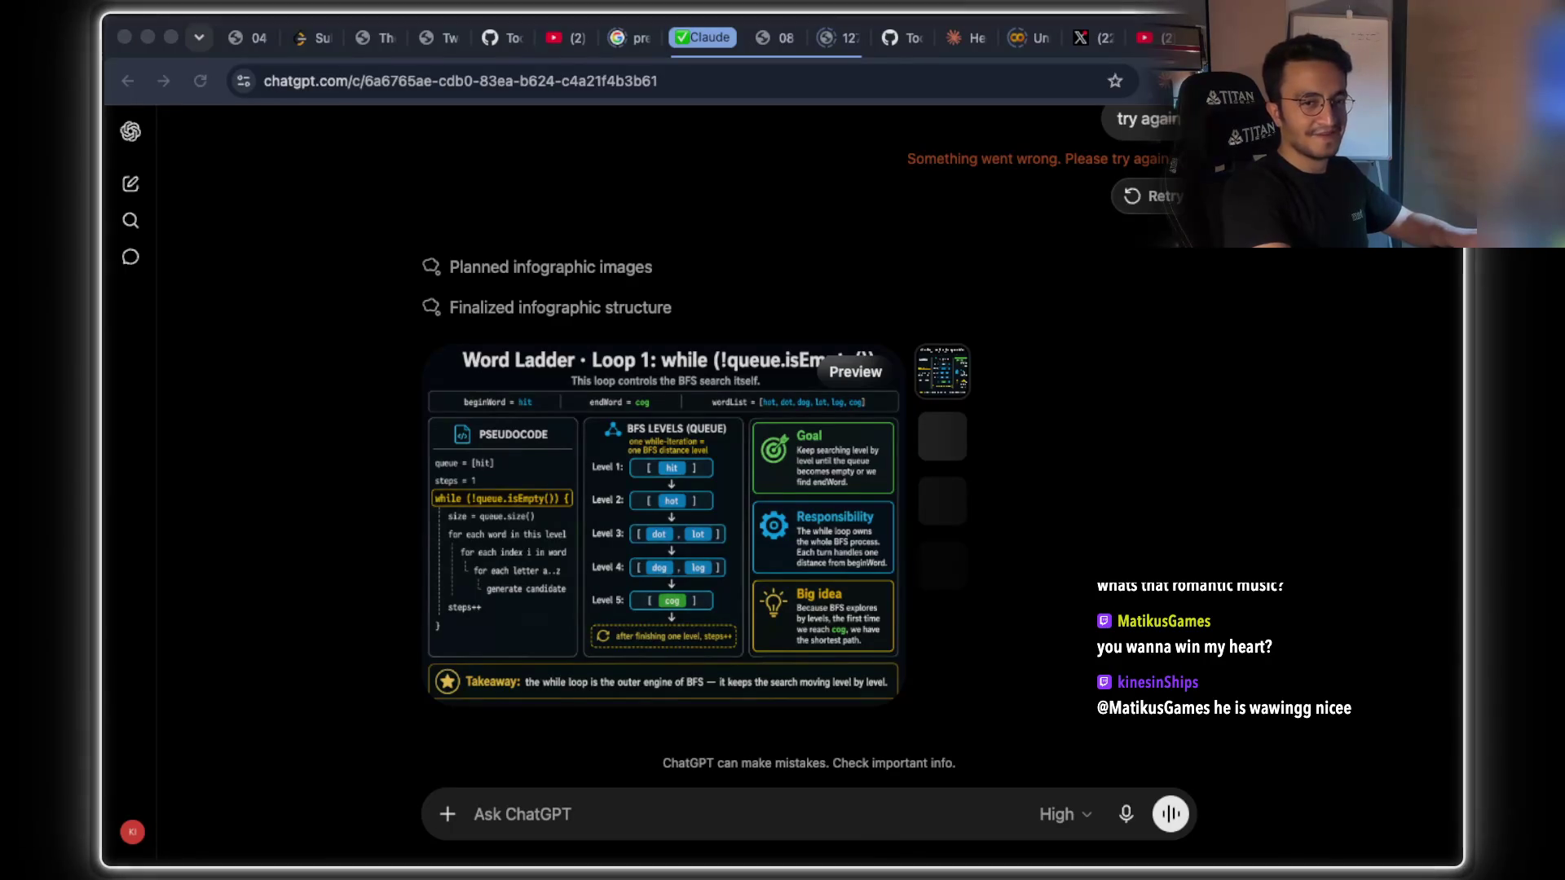
scroll(782, 408, up, 5)
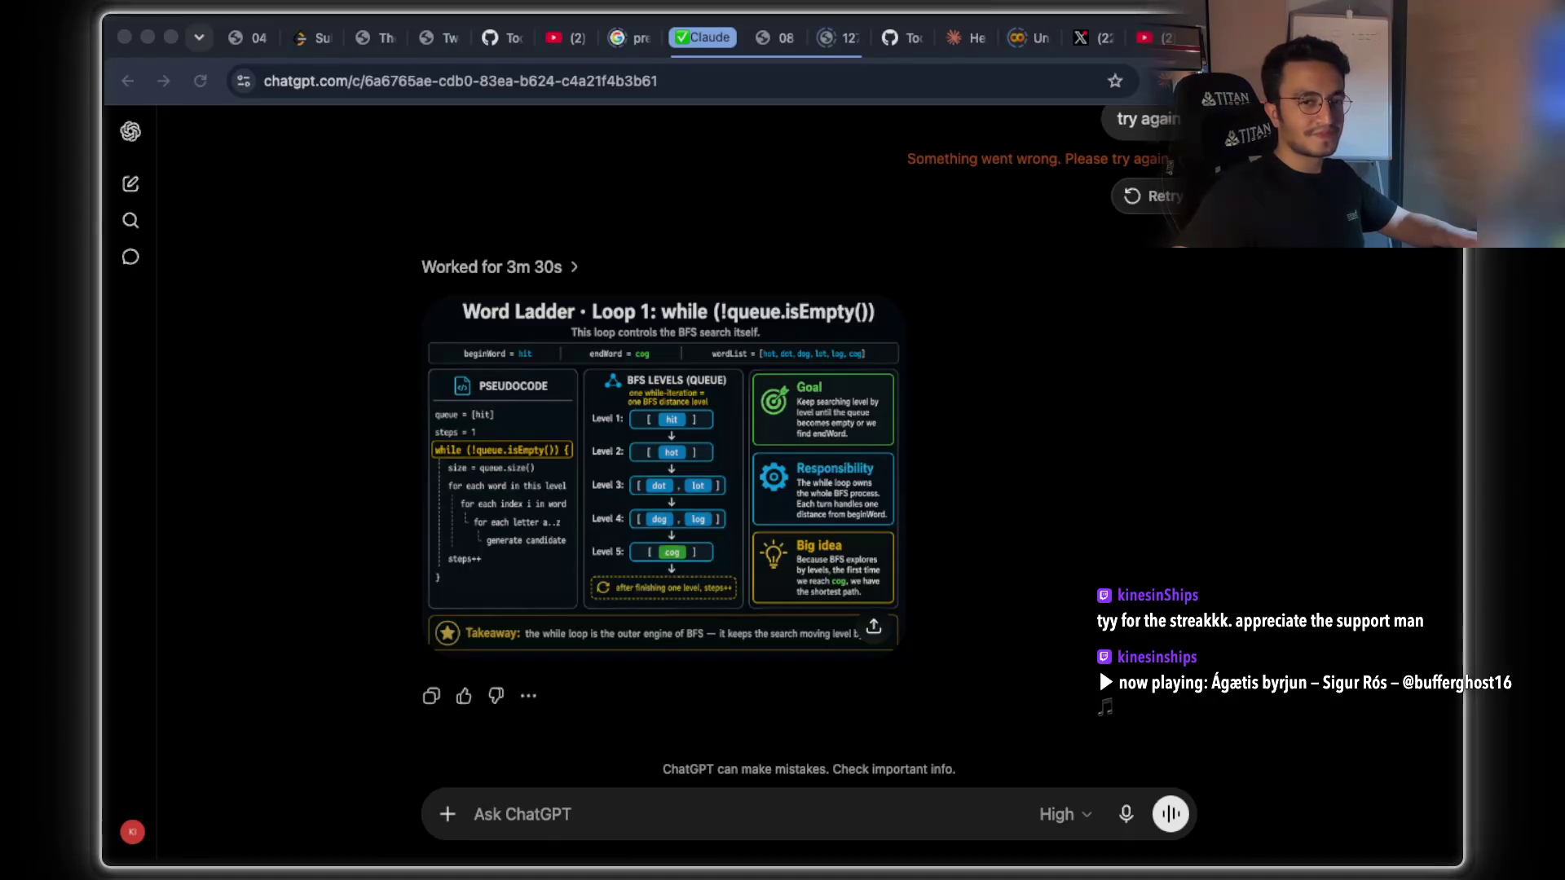
click(1013, 472)
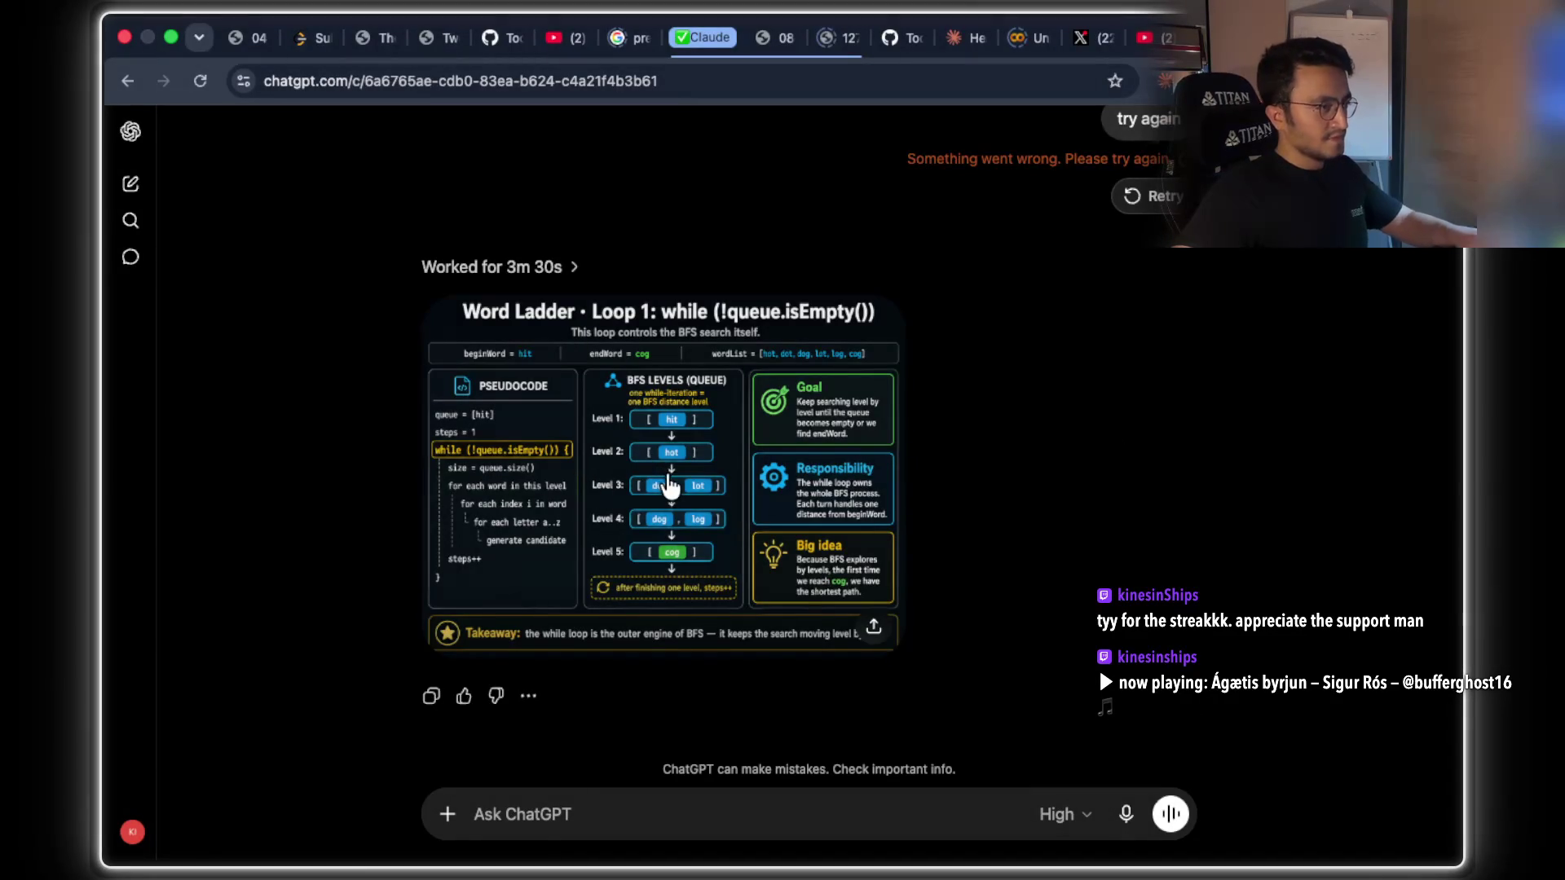
scroll(1092, 371, up, 4)
scroll(1043, 415, down, 4)
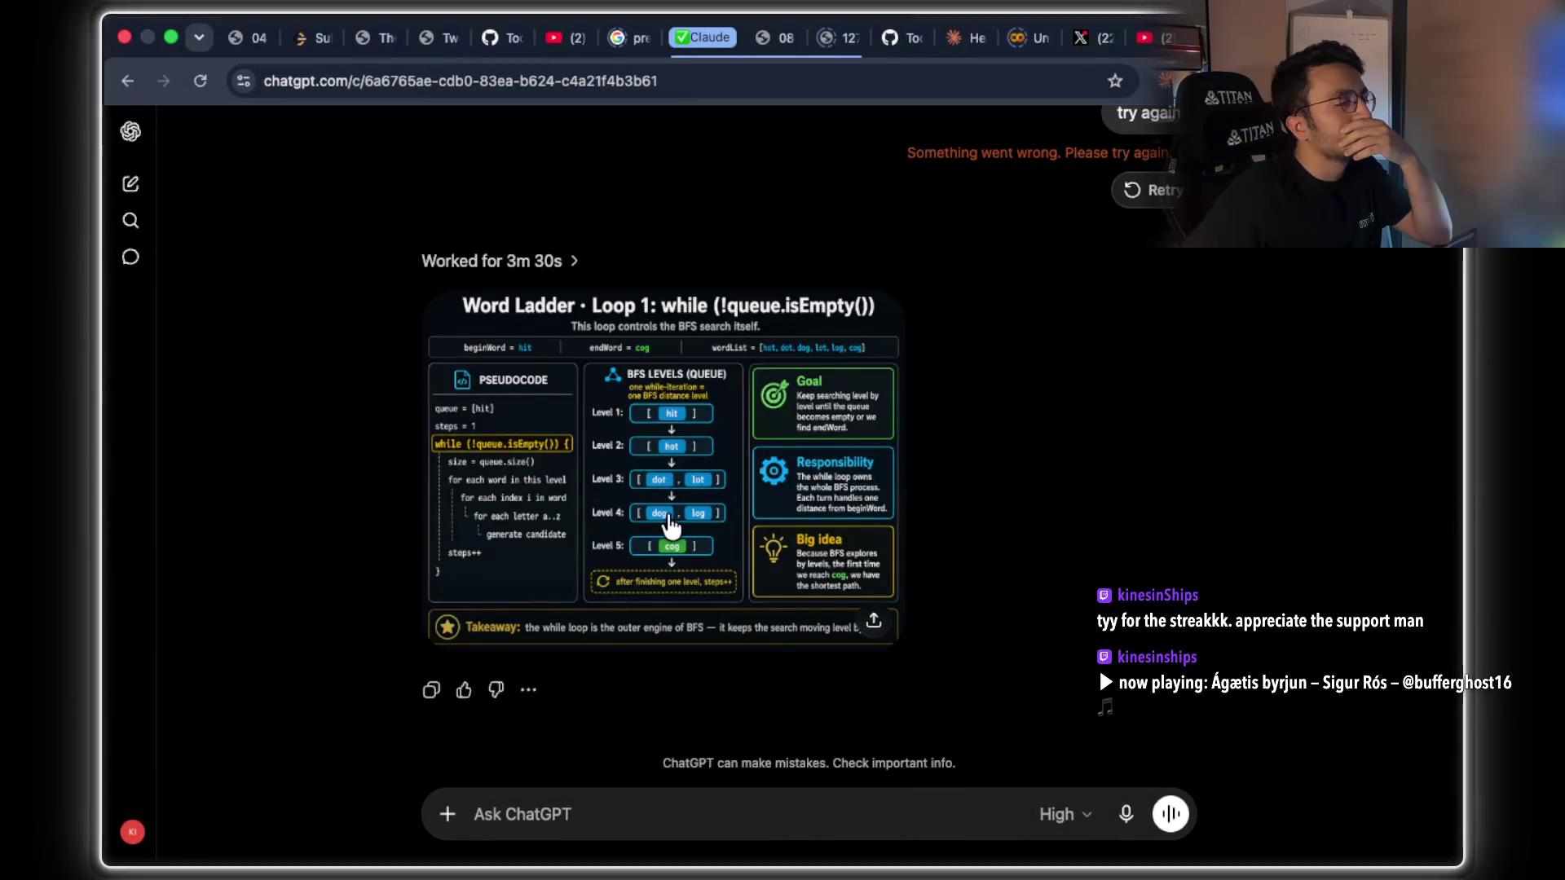
right_click(691, 464)
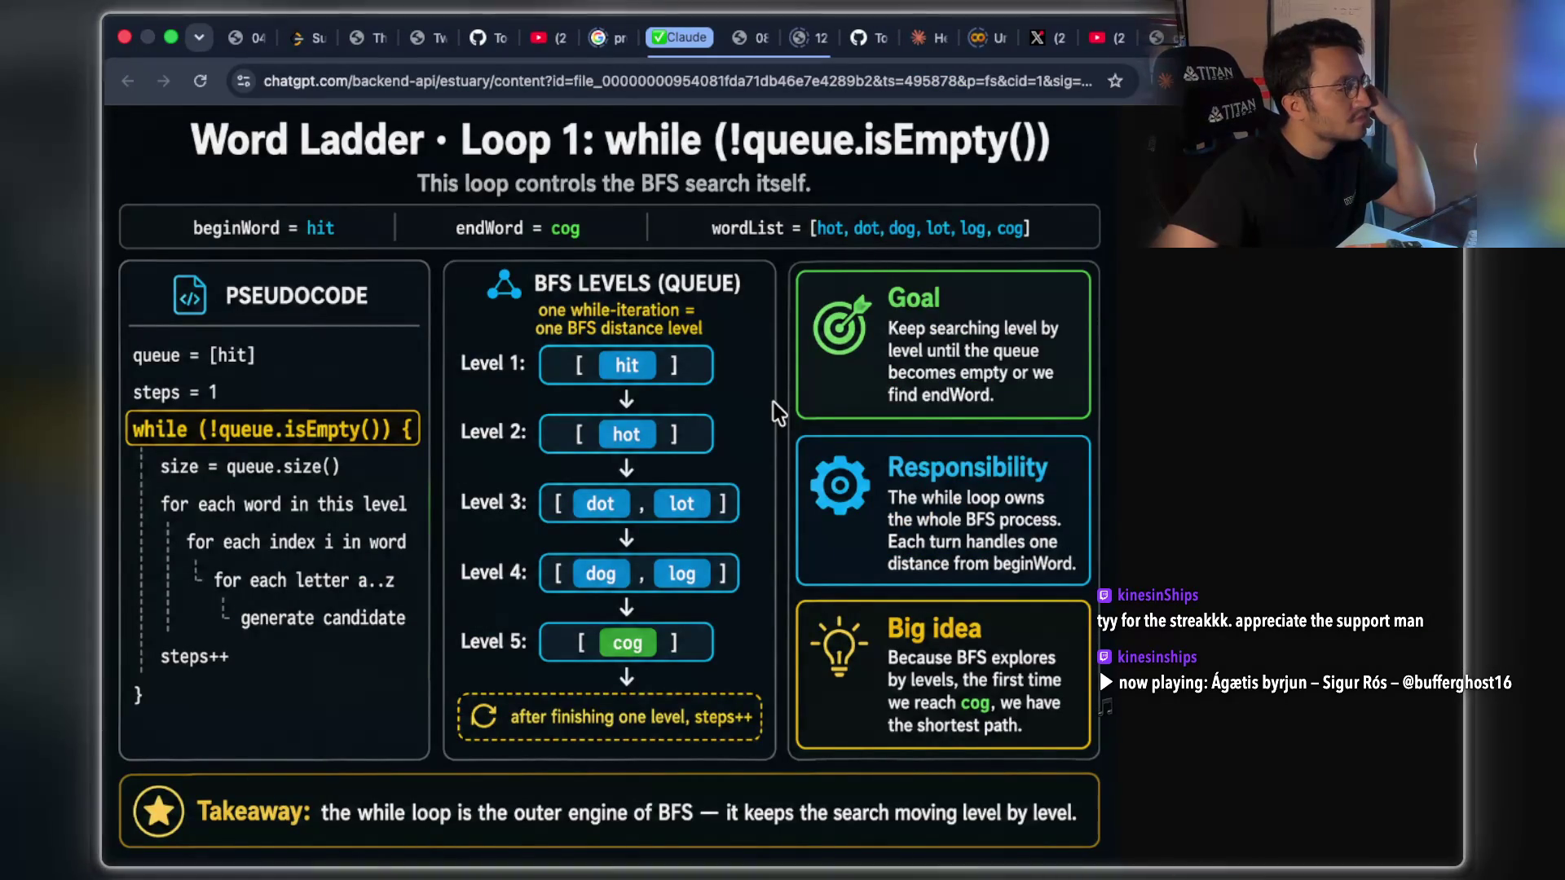
key(super+bracketleft)
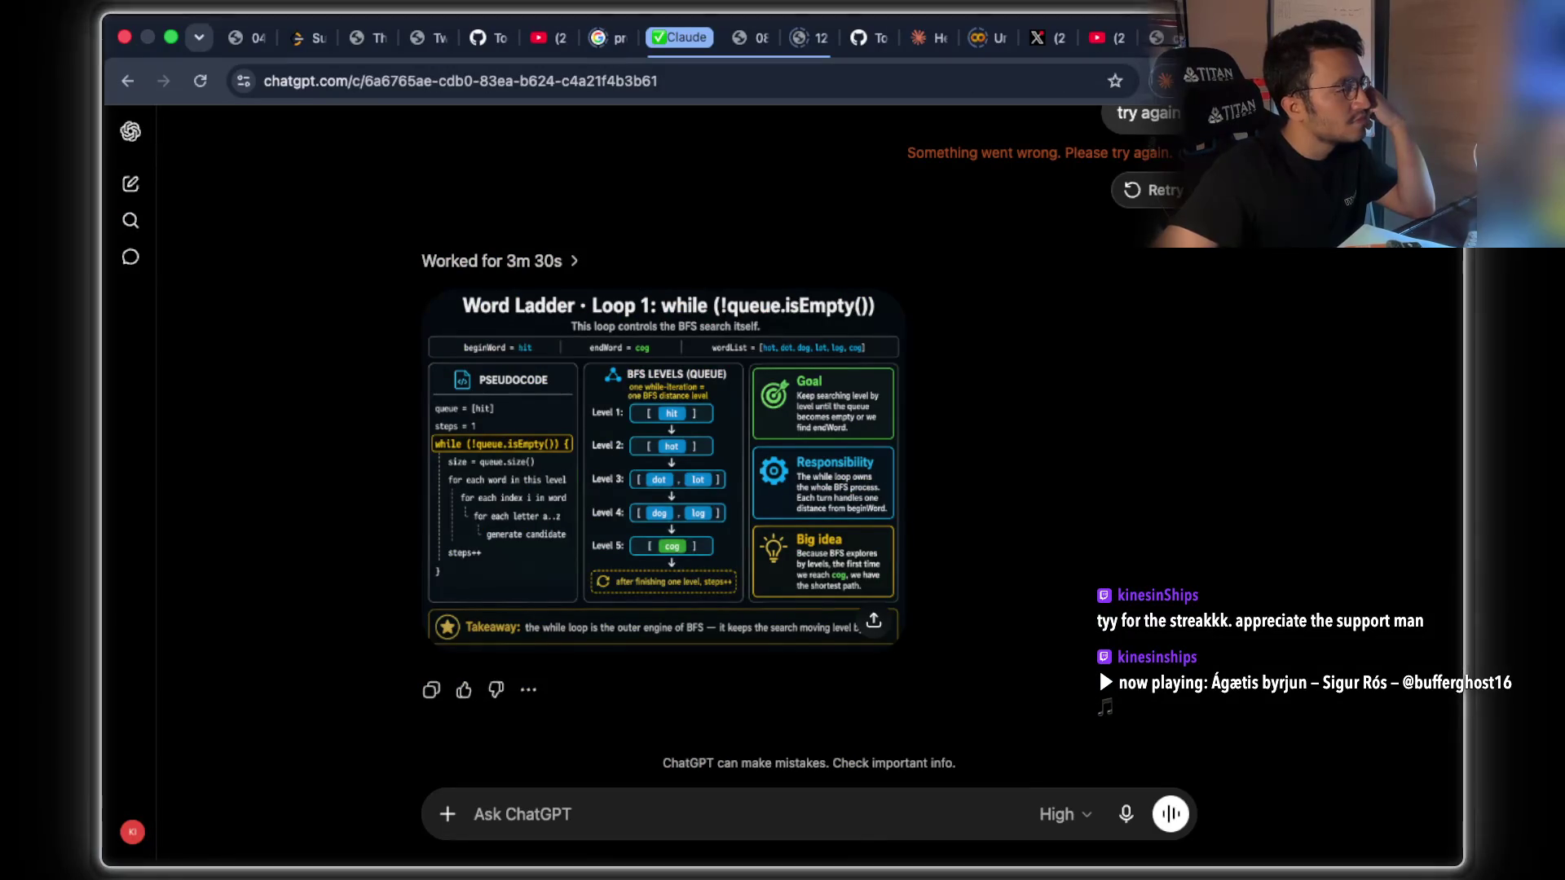
Tell ChatGPT the infographic is terrible and request a new one about the nested for loops.
click(567, 819)
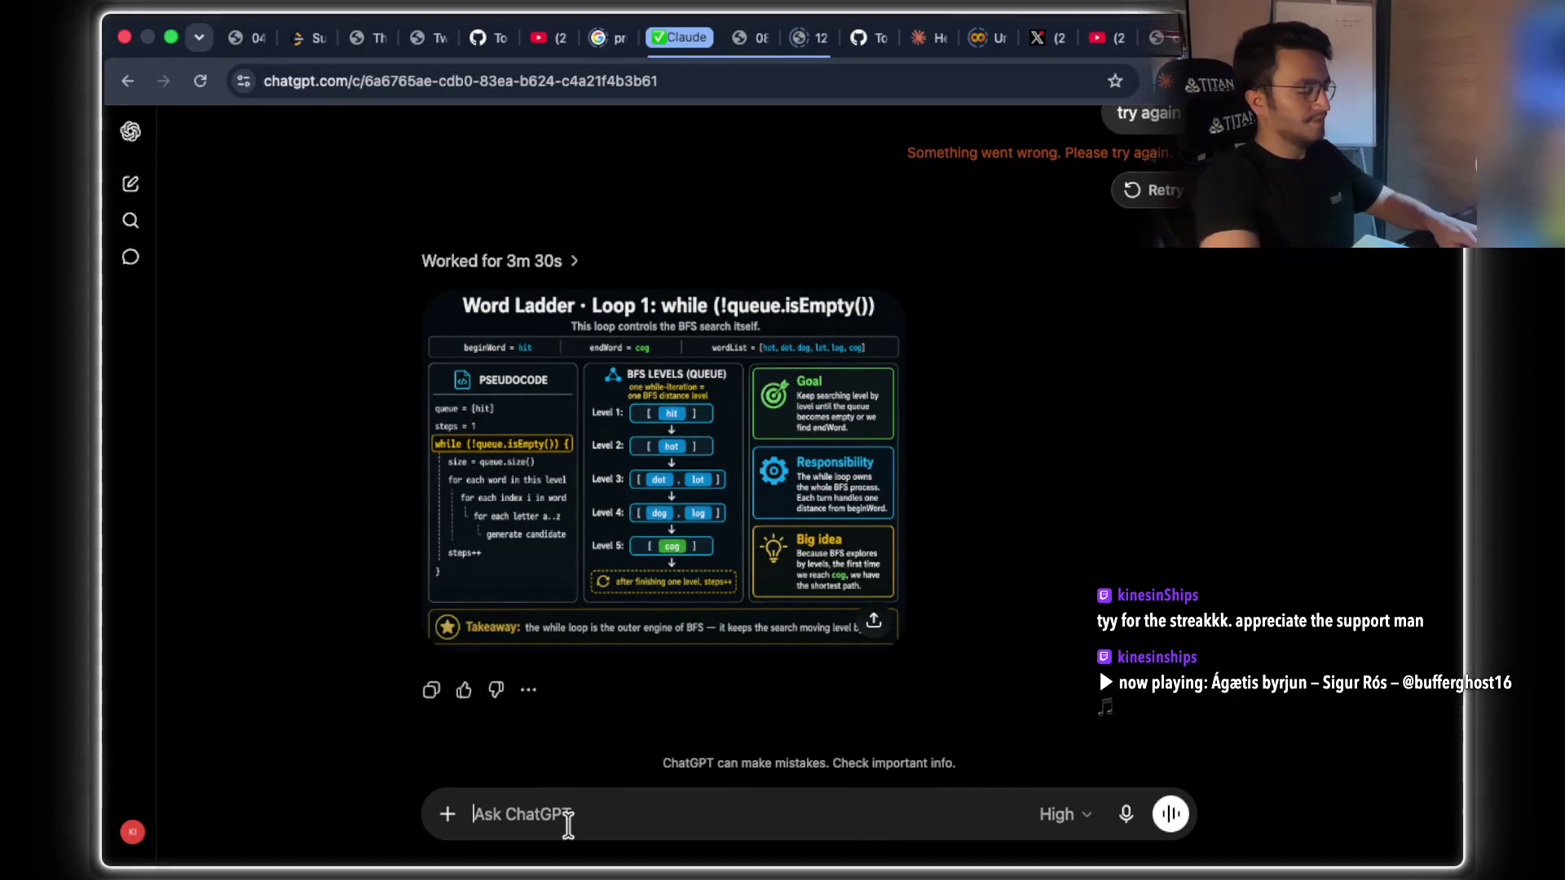
text(it is terraible. give me another one but this time for)
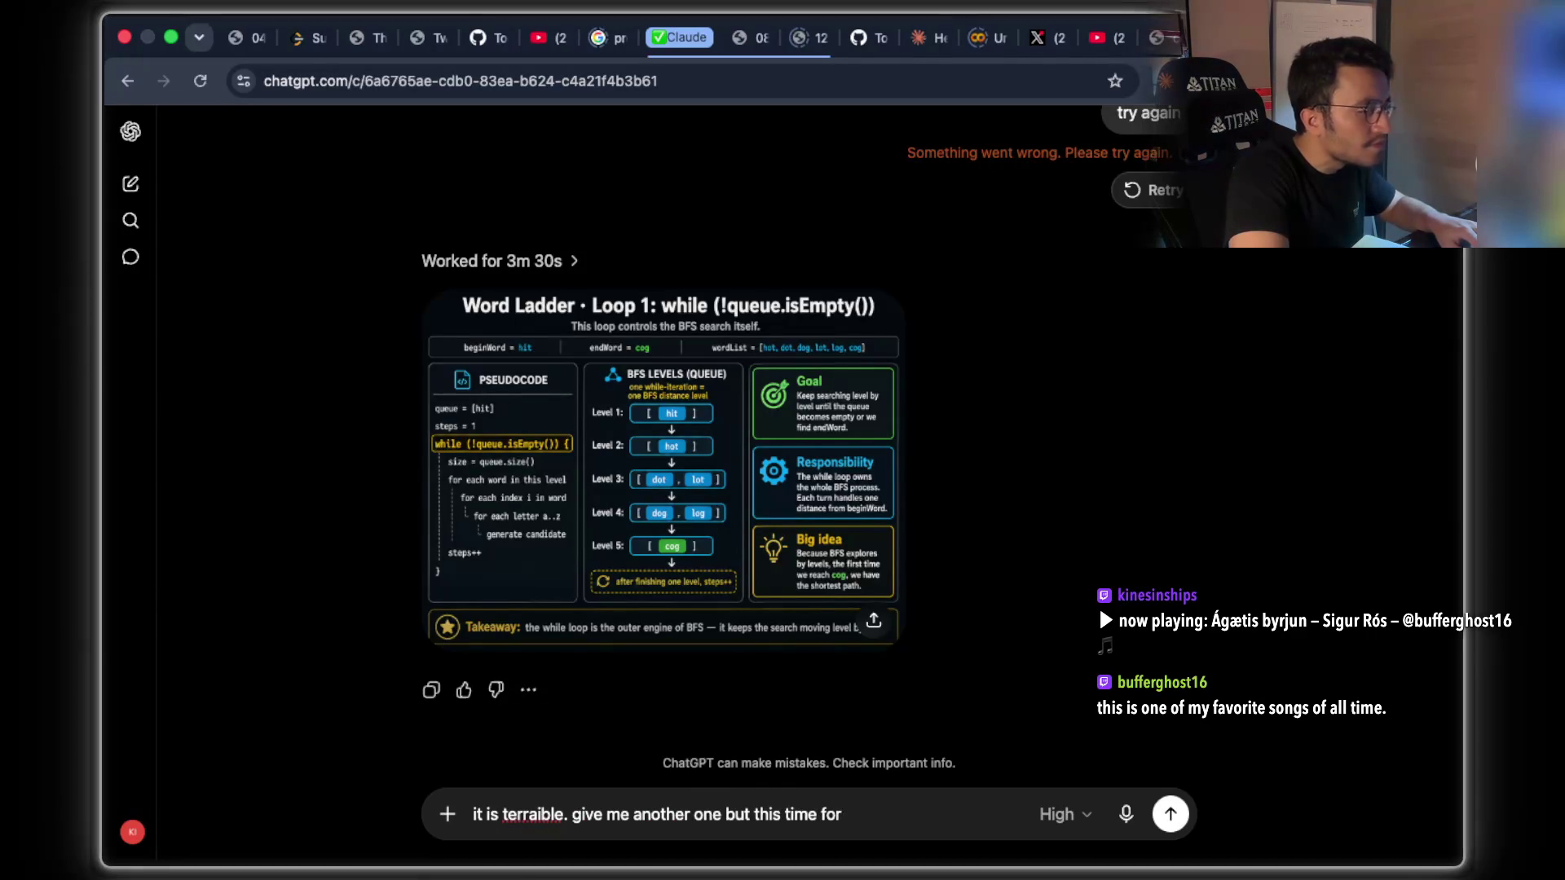
text( n)
text(ested )
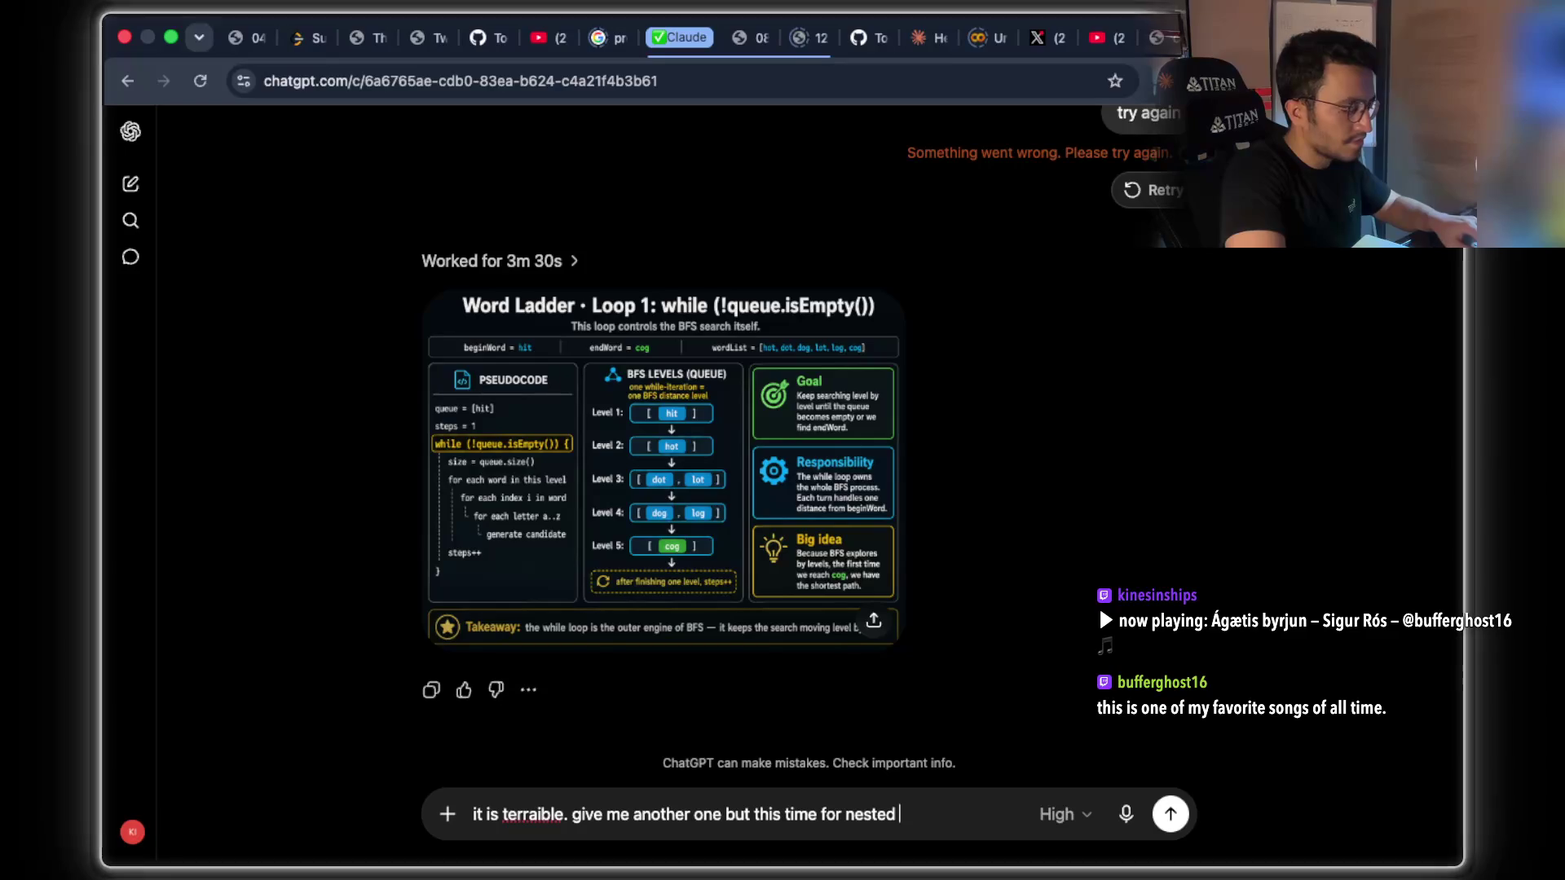
text(for llopoops)
key(Return)
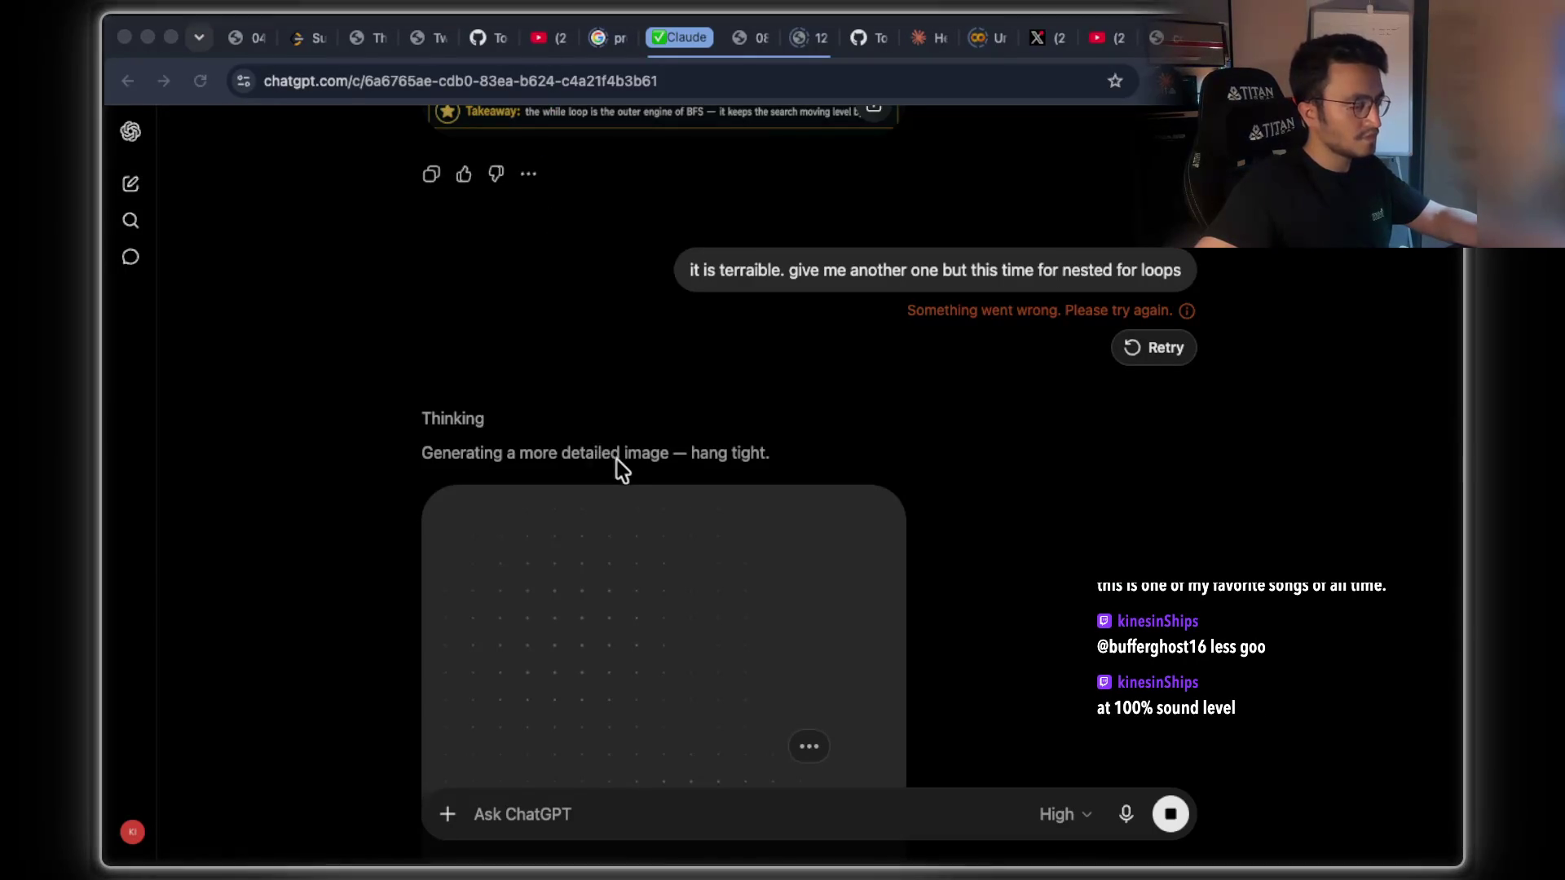
scroll(622, 456, down, 5)
scroll(628, 466, up, 5)
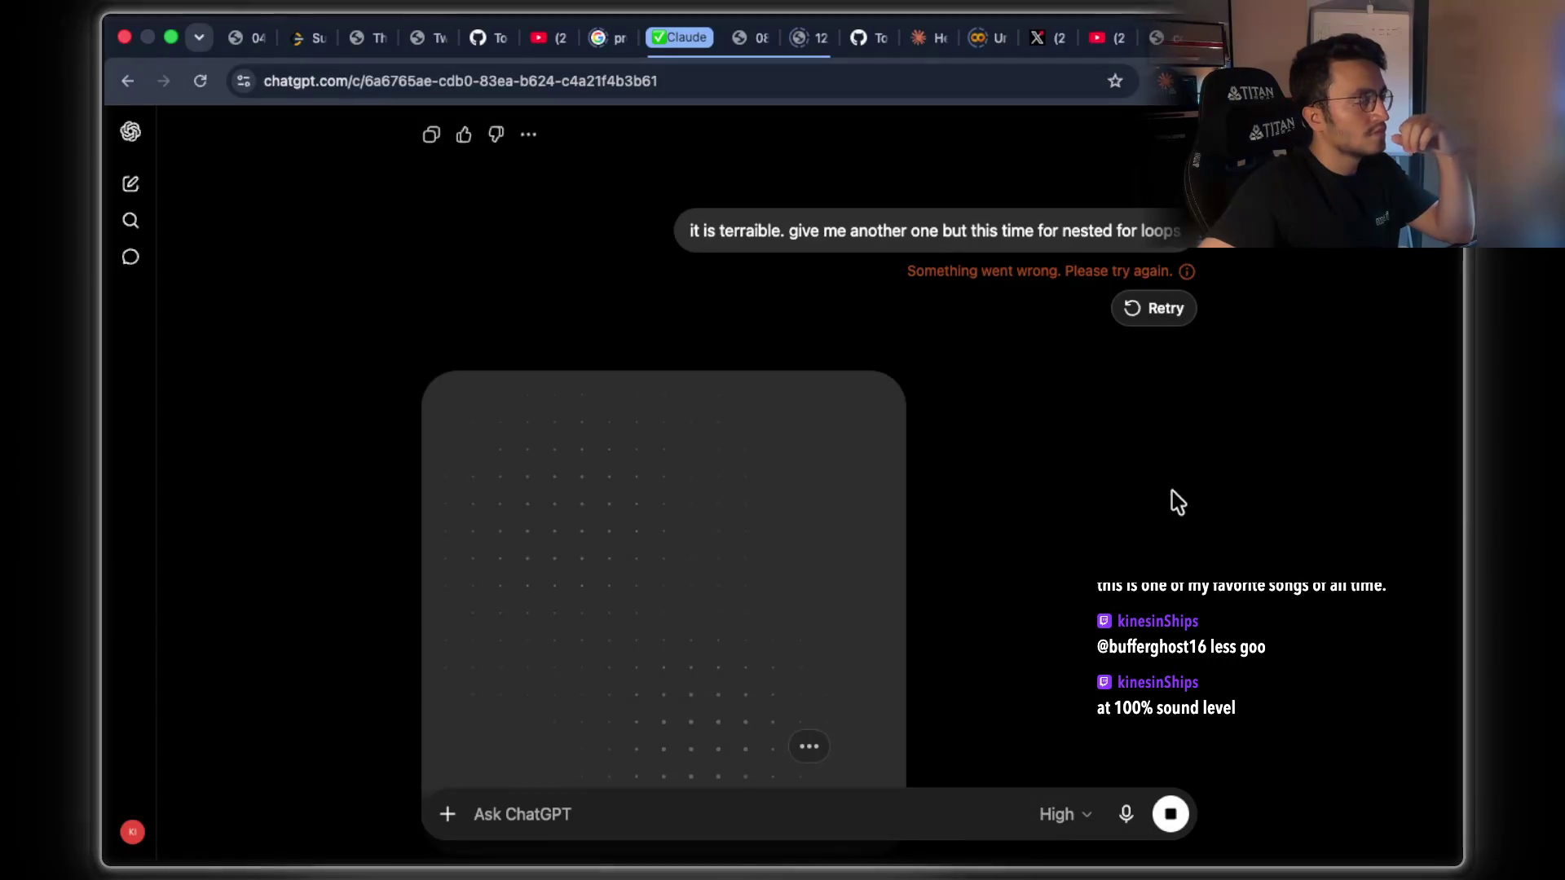
scroll(1172, 492, down, 2)
key(super+Tab)
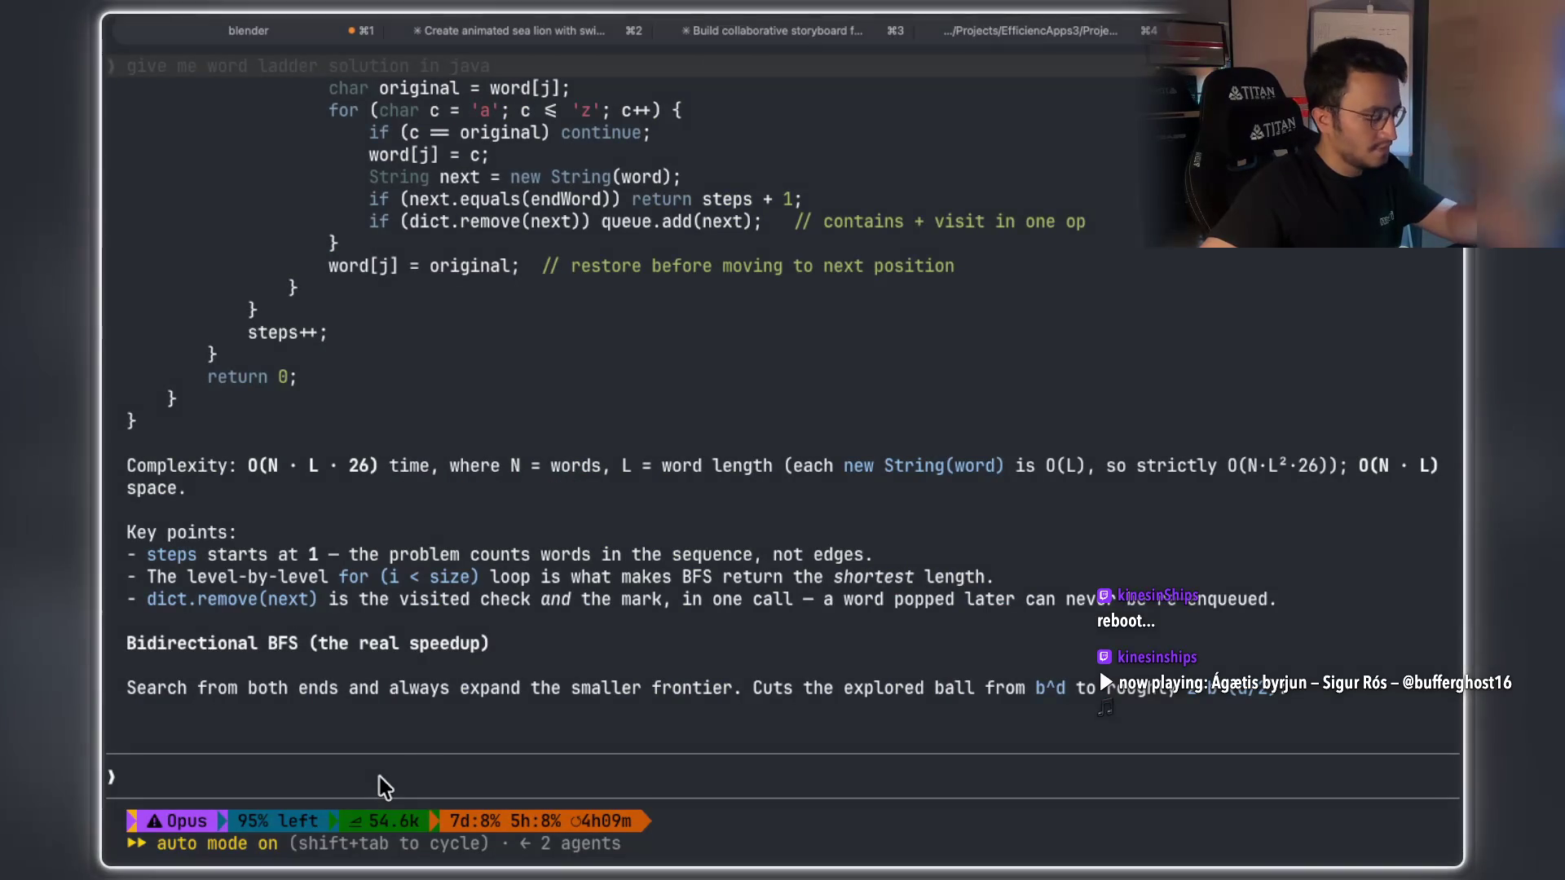
Copy the nested for loops from the Word Ladder ladderLength code and return to the prompt.
scroll(505, 685, up, 10)
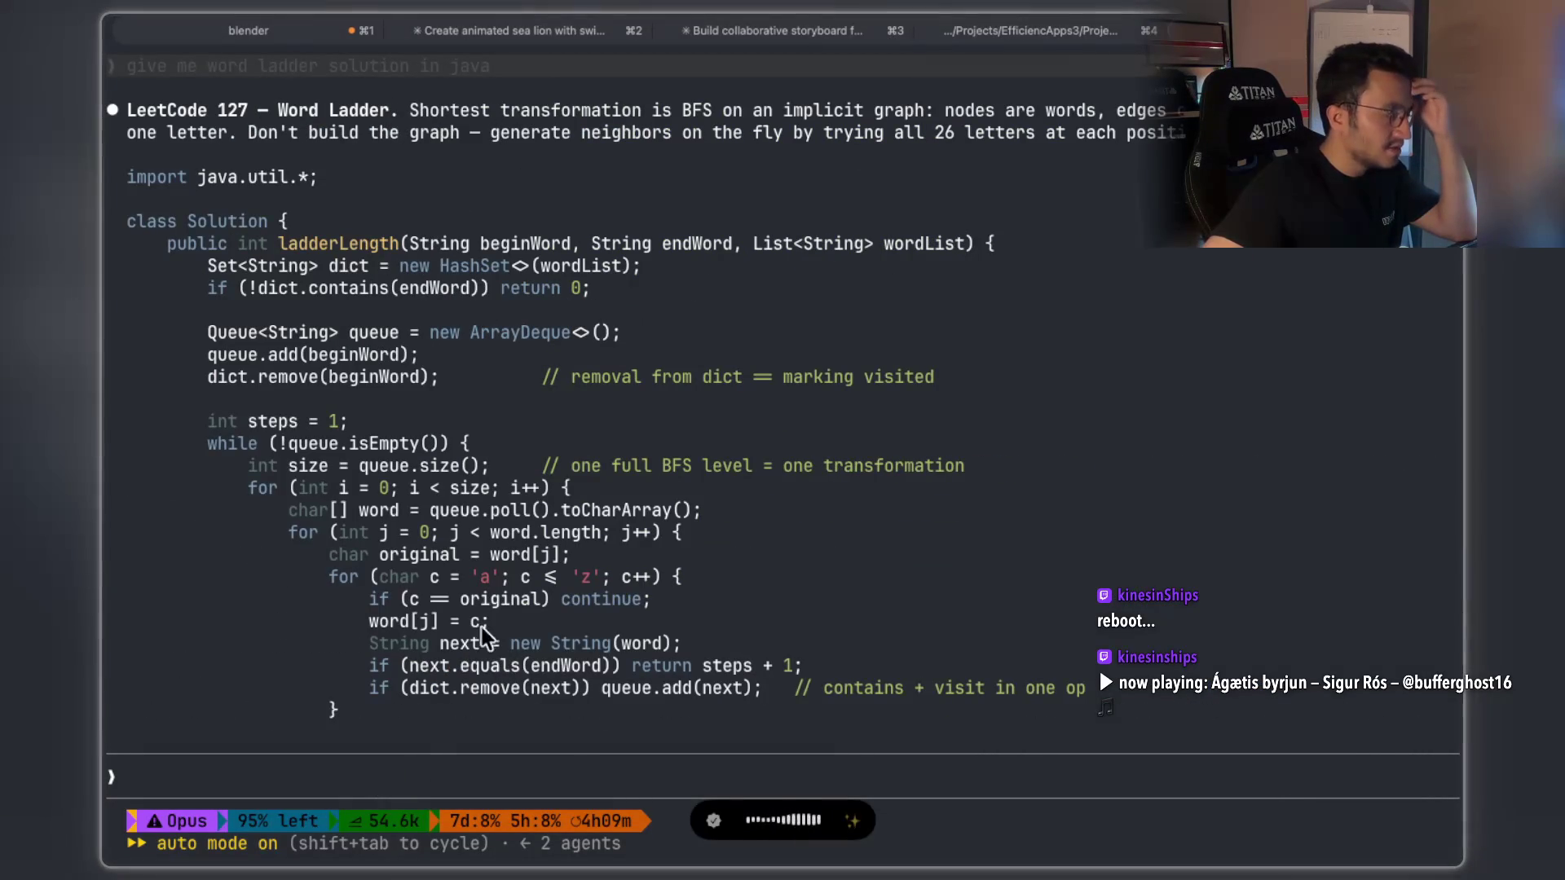
drag(281, 534, 536, 605)
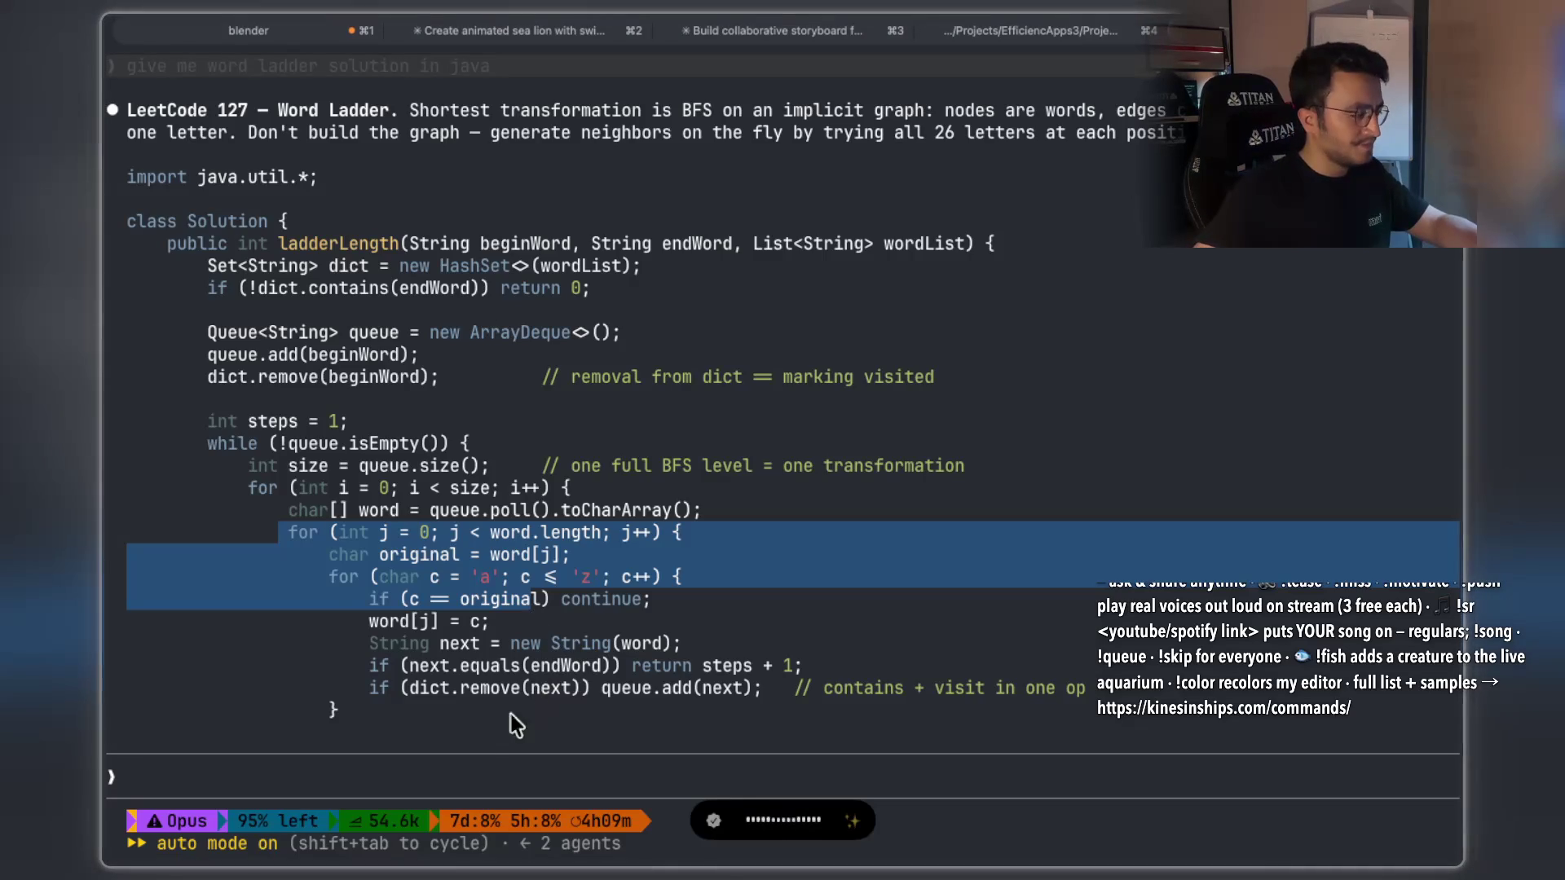
click(462, 752)
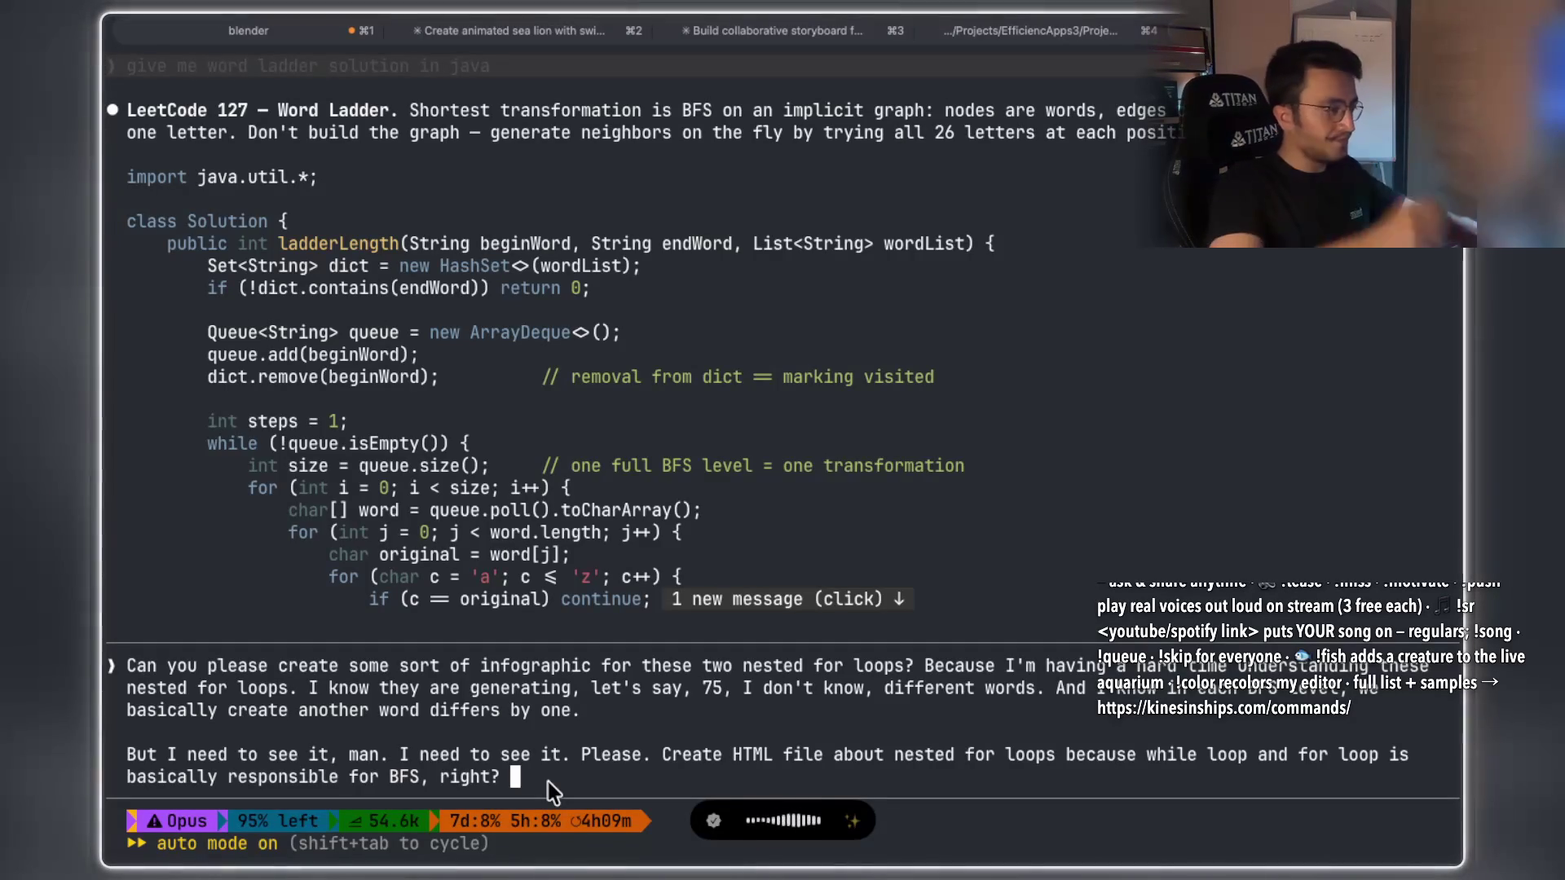
Dictate and submit the request for an HTML infographic of the nested for loops, covering all languages.
text(alllanguages,)
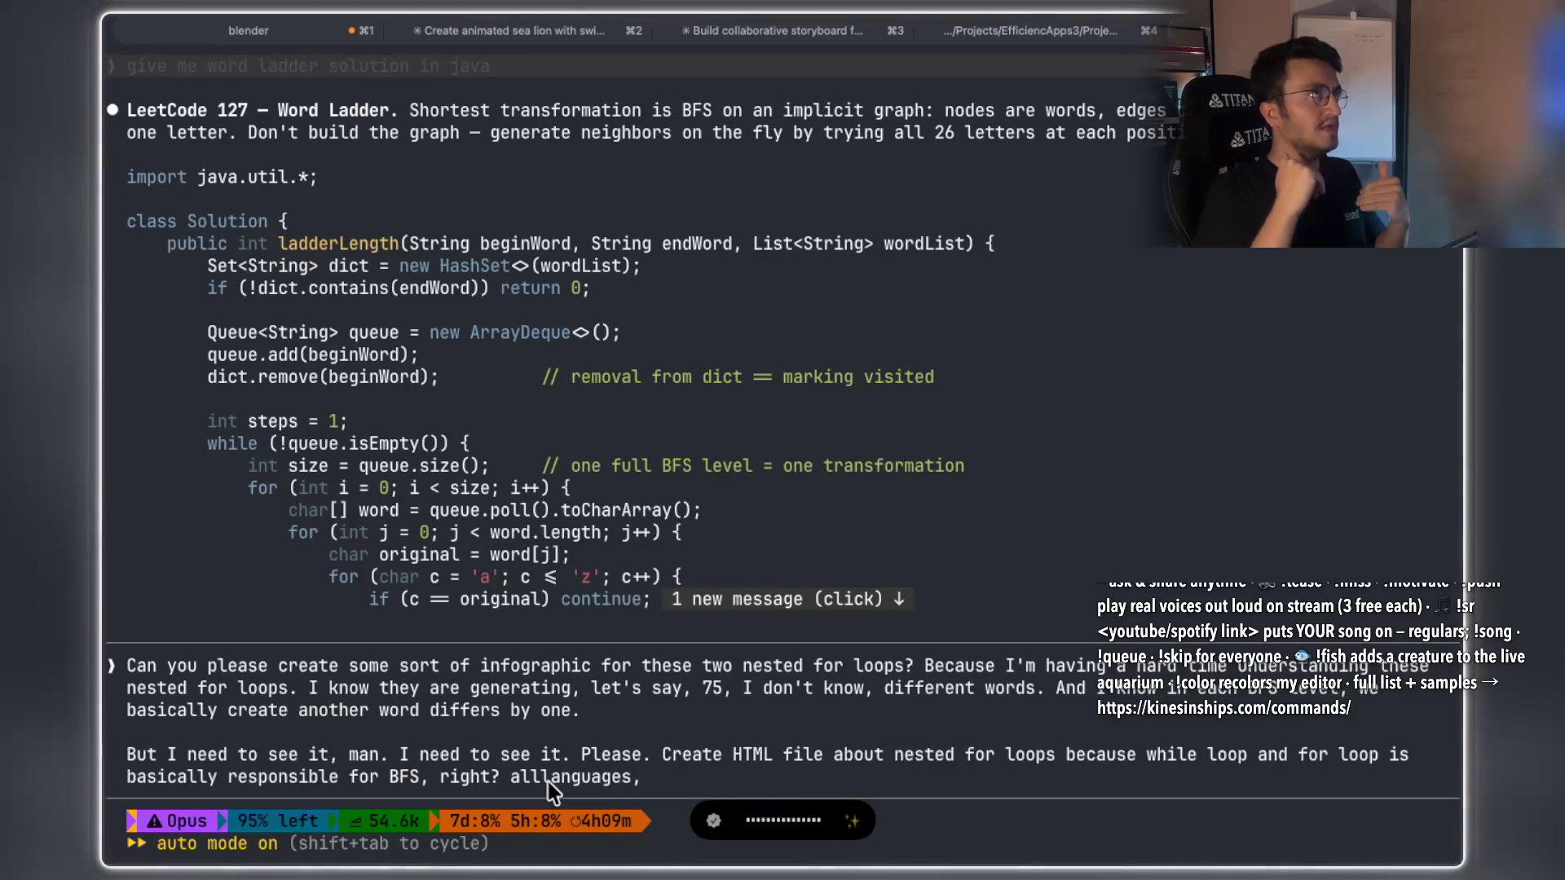
key(fn)
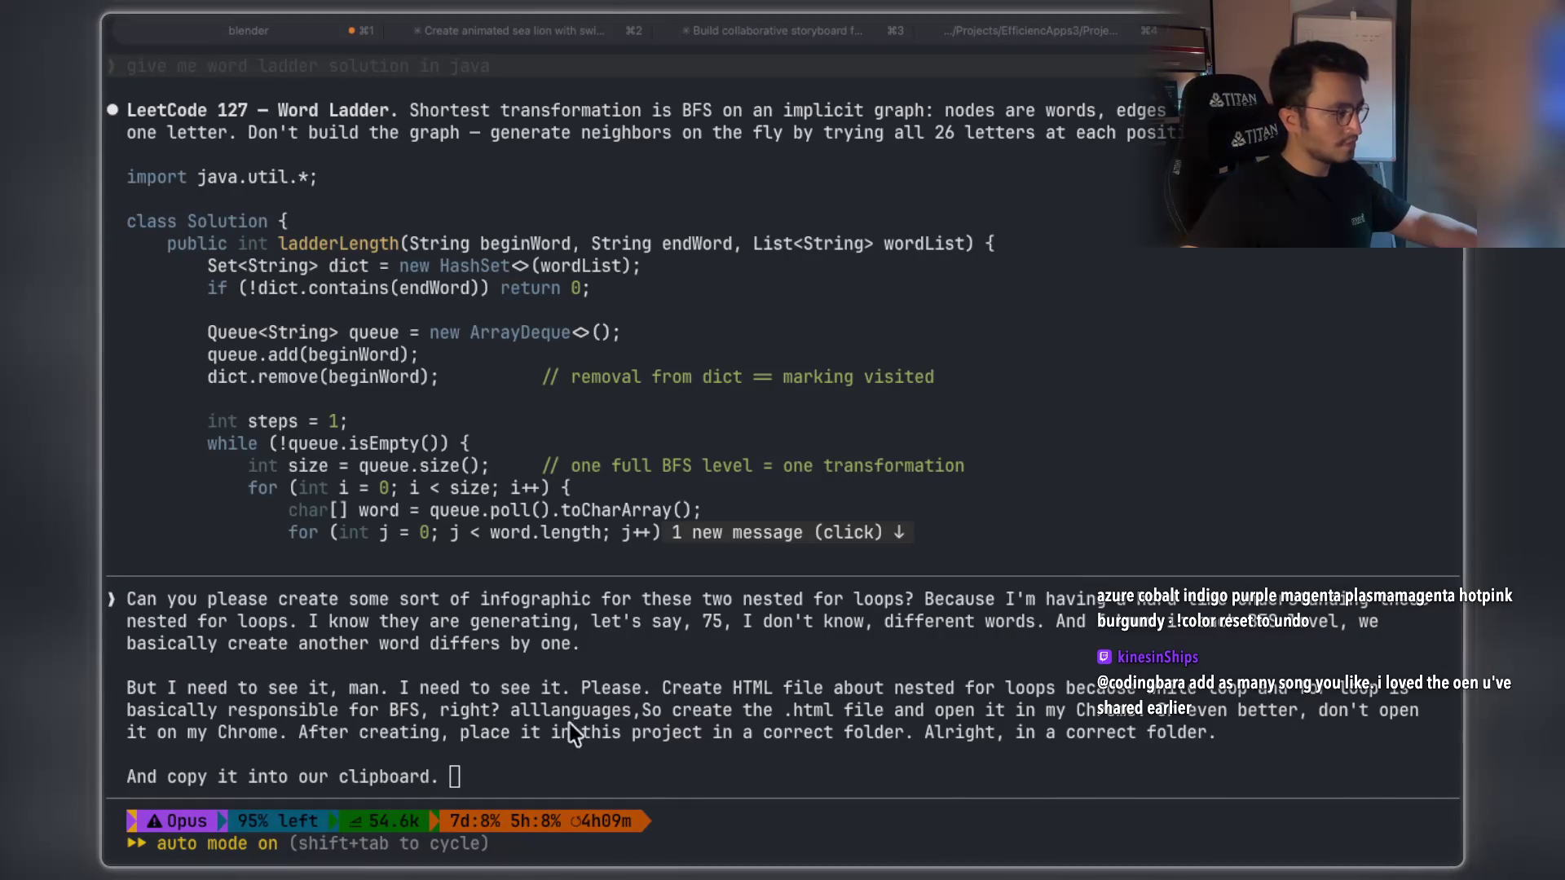
key(Return)
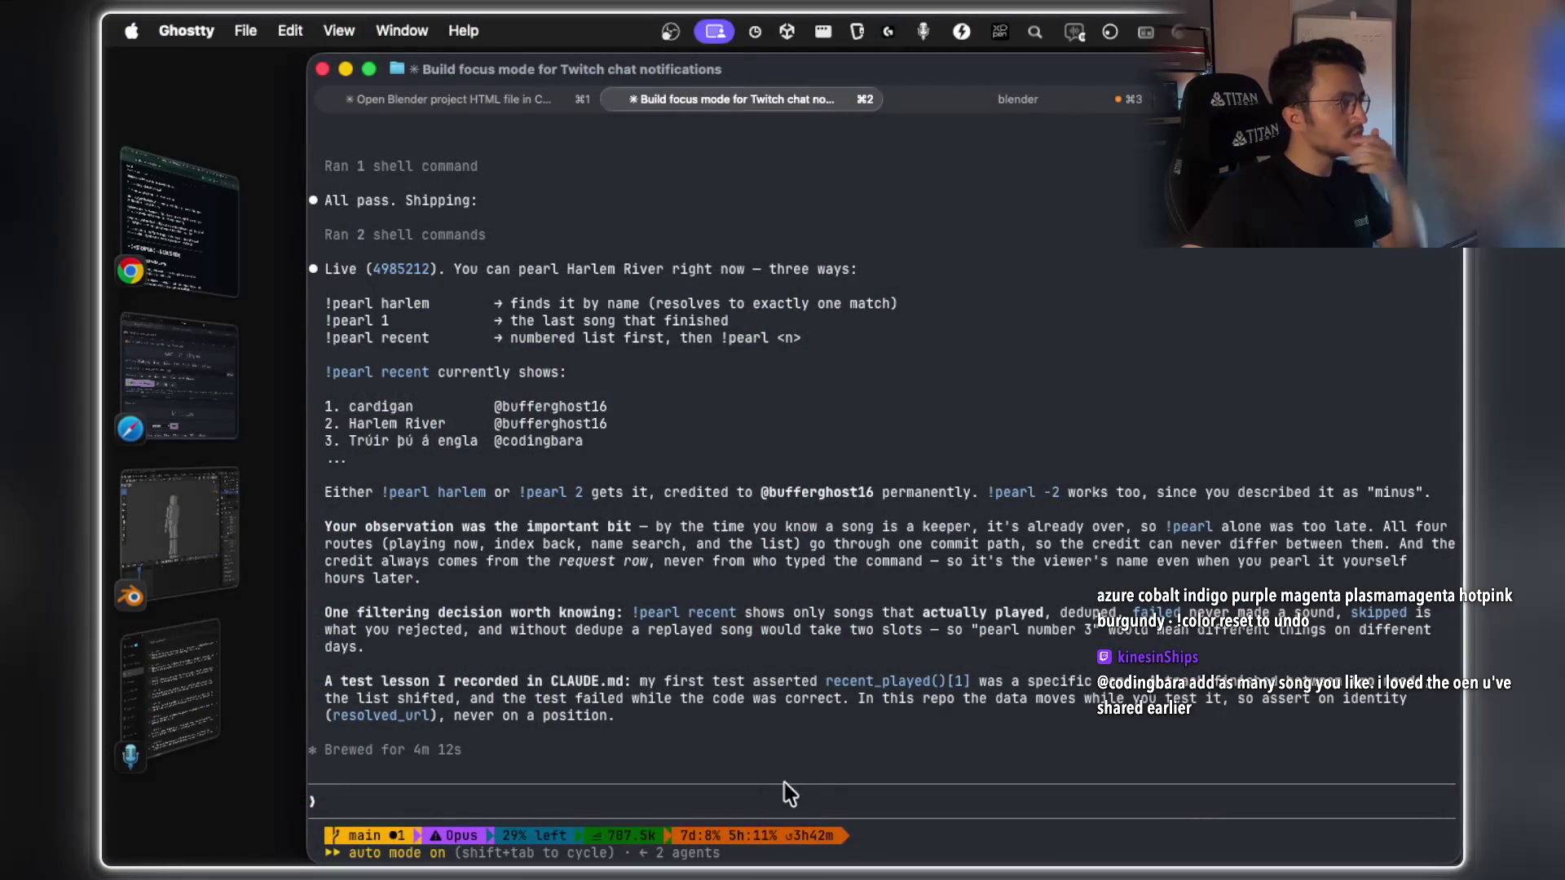
scroll(648, 620, up, 1)
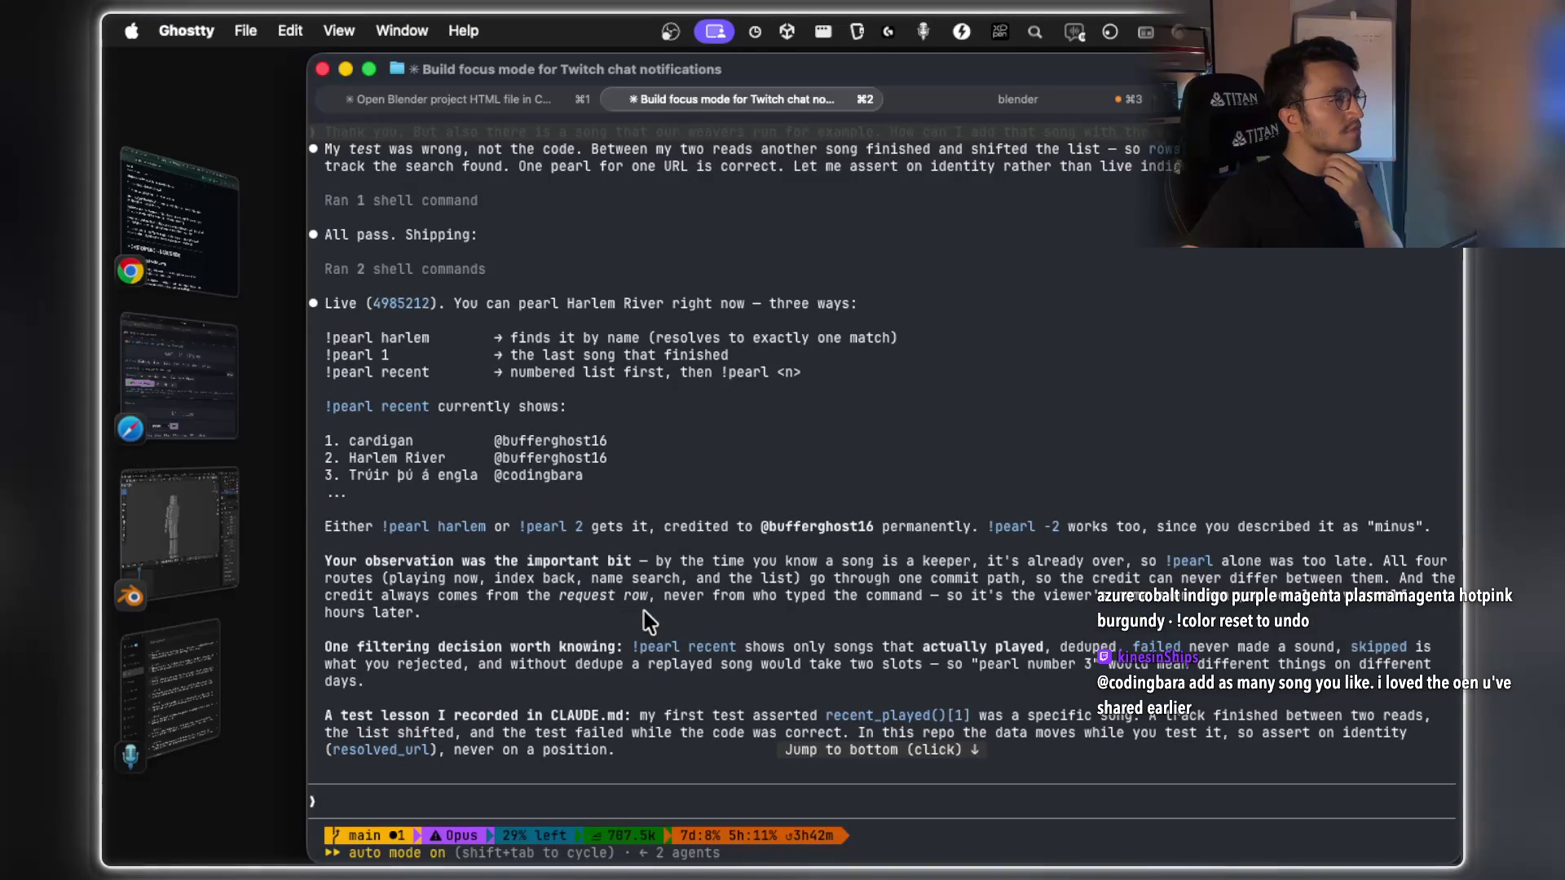
scroll(644, 611, up, 1)
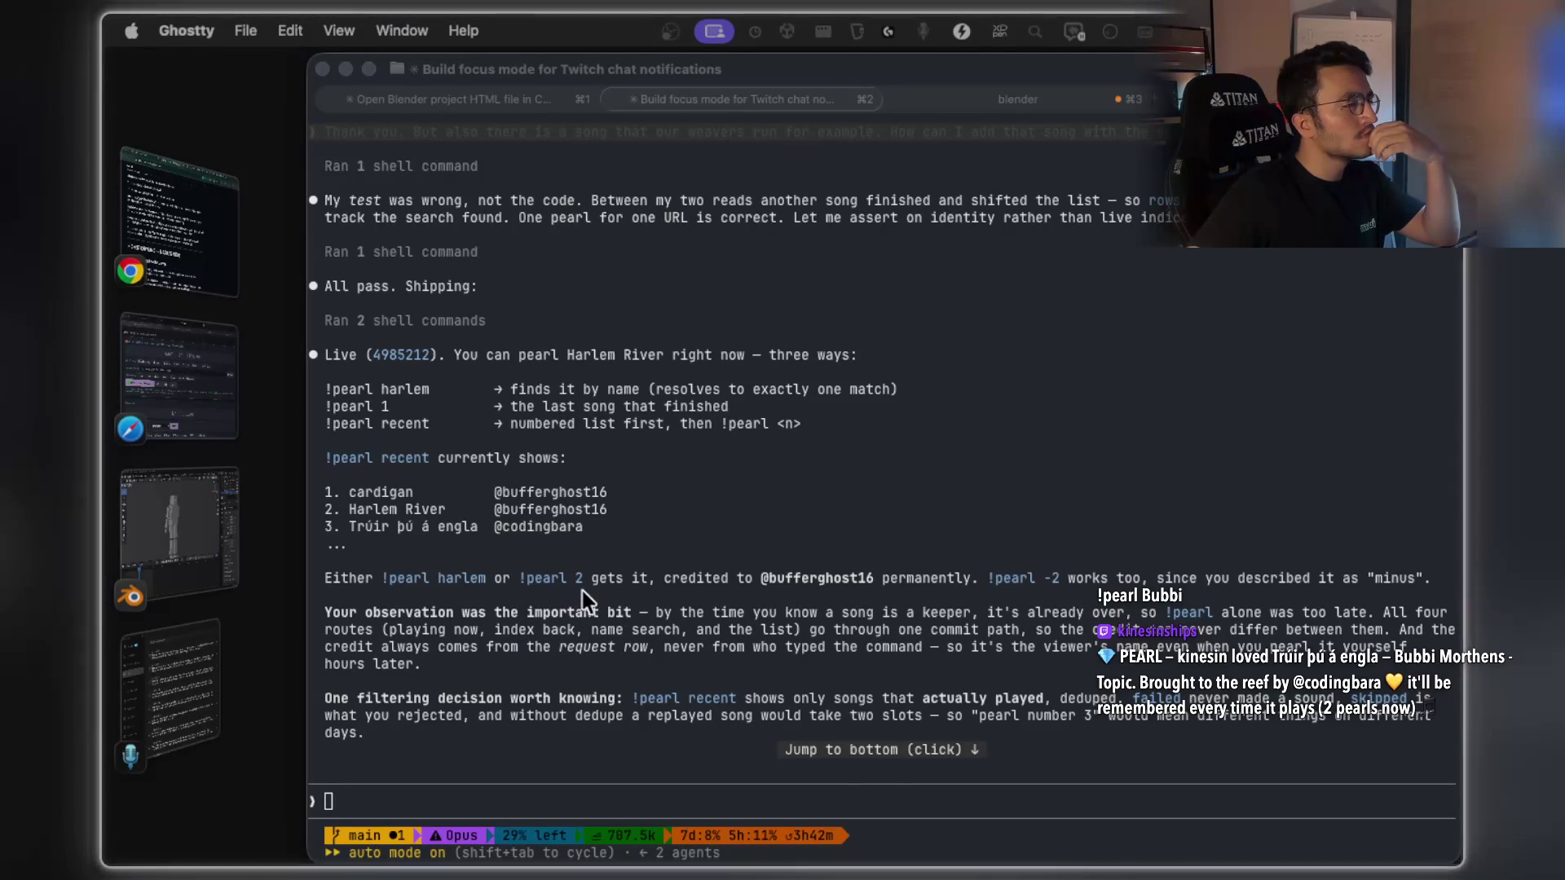
click(673, 586)
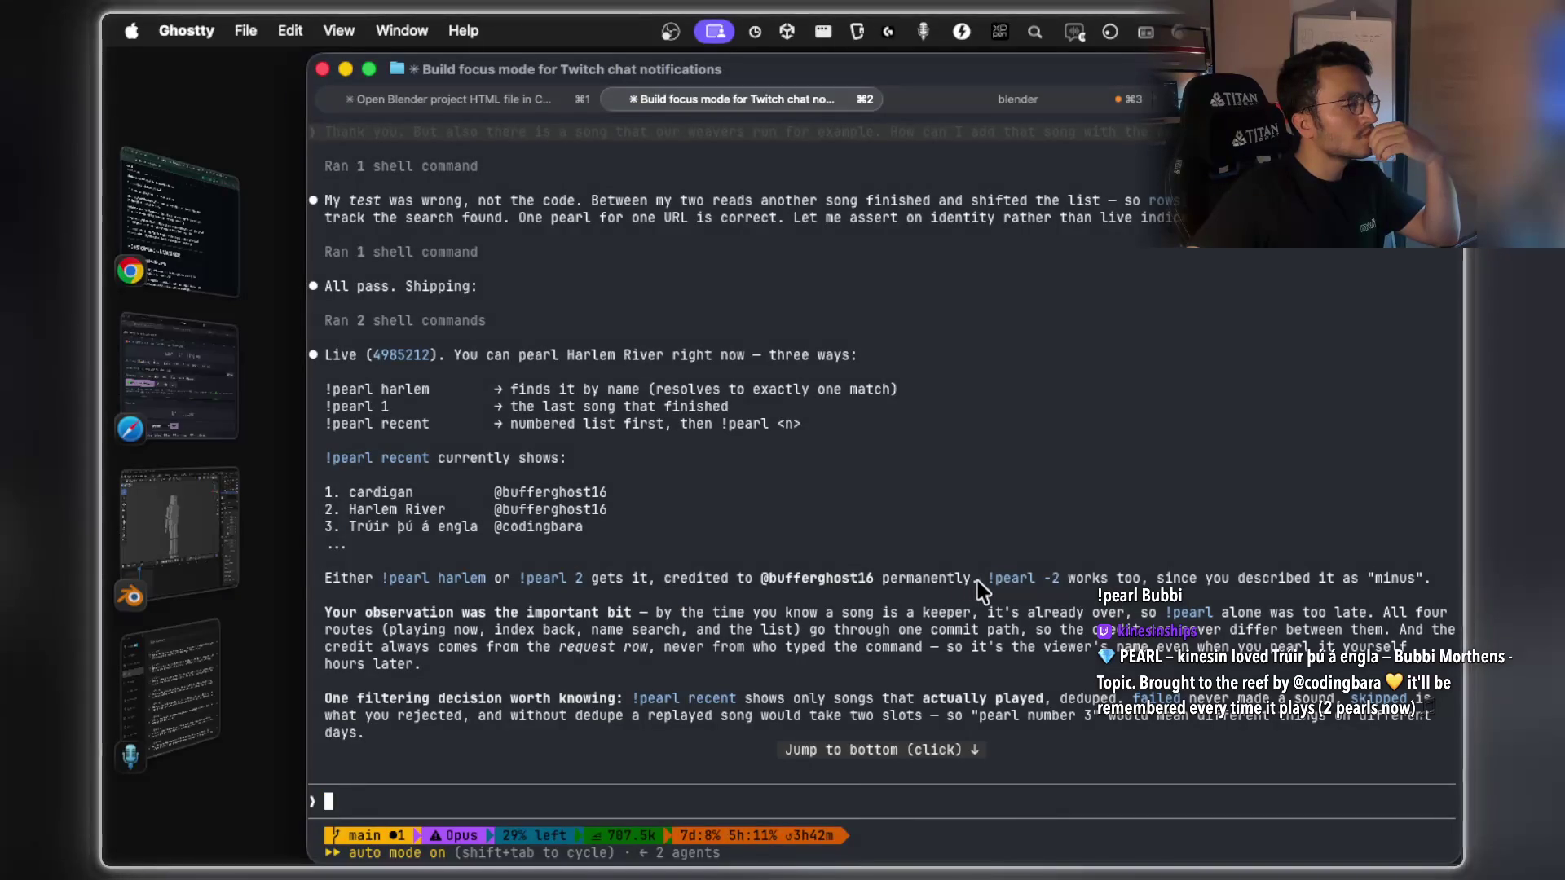
drag(1171, 578, 1236, 579)
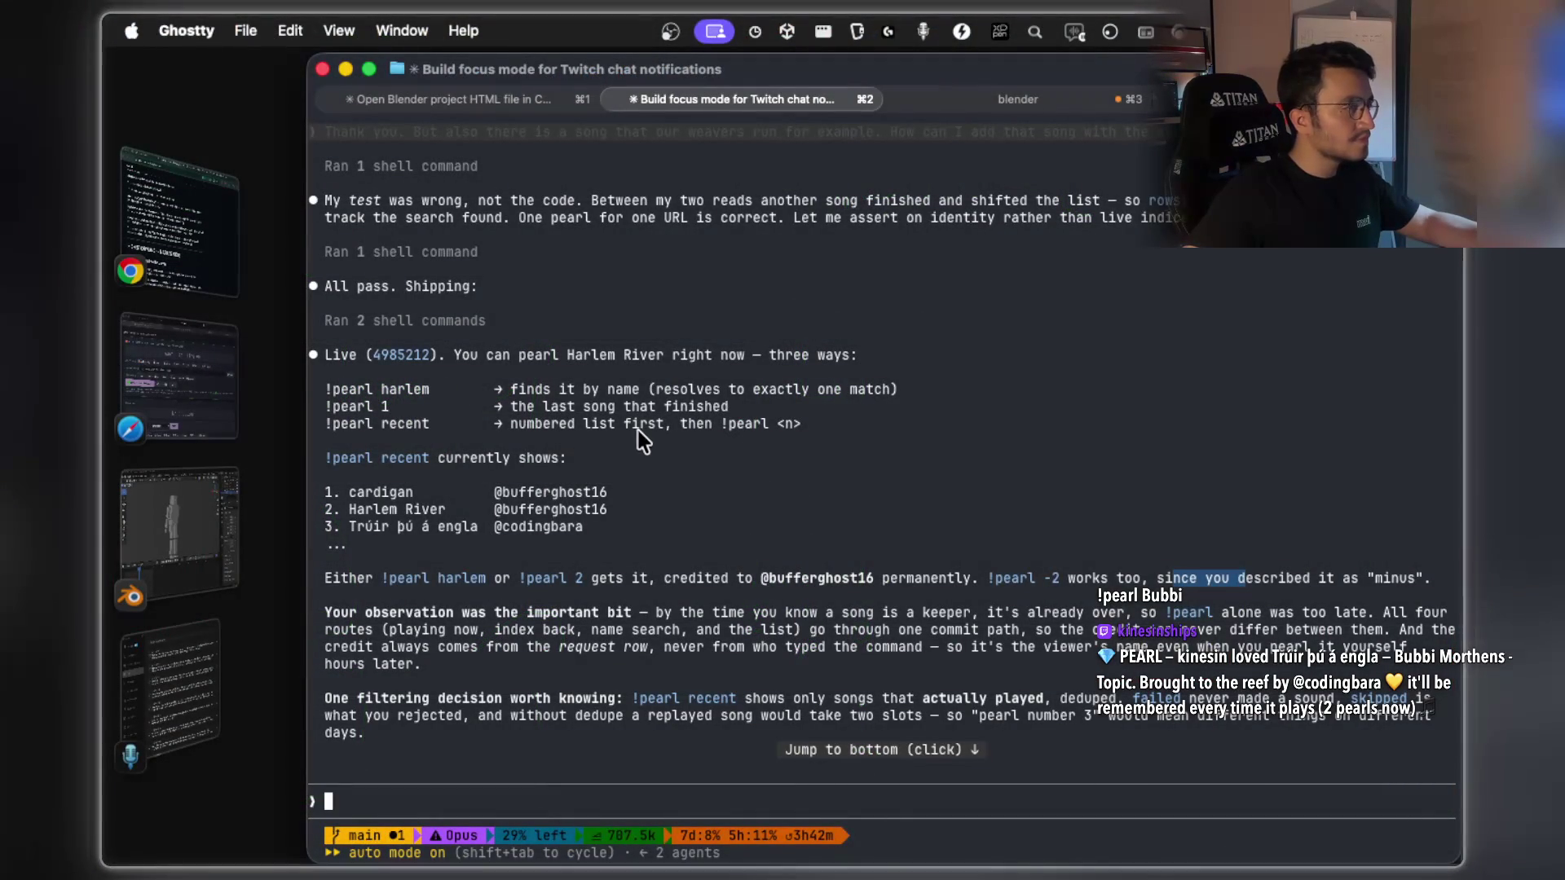
drag(639, 431, 693, 425)
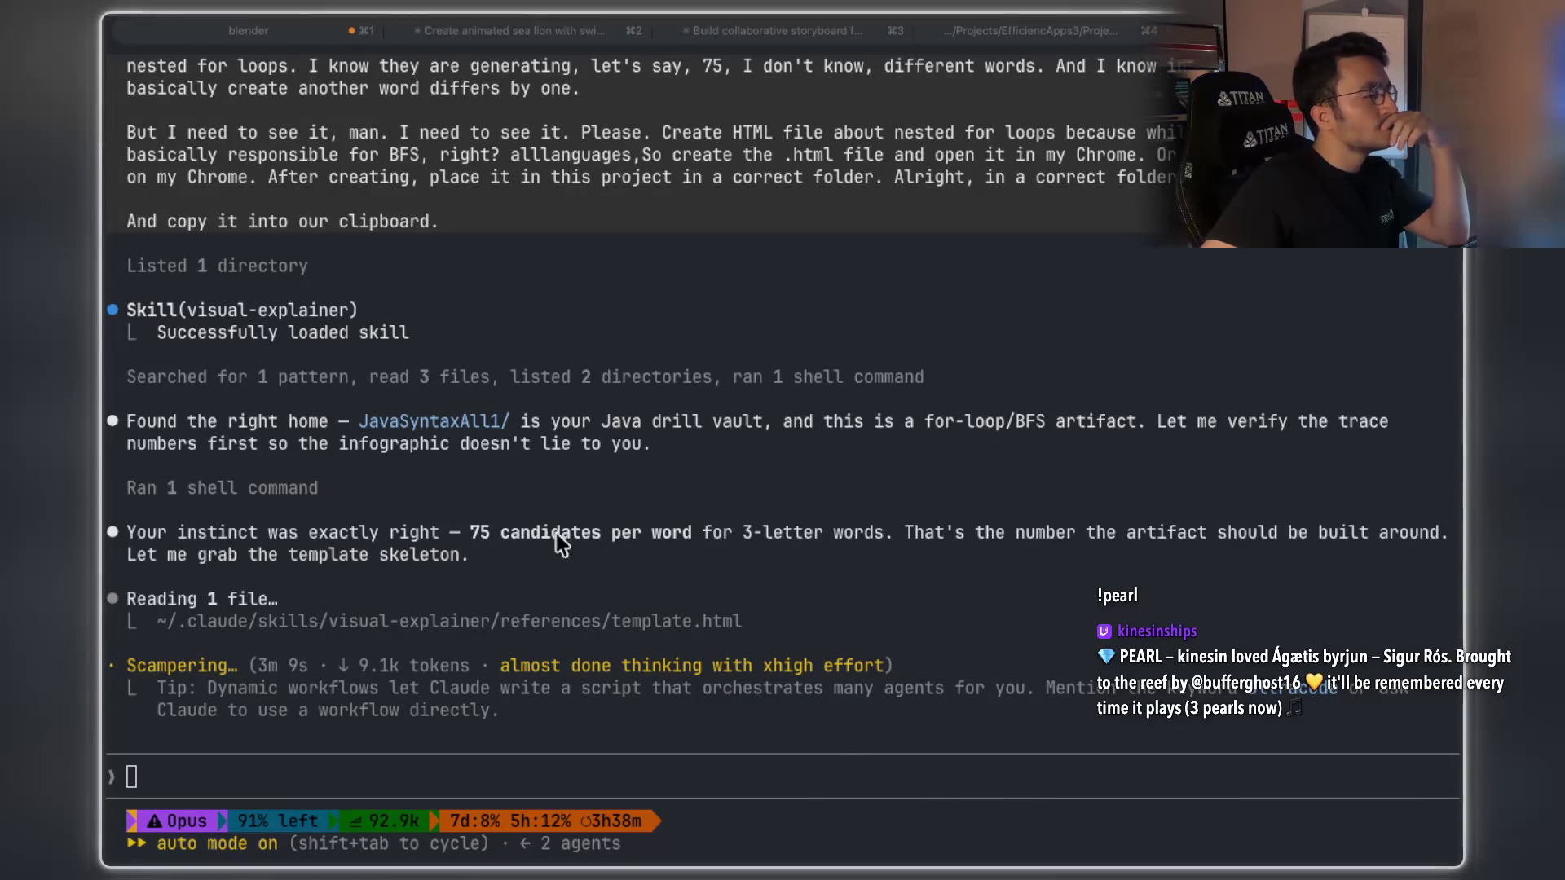
Copy the JavaSyntaxAll1/ folder name from Claude's reply, after first selecting the 3-letter-word note.
mouse_move(756, 531)
mouse_down()
mouse_move(1443, 505)
mouse_move(1349, 534)
mouse_up()
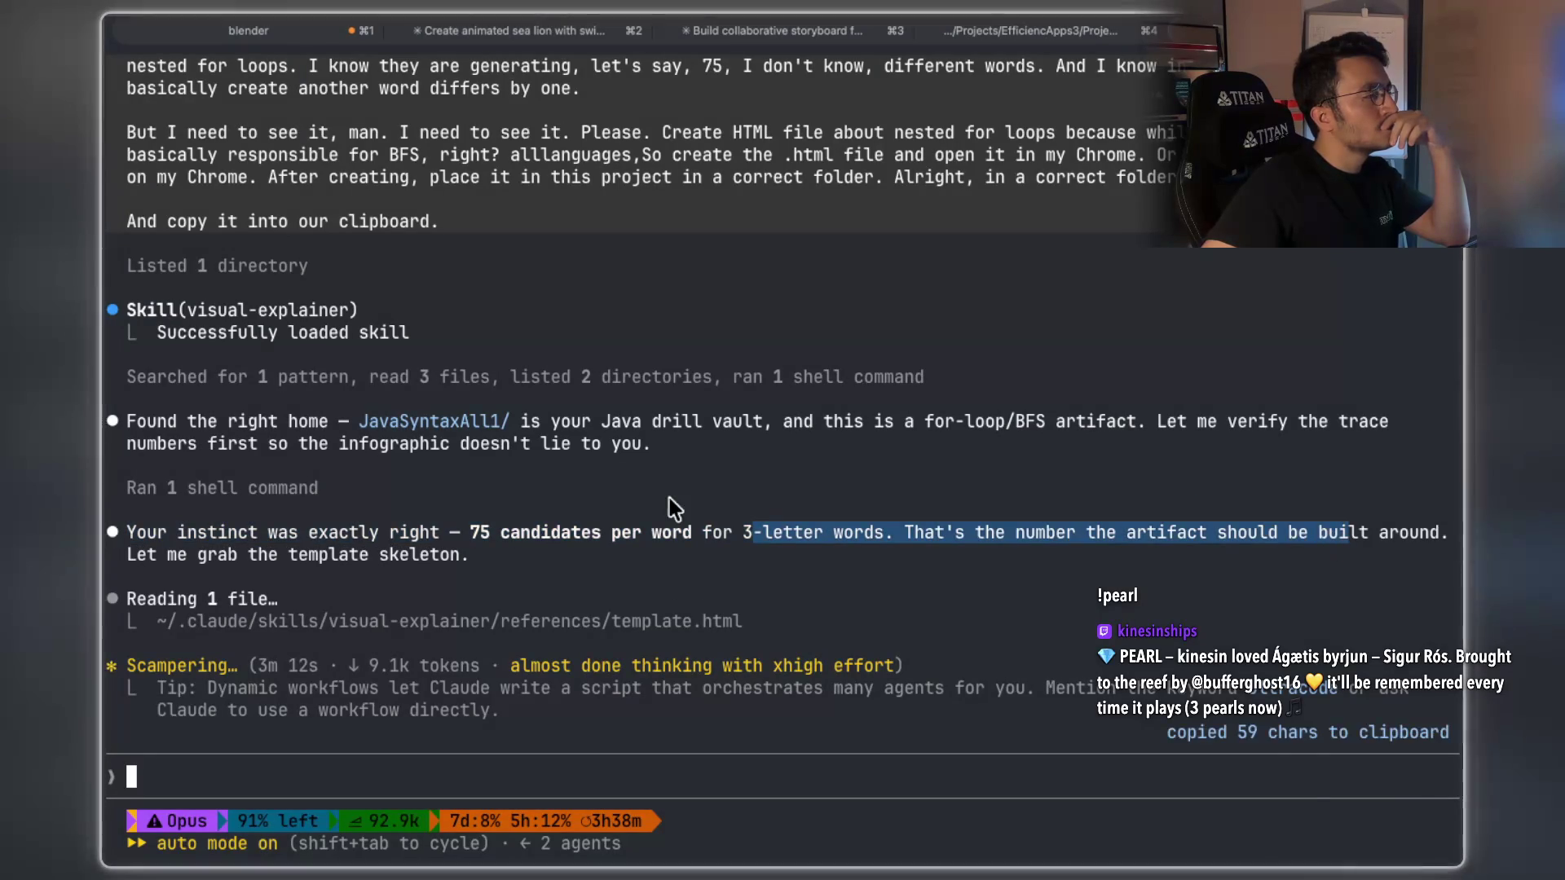
click(507, 419)
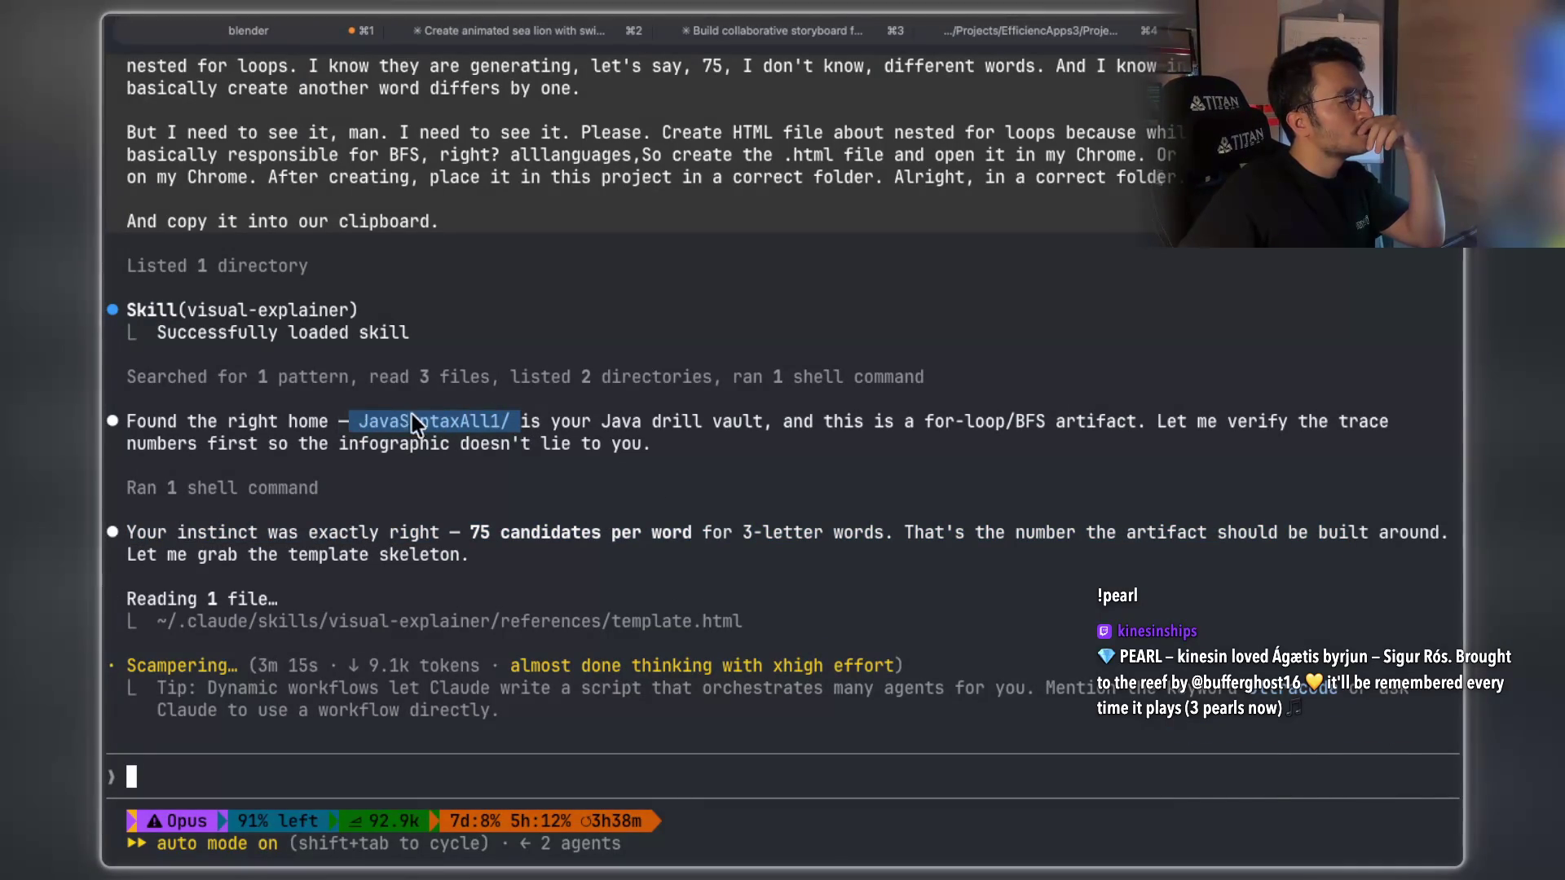
drag(883, 420, 1128, 426)
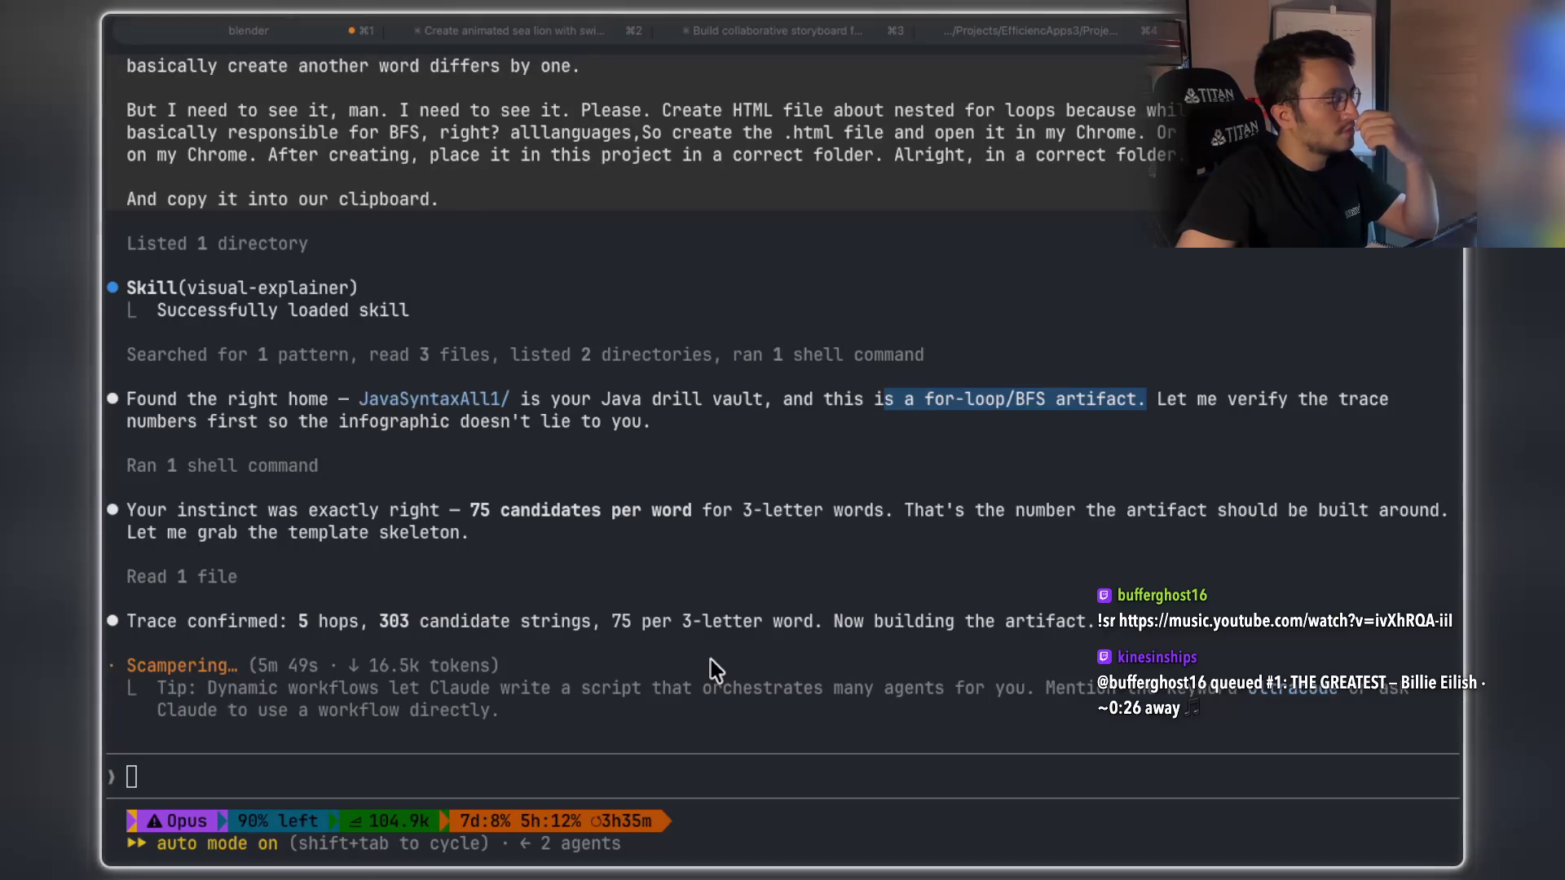
Switch briefly to the notes app and back to the Claude Code terminal with Cmd+Tab.
key(super+Tab)
key(super+Tab)
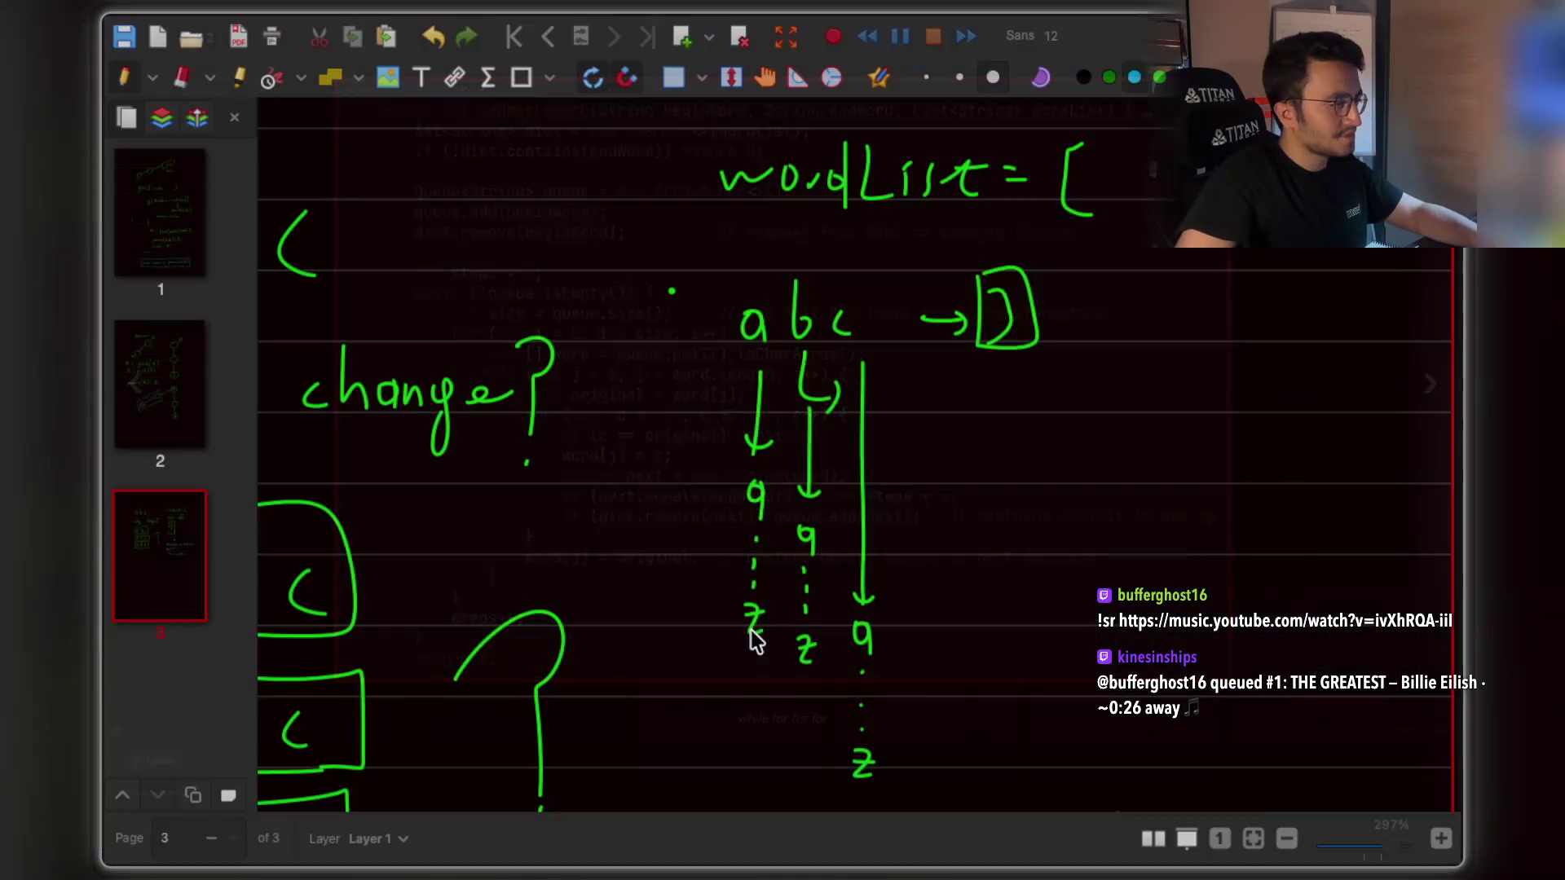
key(super+Tab)
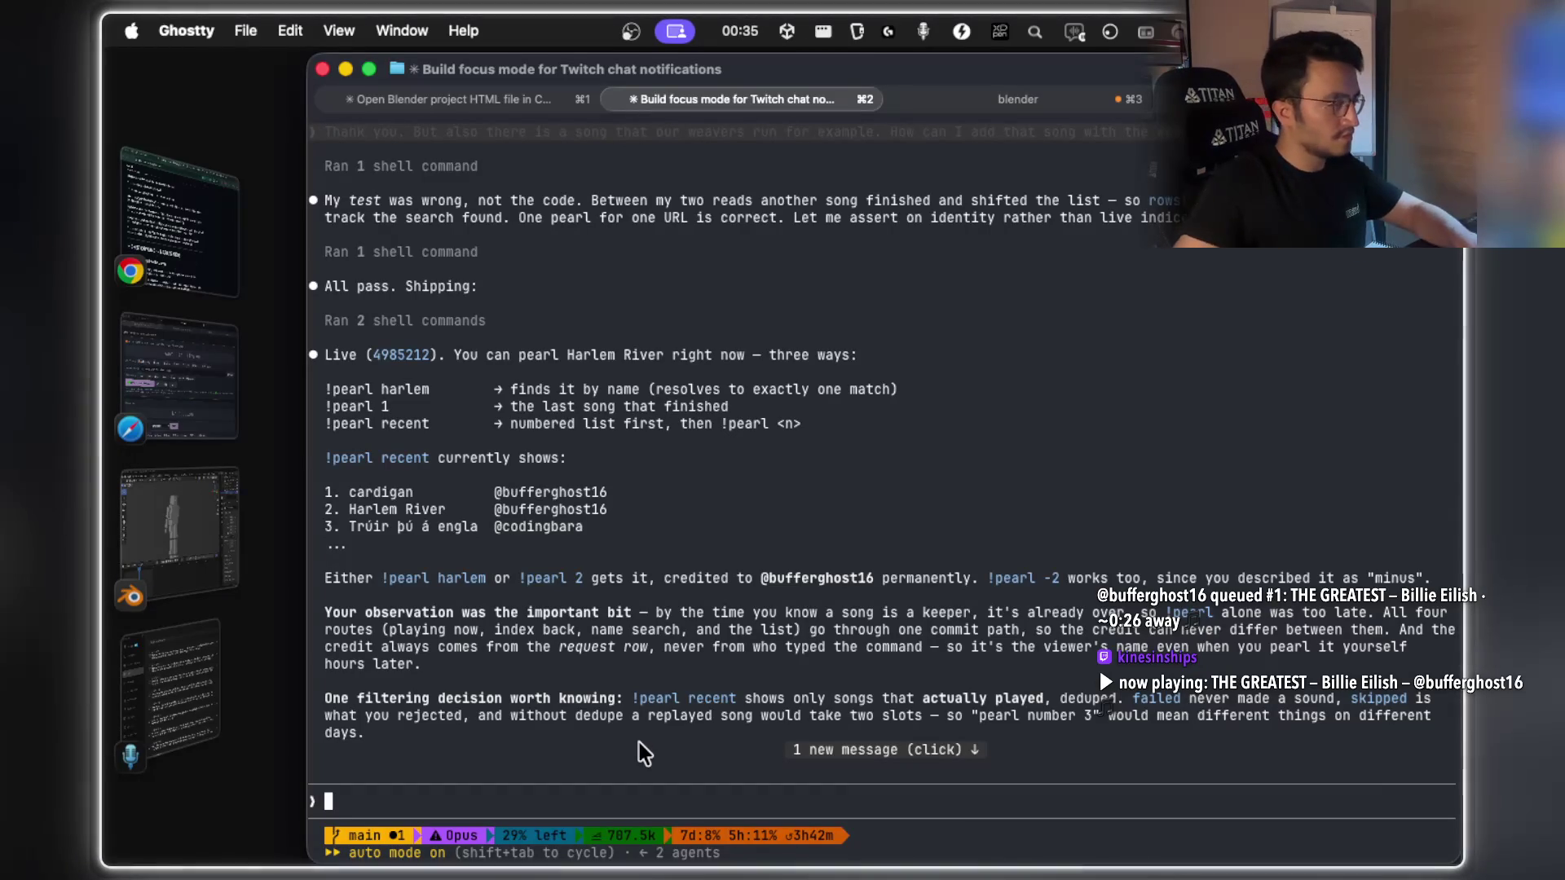
Start voice dictation for a new prompt in the Twitch focus-mode session.
key(fn)
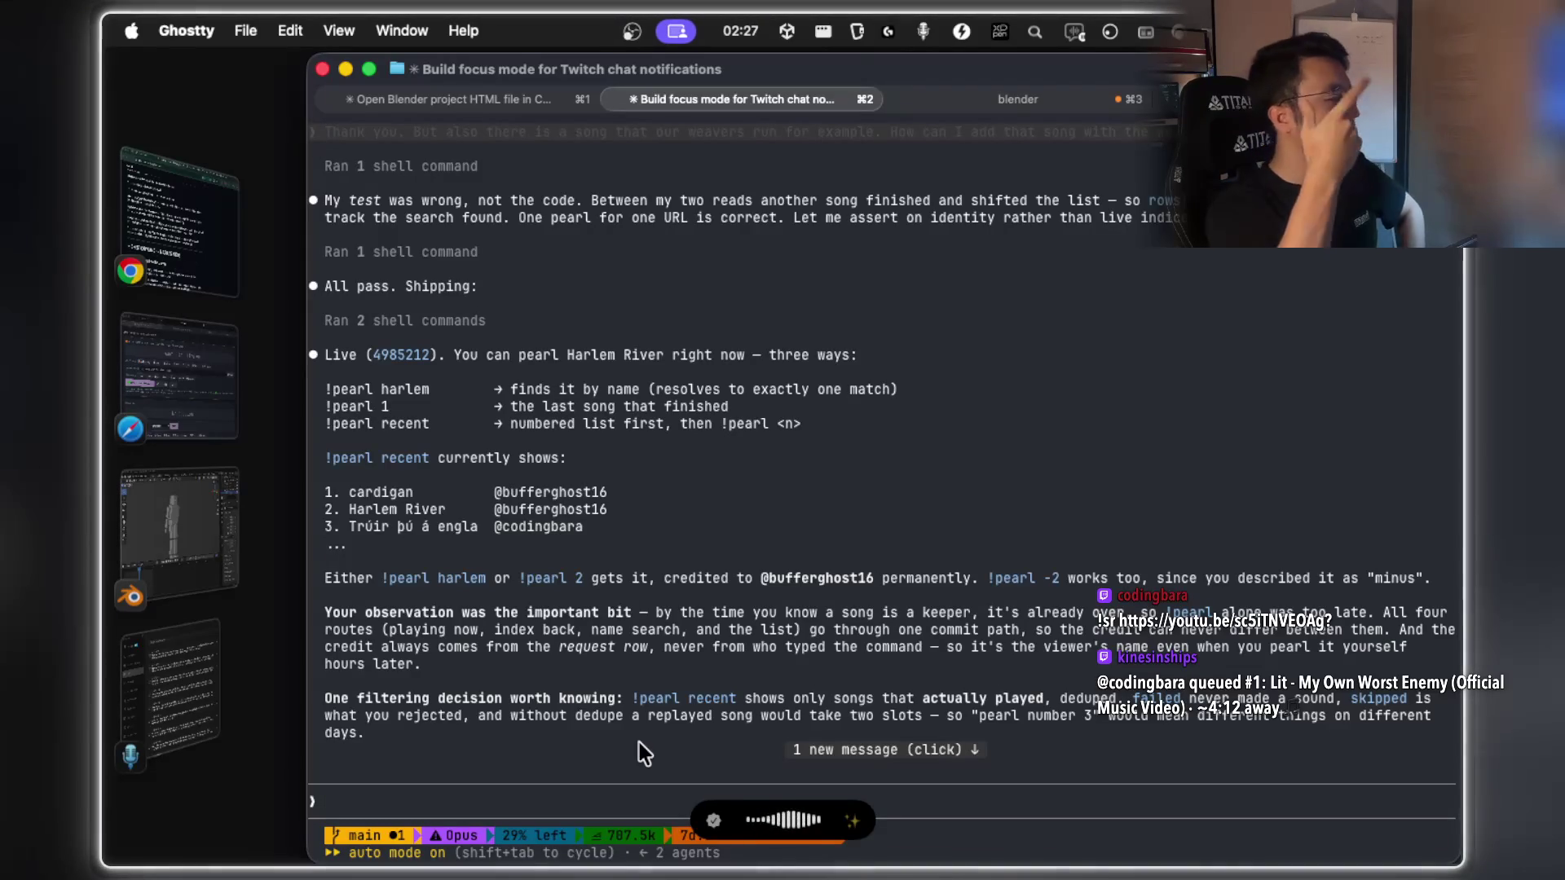
Transcribe and send the radio-station transition-sounds request, then bring up the ladderLength notes slide.
key(alt+space)
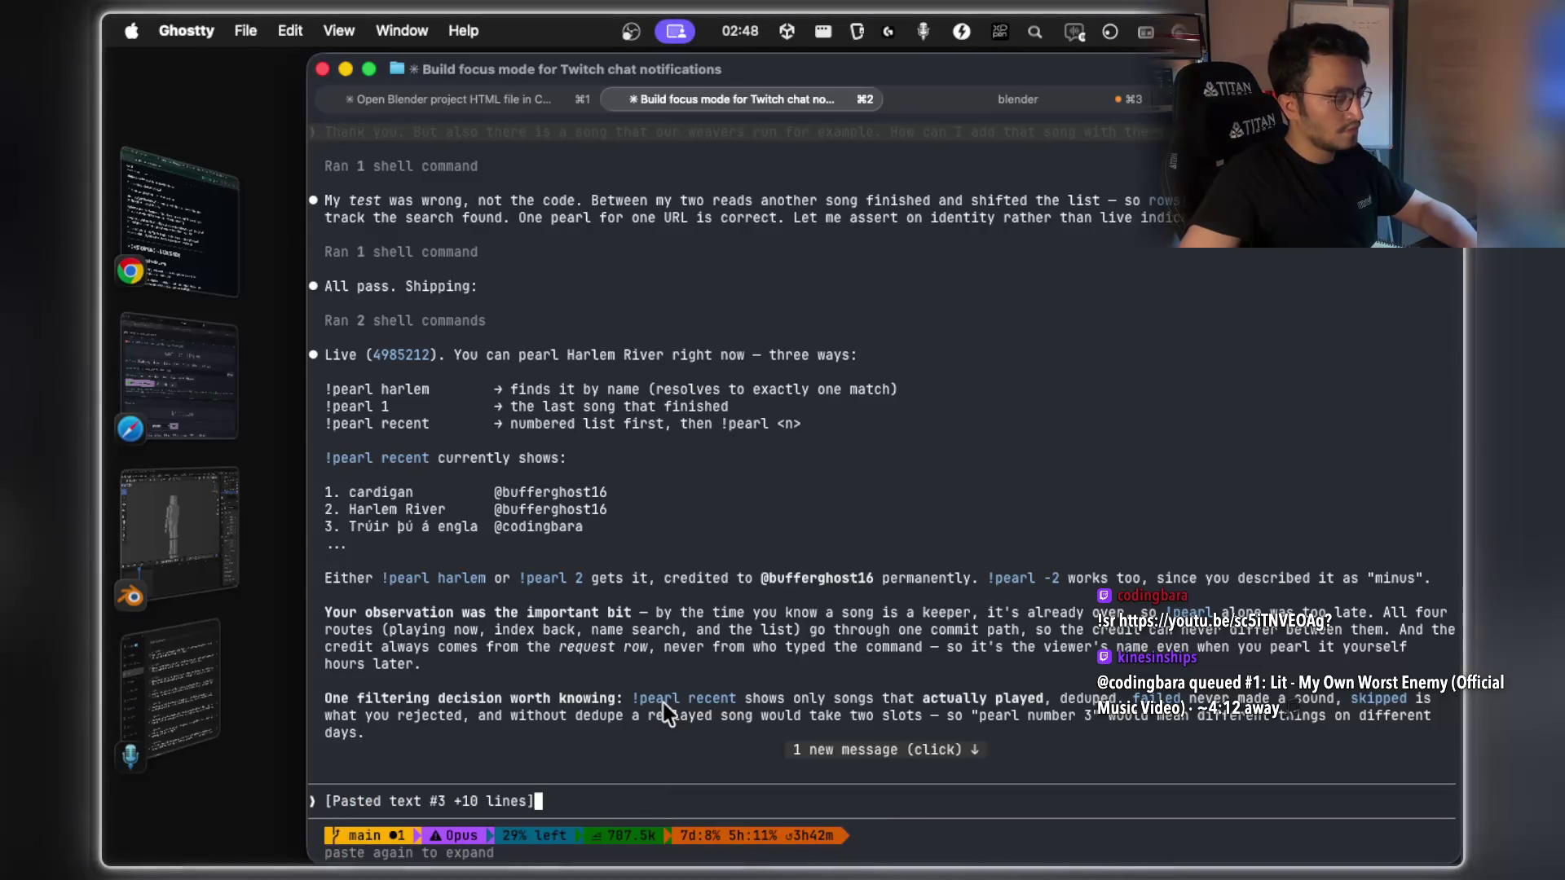
key(Return)
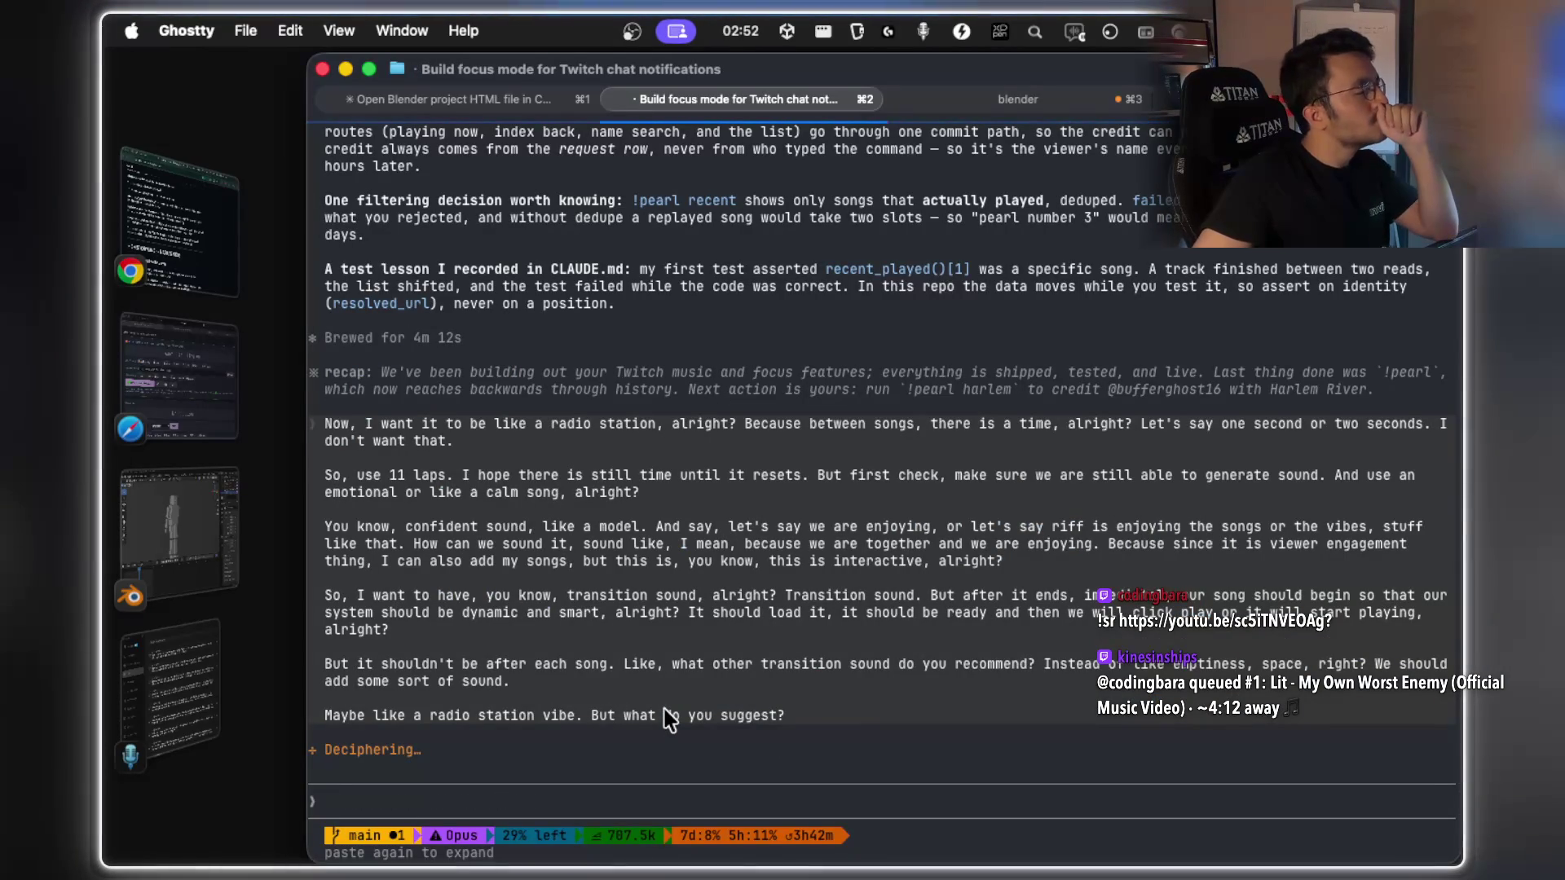
key(super+Tab)
key(super+Tab)
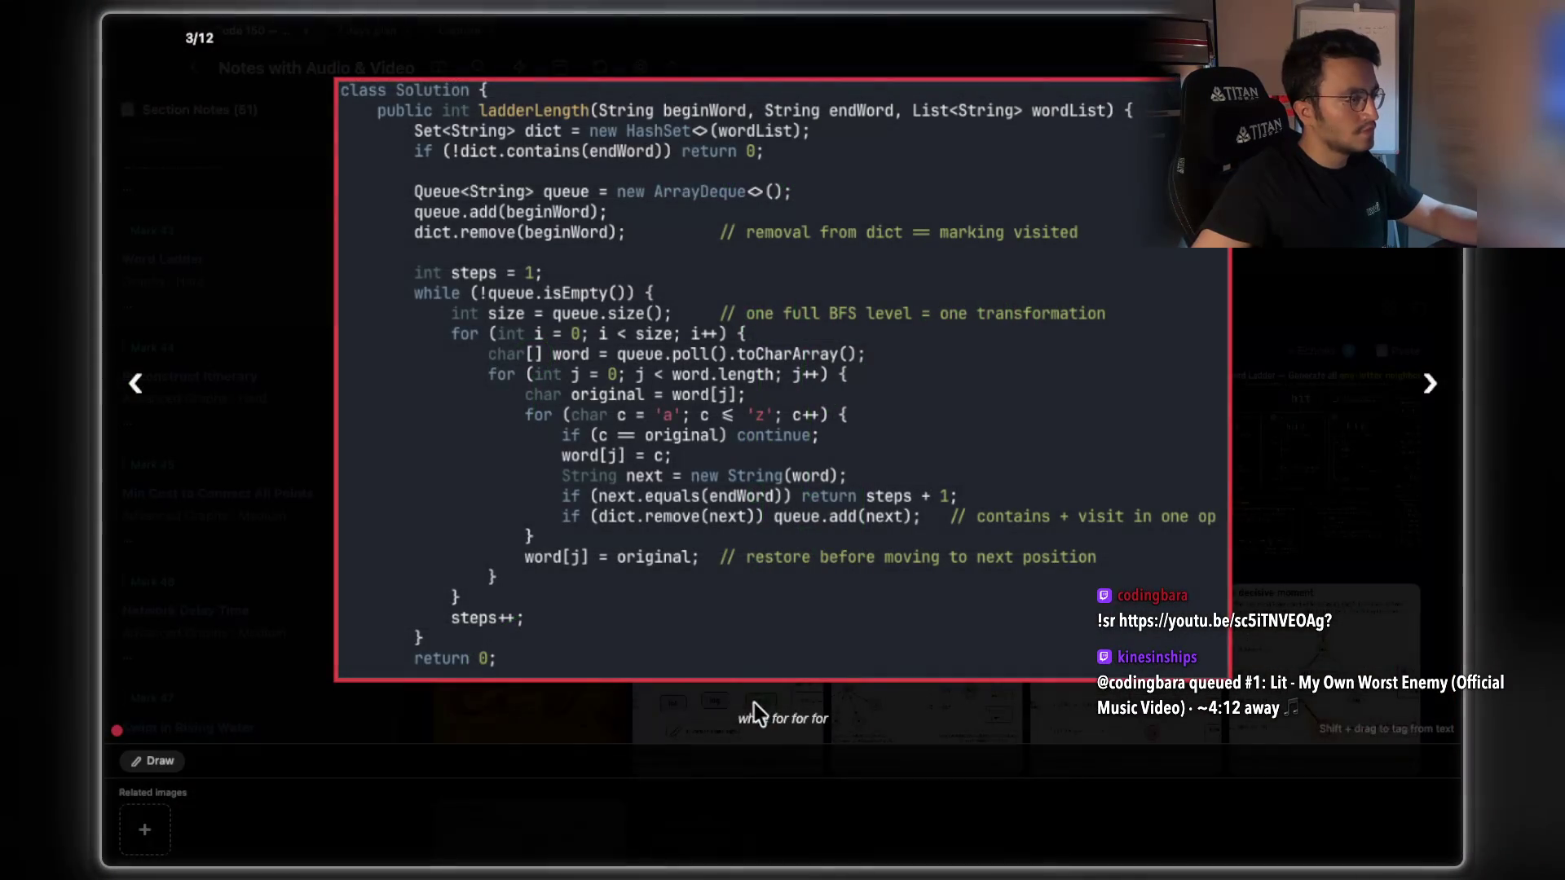
key(super+Tab)
Select the sentence about candidate strings per word in the ladderLength solution image.
mouse_move(432, 621)
mouse_down()
mouse_move(1074, 618)
mouse_move(414, 644)
mouse_move(129, 617)
mouse_up()
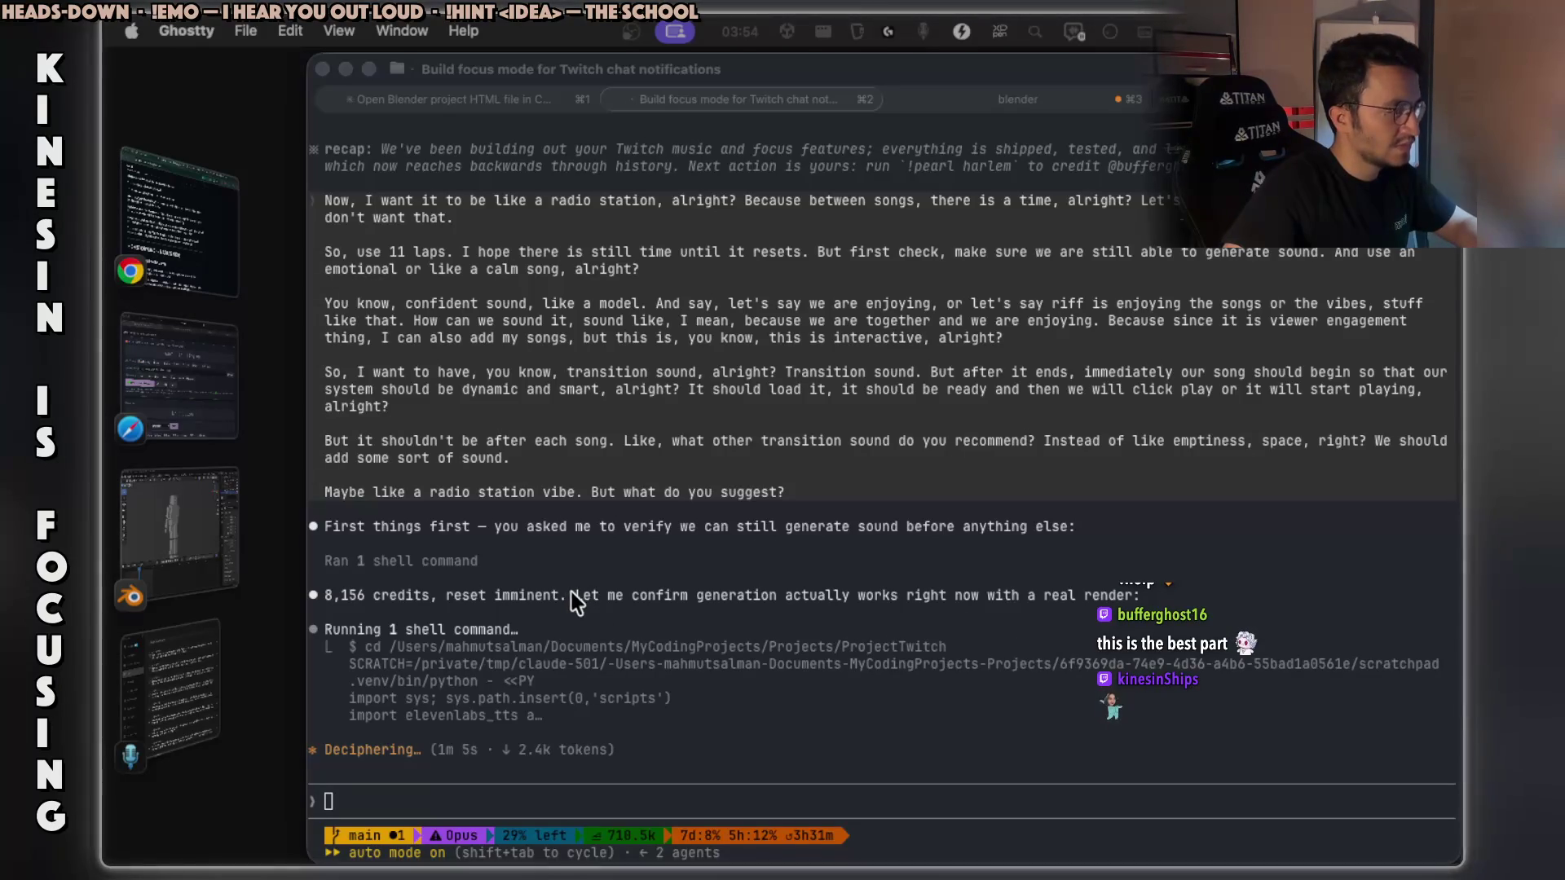
Copy the word 'imminent' from Claude's credits reply, then bring the browser to the front.
click(629, 603)
drag(634, 603, 1108, 599)
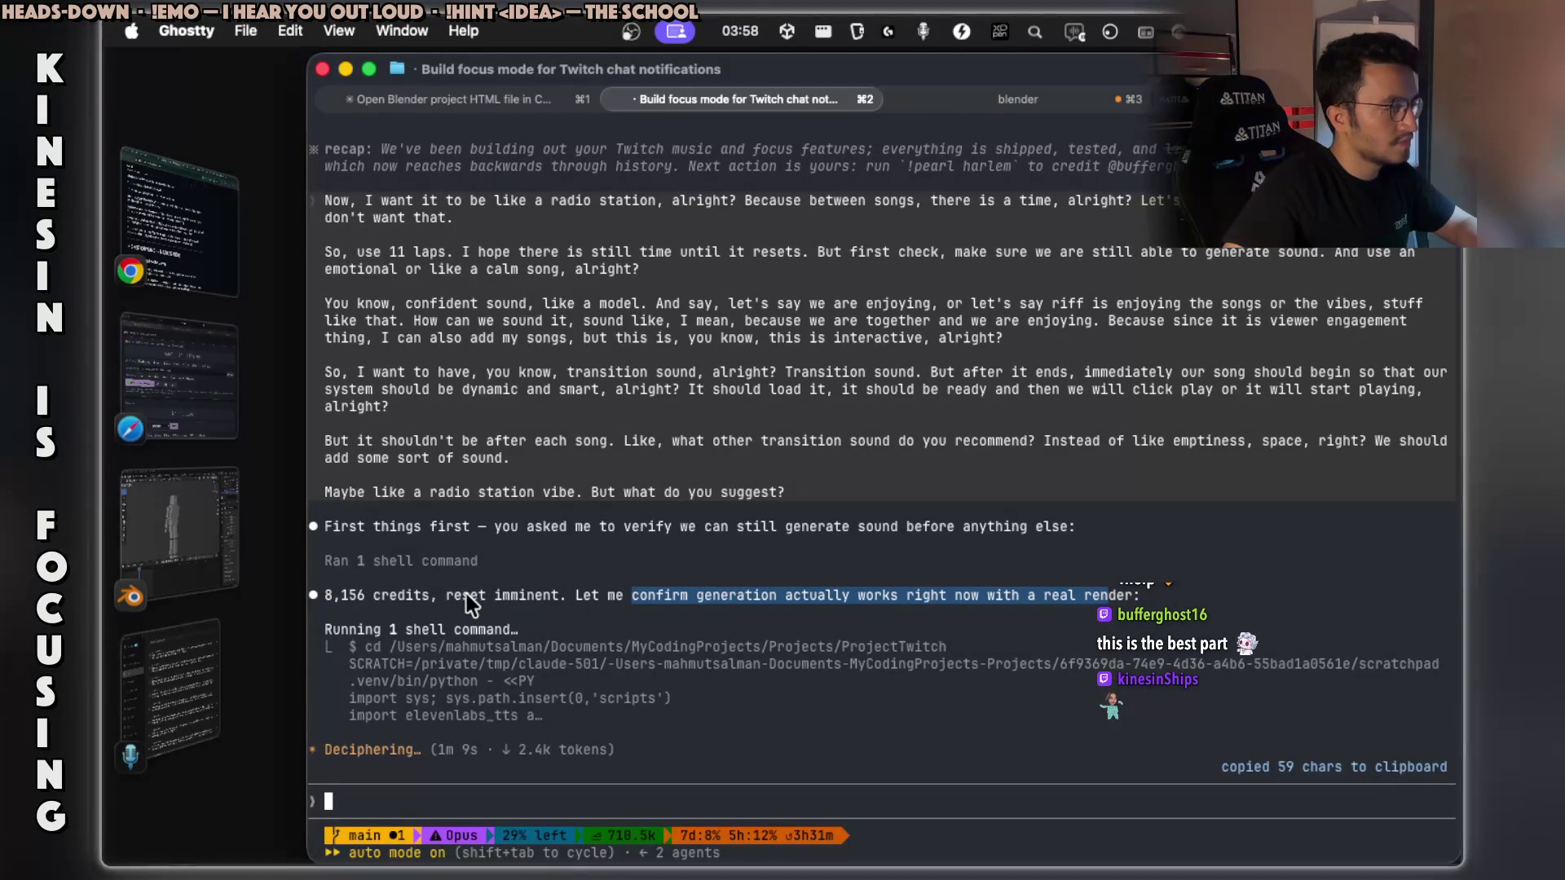
drag(455, 595, 559, 591)
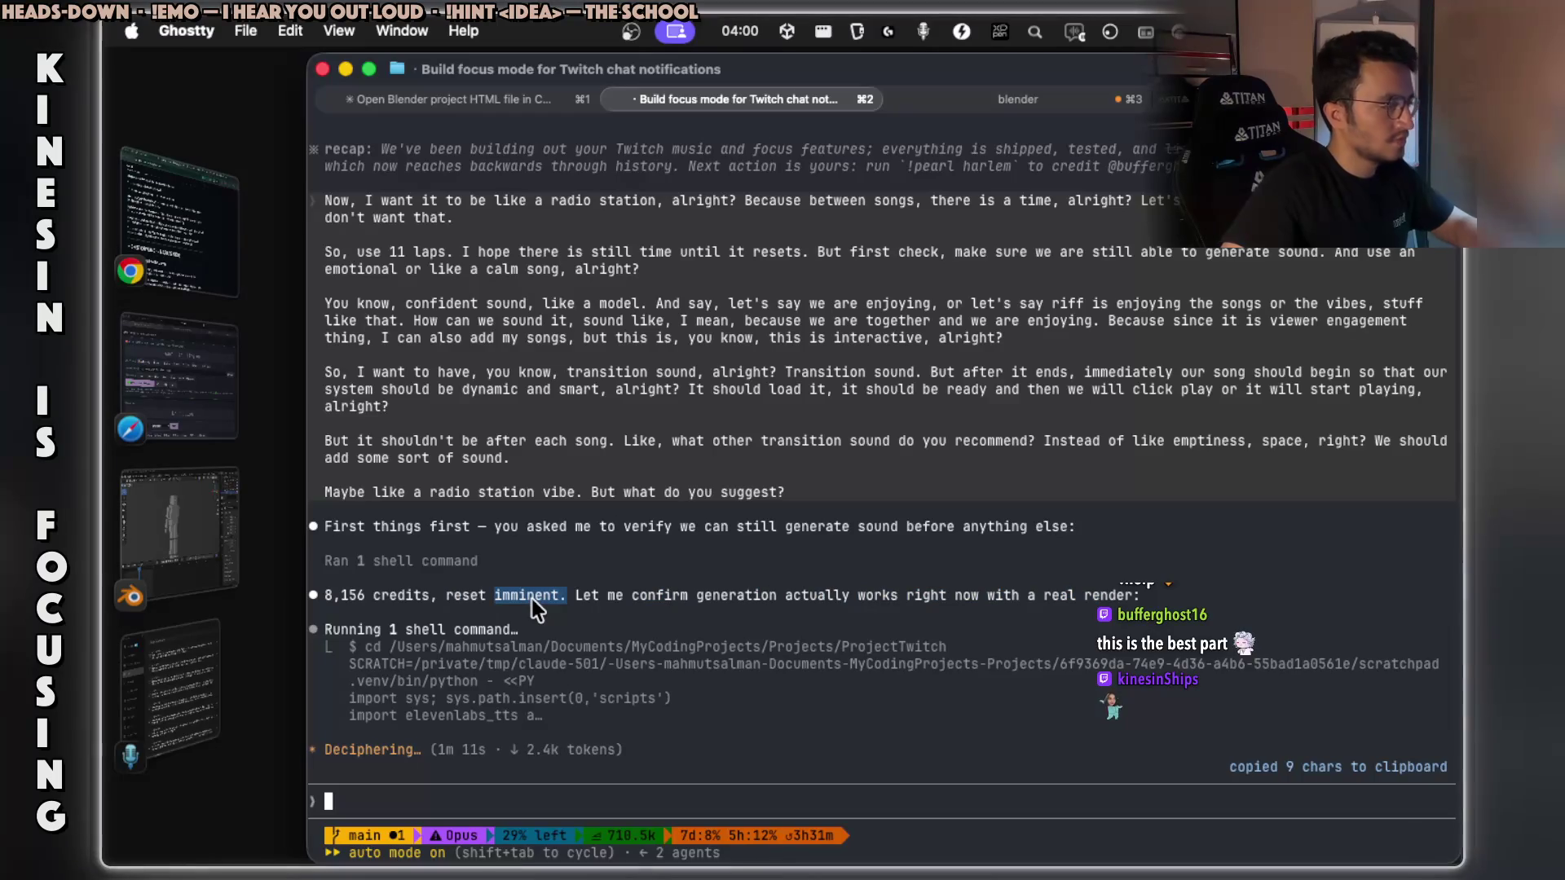
key(ctrl+Right)
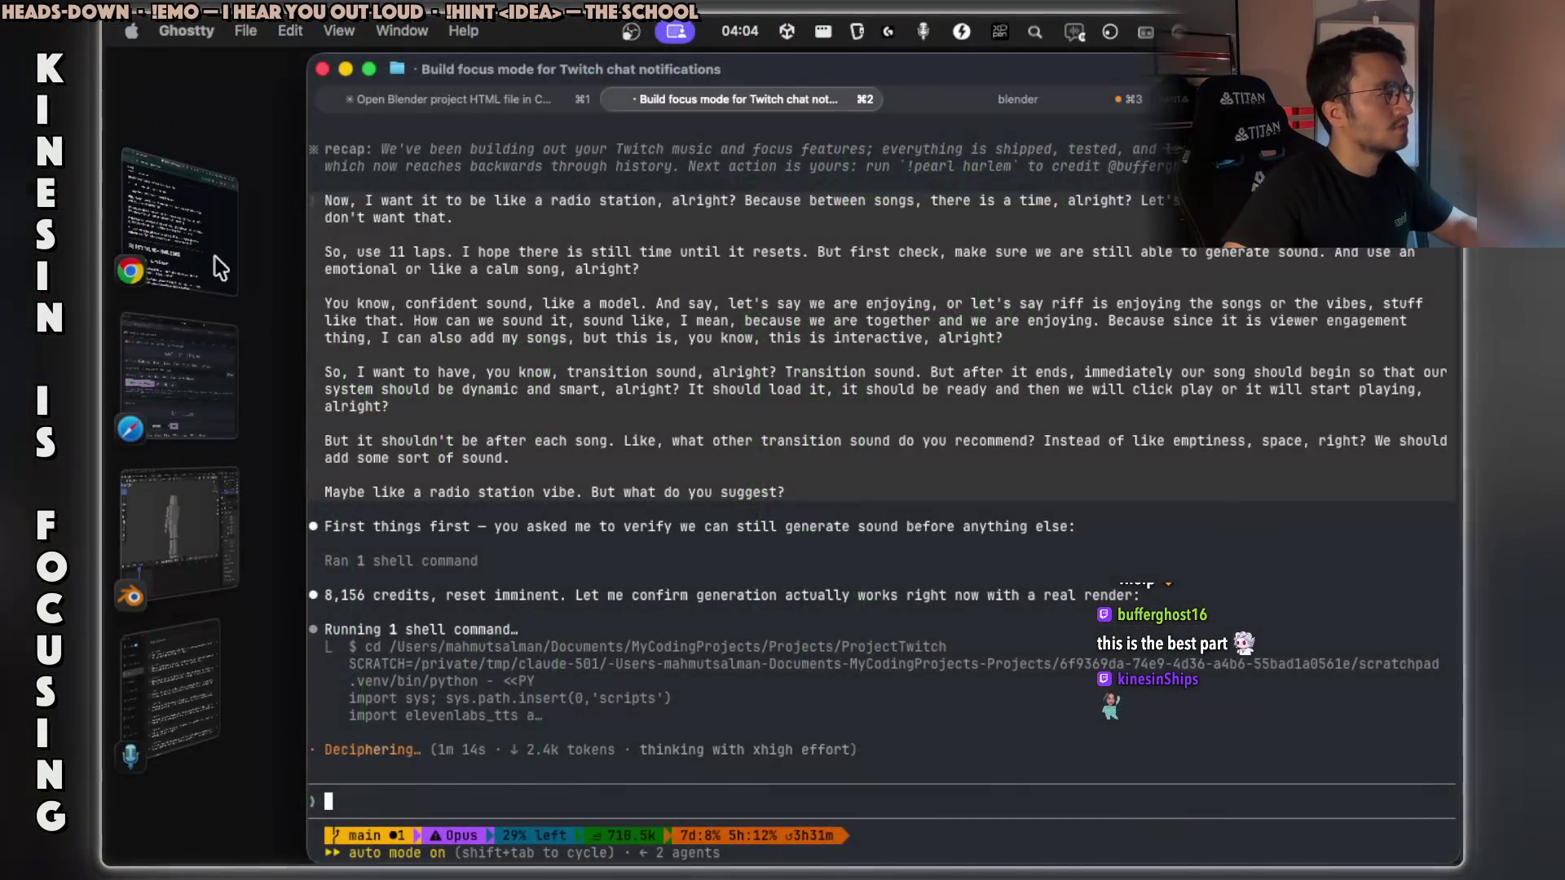
click(215, 257)
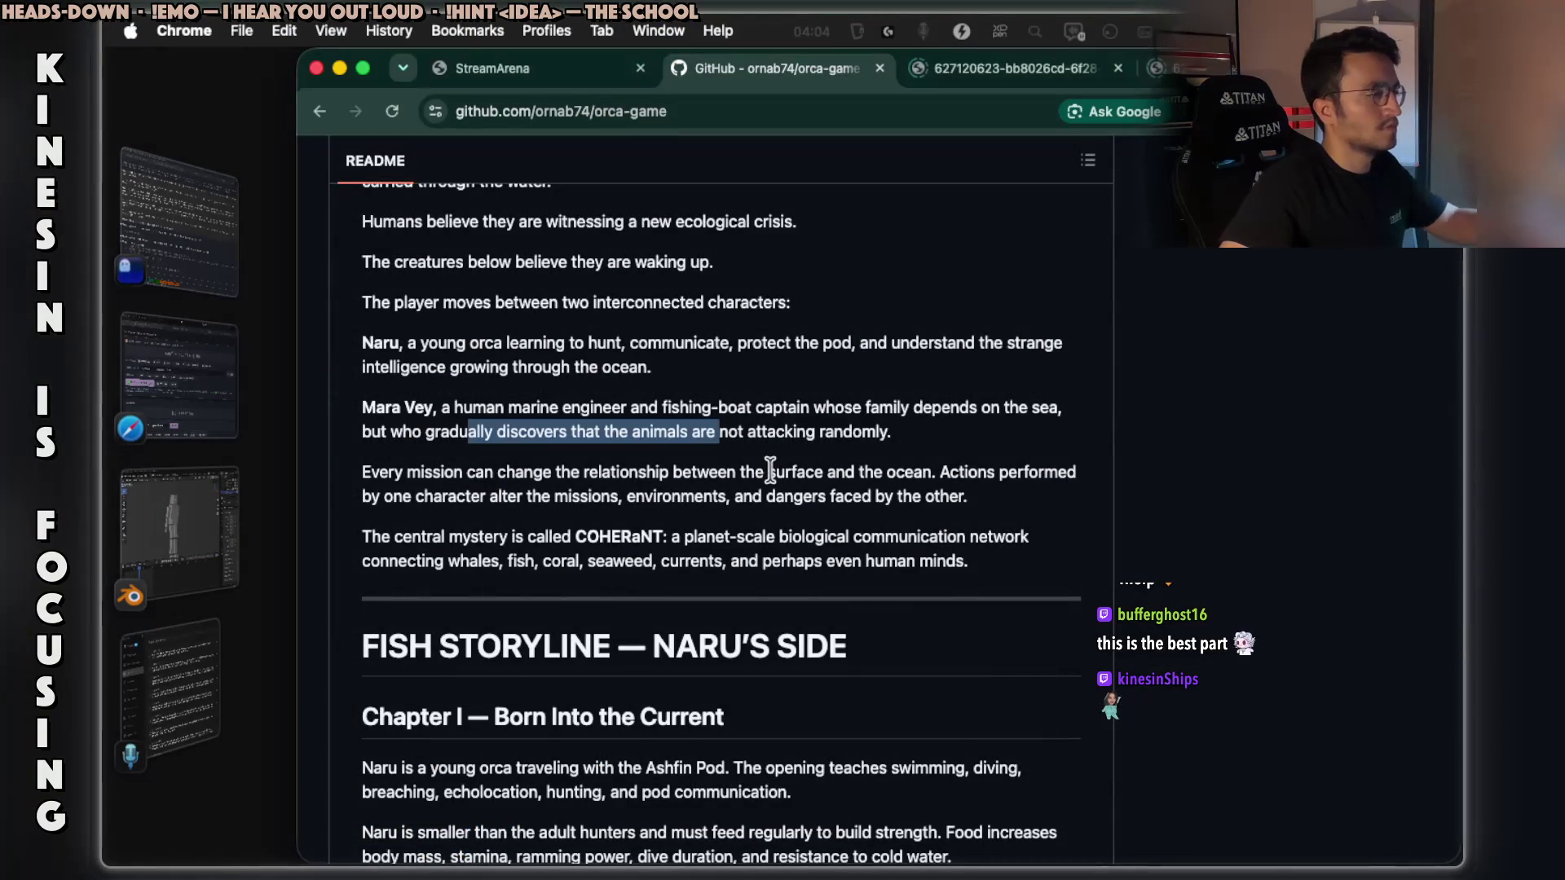
Google 'what does imminent mean' and return to the Claude Code terminal.
key(super+t)
text(what does )
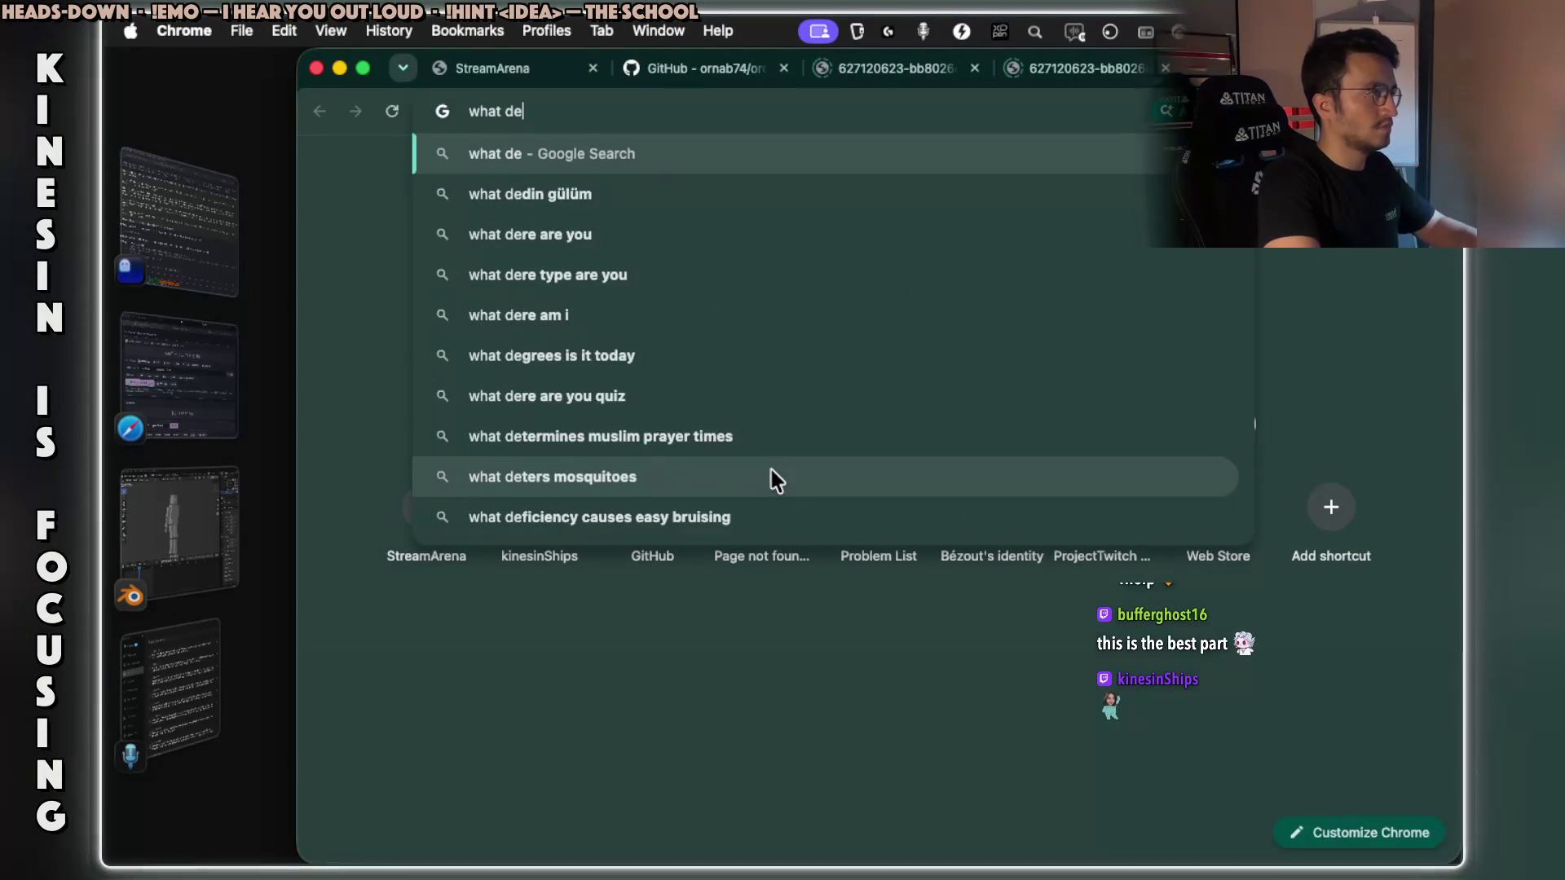
text(imminent. mean)
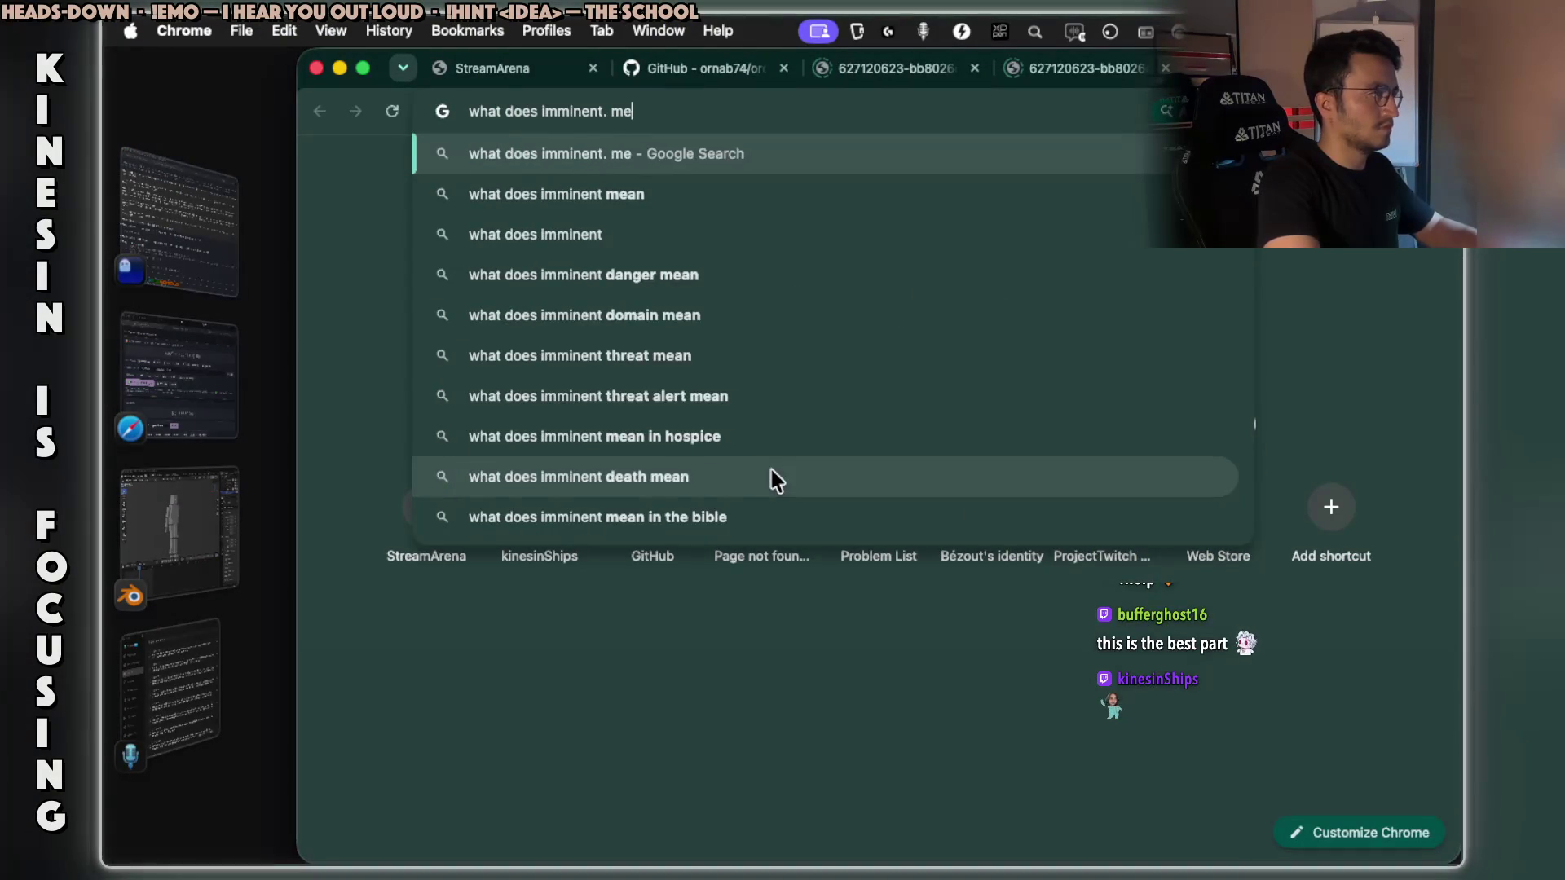
key(Return)
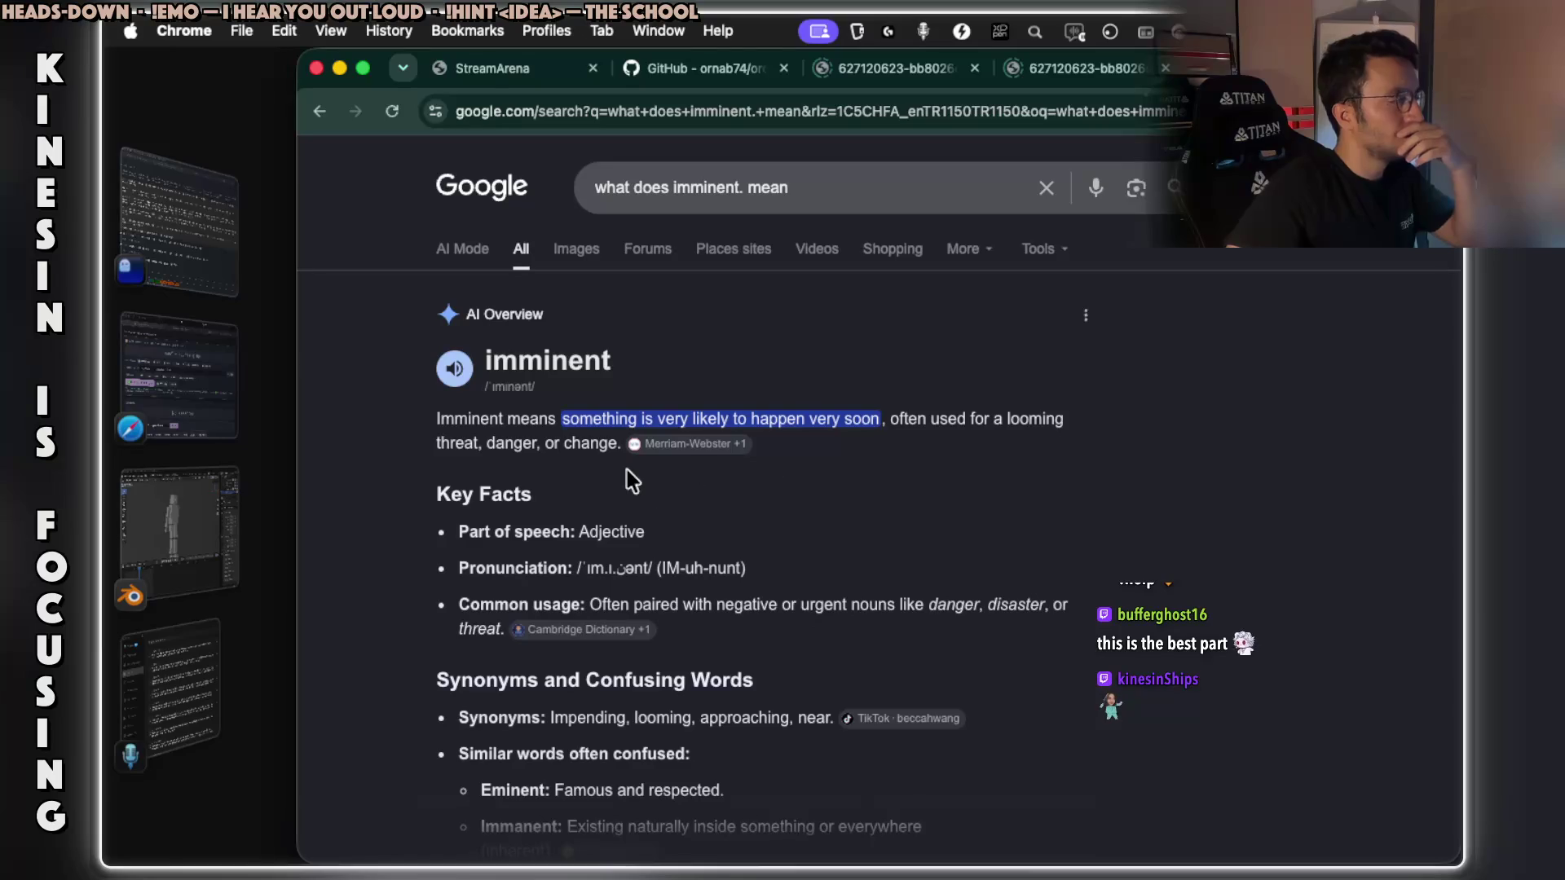
click(209, 282)
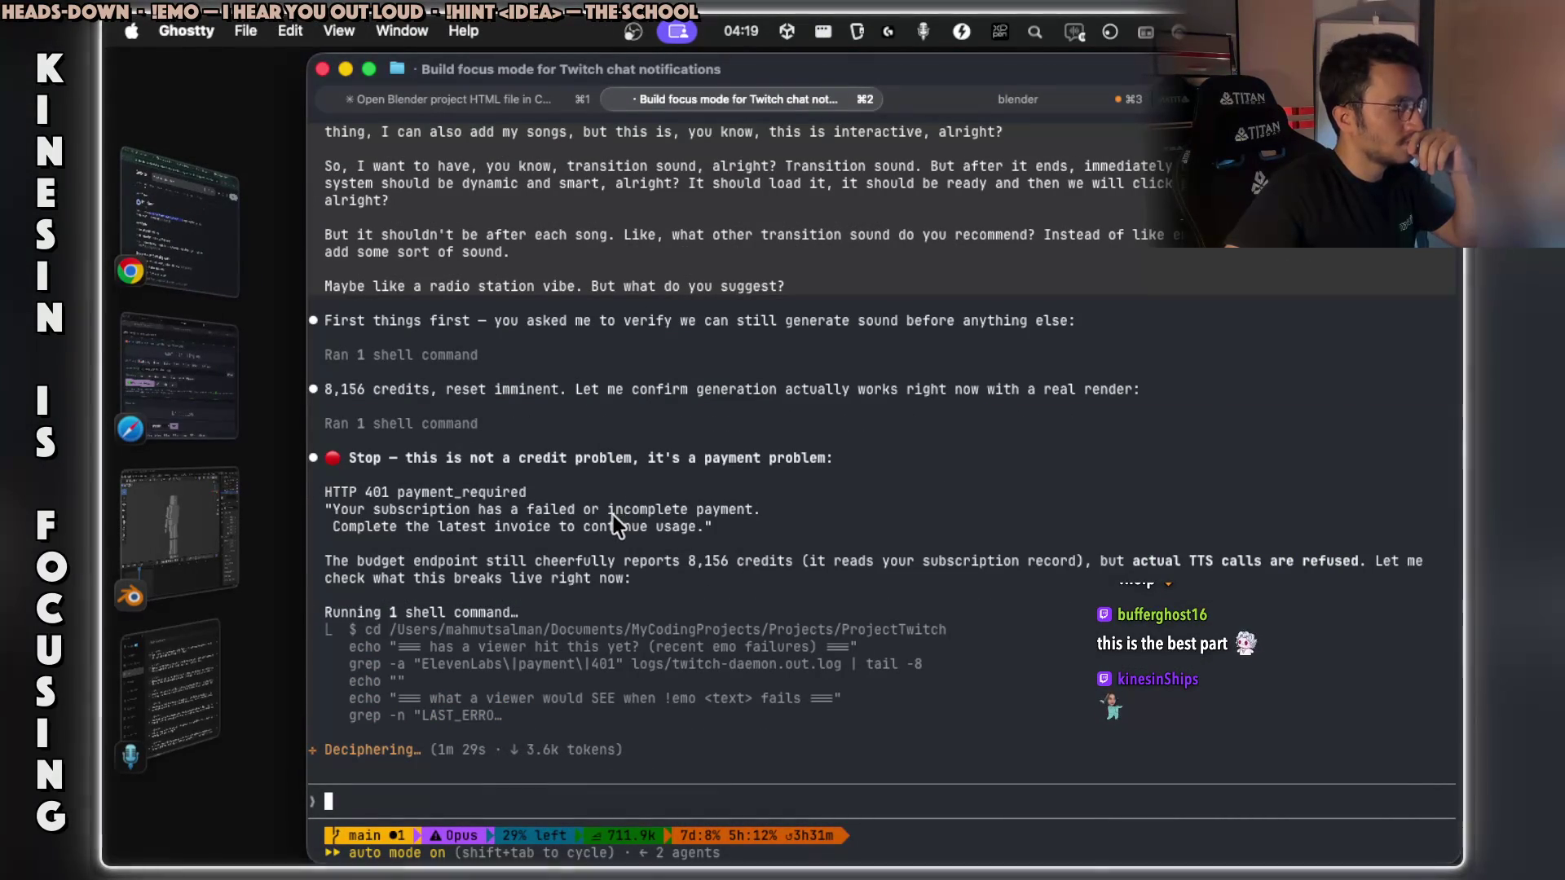
Copy the payment-problem heading, HTTP 401 error lines and still-reported-credits sentence from Claude's reply.
drag(444, 459, 802, 458)
drag(511, 505, 732, 502)
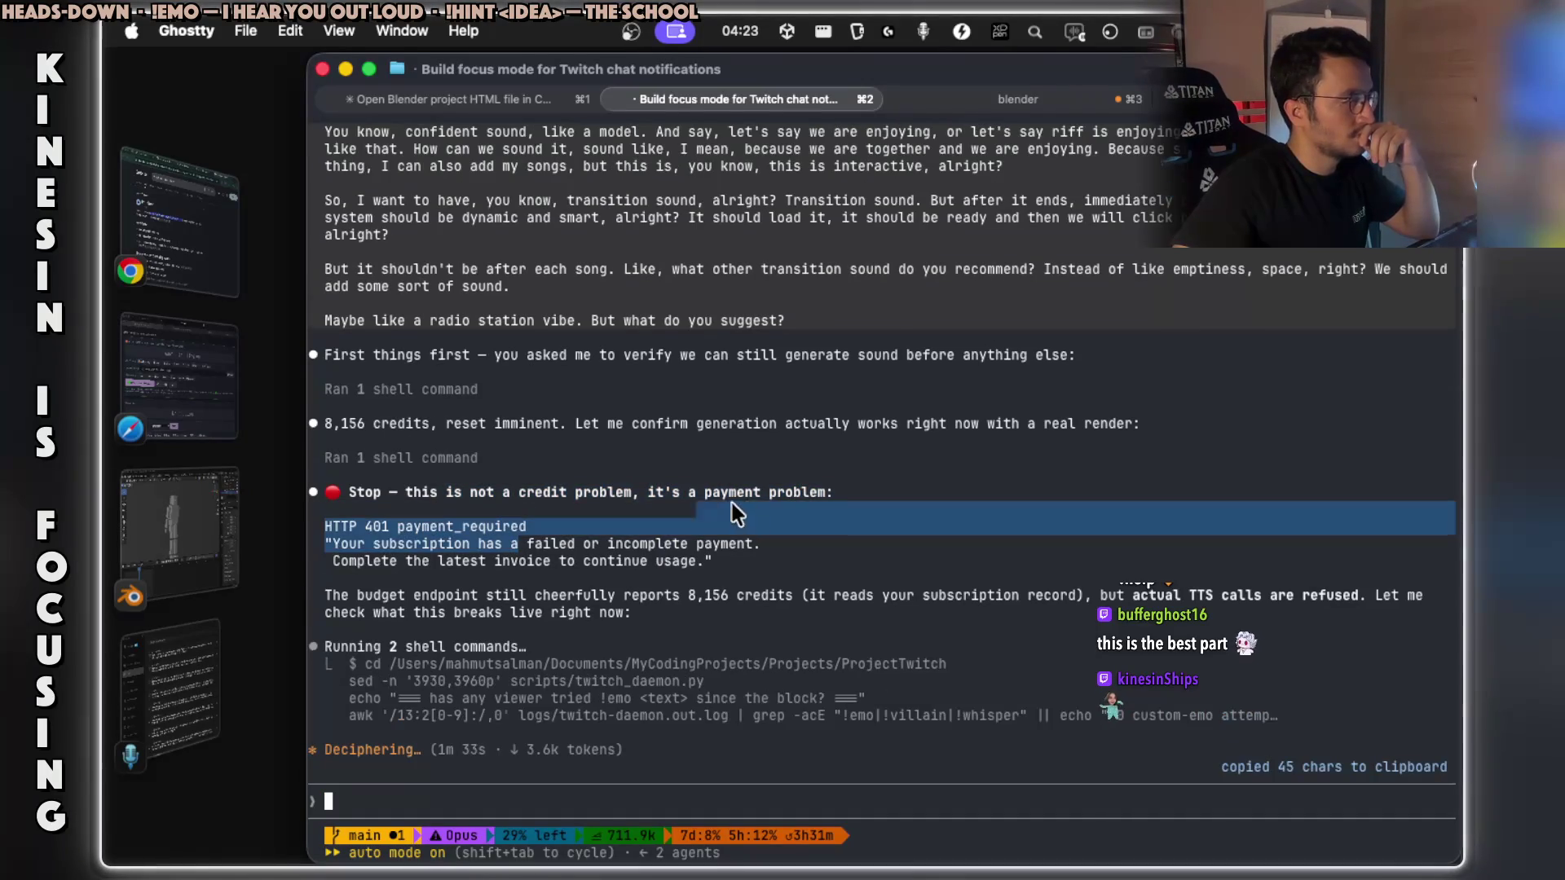
click(628, 545)
mouse_move(494, 596)
mouse_down()
mouse_move(858, 589)
mouse_move(1029, 613)
mouse_move(1361, 590)
mouse_up()
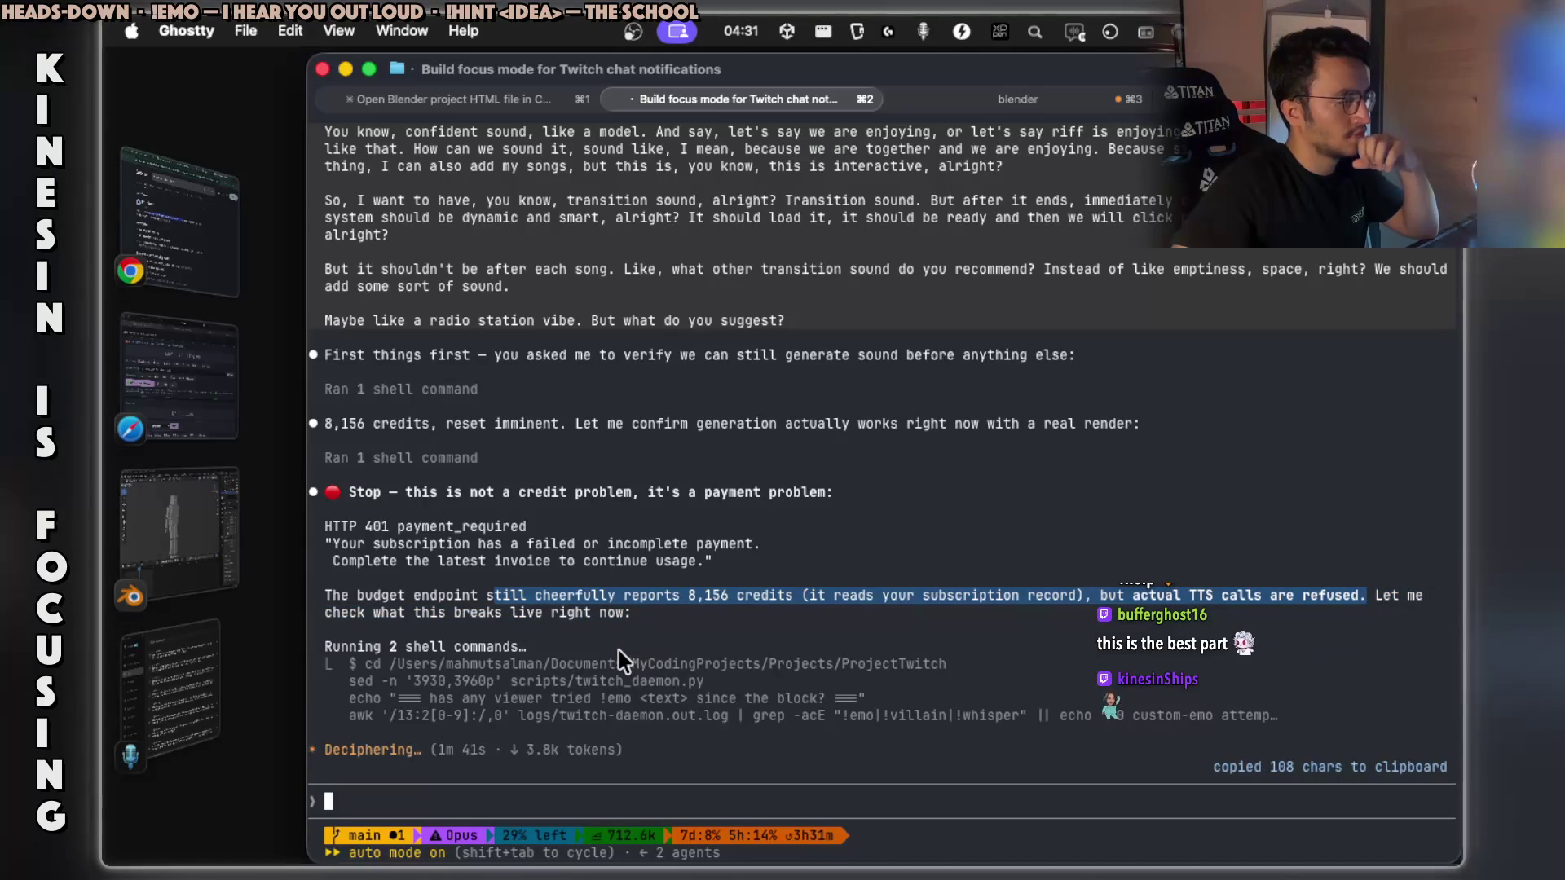
click(501, 786)
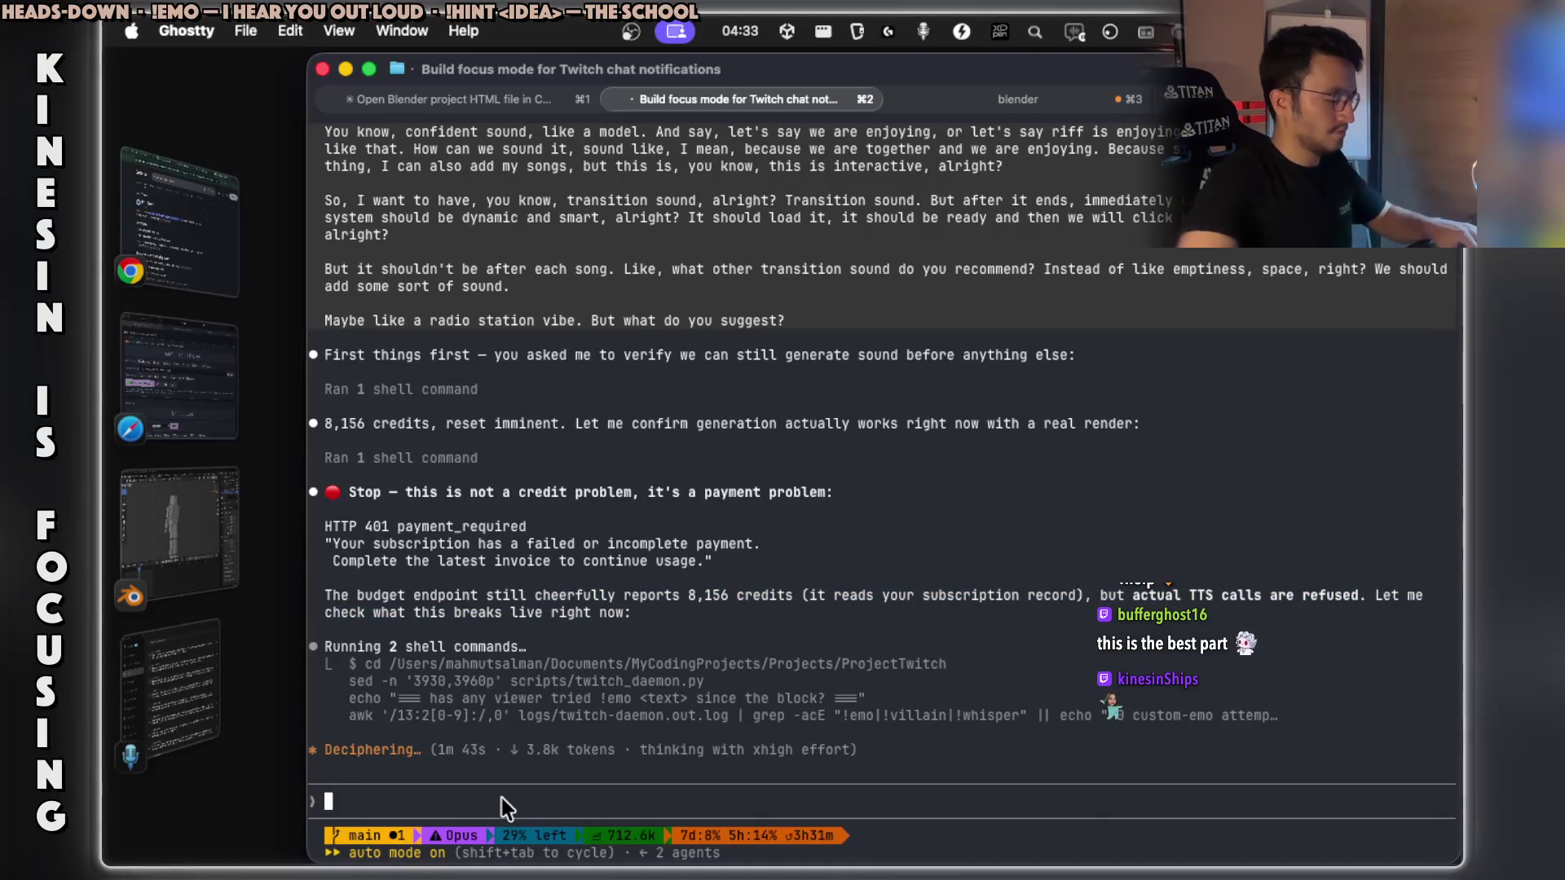
Ask Claude Code 'do i need to renew now?'.
text(do i need to rene)
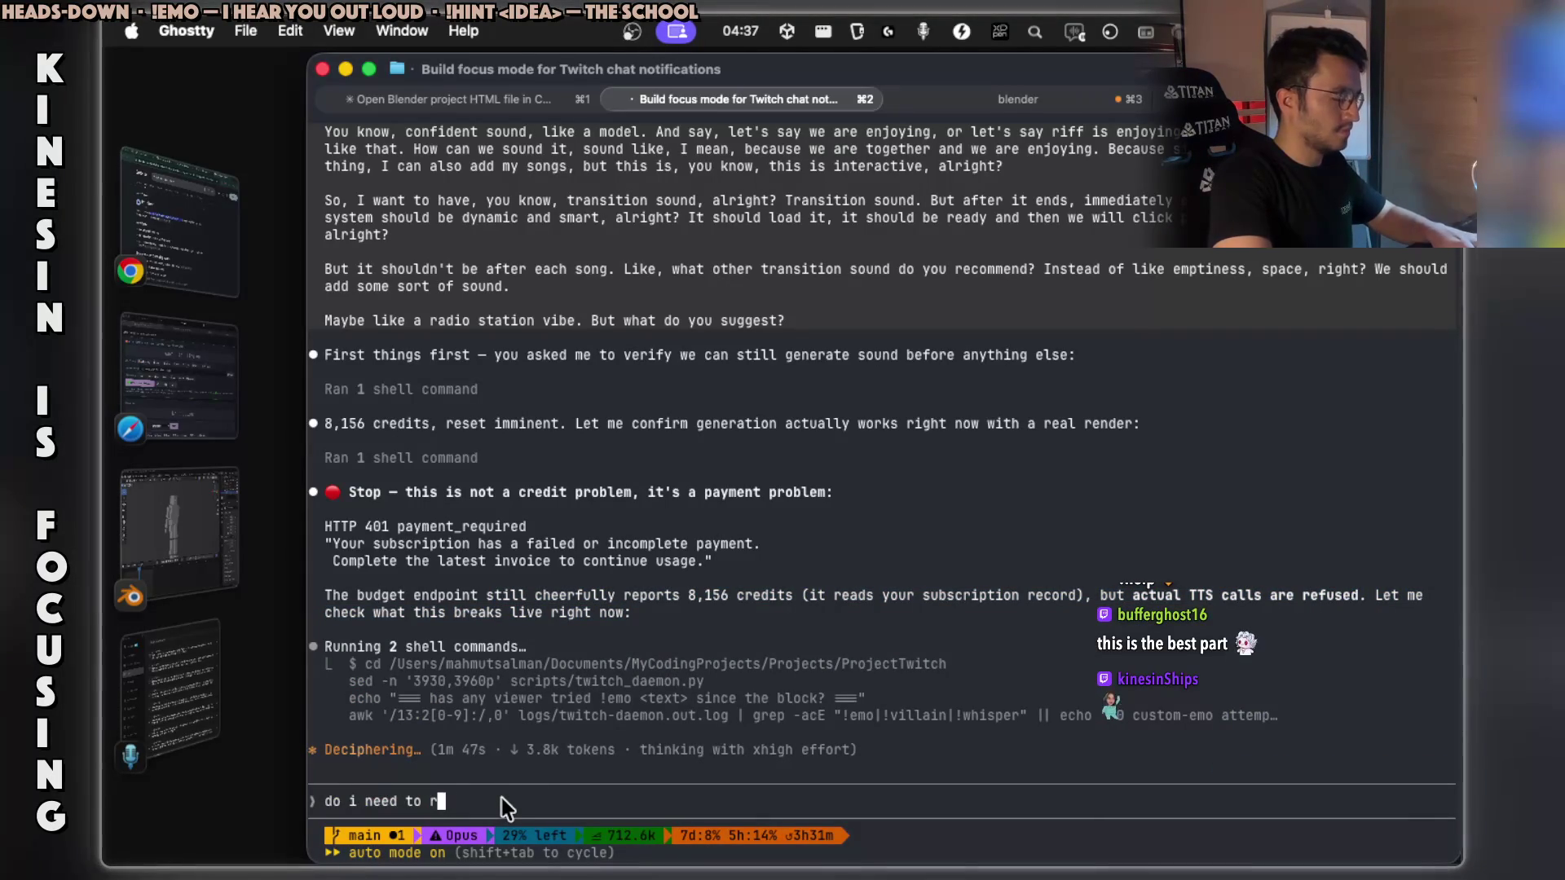
text(w now?)
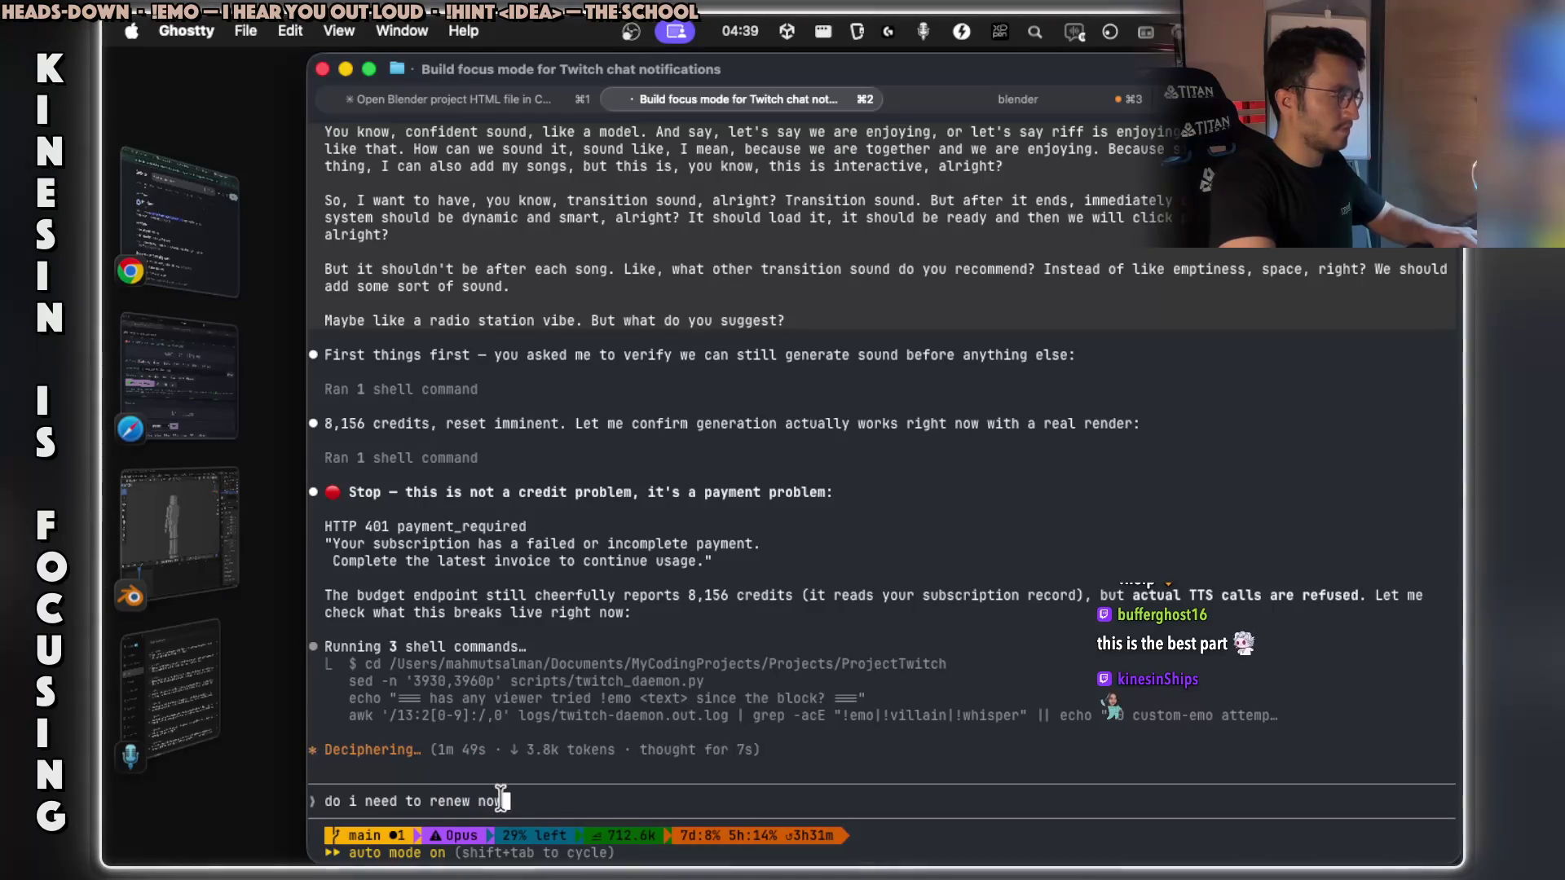
key(Return)
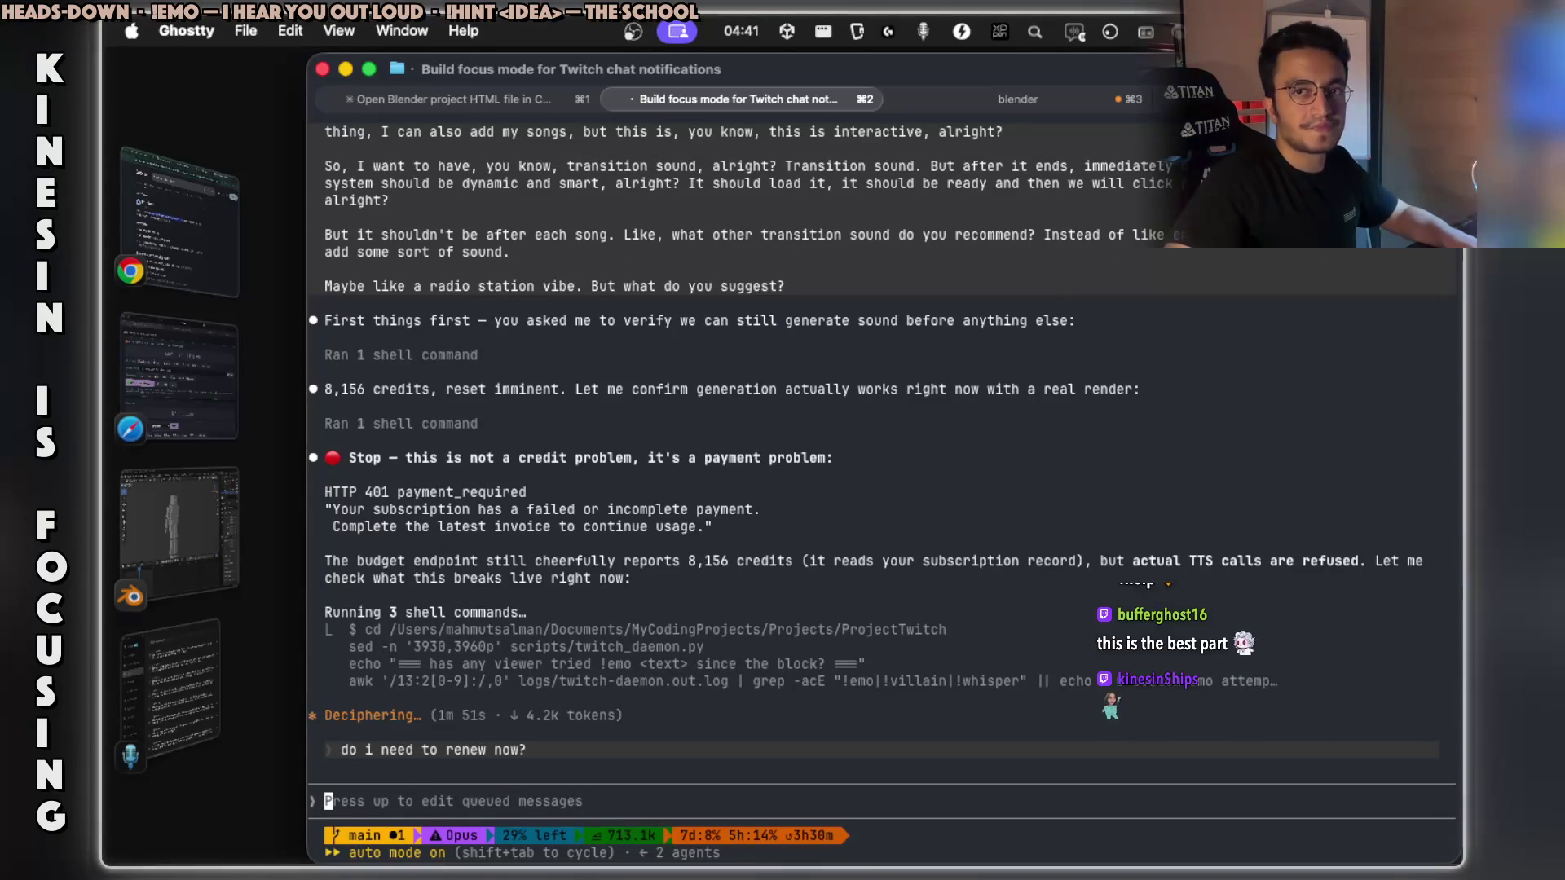
key(super+space)
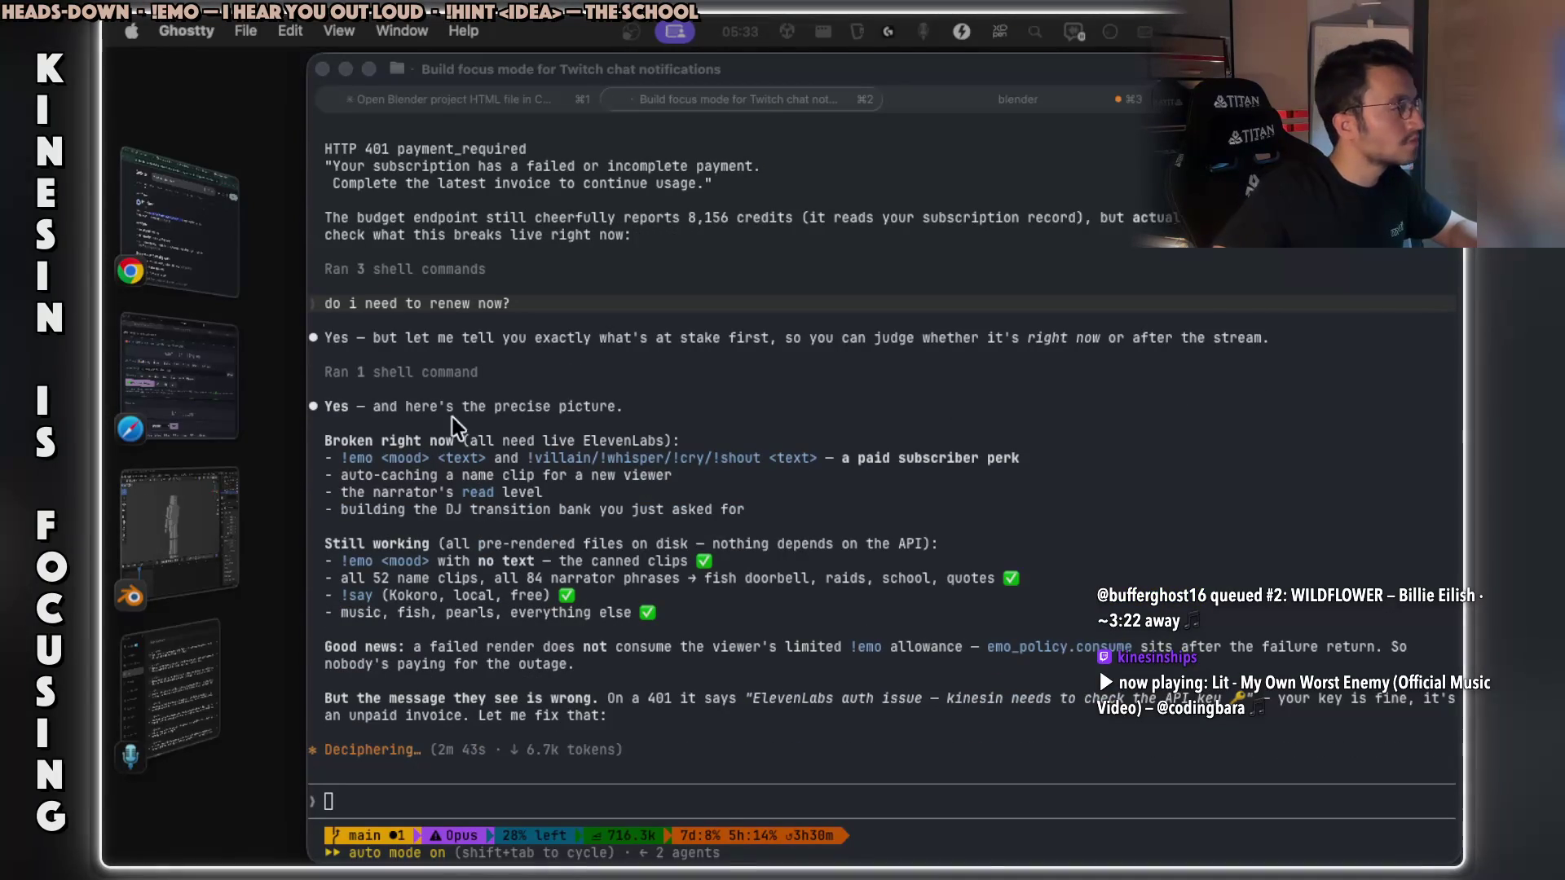
Copy the broken-right-now, still-working and !emo allowance lines from Claude Code's reply, then scroll back up.
click(493, 428)
drag(440, 443, 678, 442)
drag(373, 544, 582, 544)
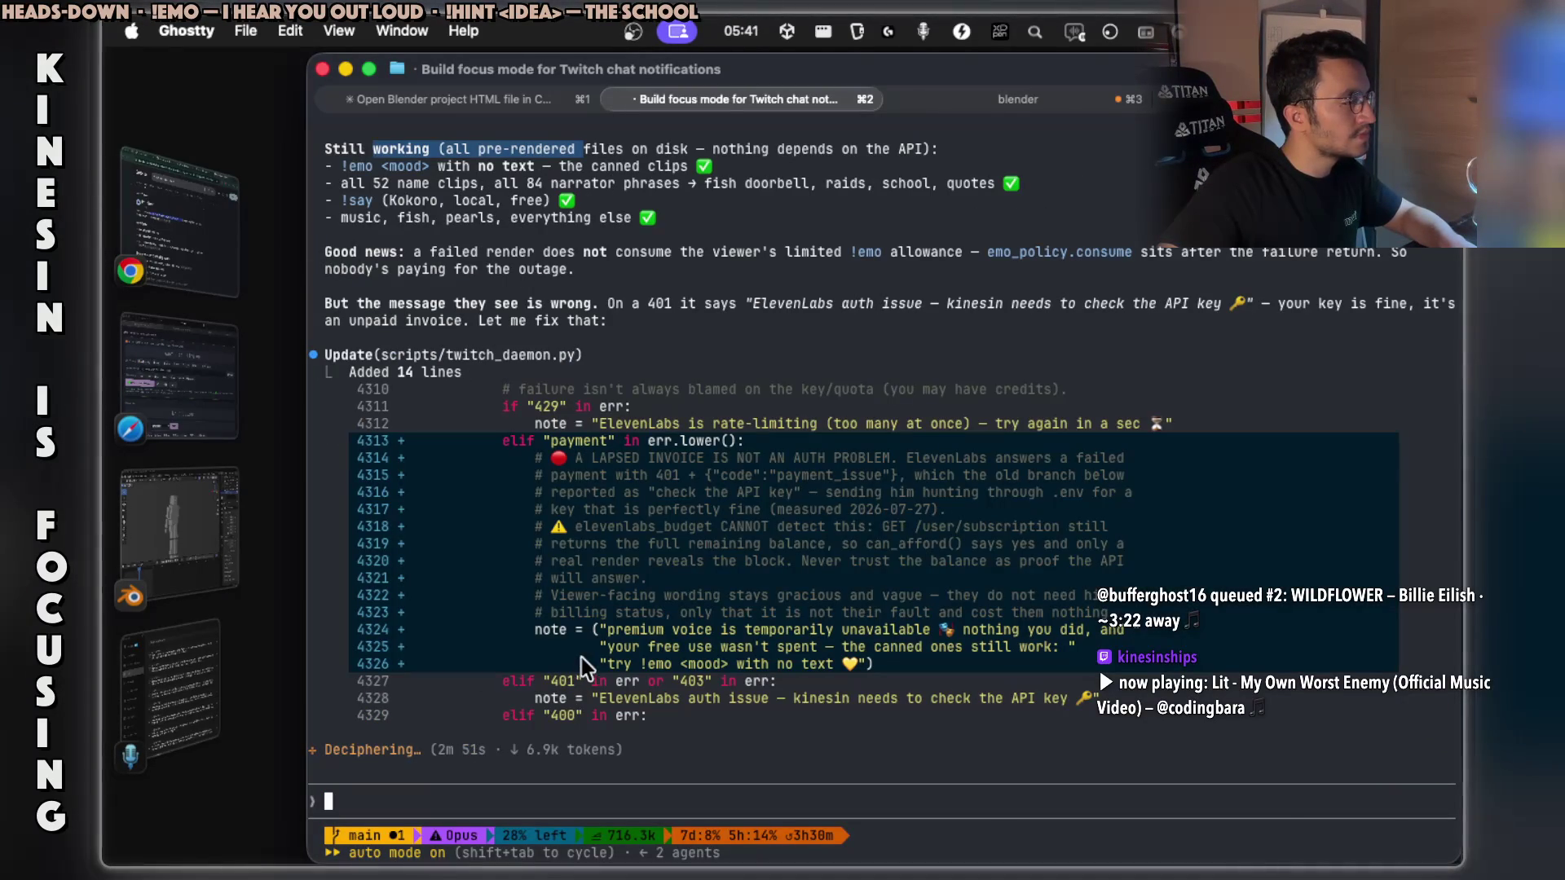
mouse_move(657, 253)
mouse_down()
mouse_move(811, 273)
mouse_move(951, 254)
mouse_up()
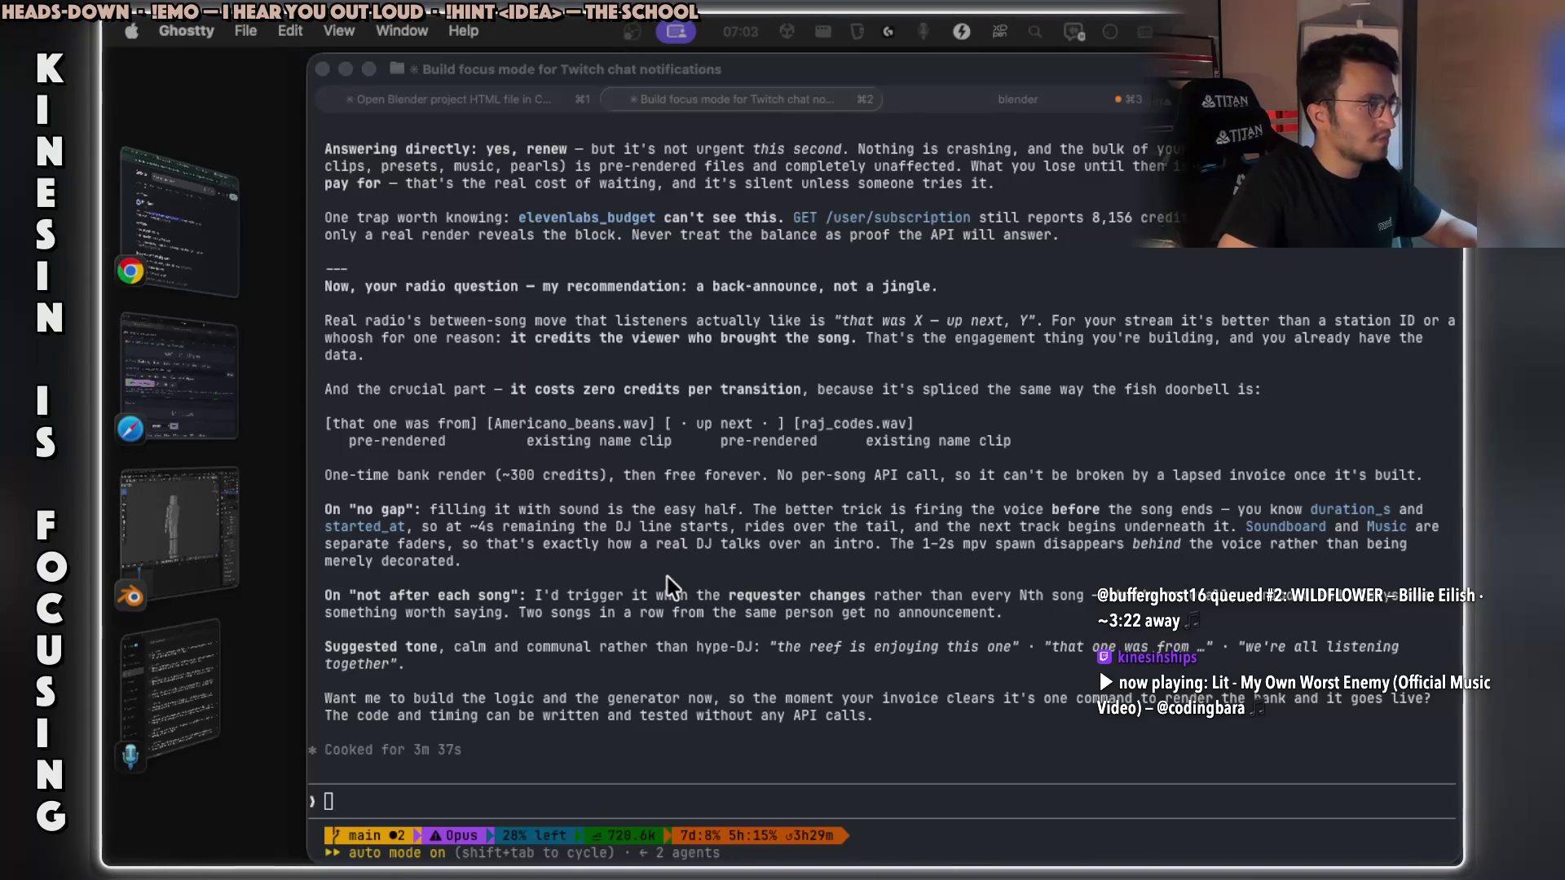
scroll(668, 577, up, 2)
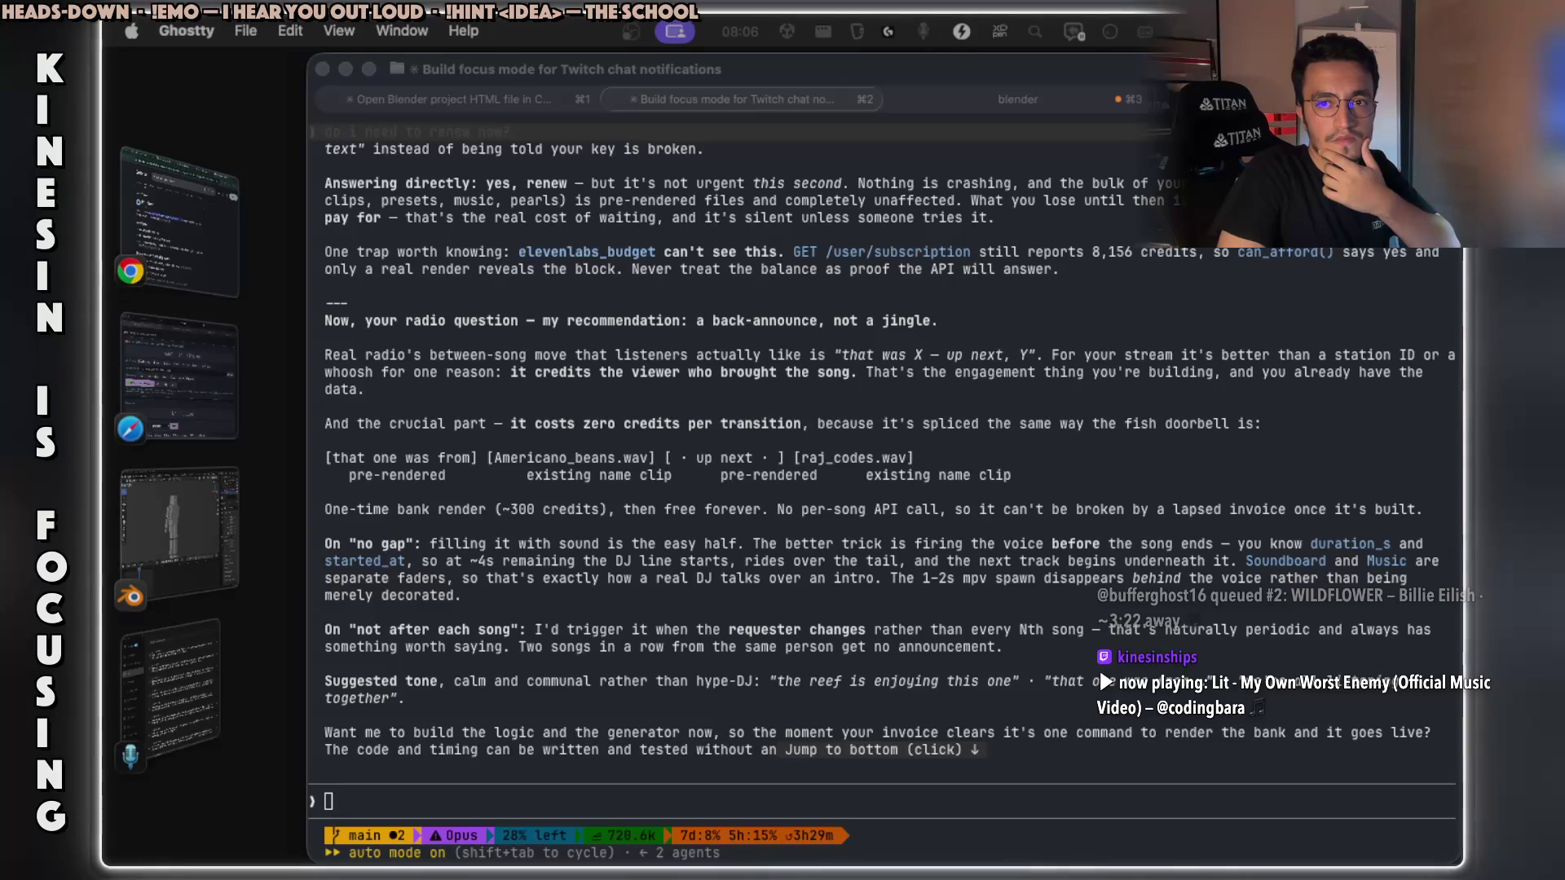
Send 'try again' to Claude Code in the ProjectTwitch session.
click(634, 773)
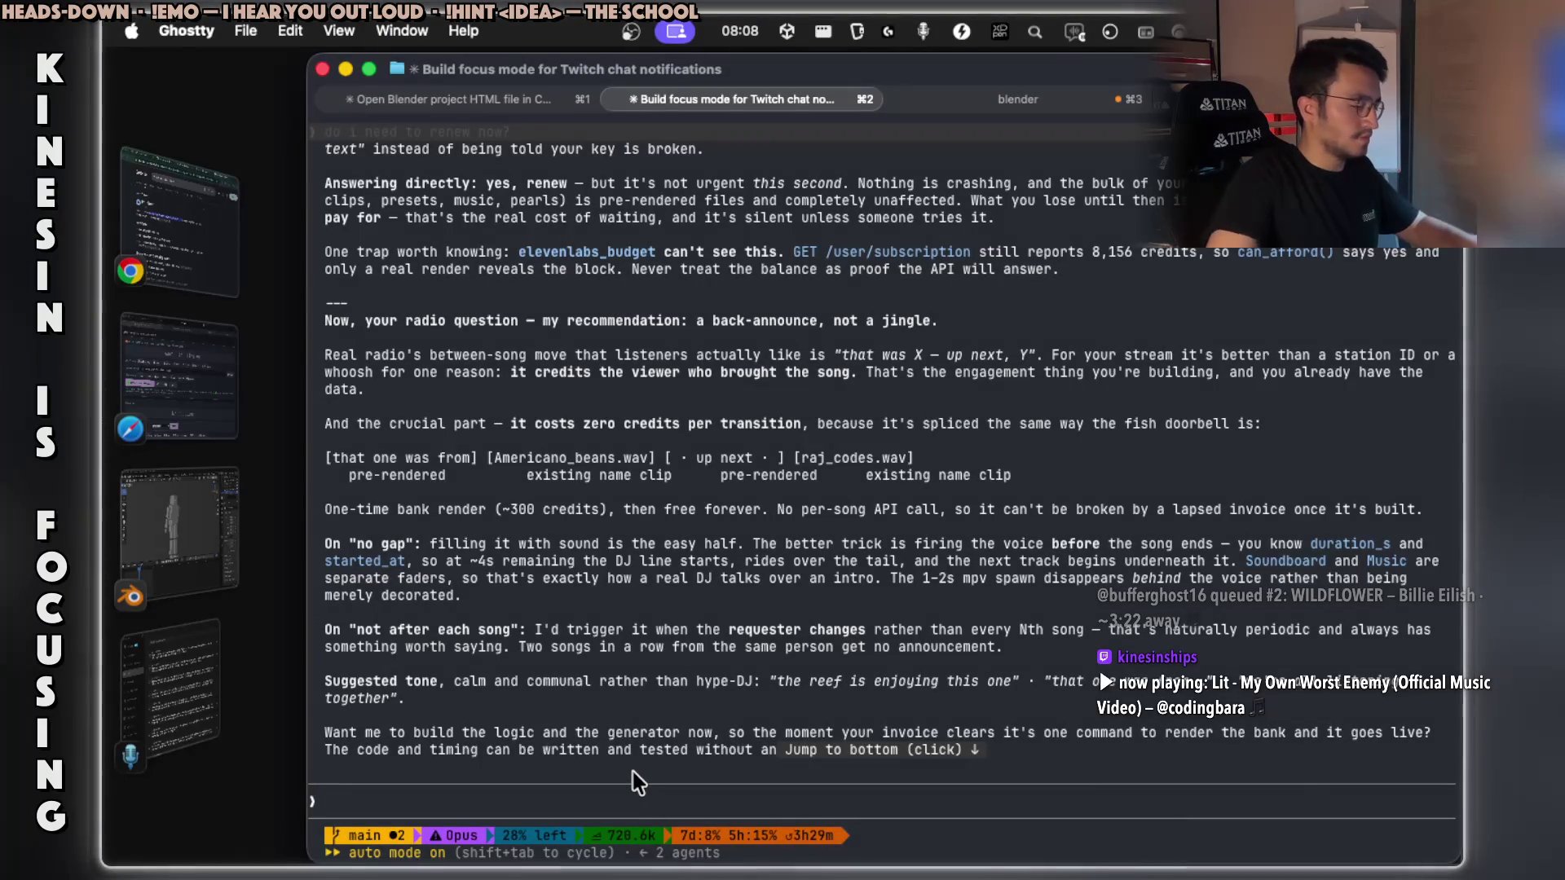
text(try again)
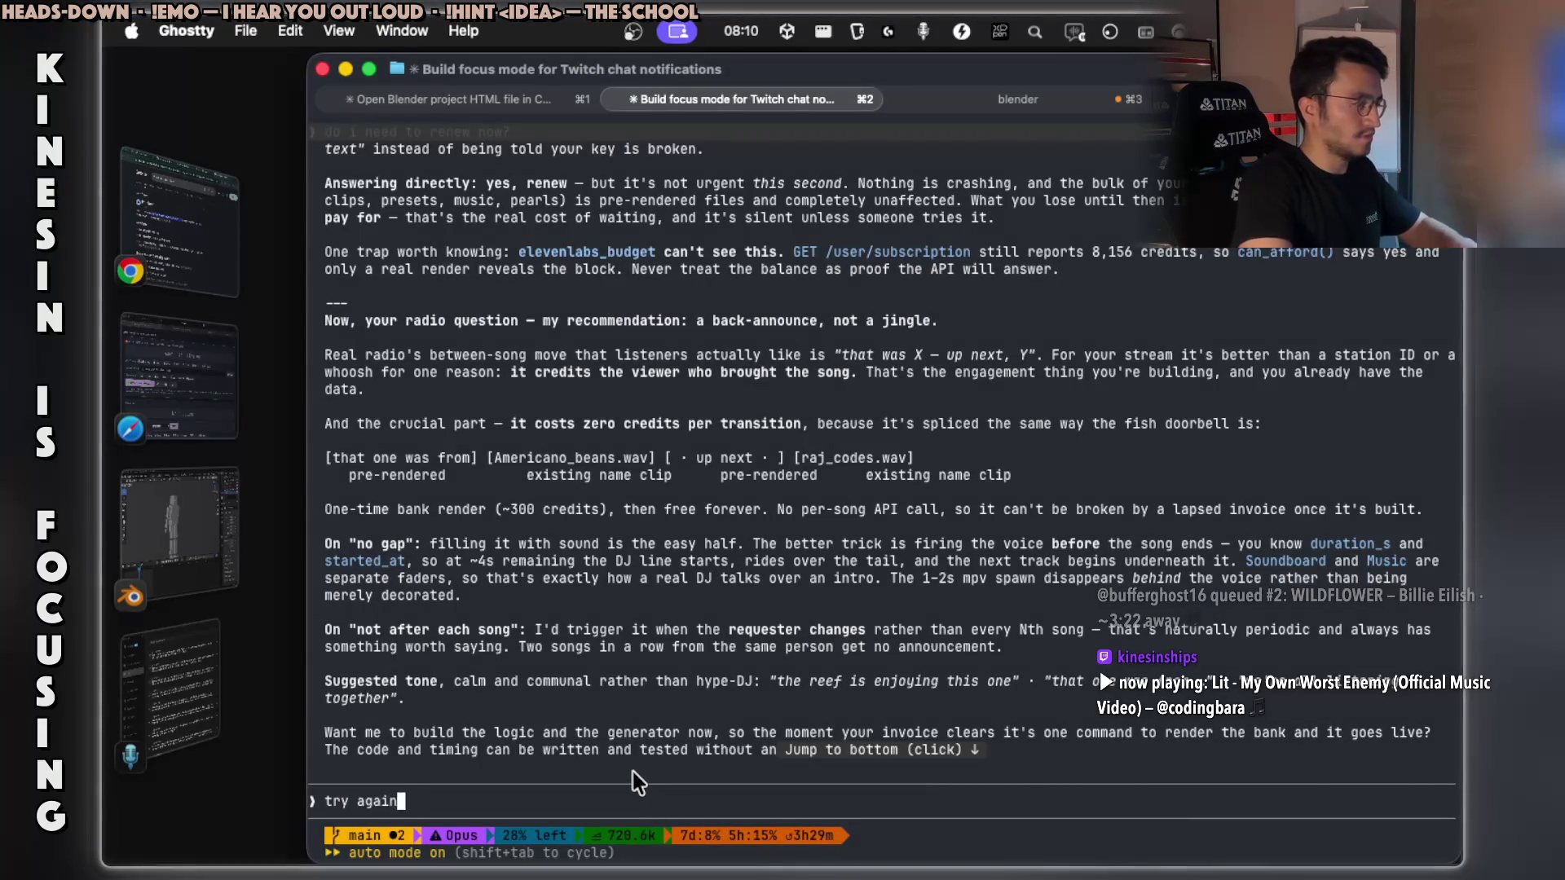
key(Return)
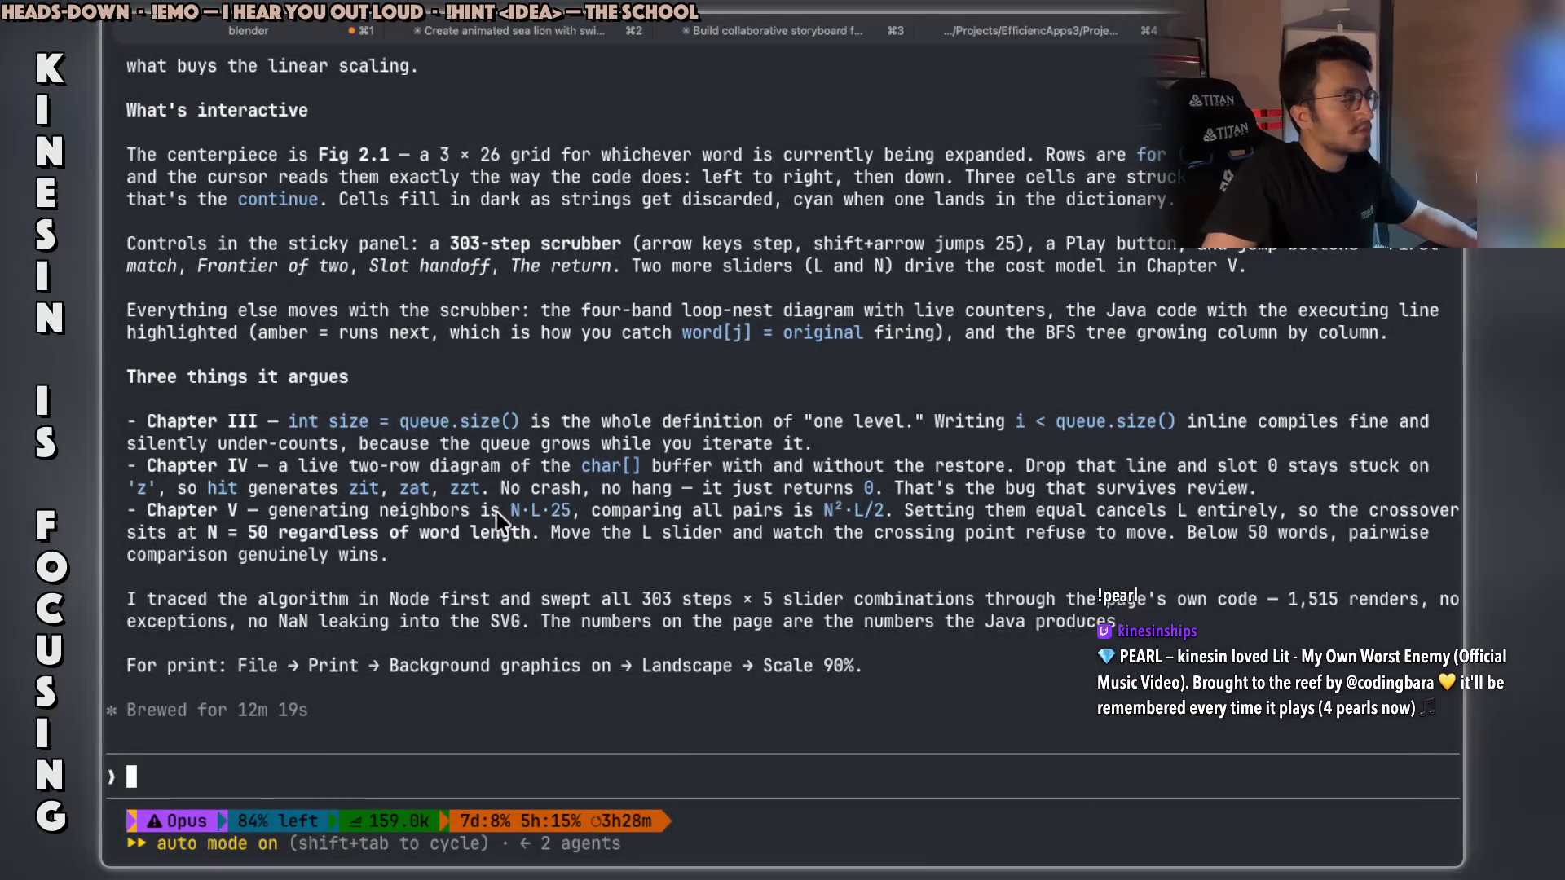
In the BFS explainer session, copy the file-not-opened note and send 'copy it into my clipboard'.
scroll(447, 457, up, 5)
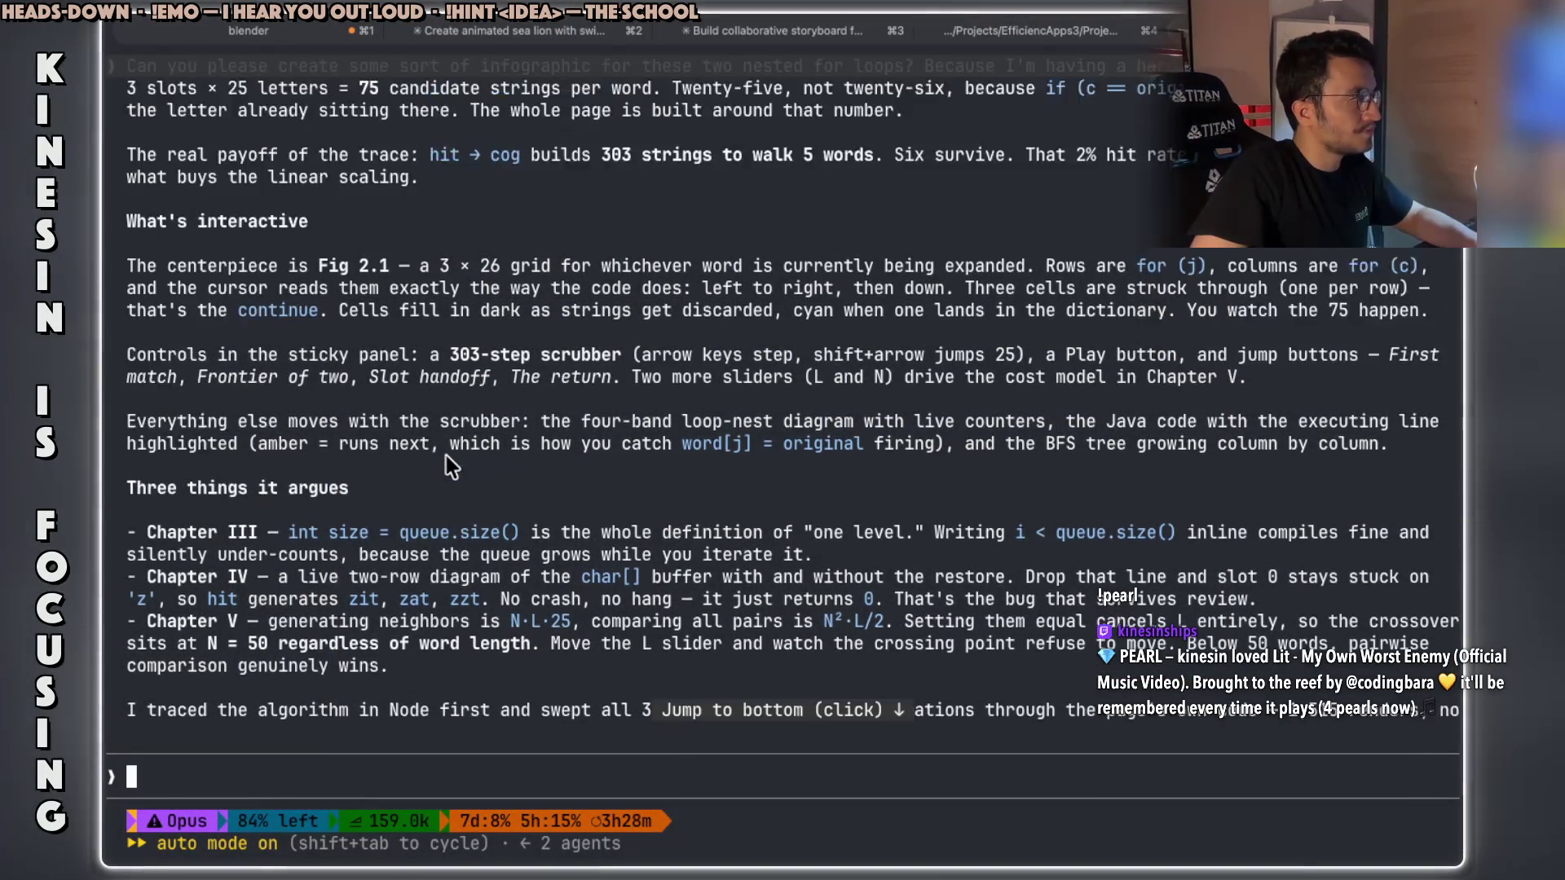
scroll(446, 457, up, 2)
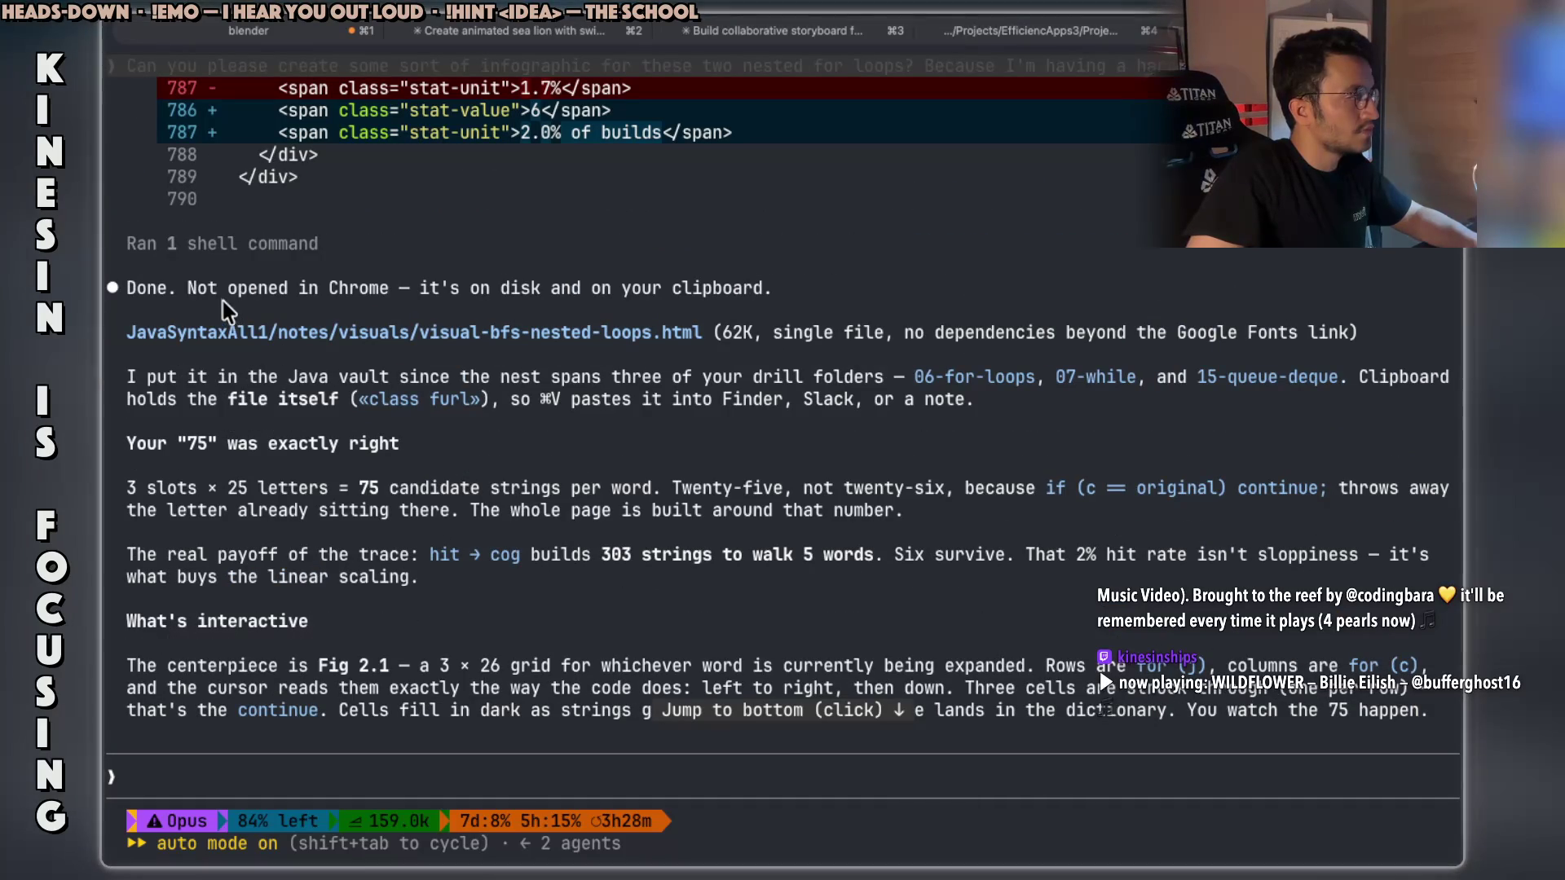
drag(188, 291, 736, 283)
text(copy)
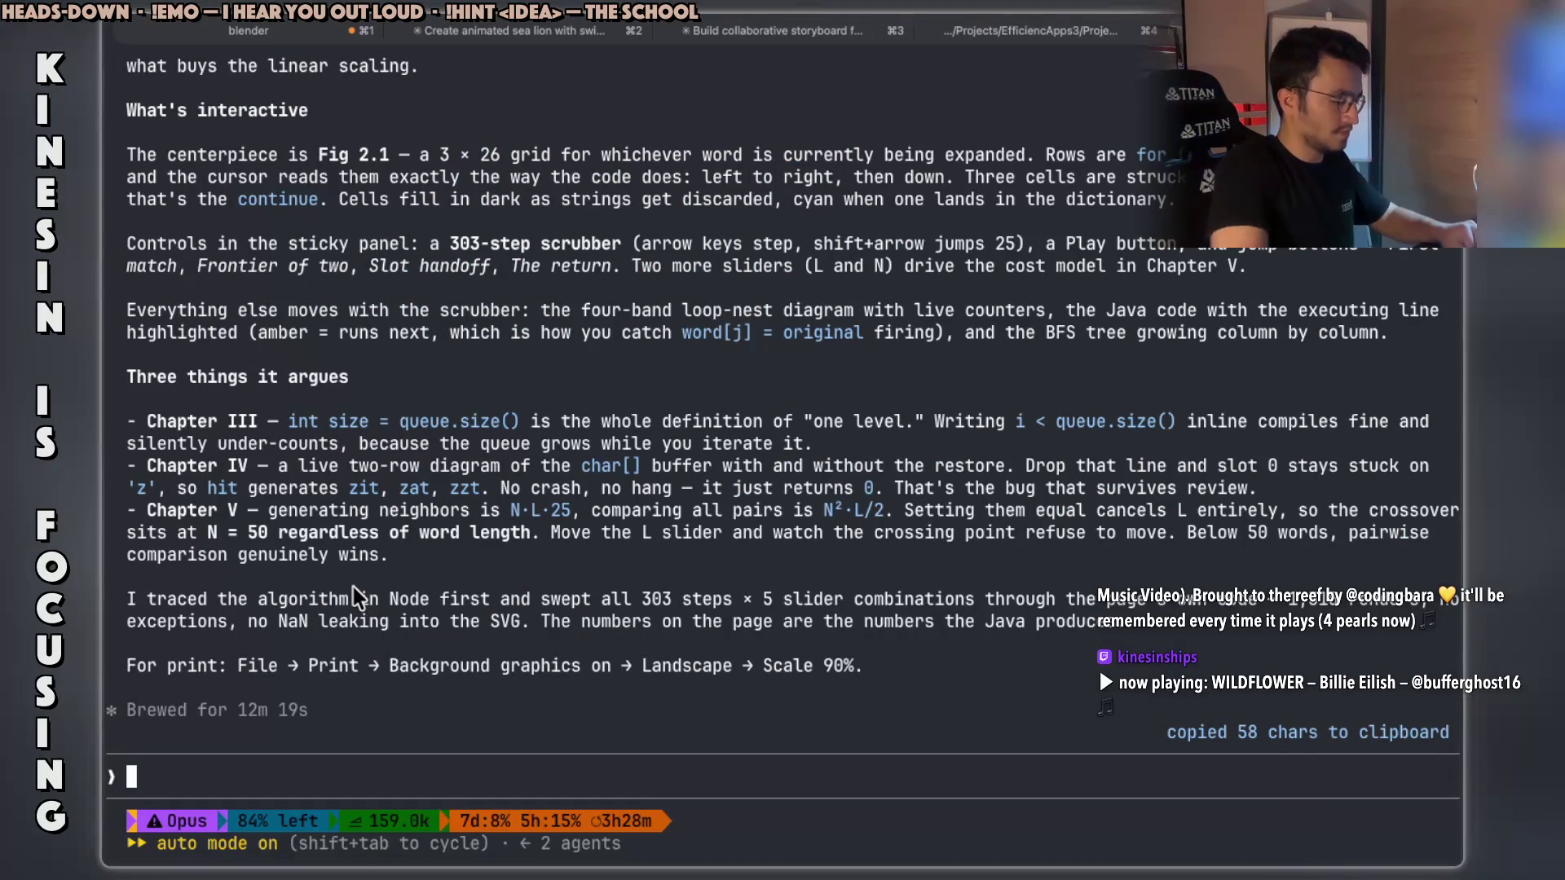
text( it )
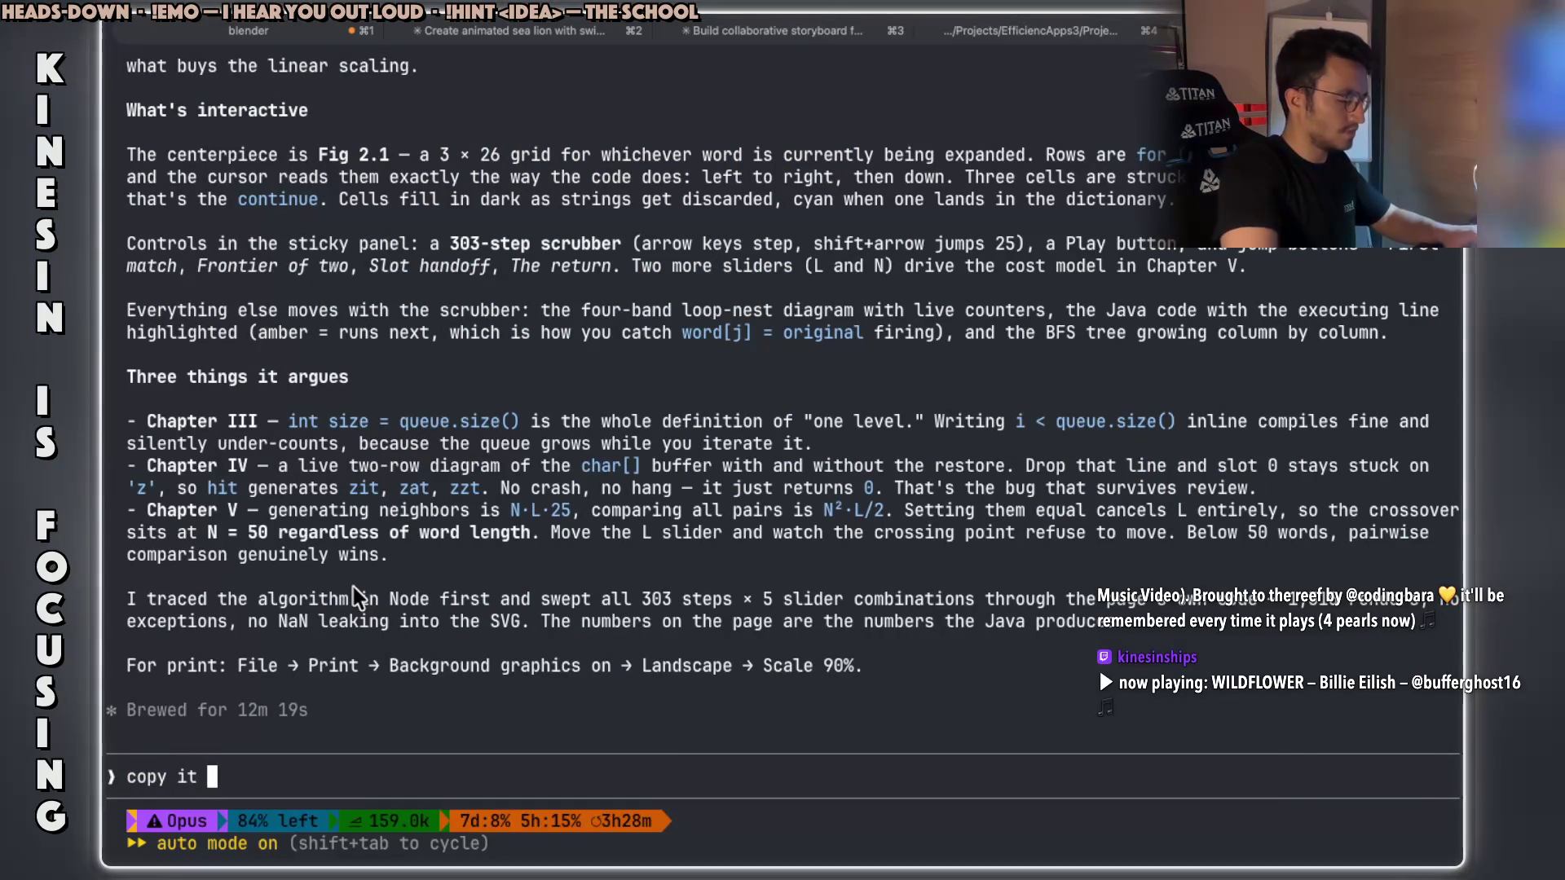
text(into my cl)
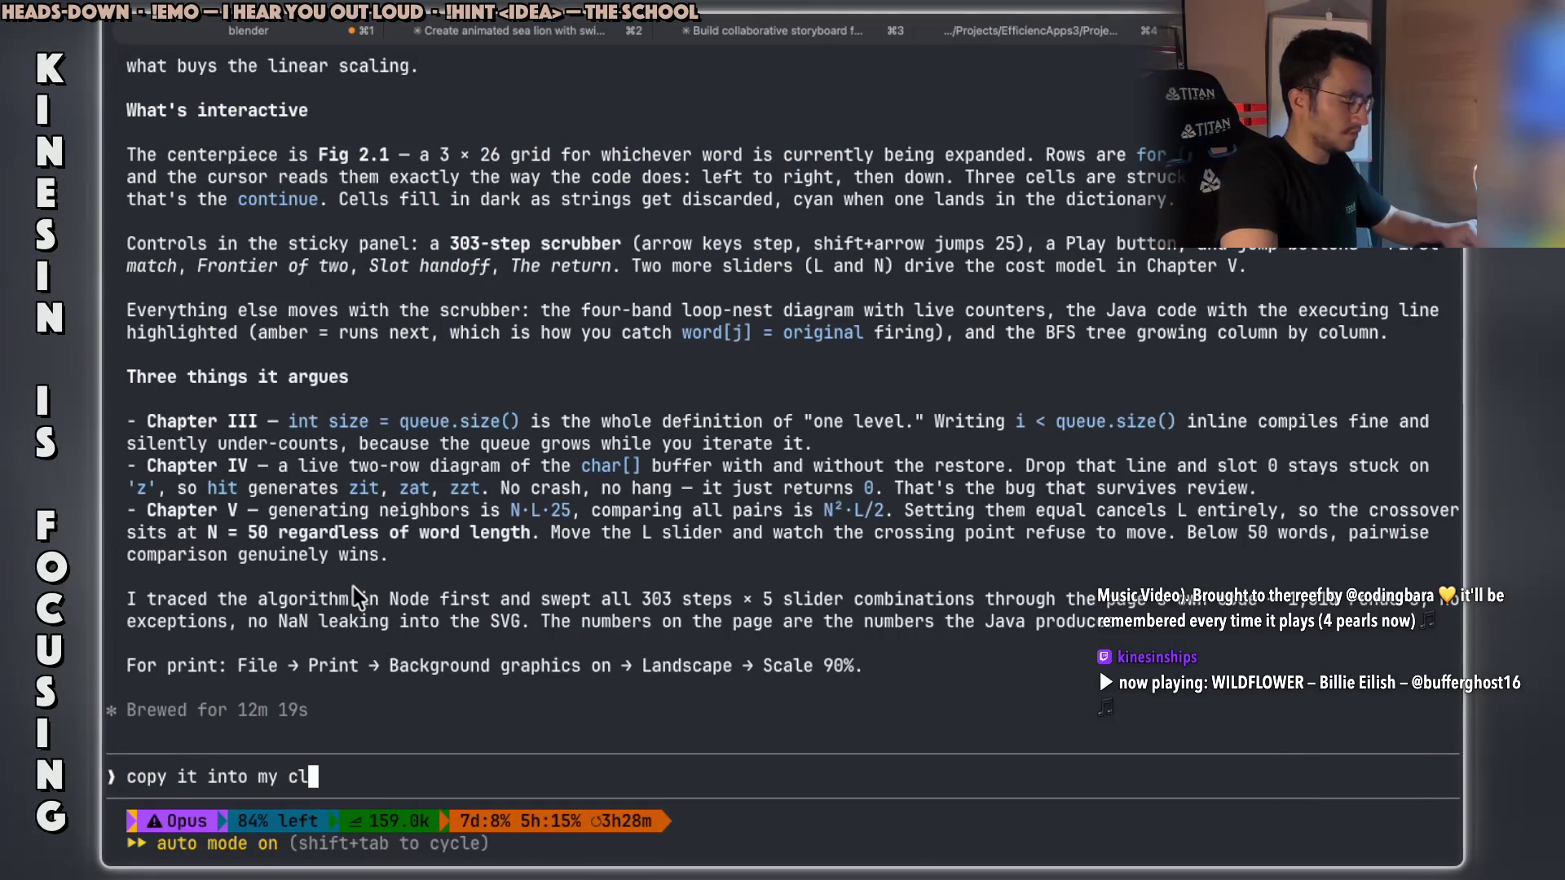
text(ipboard)
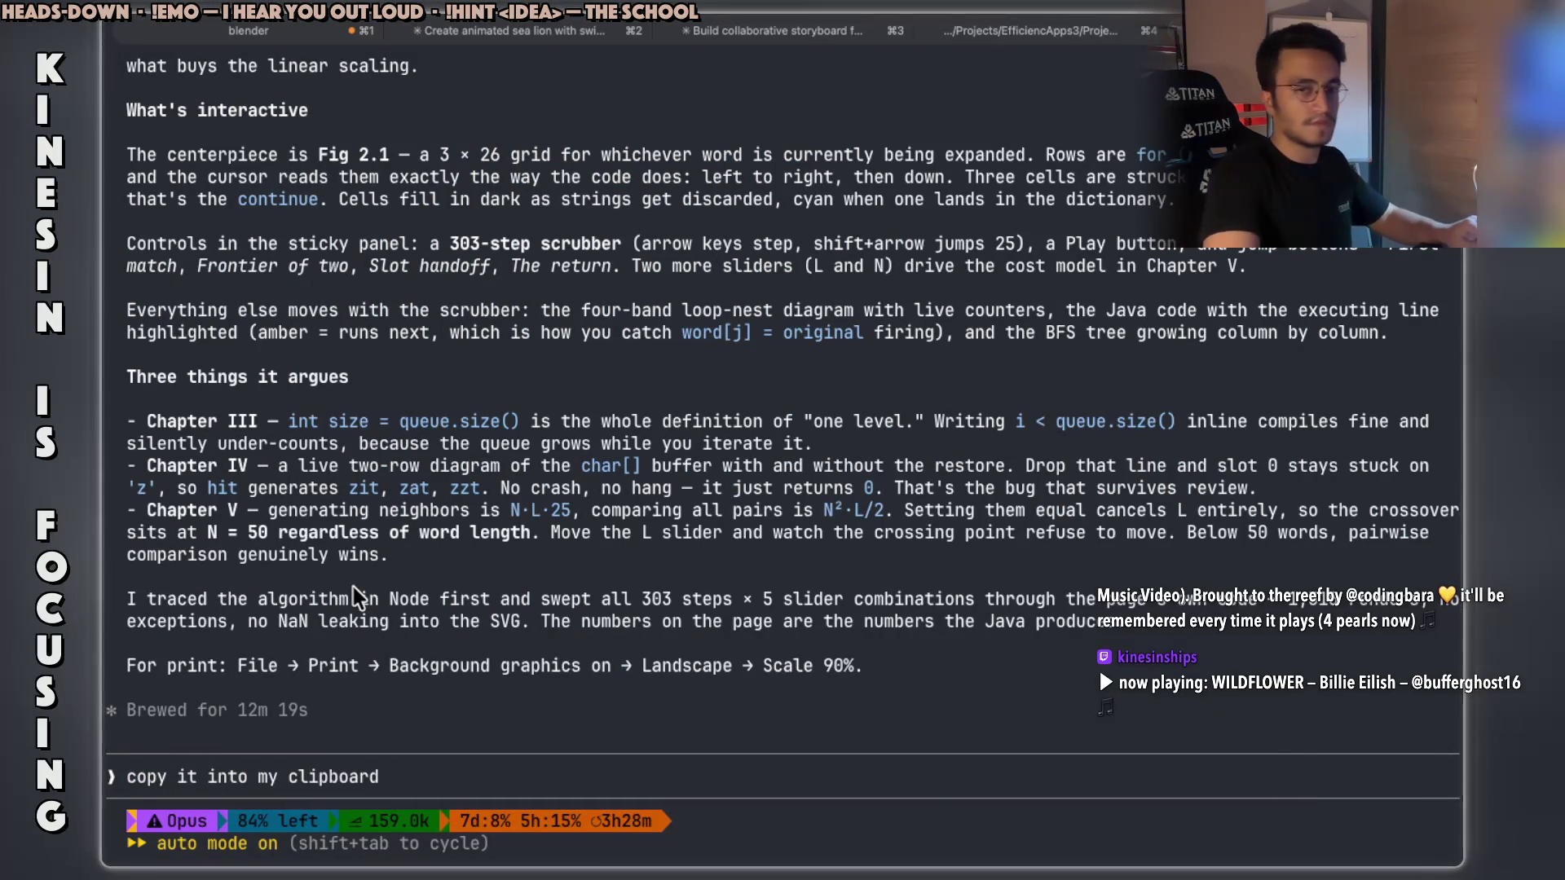
key(Return)
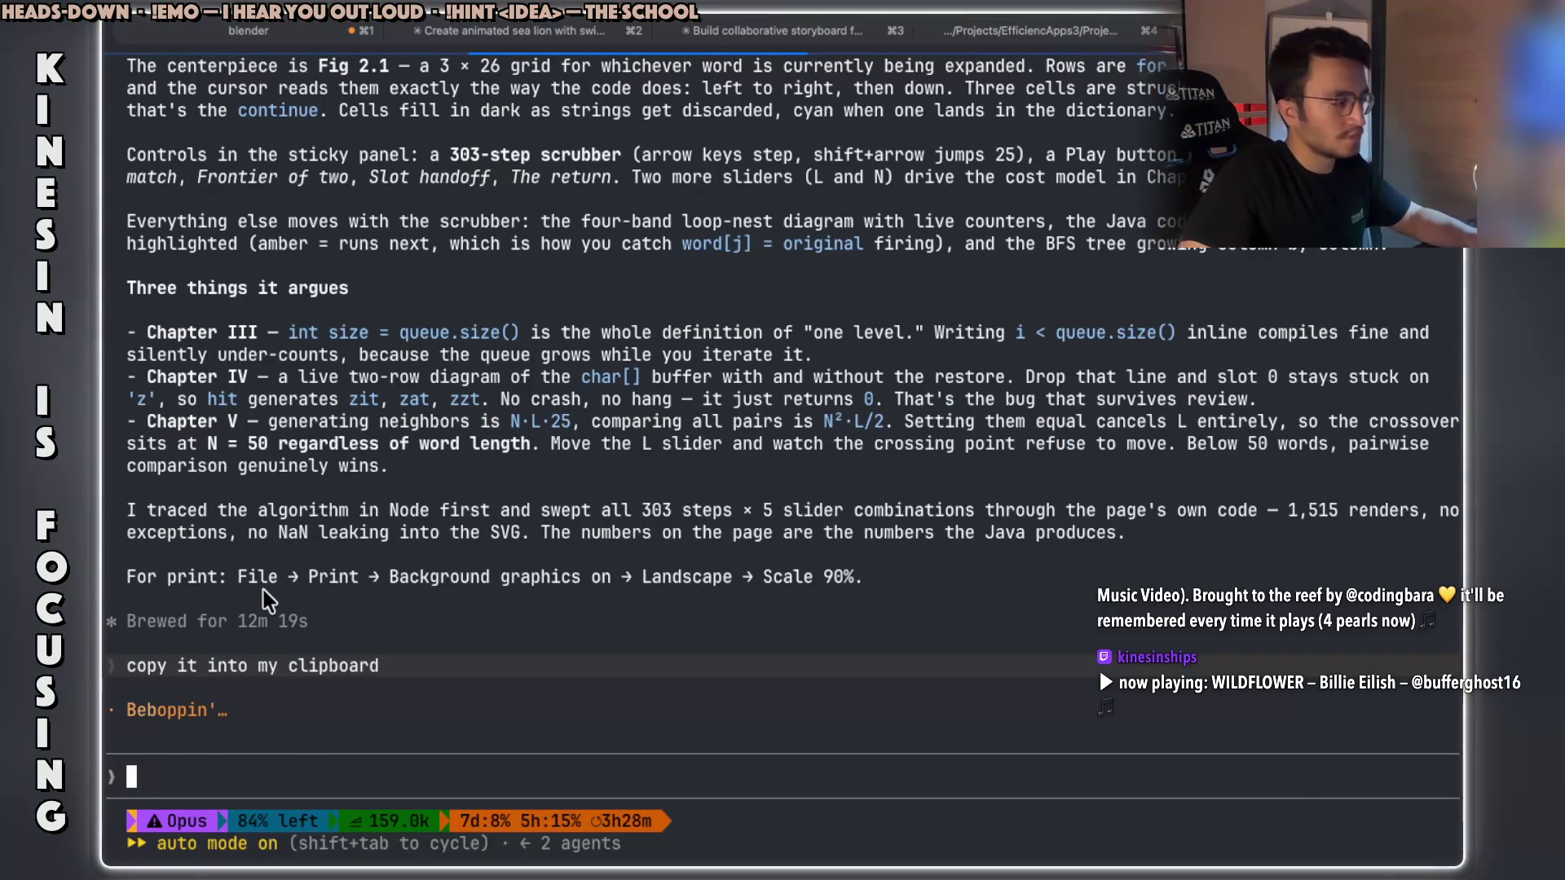
key(XF86AudioRaiseVolume)
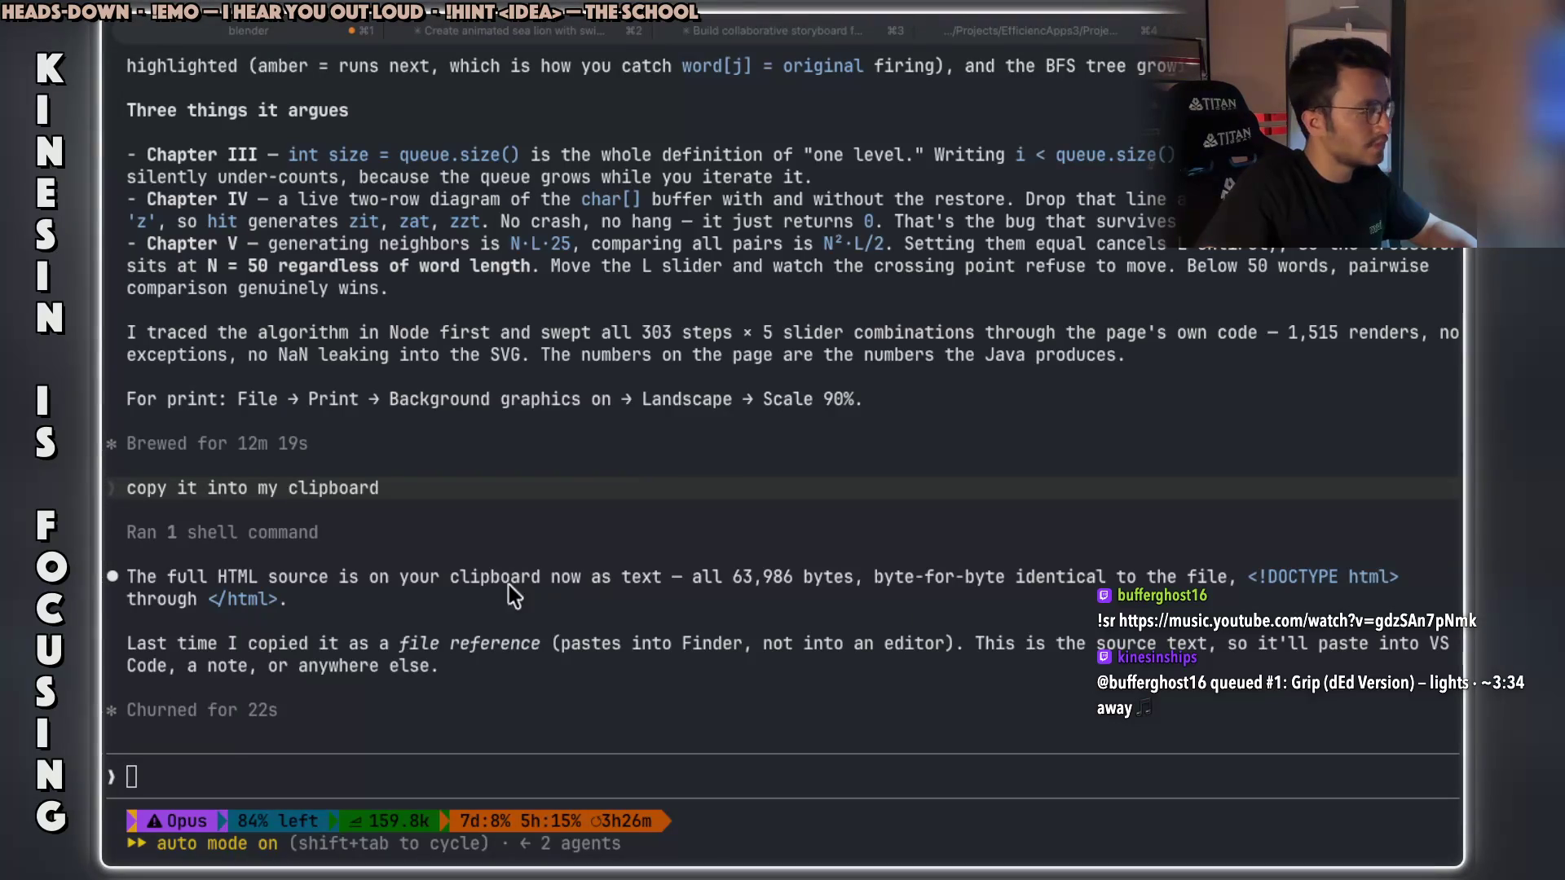
Copy the clipboard confirmation line, send 'copy it again', and move to the notes app.
drag(205, 577, 681, 587)
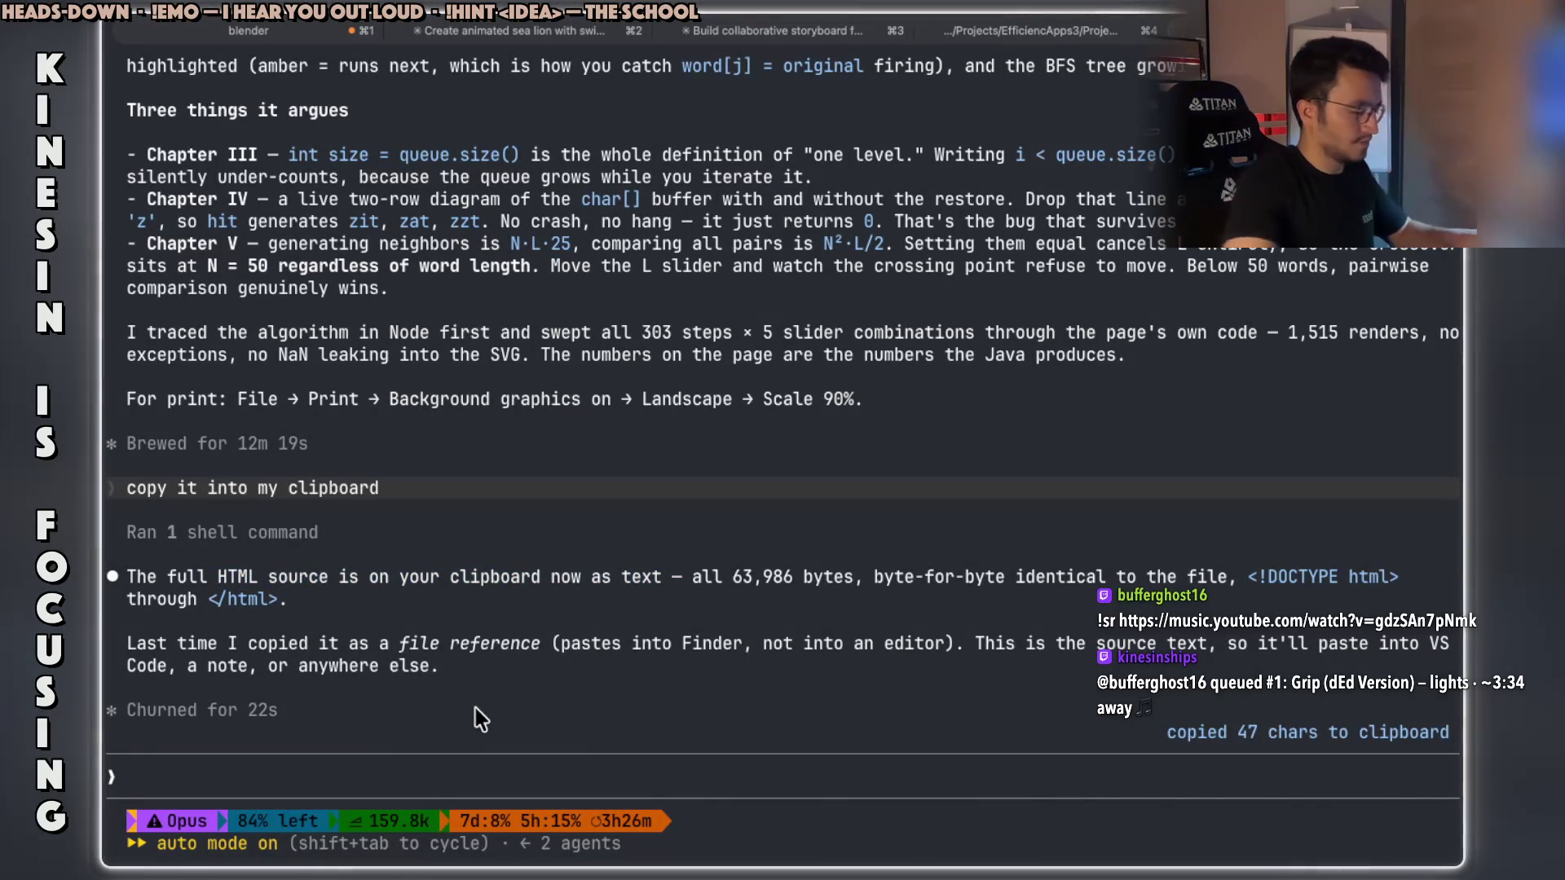
text(copy it again)
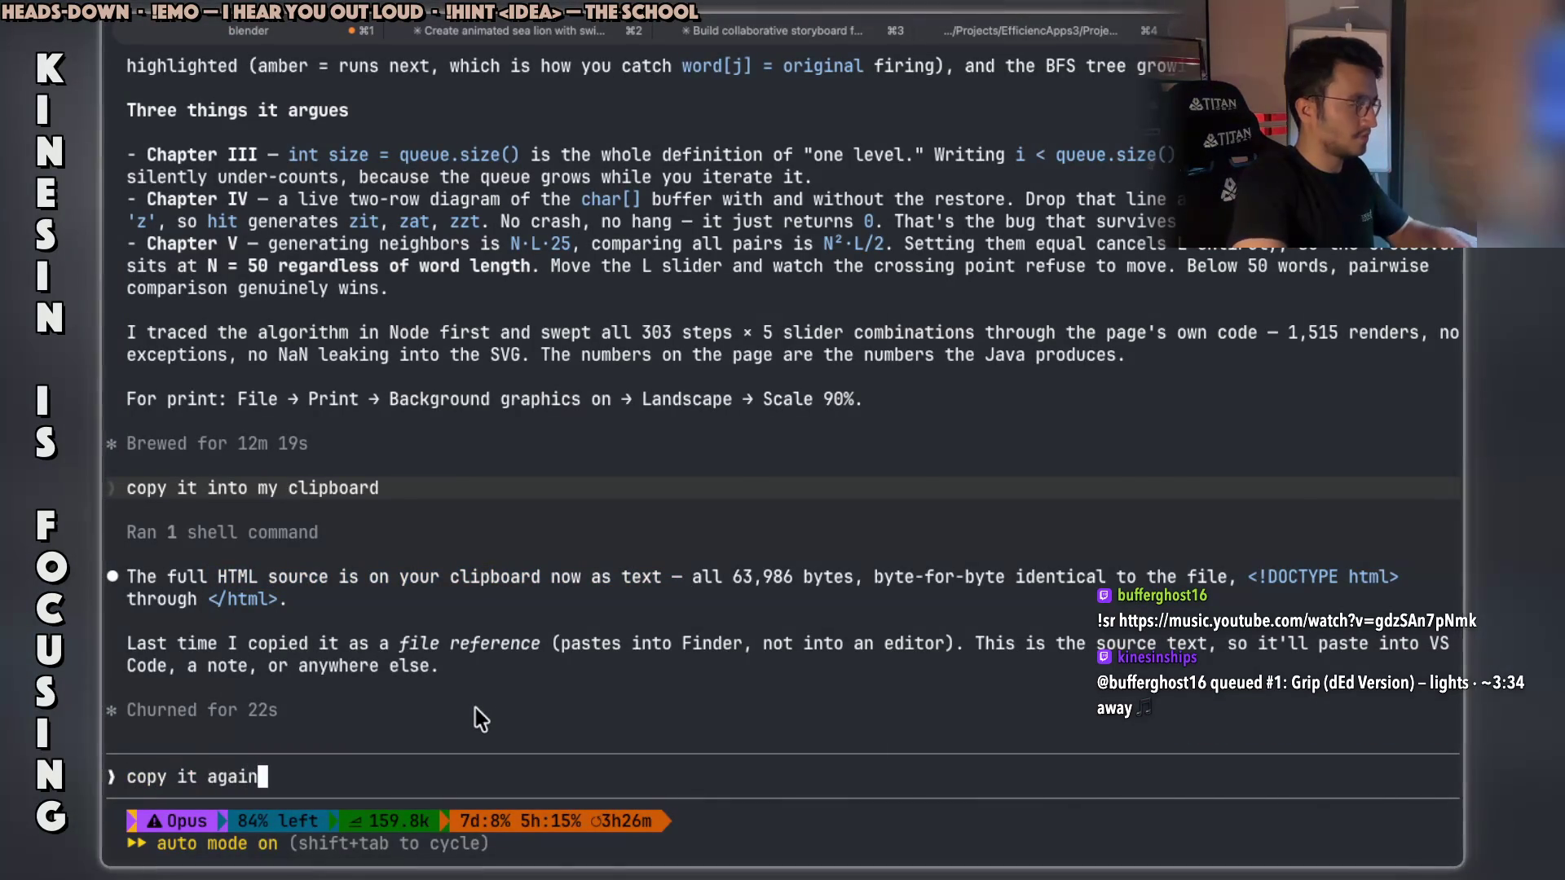
key(Return)
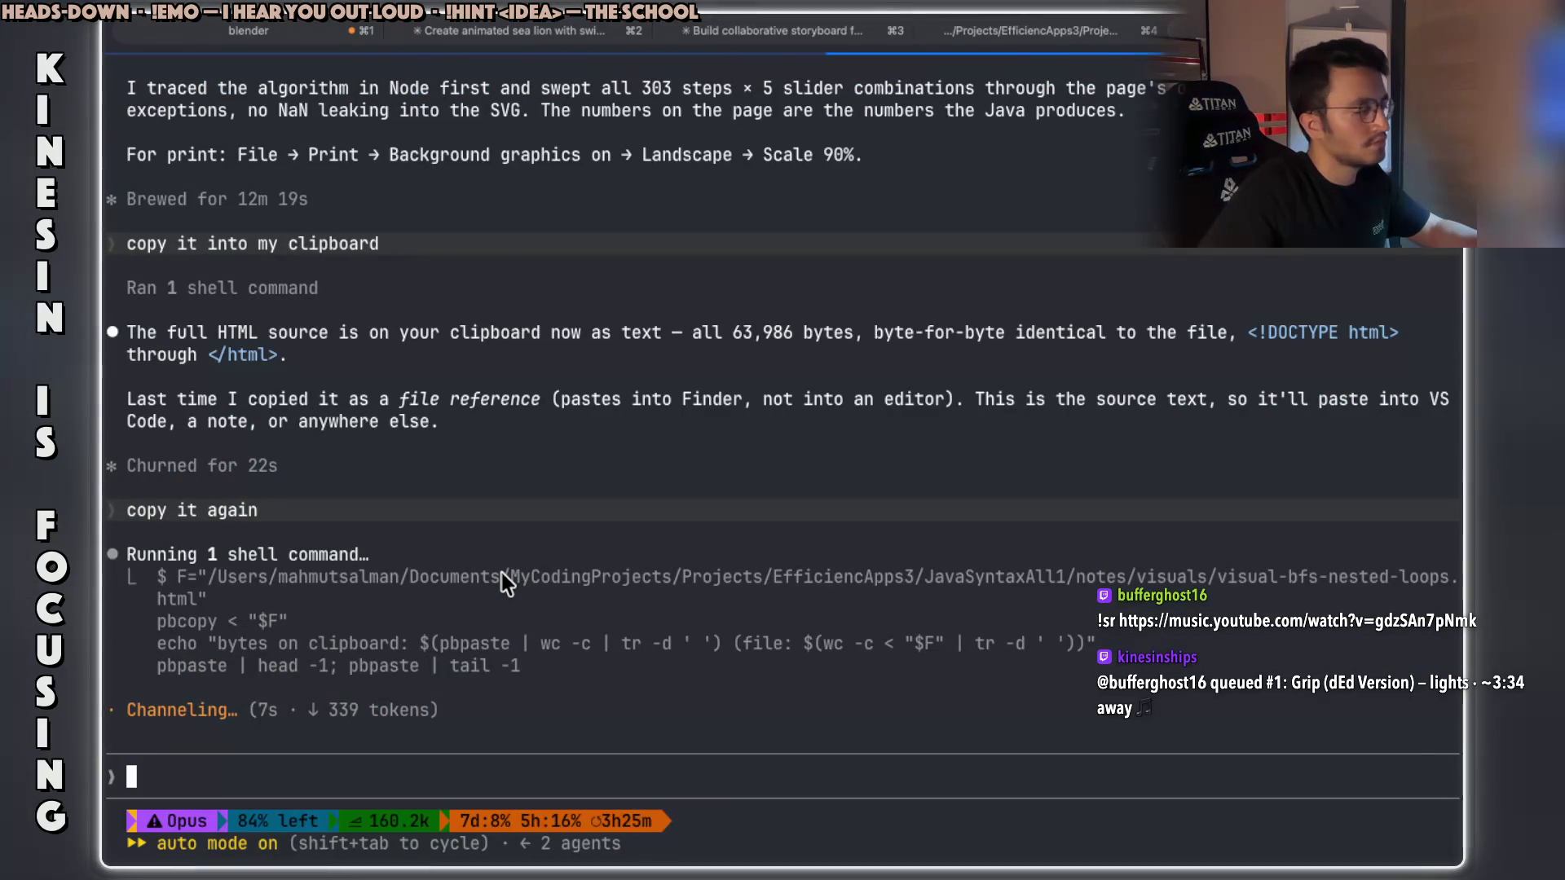
key(super+Tab)
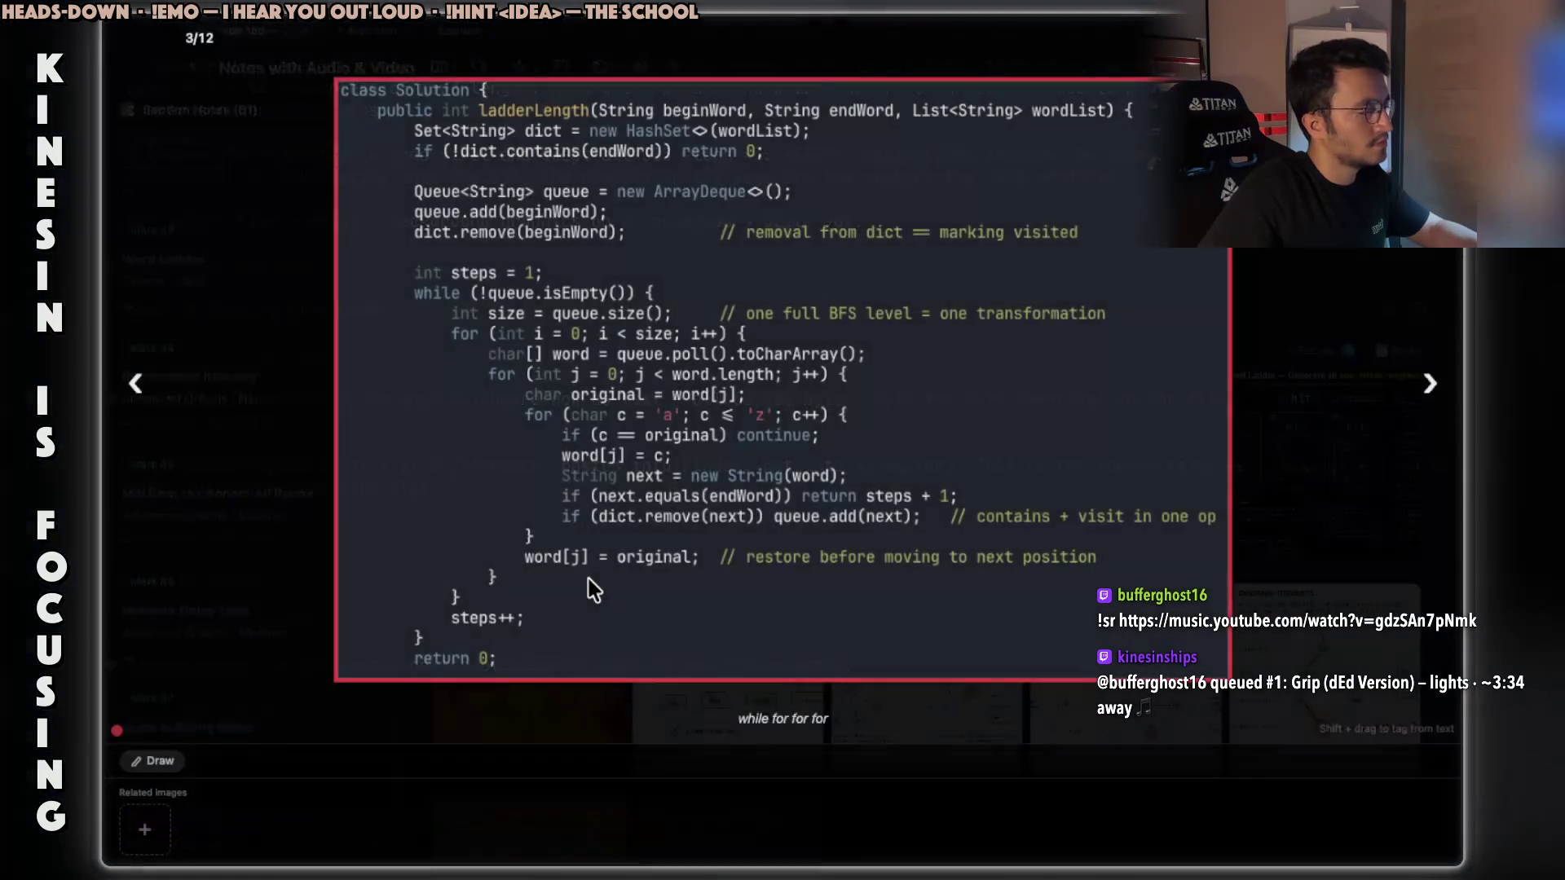
Close the enlarged code image, scroll to Word Ladder's HTML & PDF section, and cancel an attempted + Add.
key(Escape)
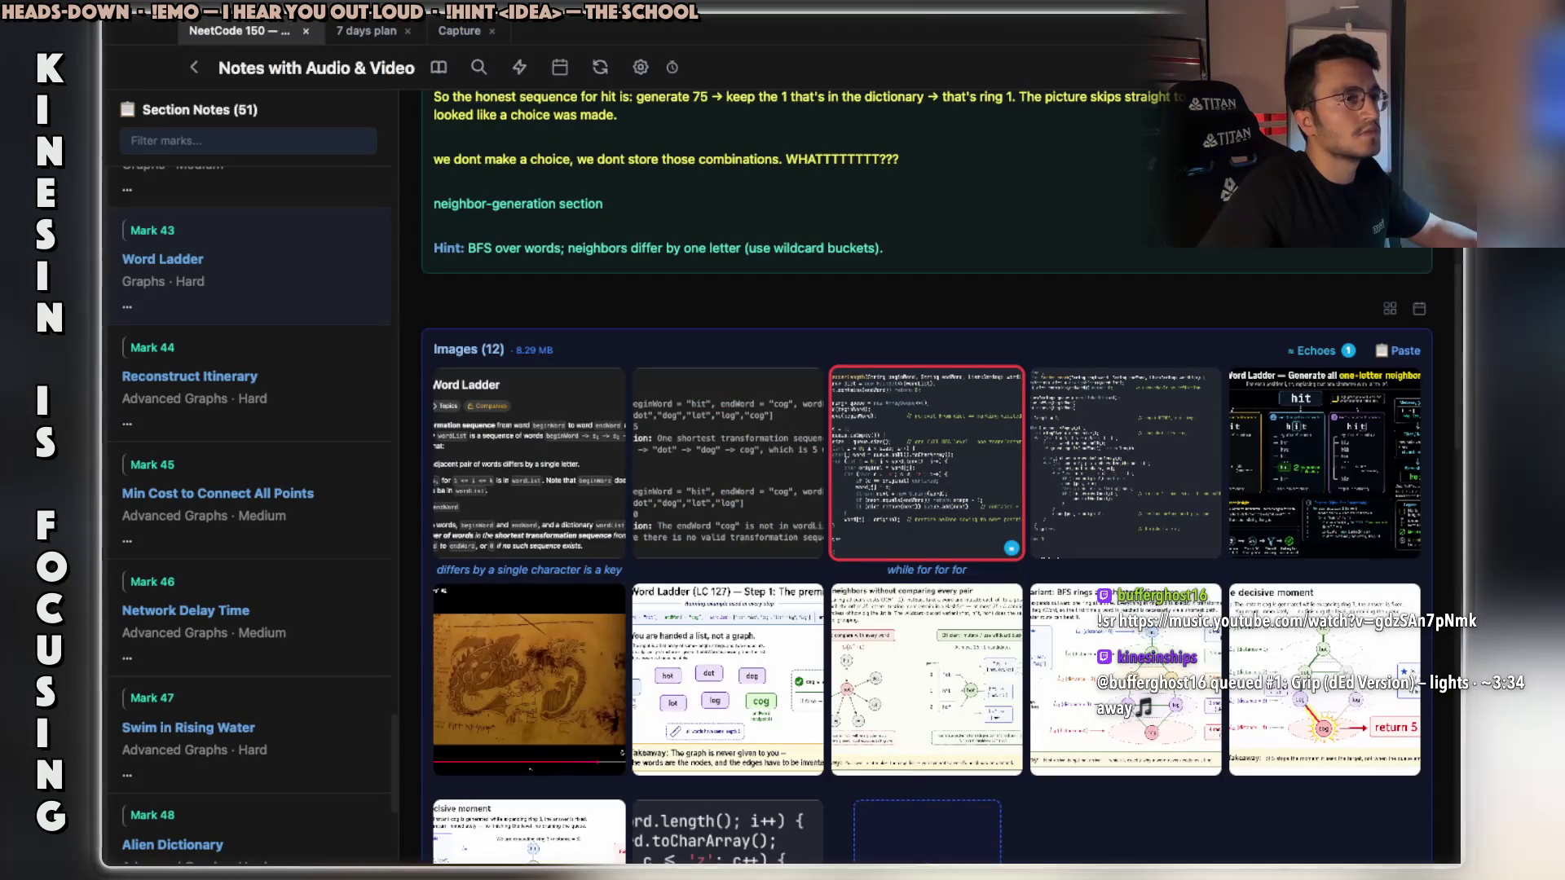
scroll(961, 499, down, 7)
scroll(937, 538, down, 2)
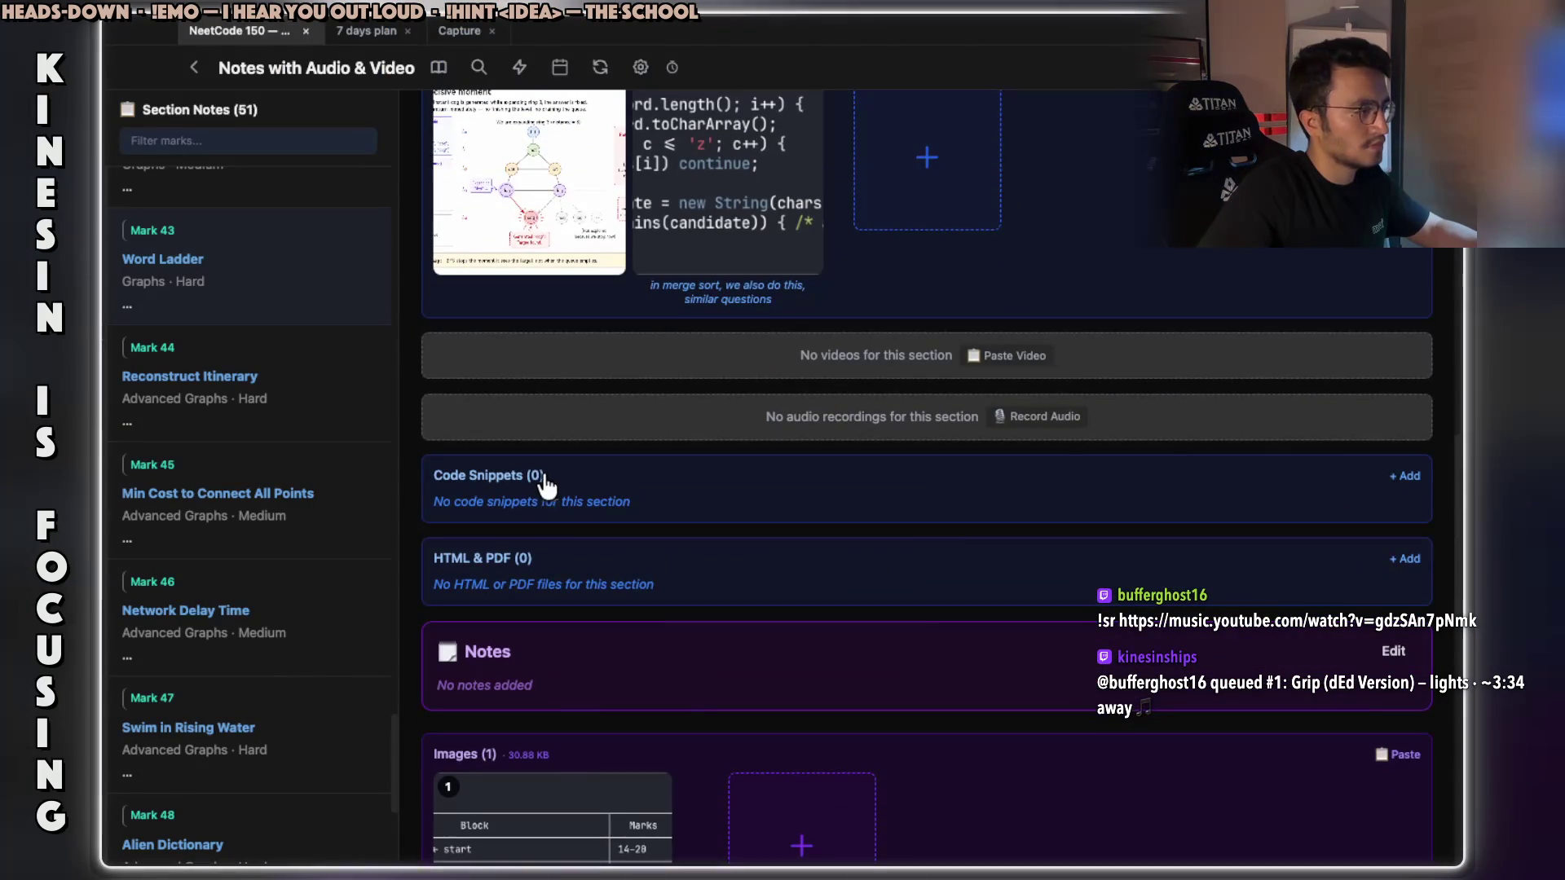
scroll(547, 573, down, 1)
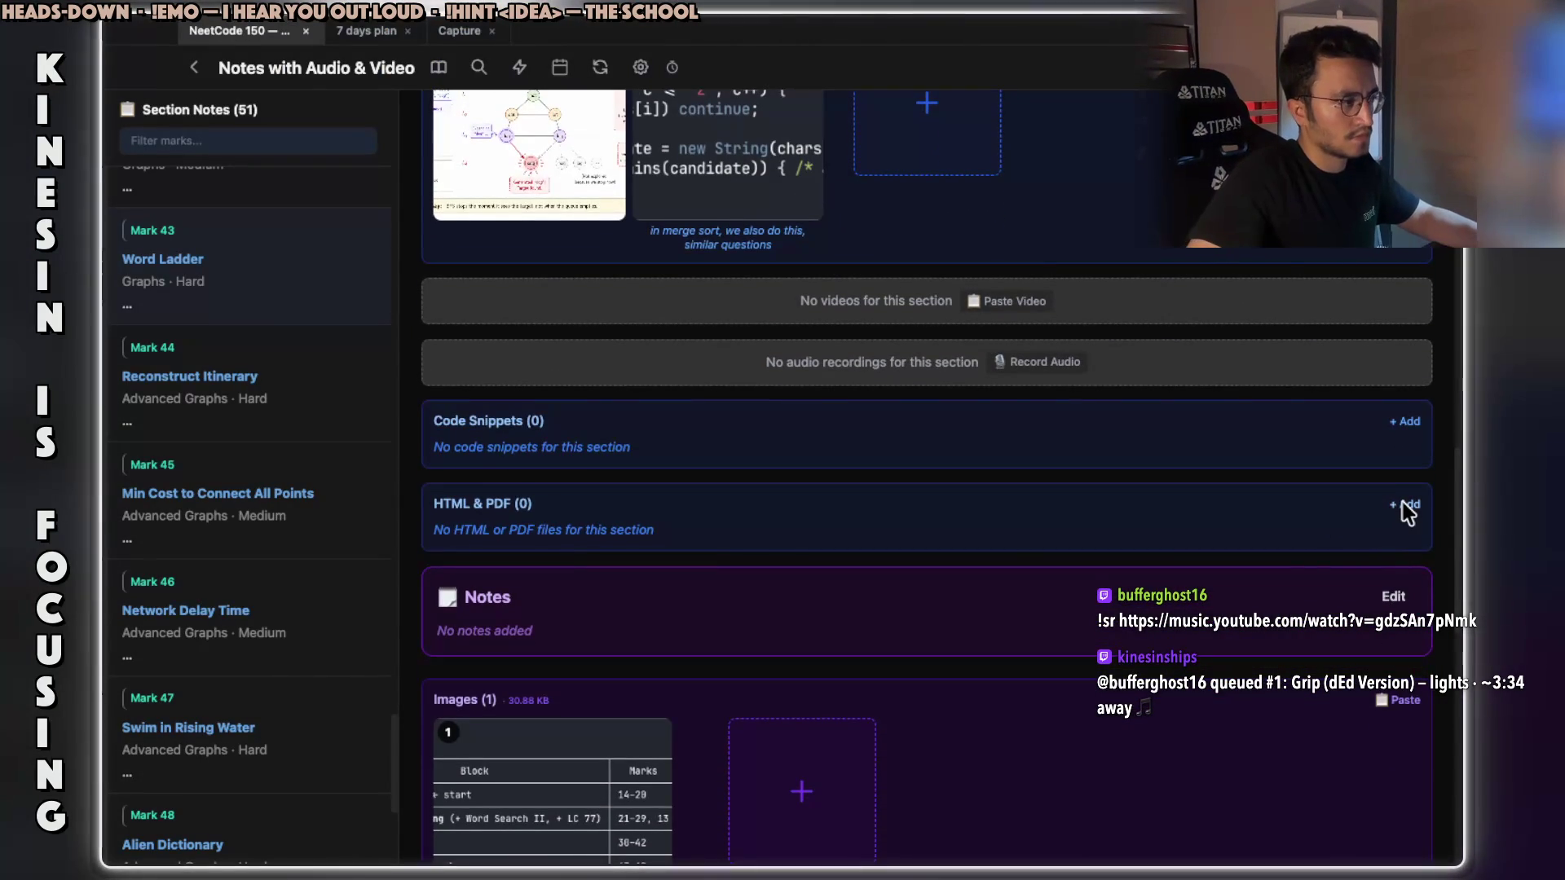
click(1400, 507)
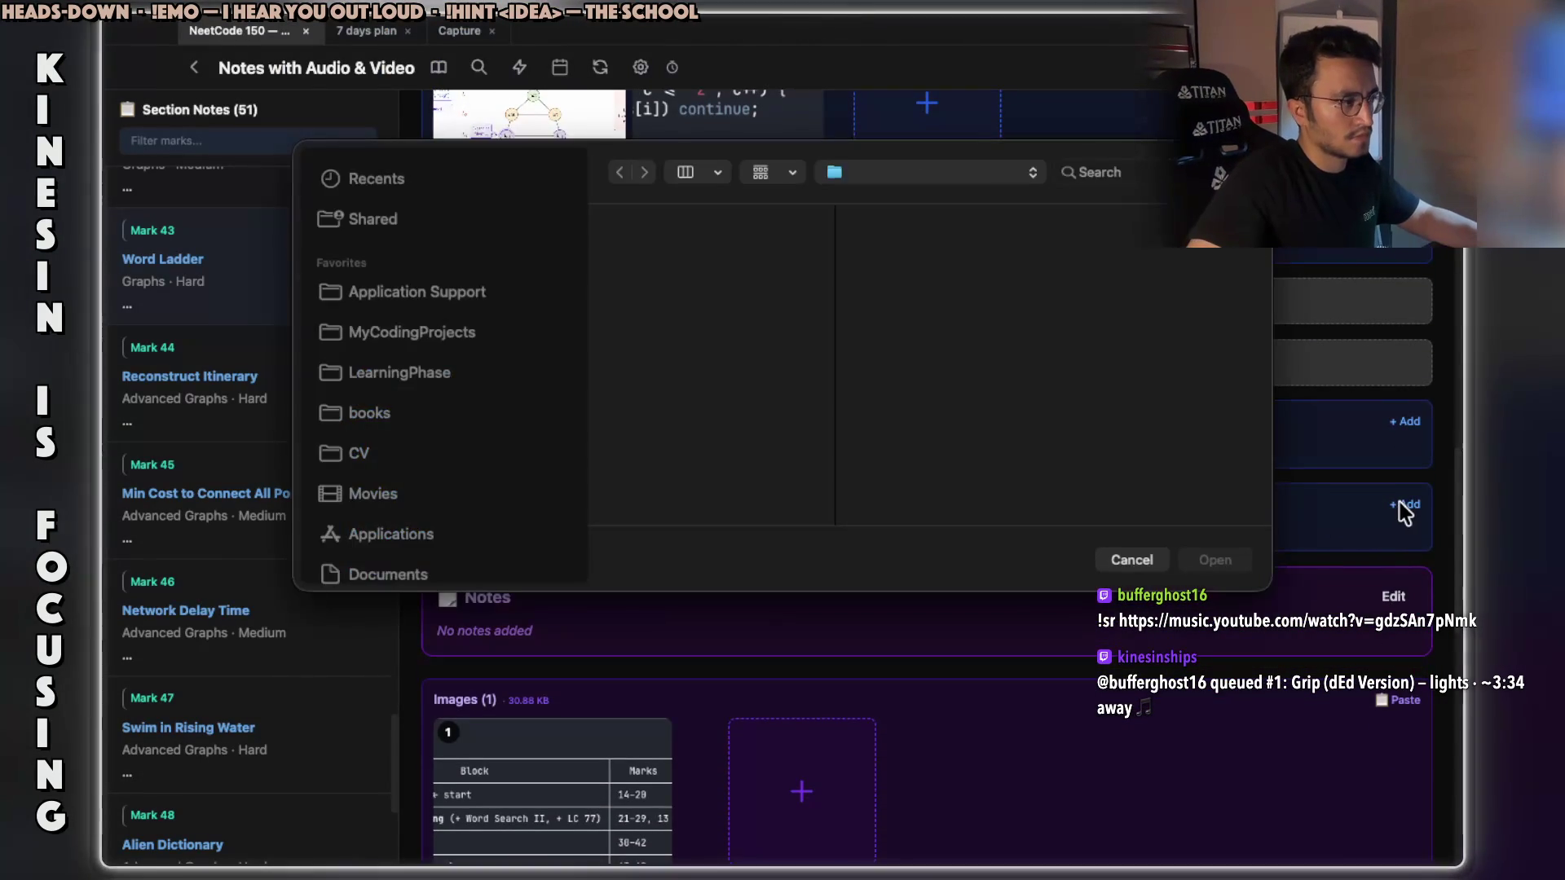
click(1122, 561)
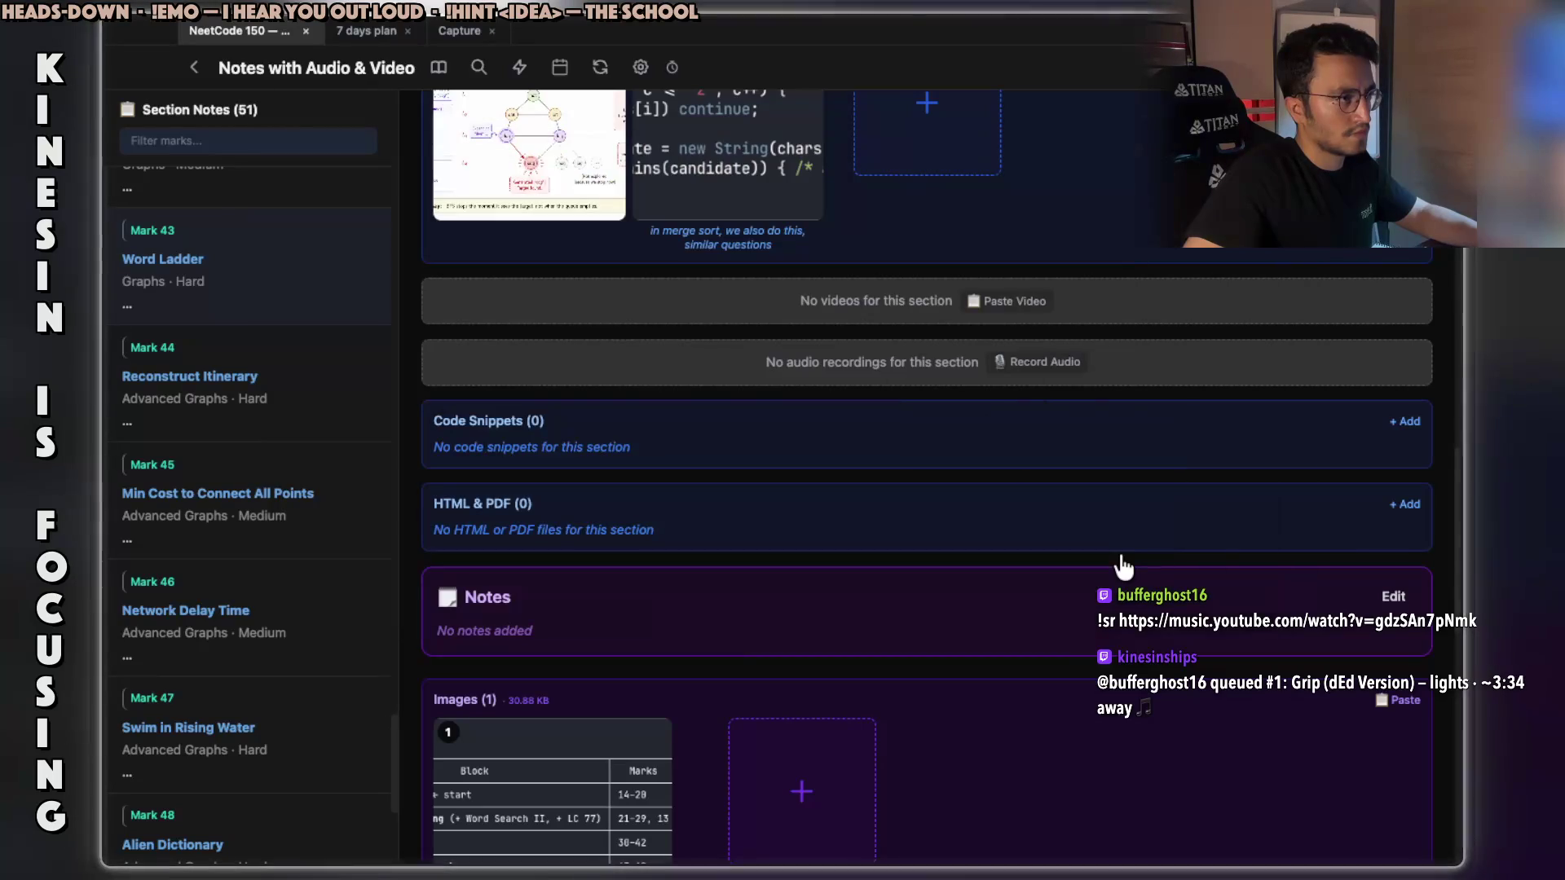
Tell Claude Code to copy visual-bfs-nested-loops.html as a file, not its content, for pasting.
key(super+Tab)
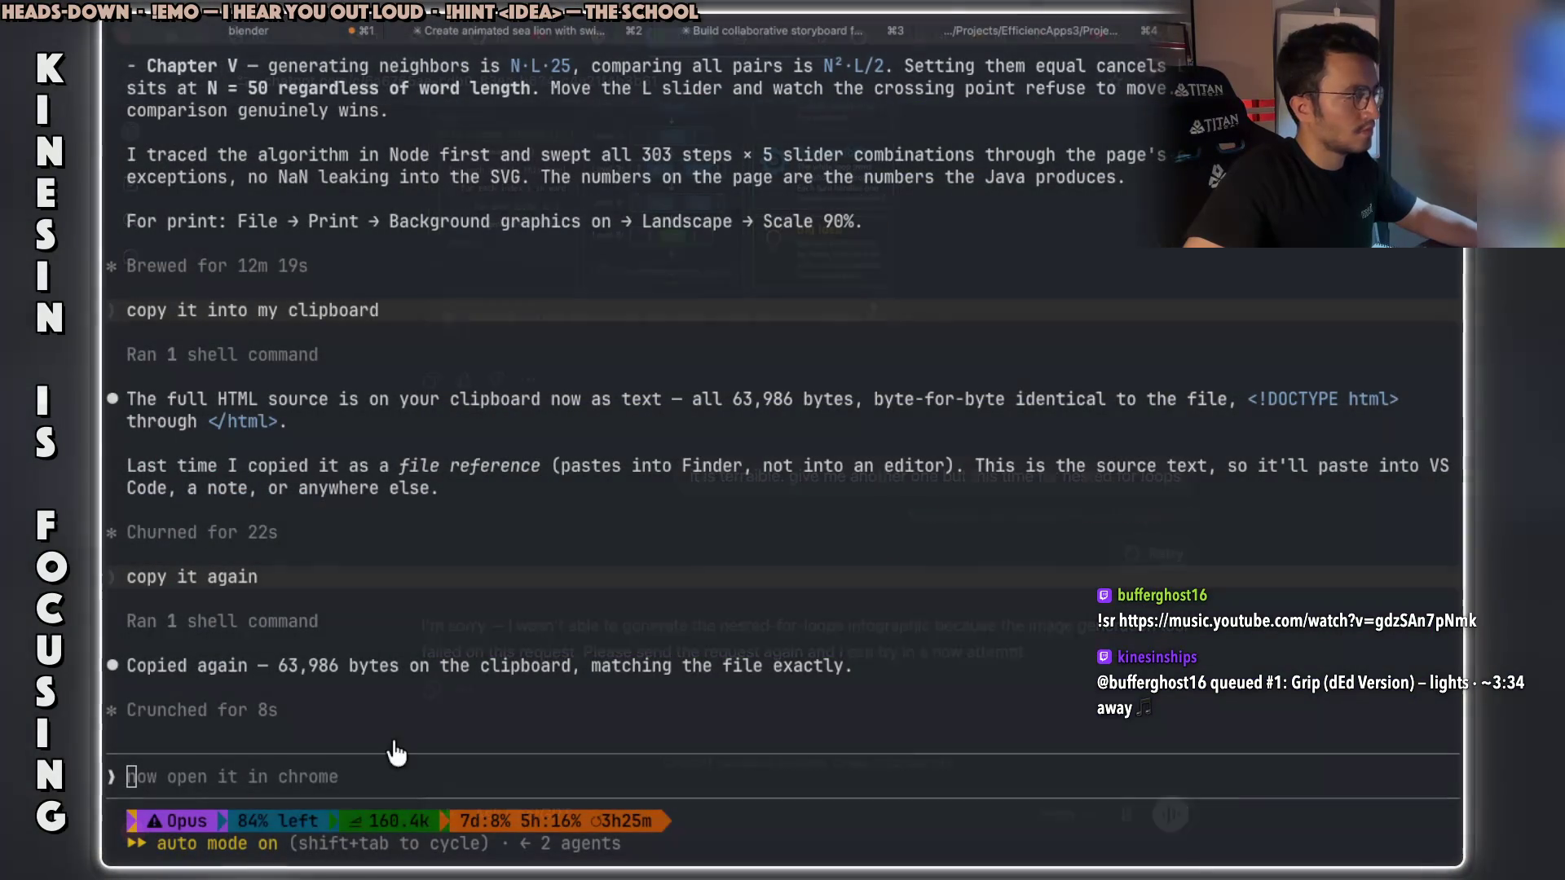
drag(275, 768, 270, 780)
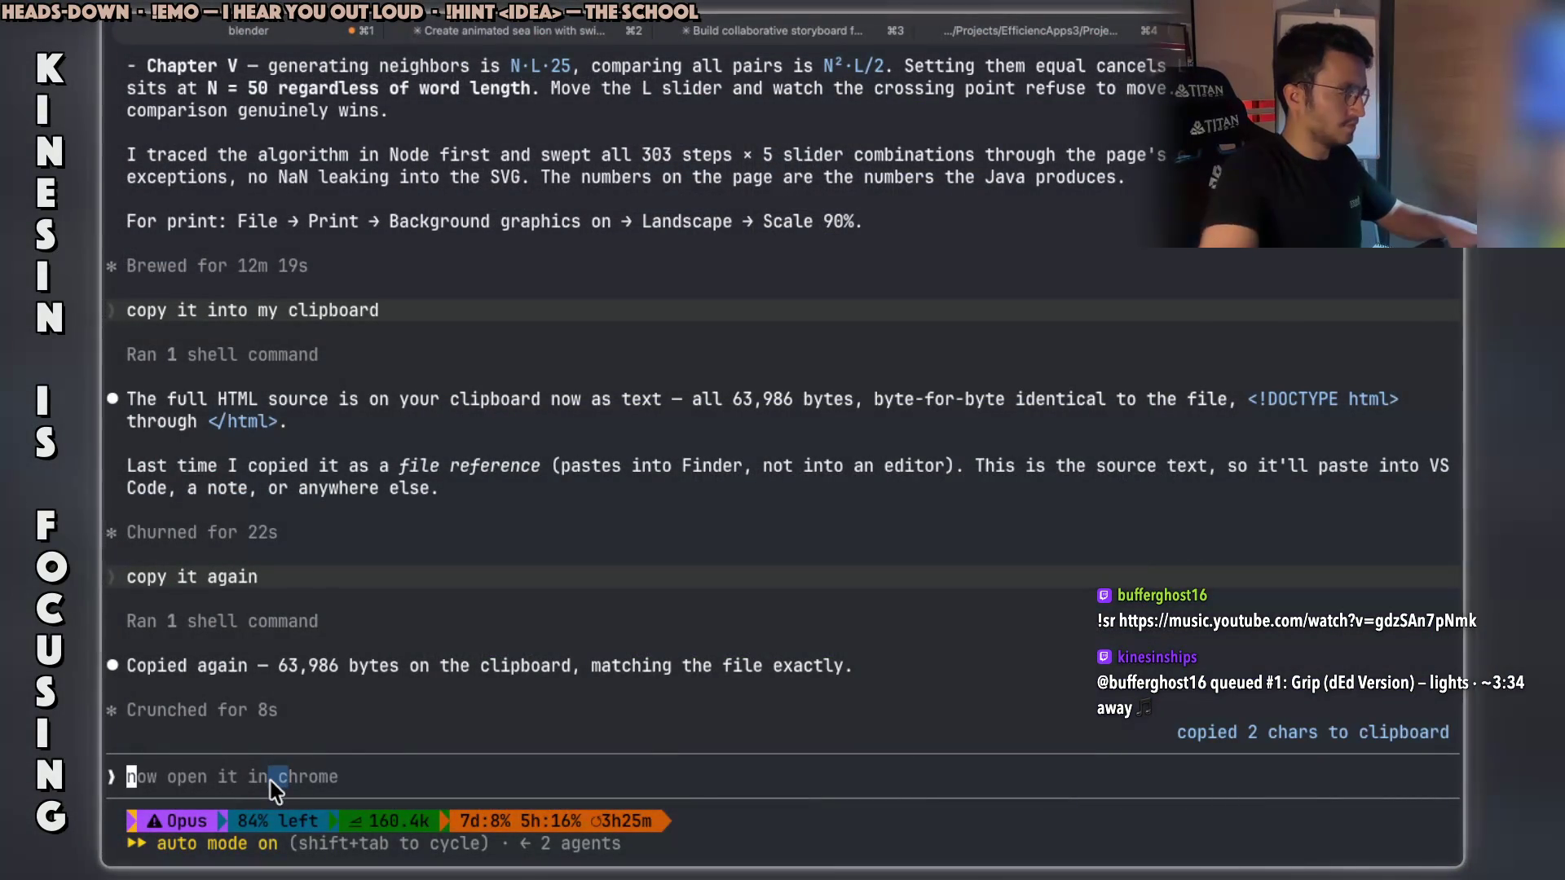
text(not )
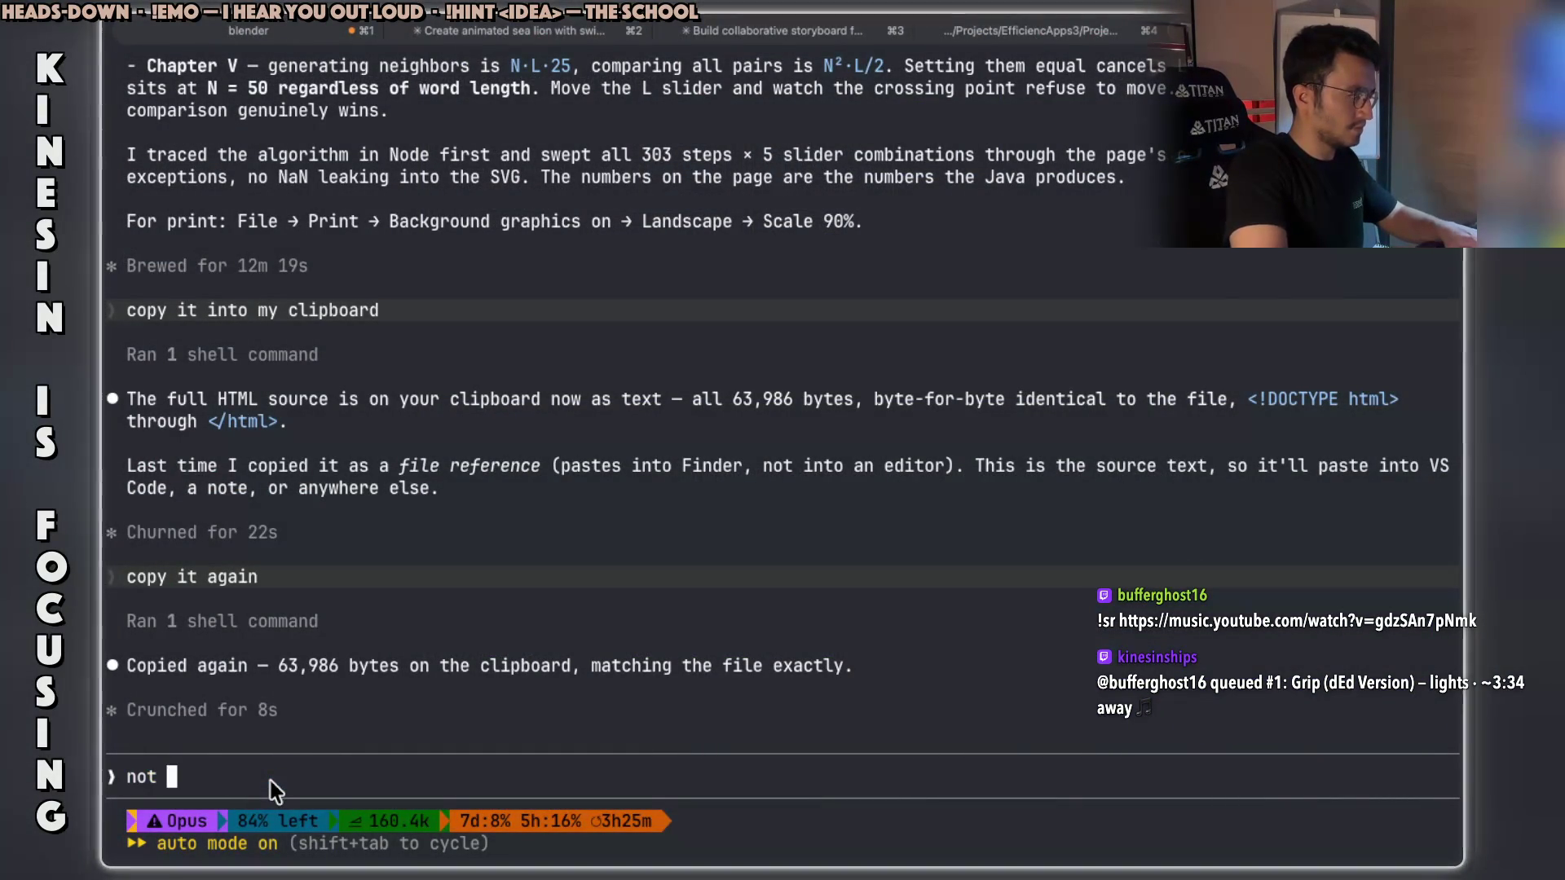
text(itself, )
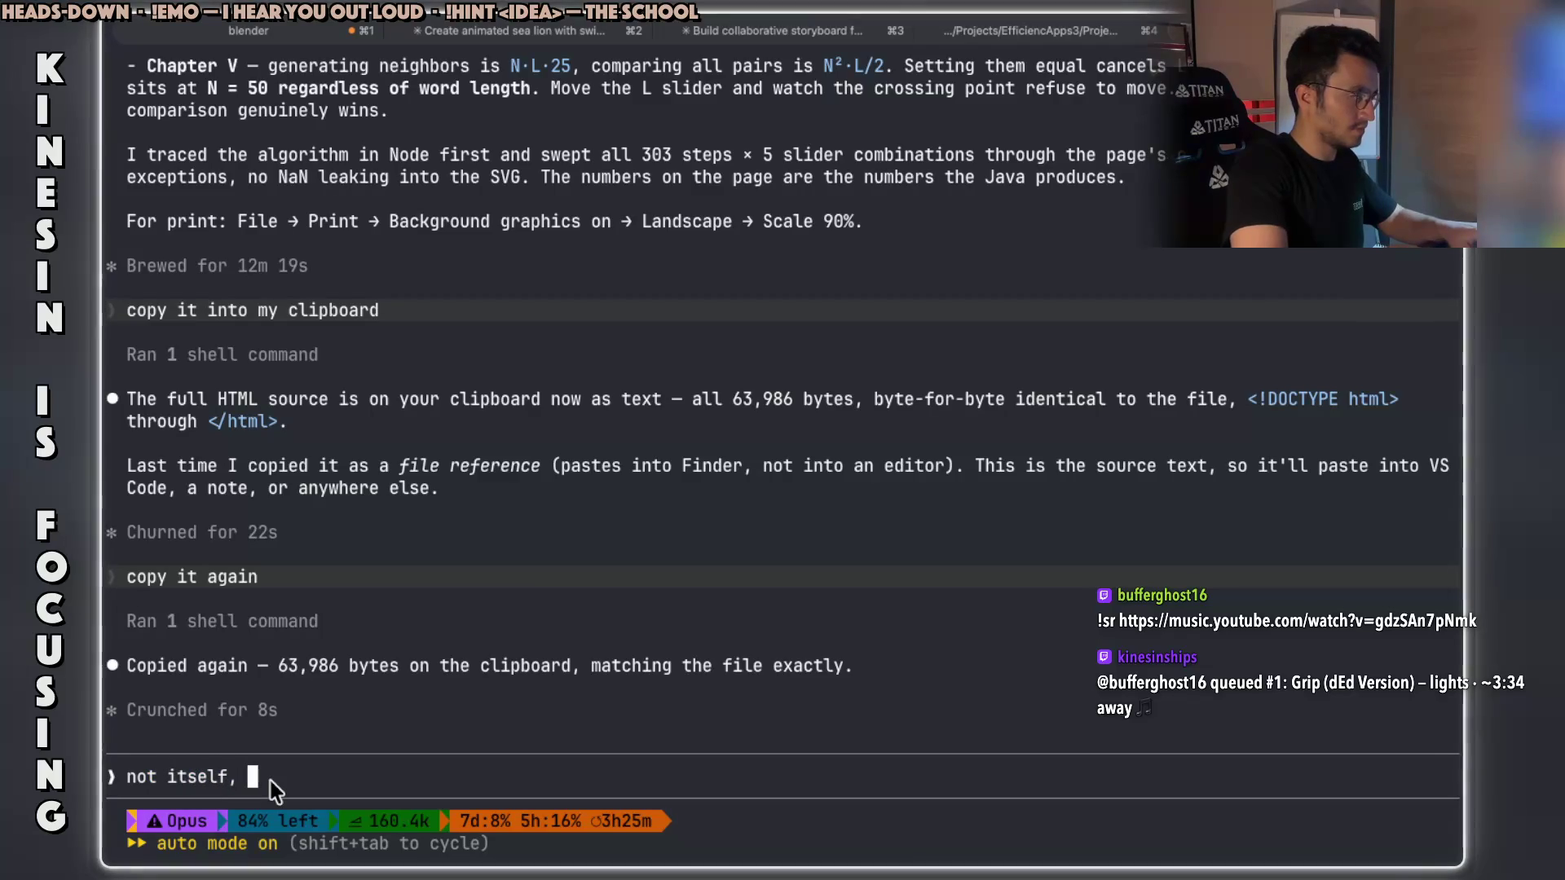
text(i mean)
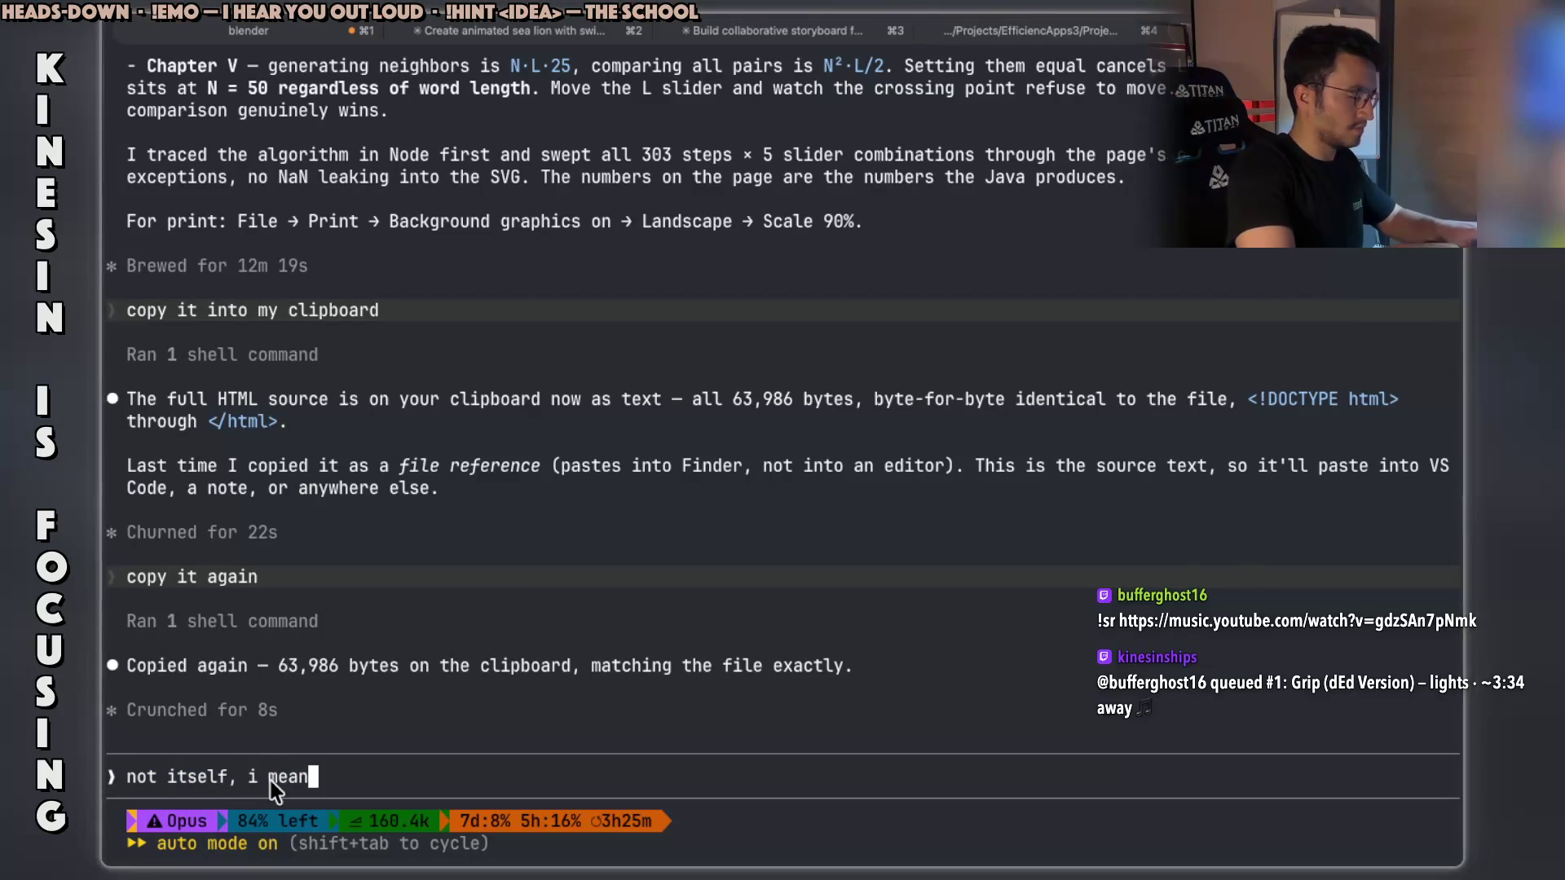
text( not the content.)
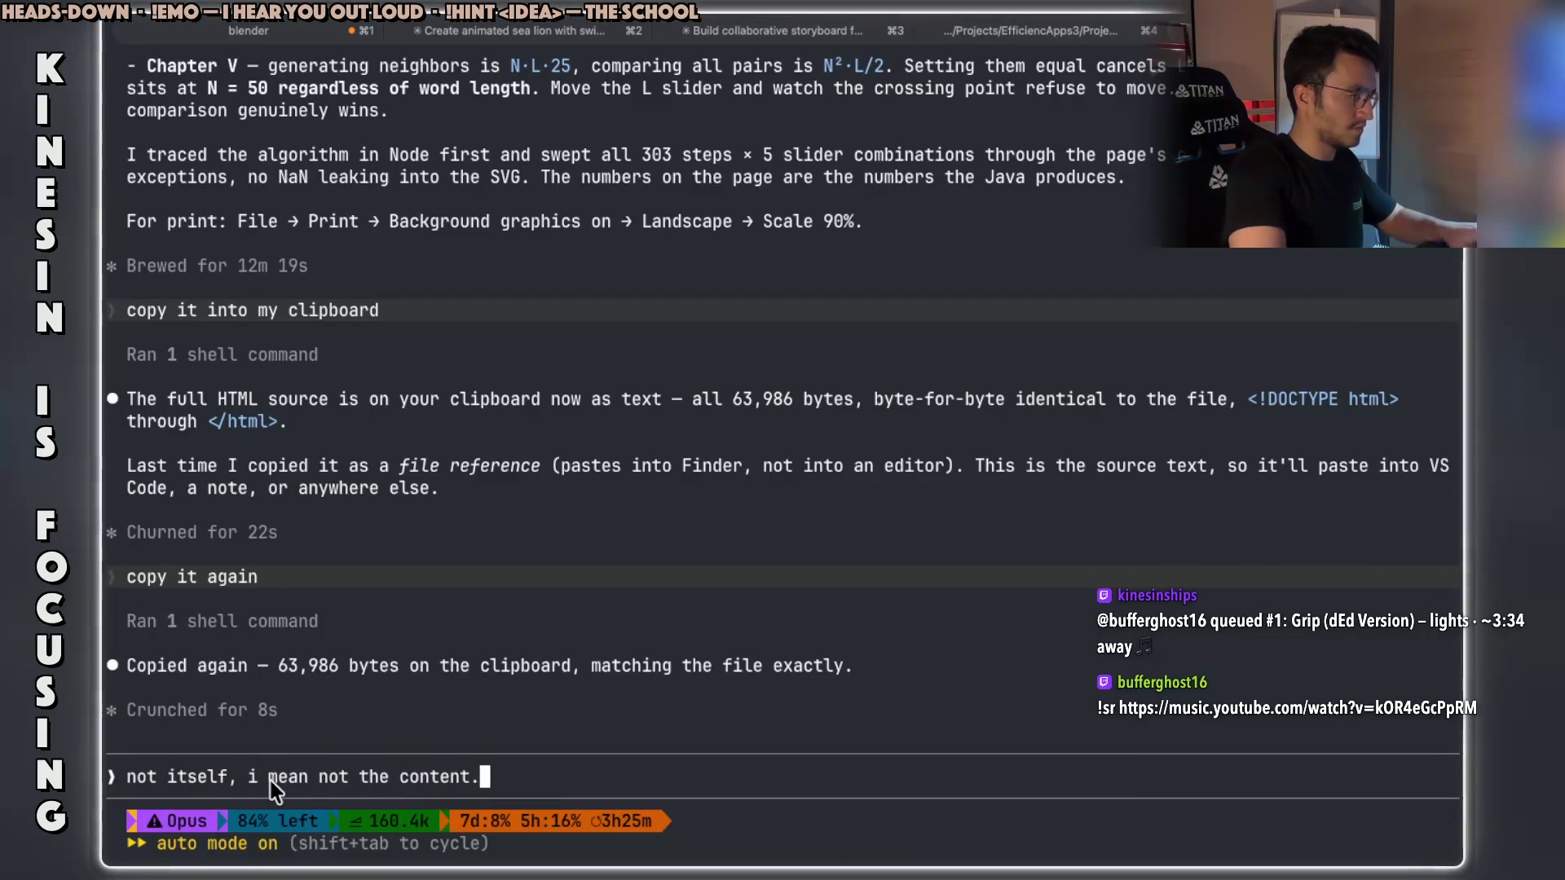
text( file itself)
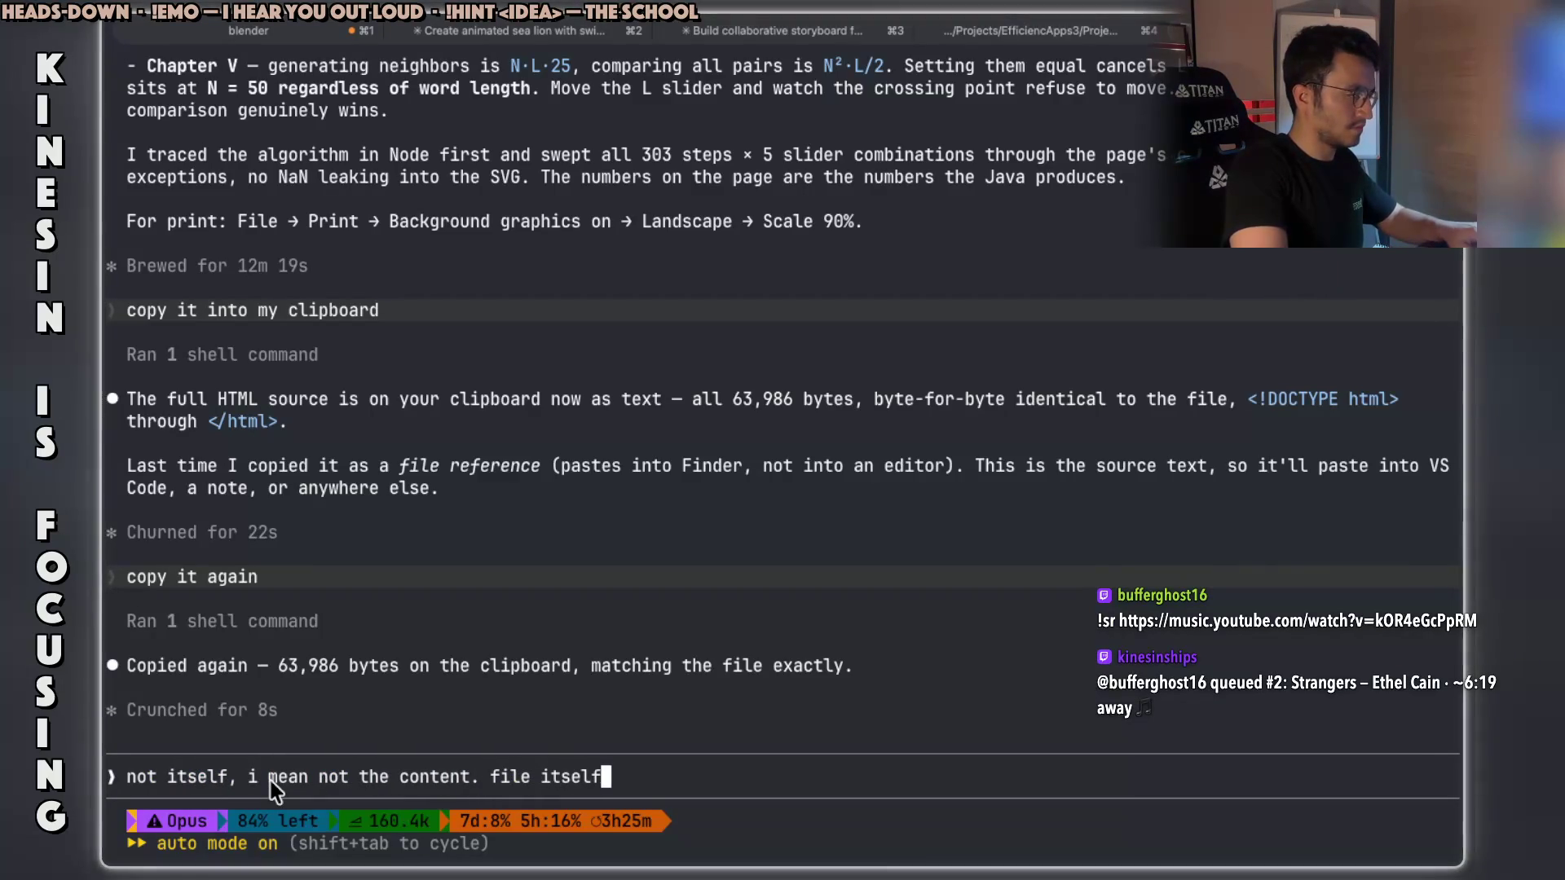
text(. i will paste it)
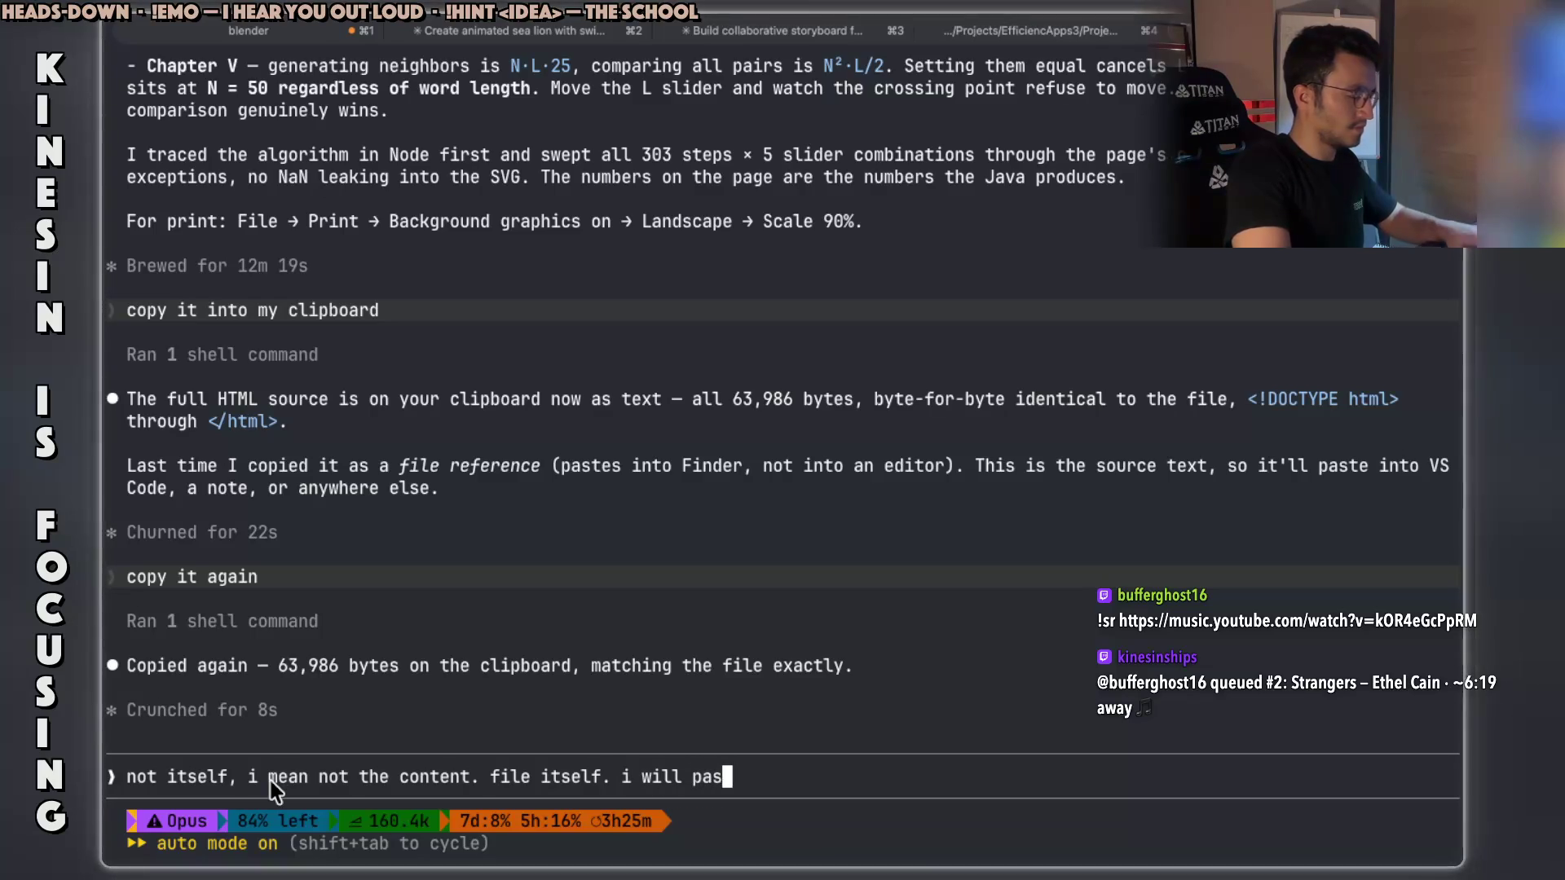
key(BackSpace)
key(BackSpace)
text(th)
text(at file)
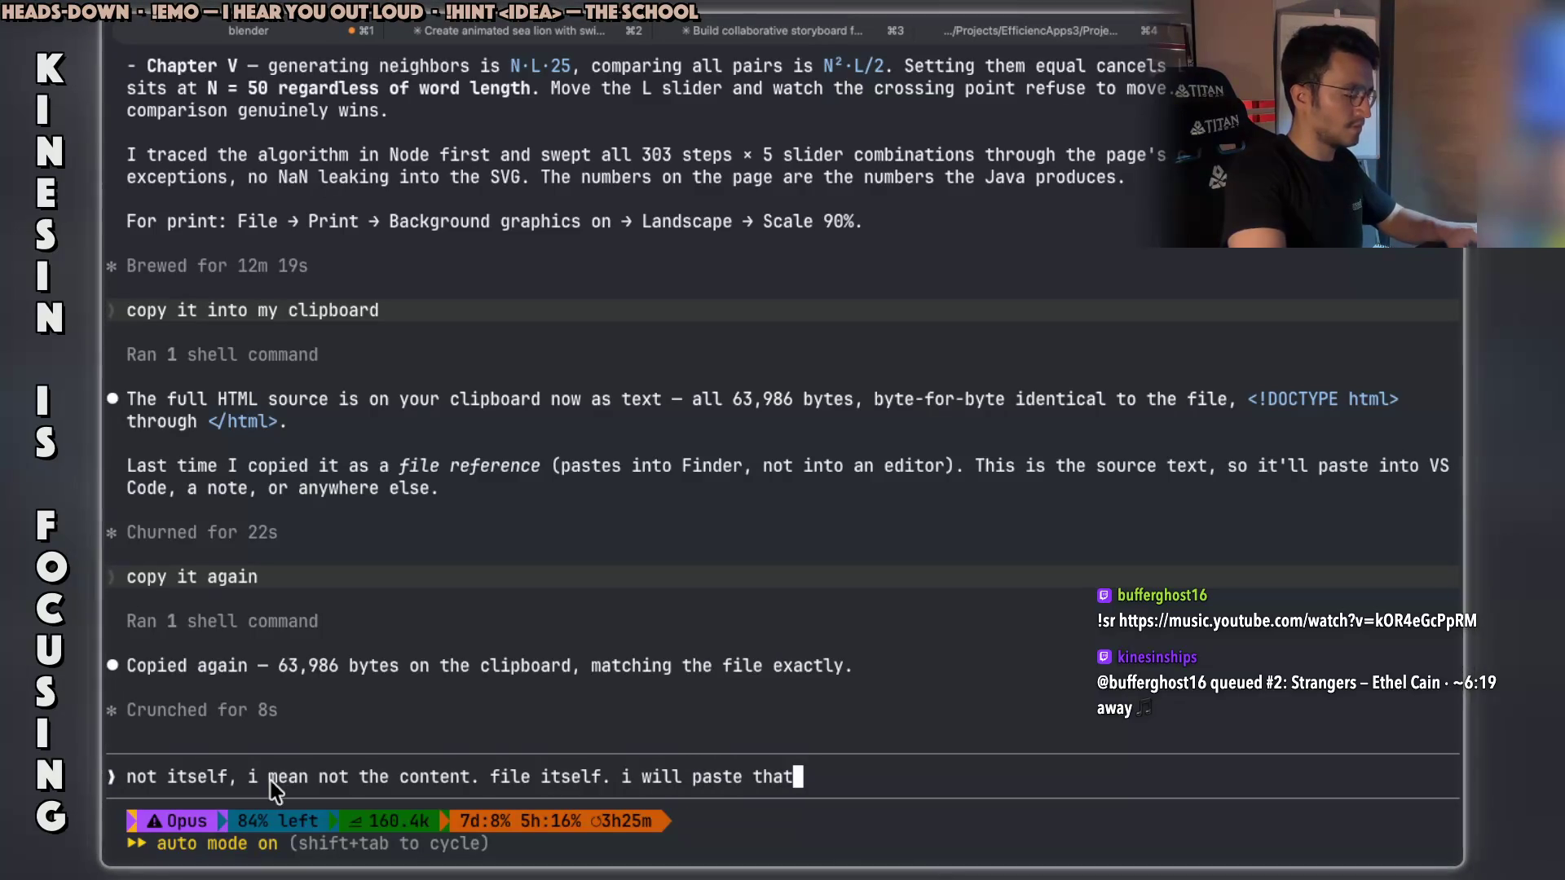
key(Return)
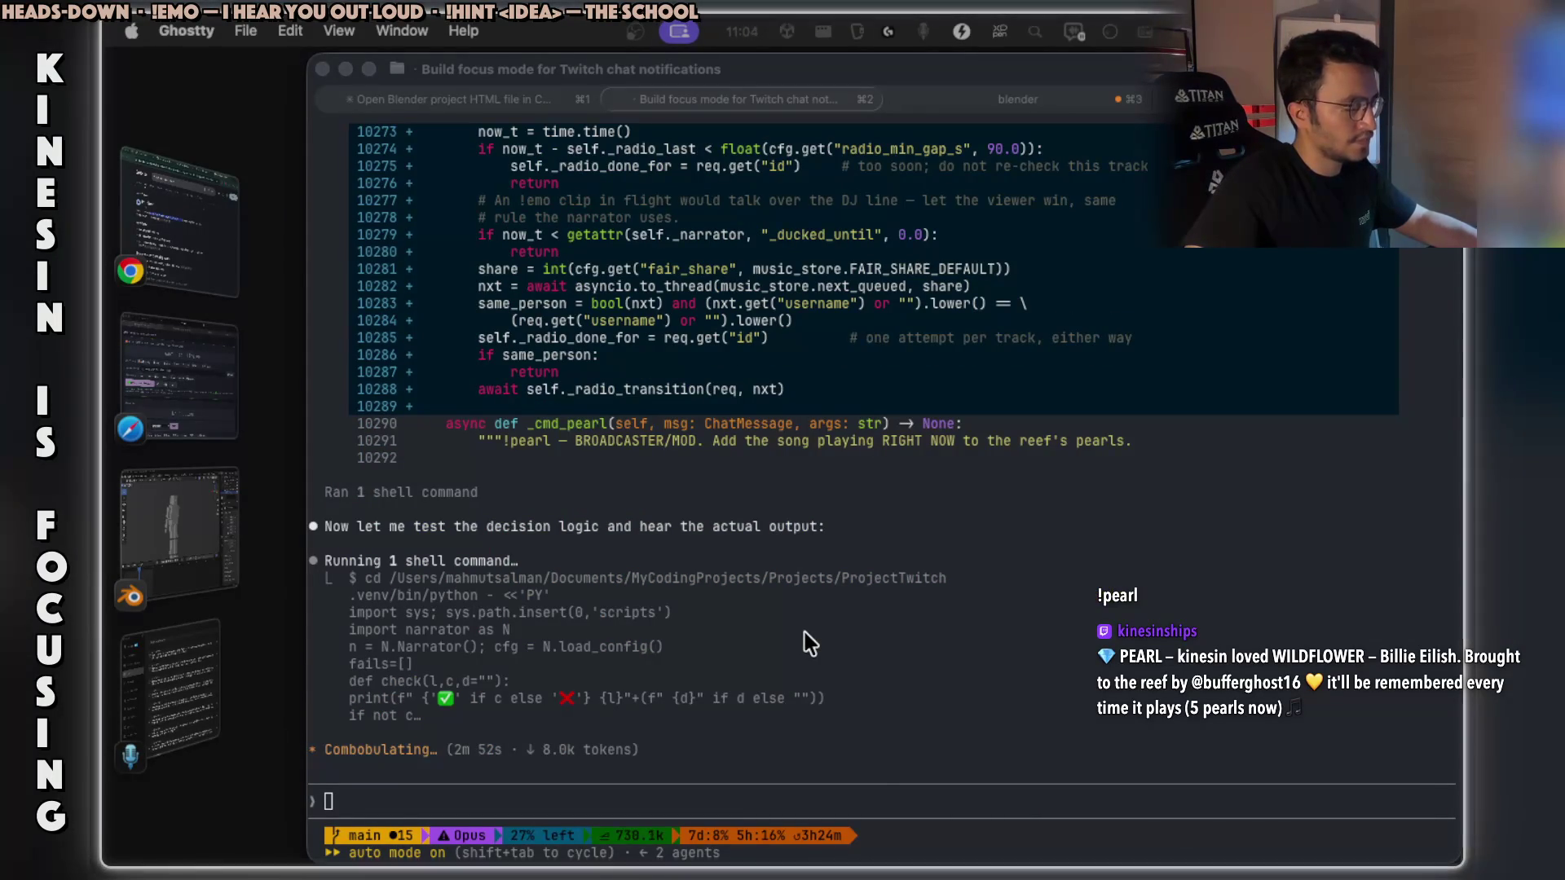
After checking the notes app, send 'copy it again' so the file is re-copied.
key(ctrl+Right)
key(ctrl+Right)
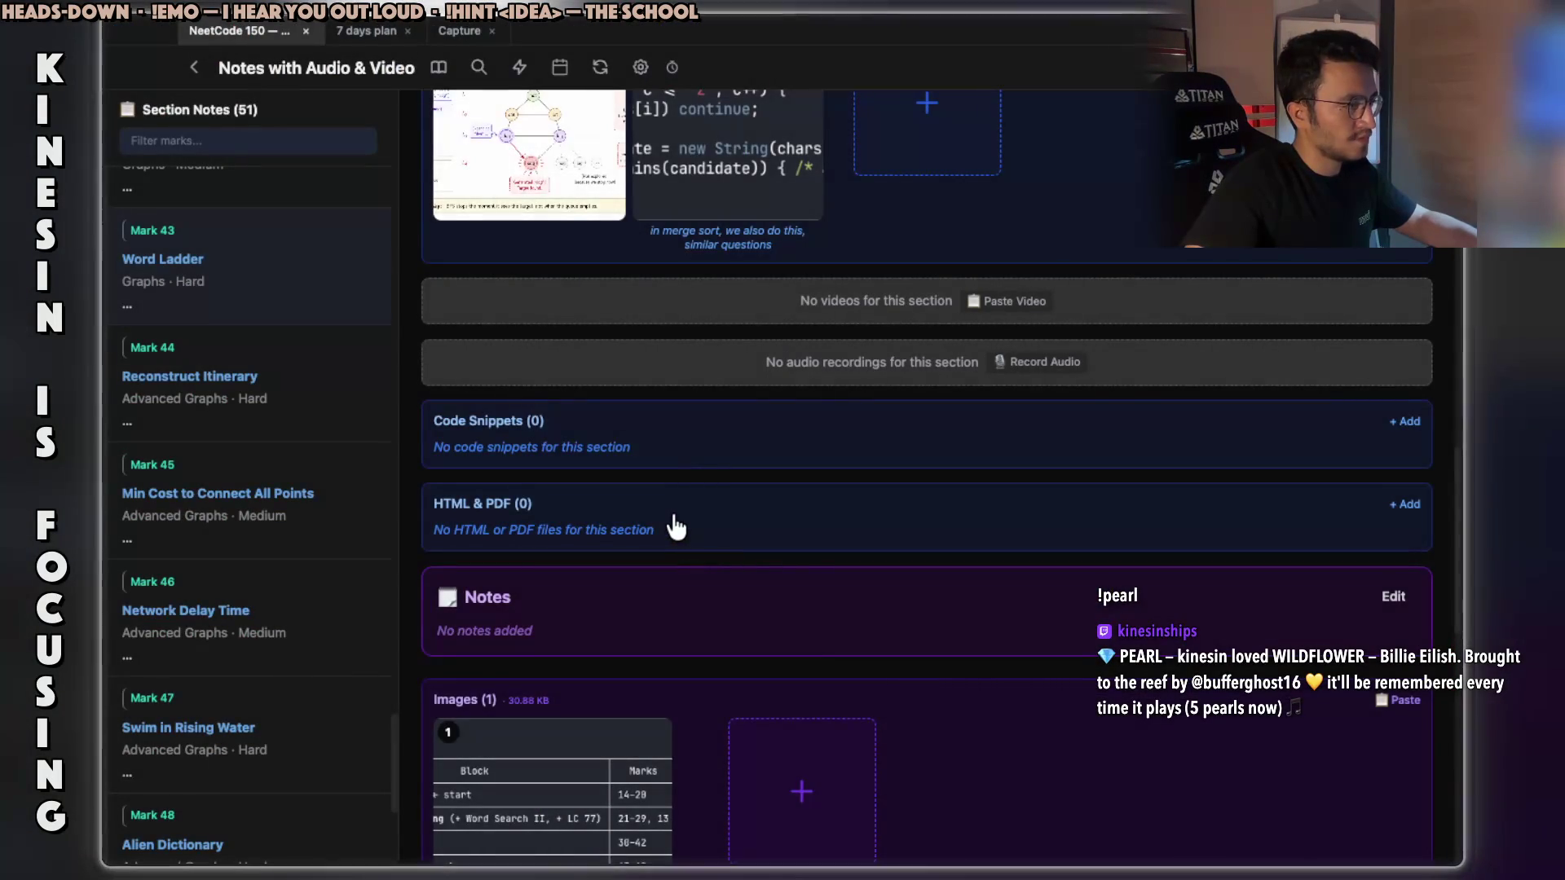
scroll(674, 526, up, 1)
key(ctrl+Left)
key(ctrl+Left)
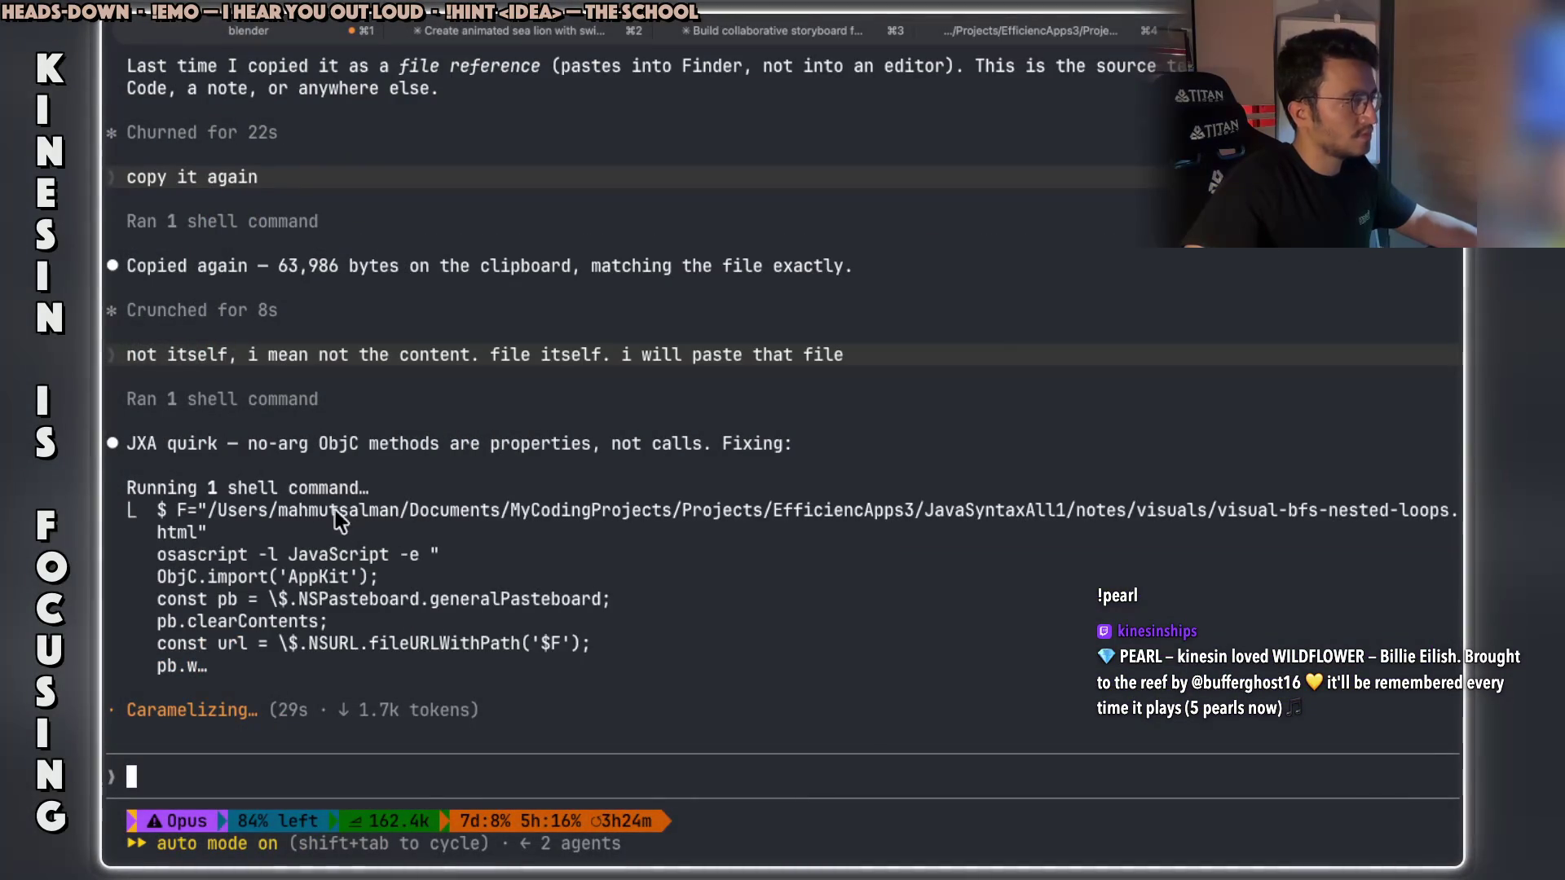
drag(488, 444, 762, 444)
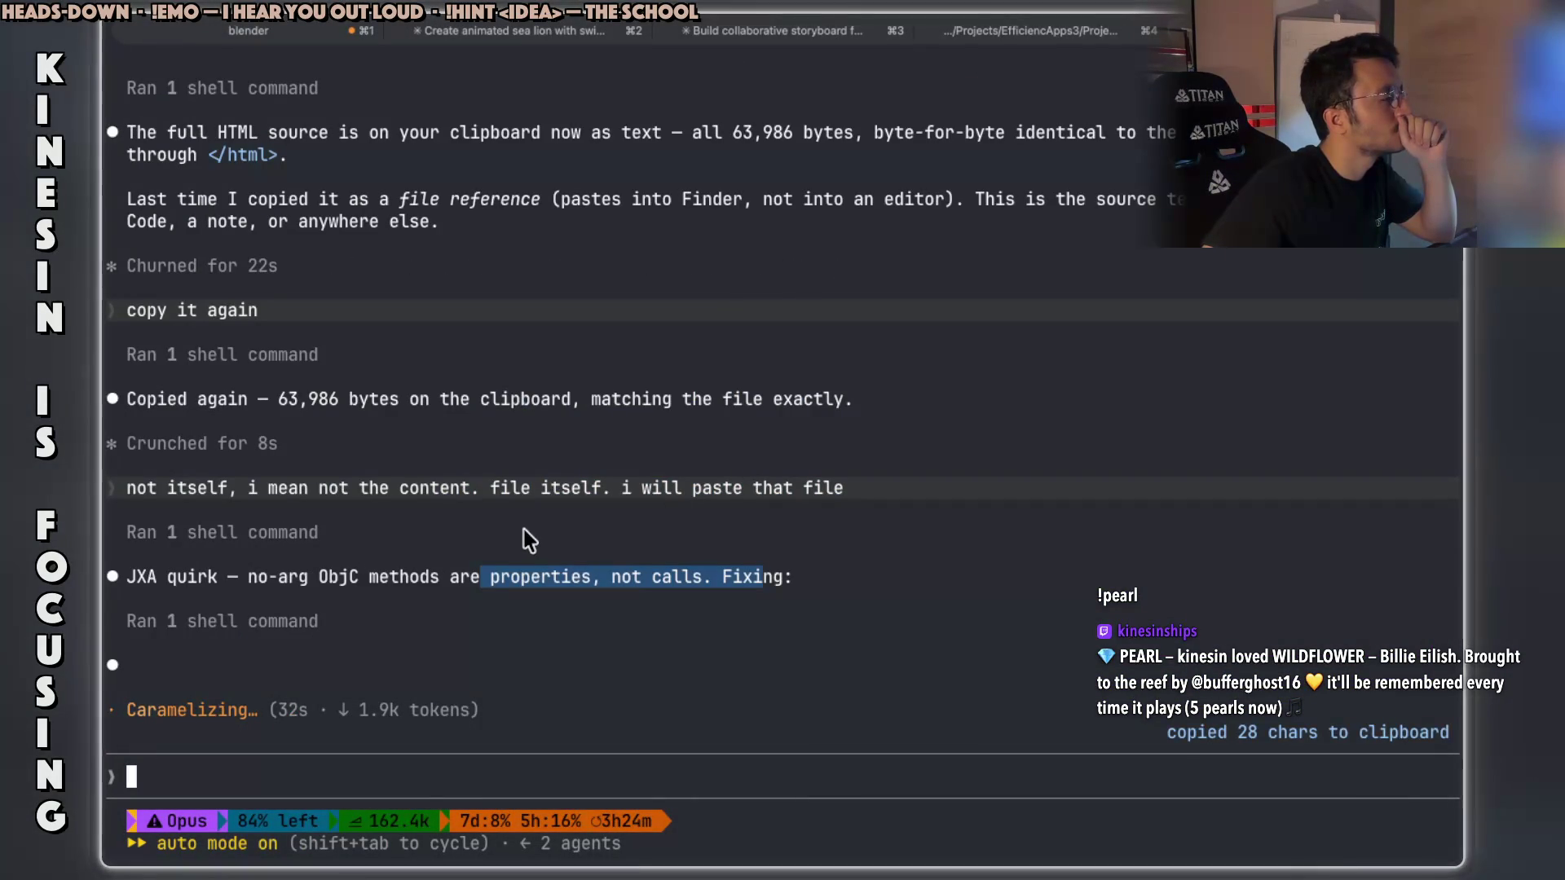
click(481, 574)
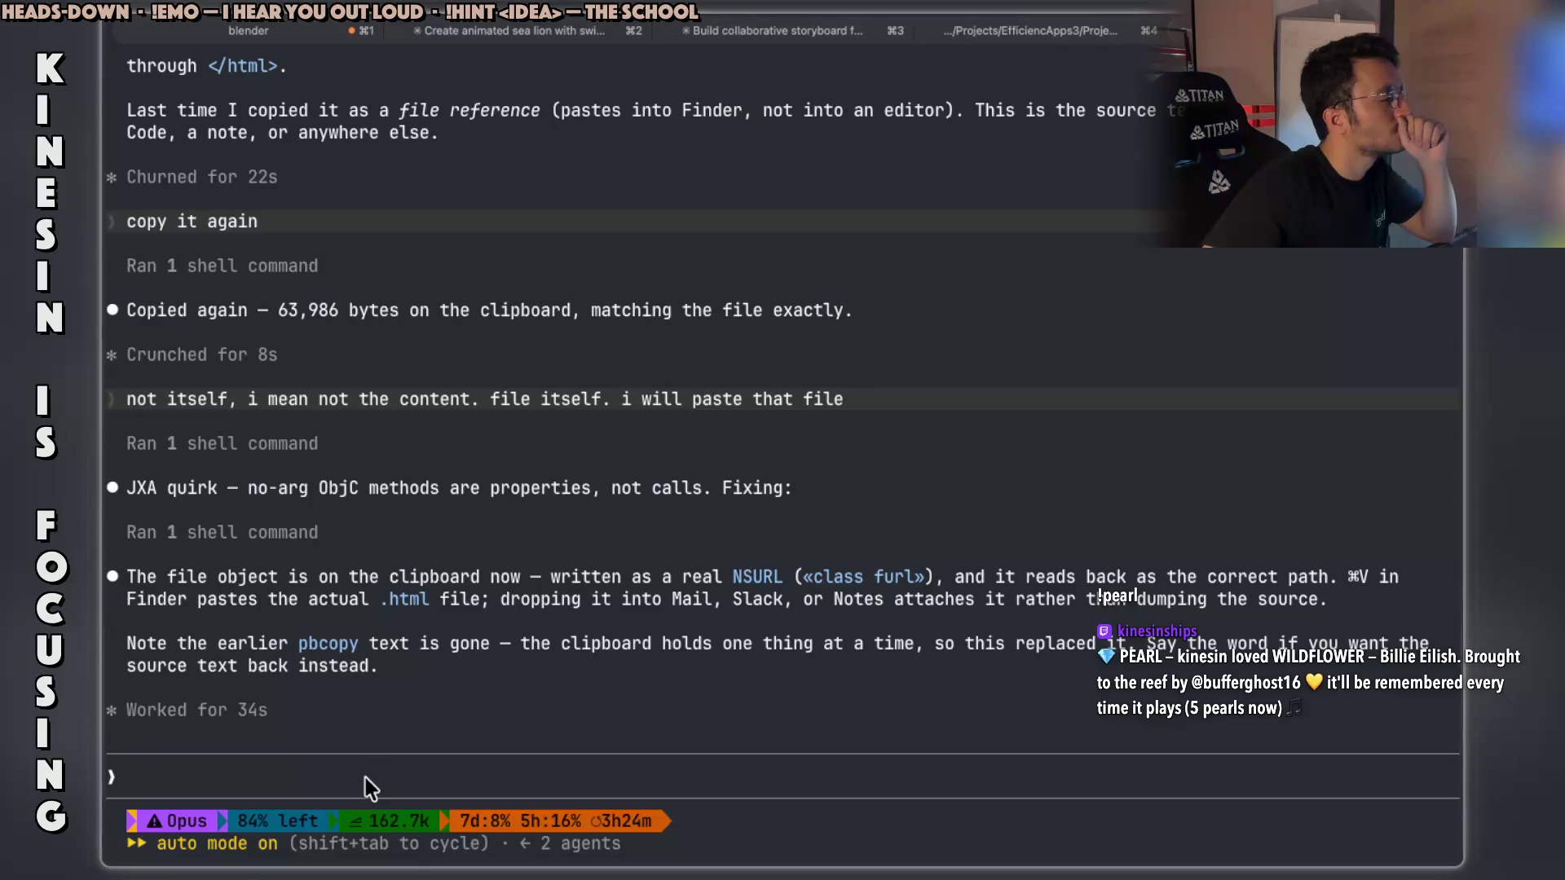
text(copy it again)
key(Return)
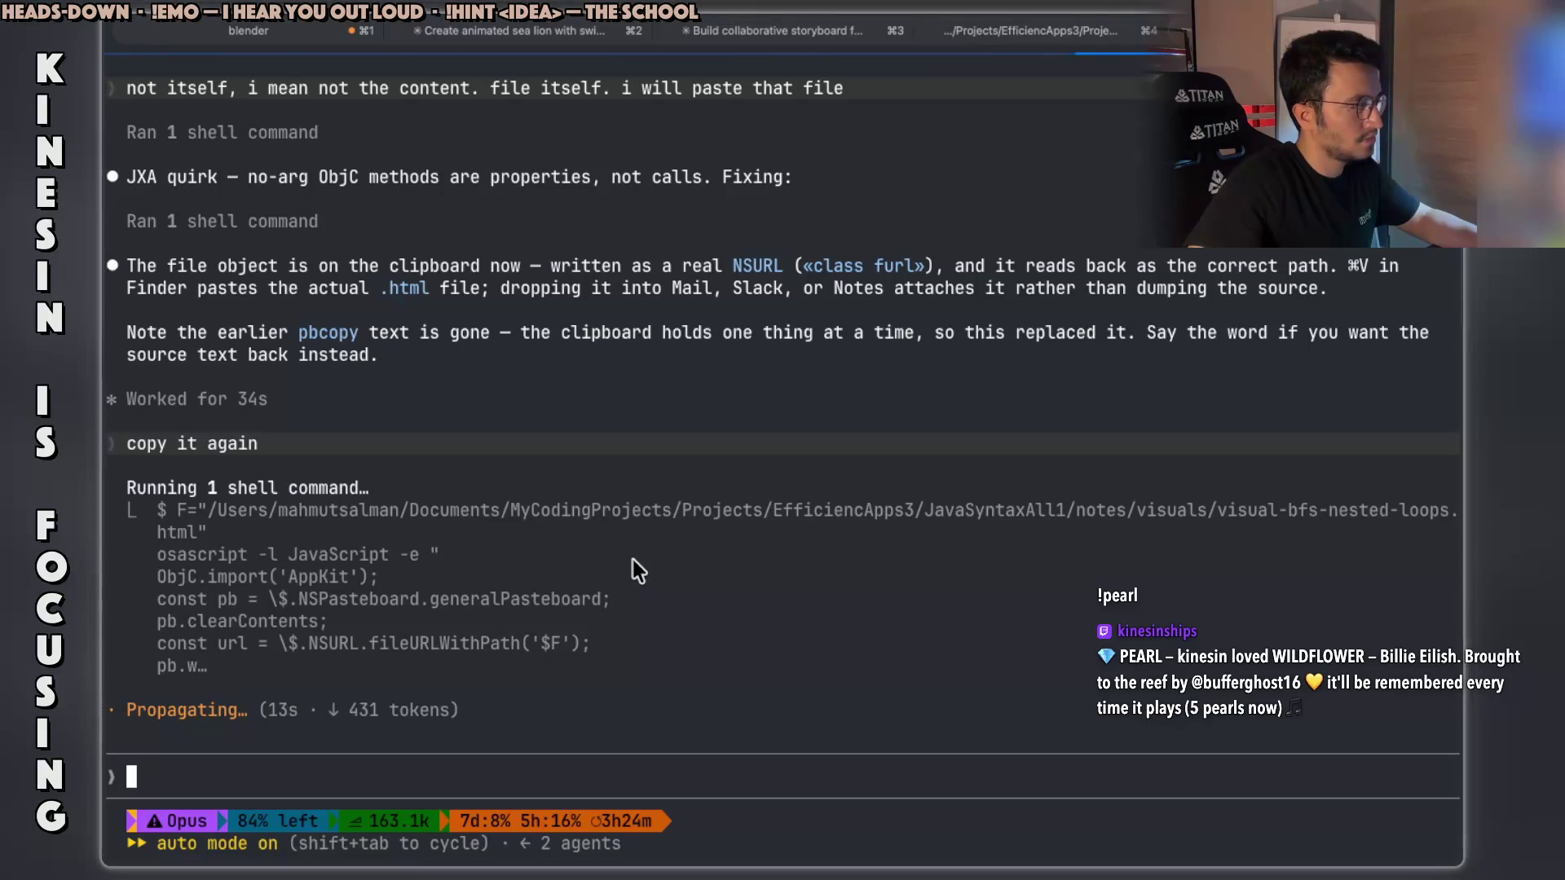
key(super+Tab)
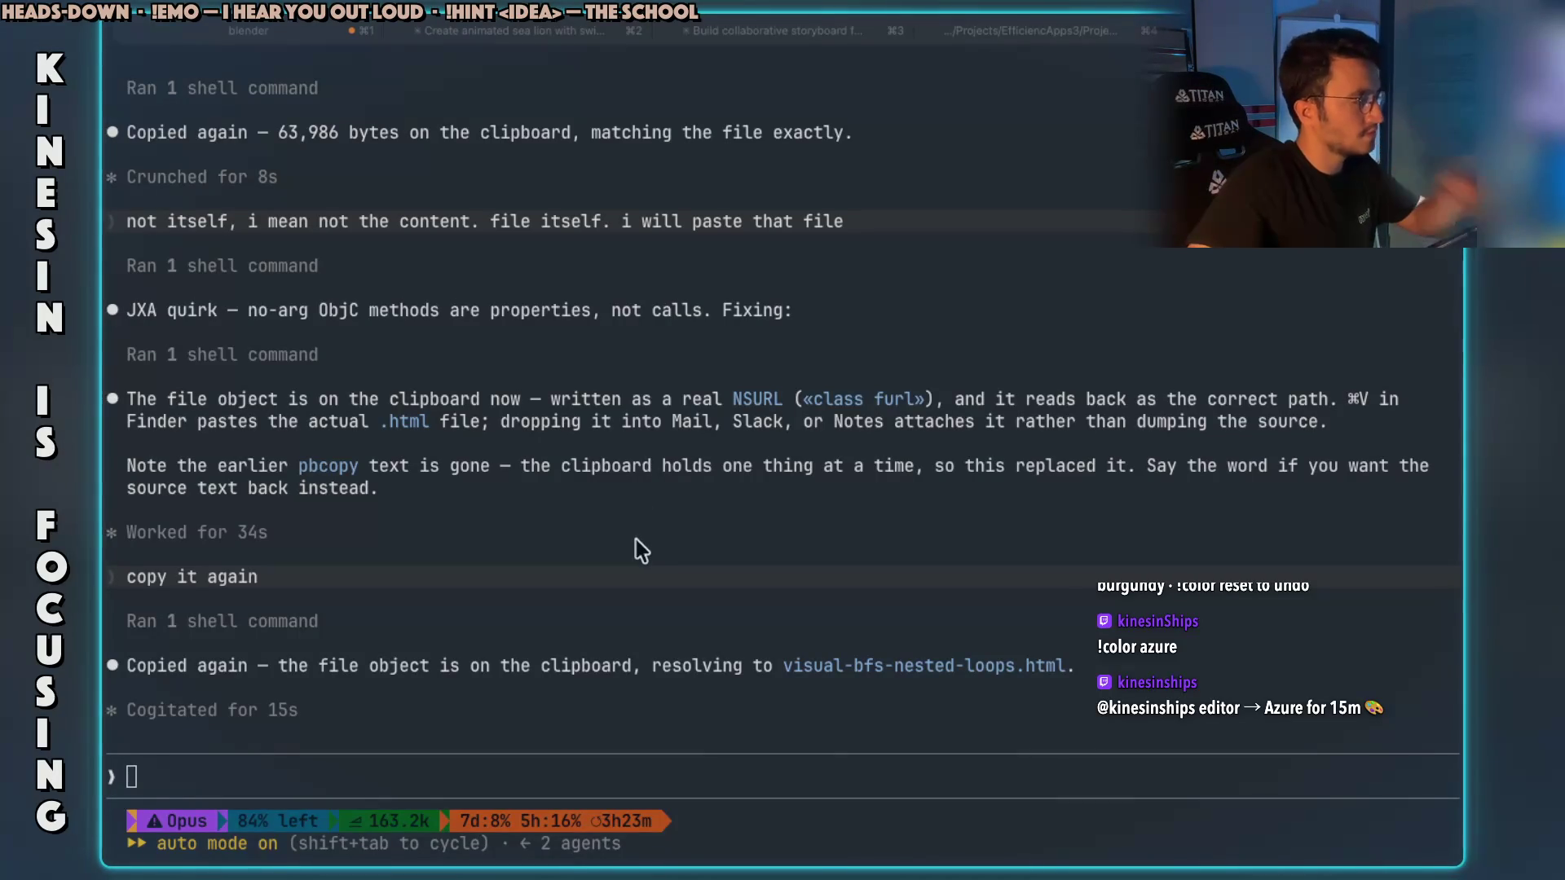
key(super+Tab)
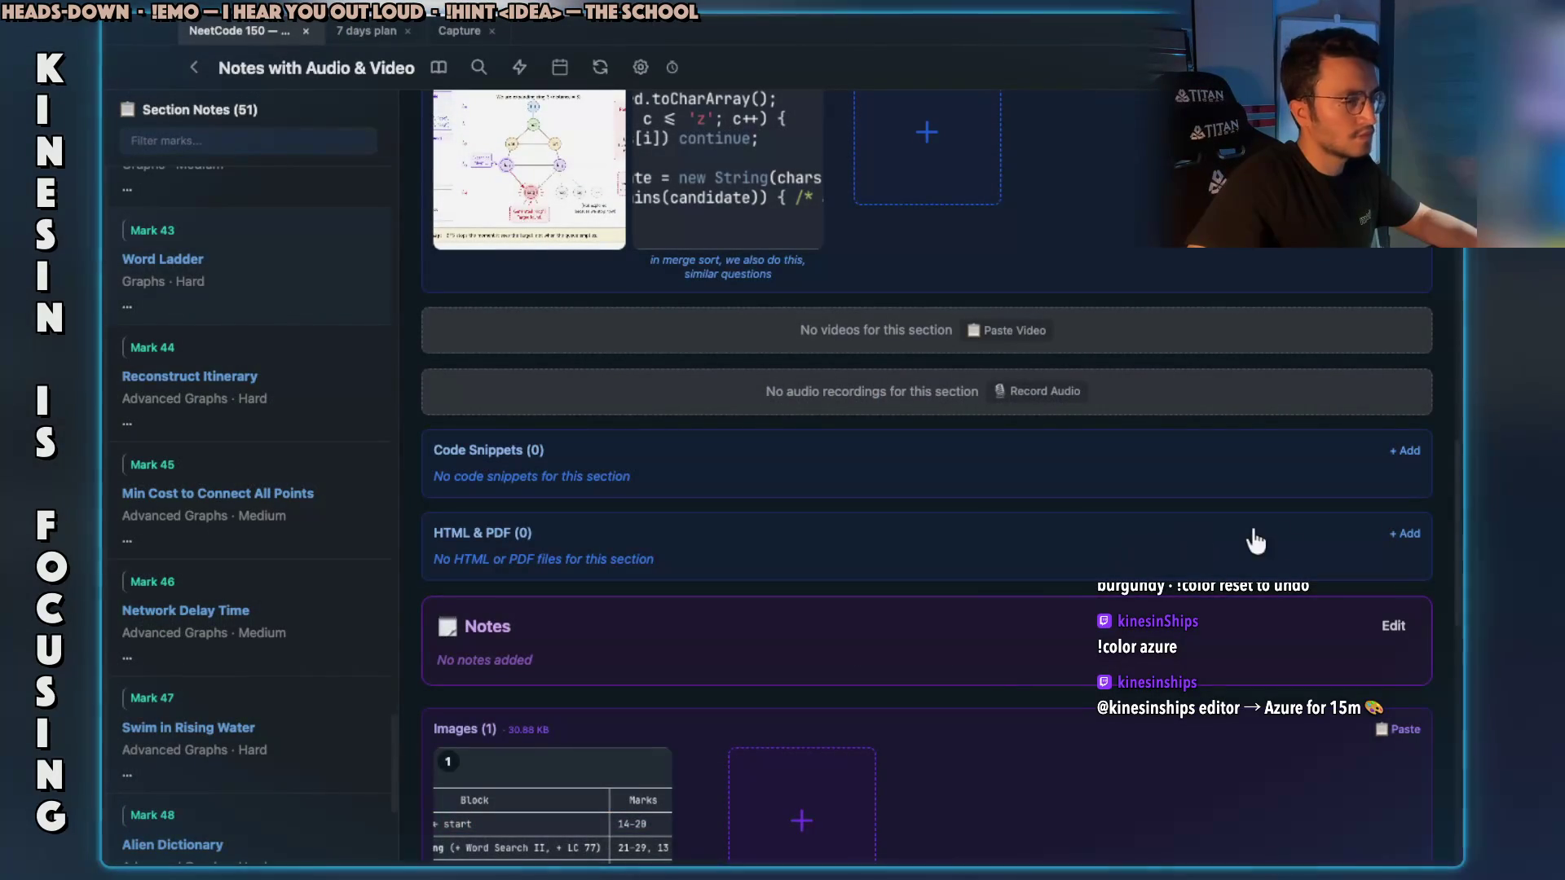
Add visual-bfs-nested-loops.html under HTML & PDF and enlarge the opened Visual Explainer window.
click(1408, 534)
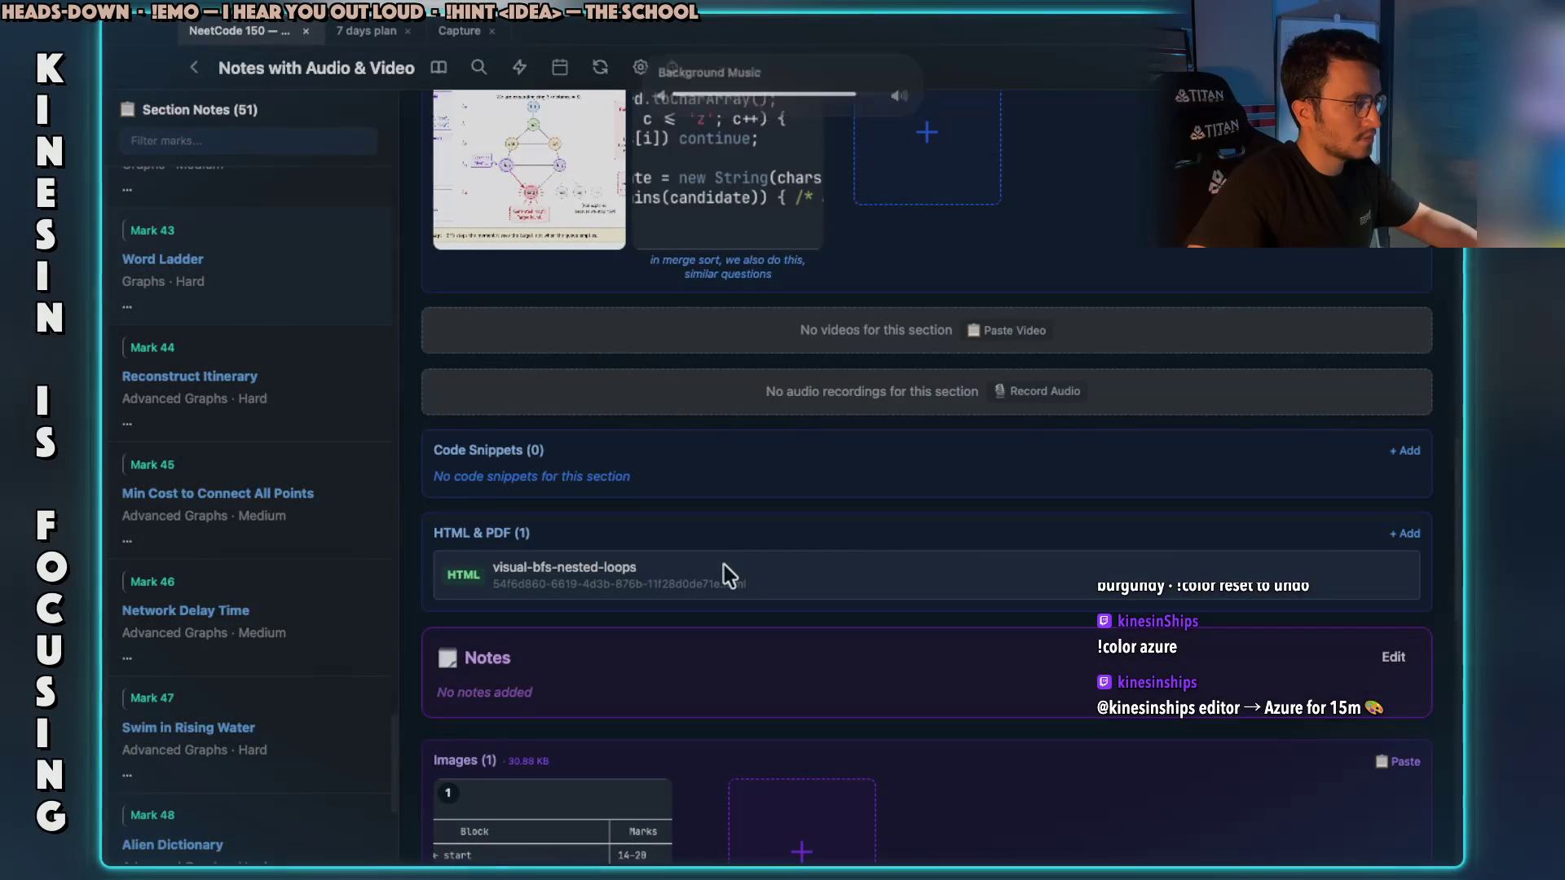
key(super+Tab)
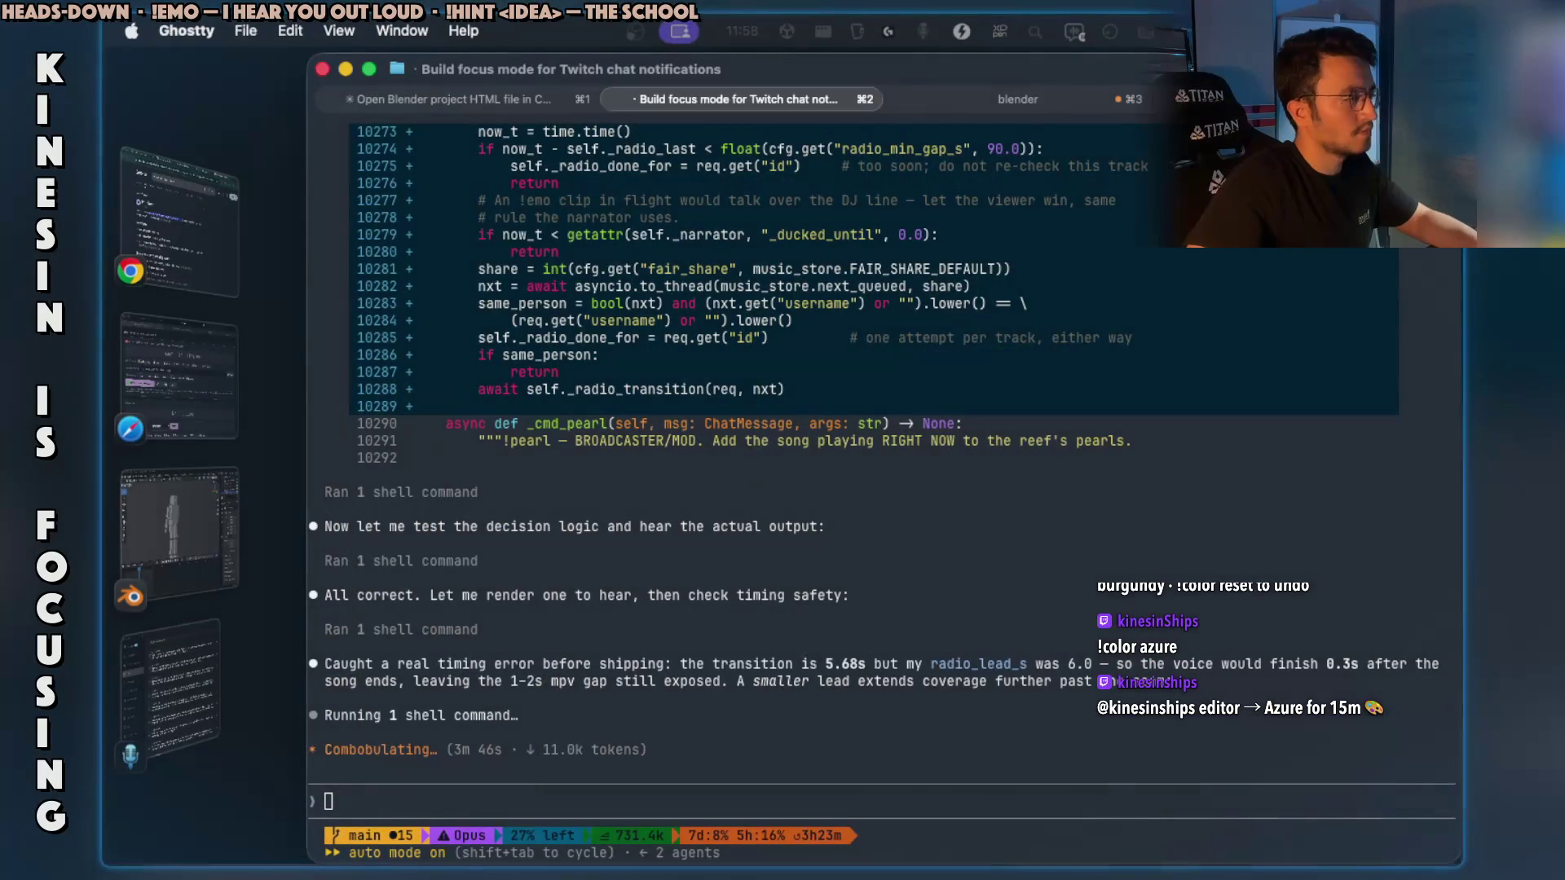
key(super+Tab)
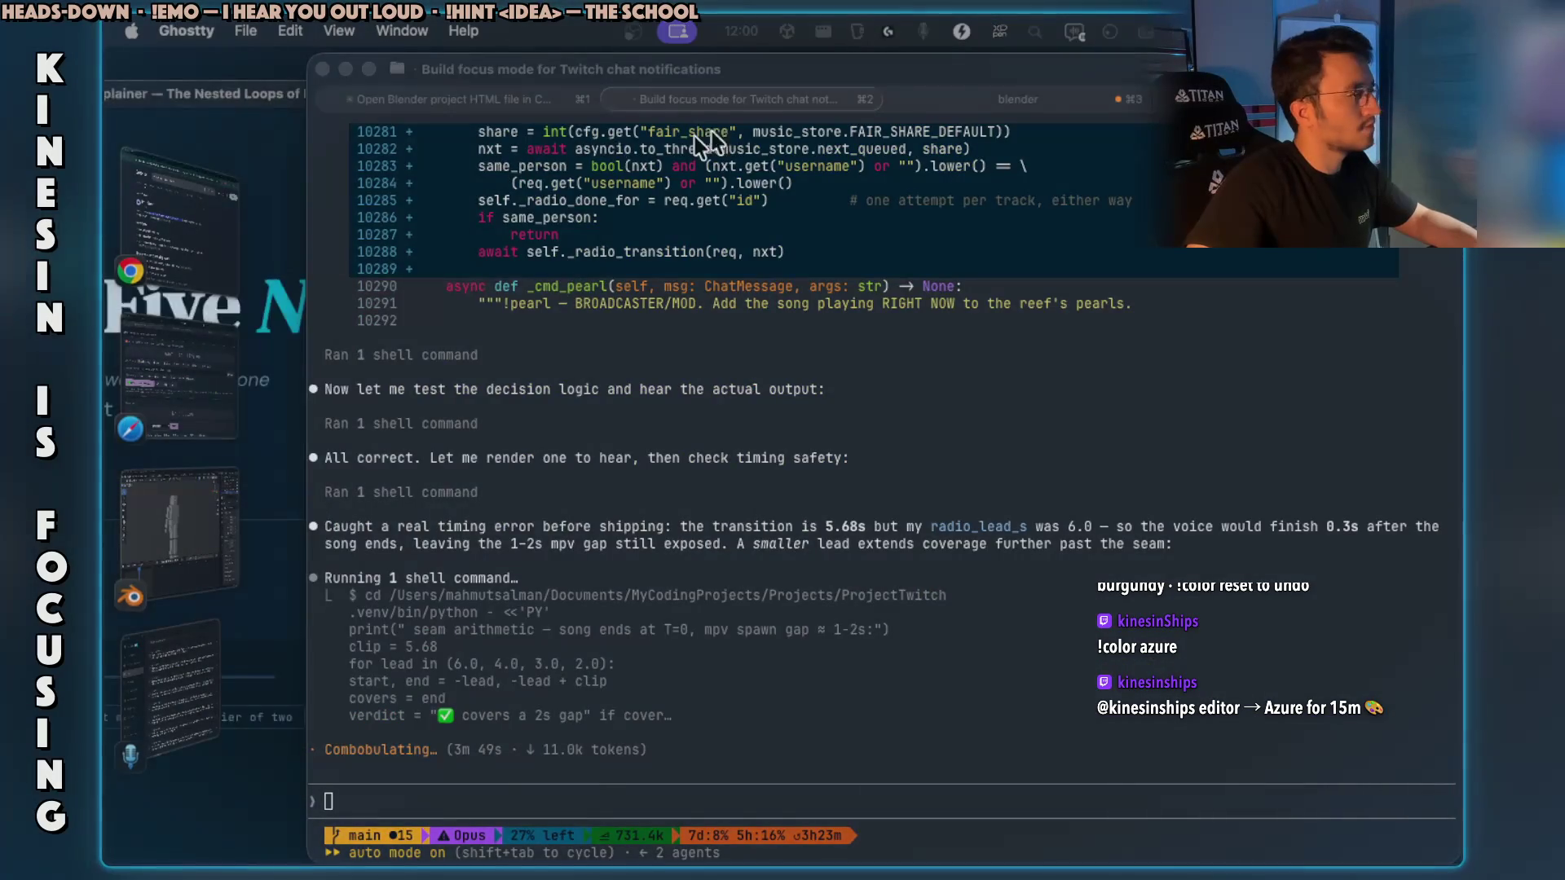
double_click(771, 132)
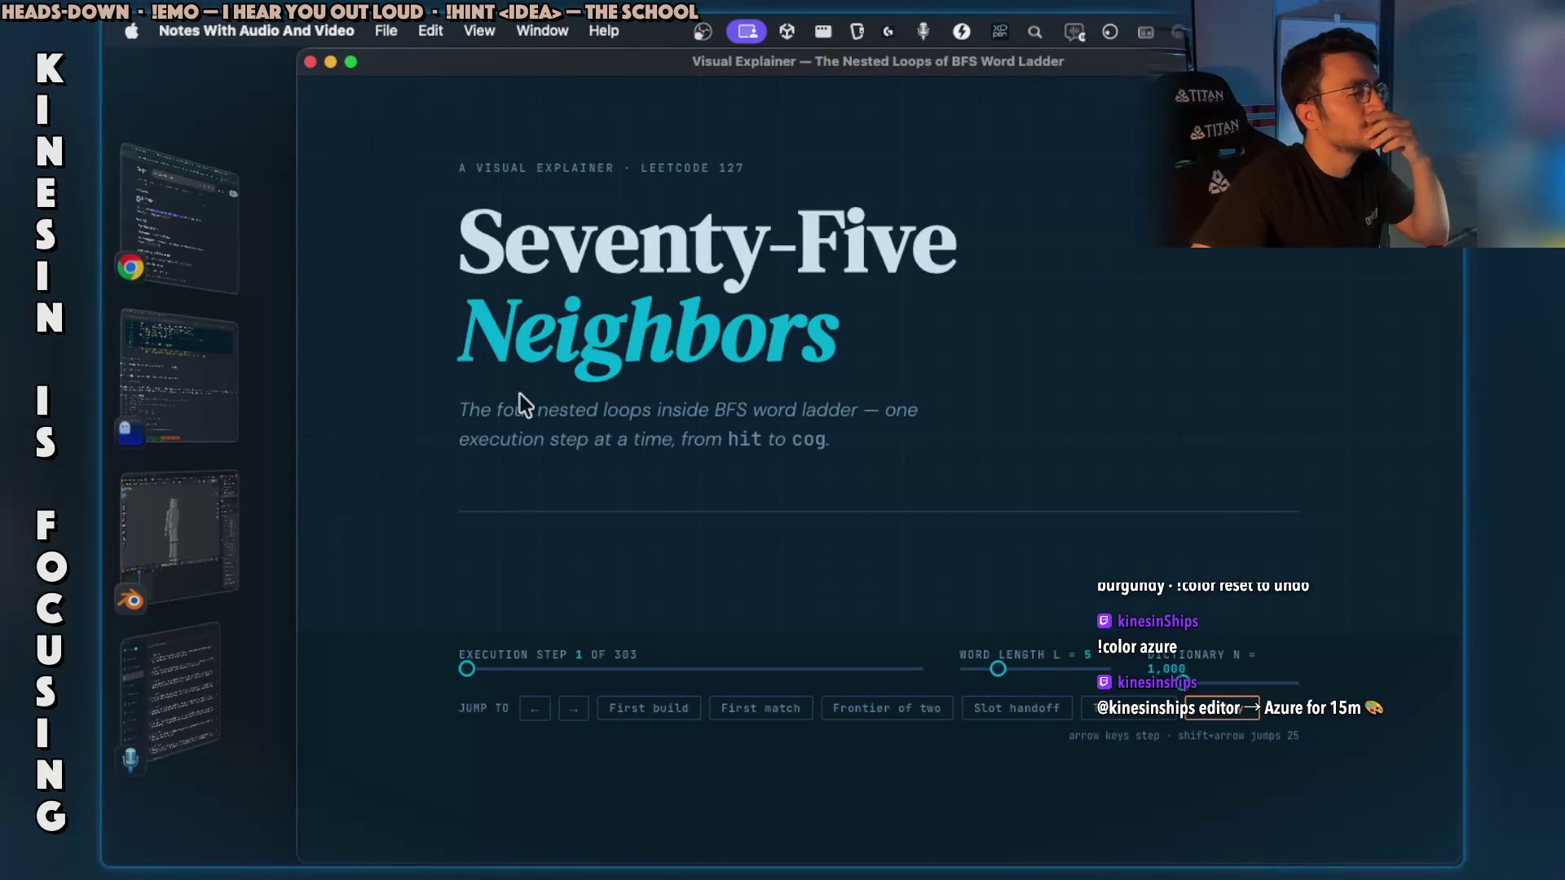
Make the Visual Explainer full screen and read down to Chapter II's candidates = L × 25.
scroll(519, 399, down, 10)
scroll(519, 402, down, 2)
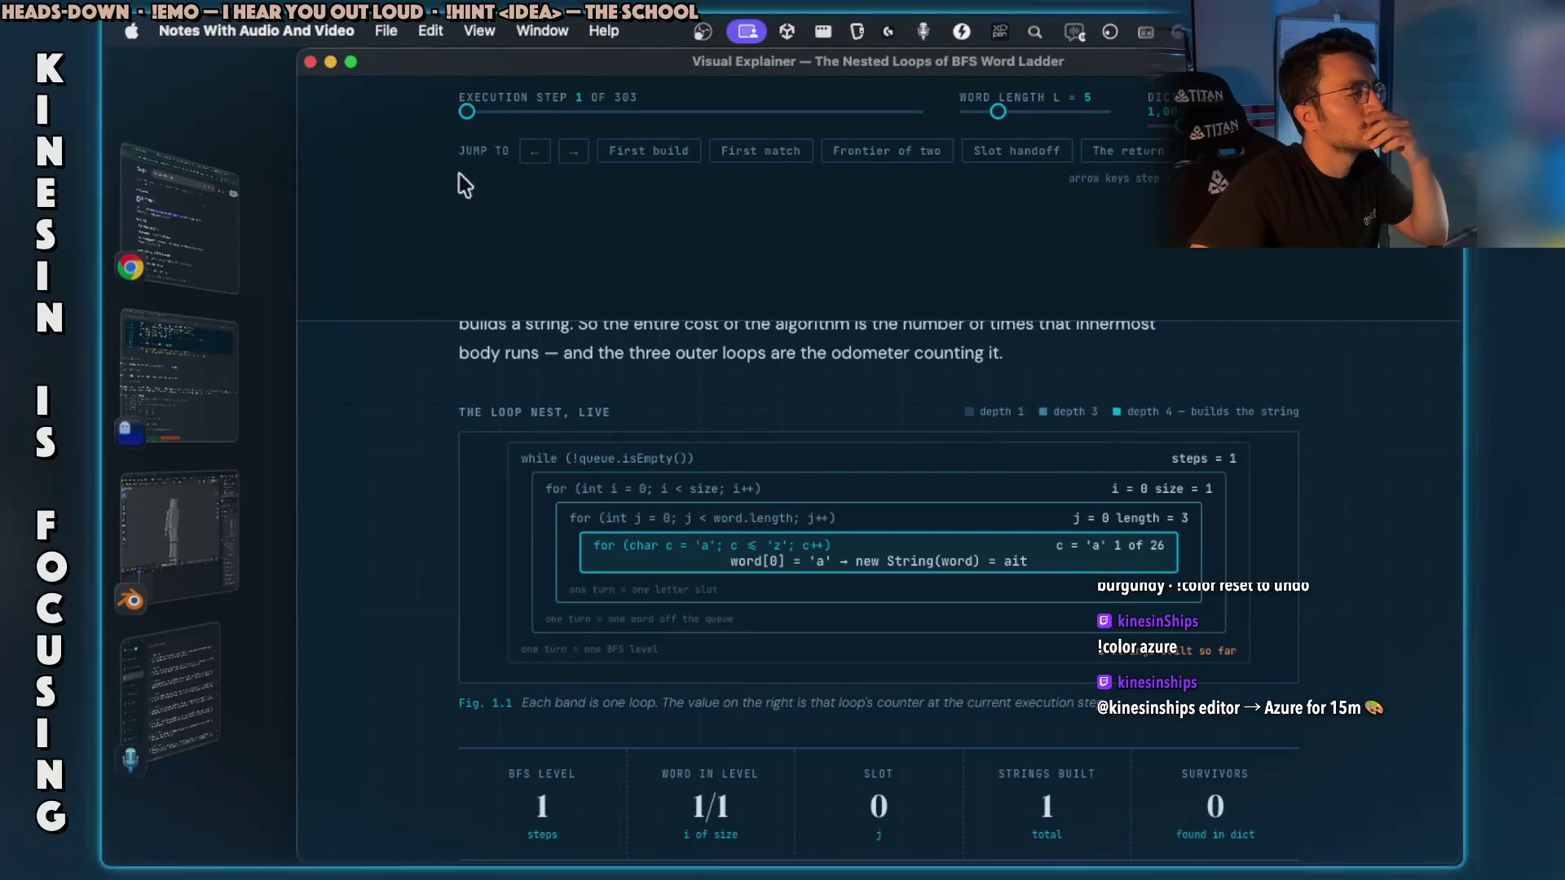
click(350, 62)
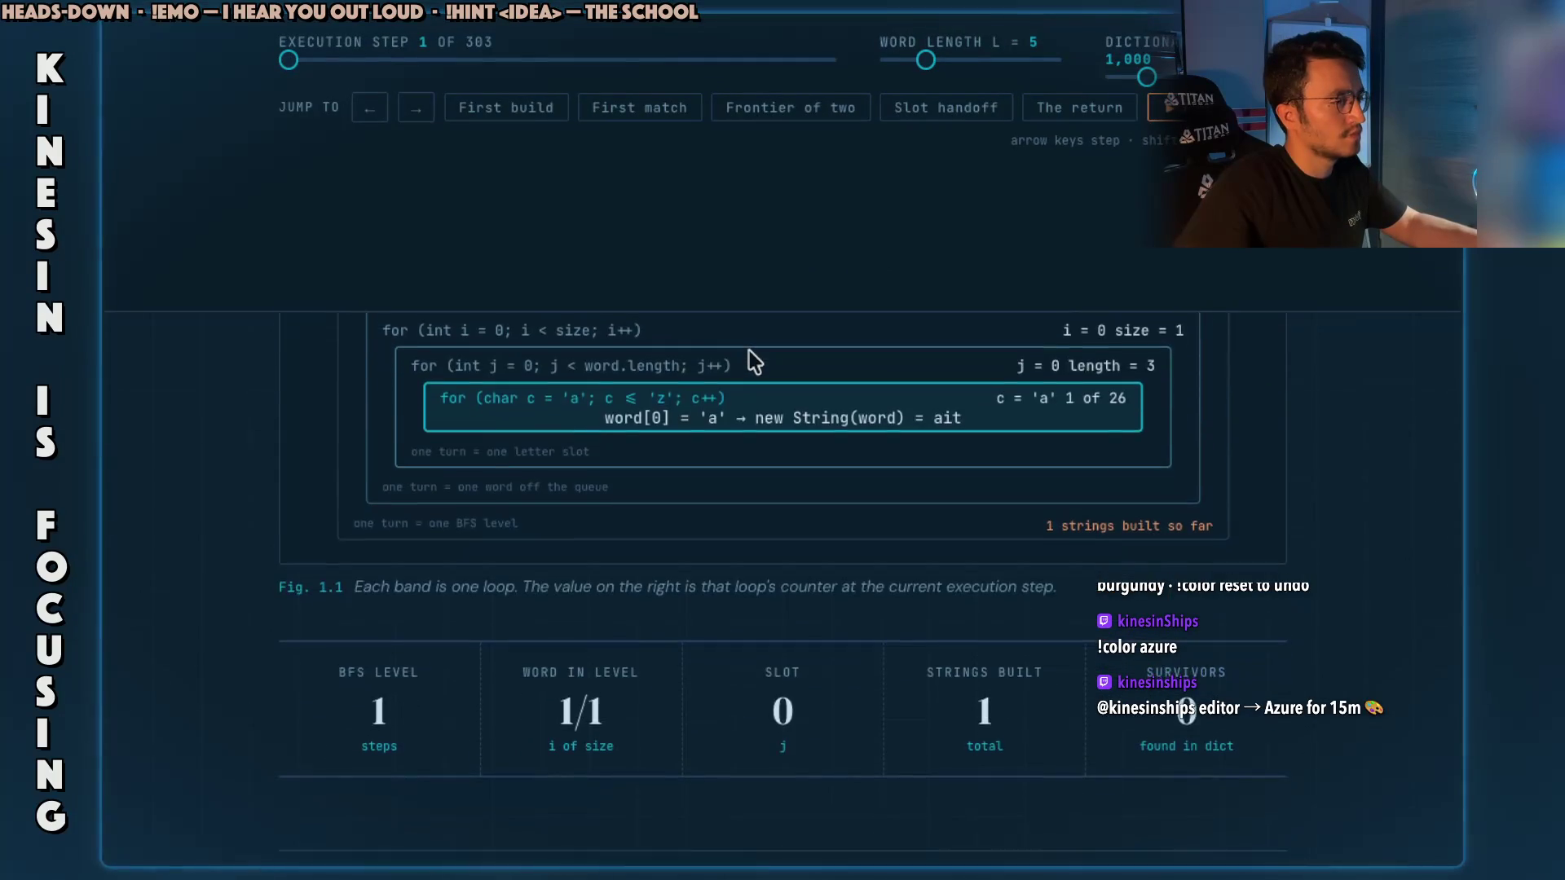
scroll(750, 351, up, 5)
scroll(748, 364, down, 3)
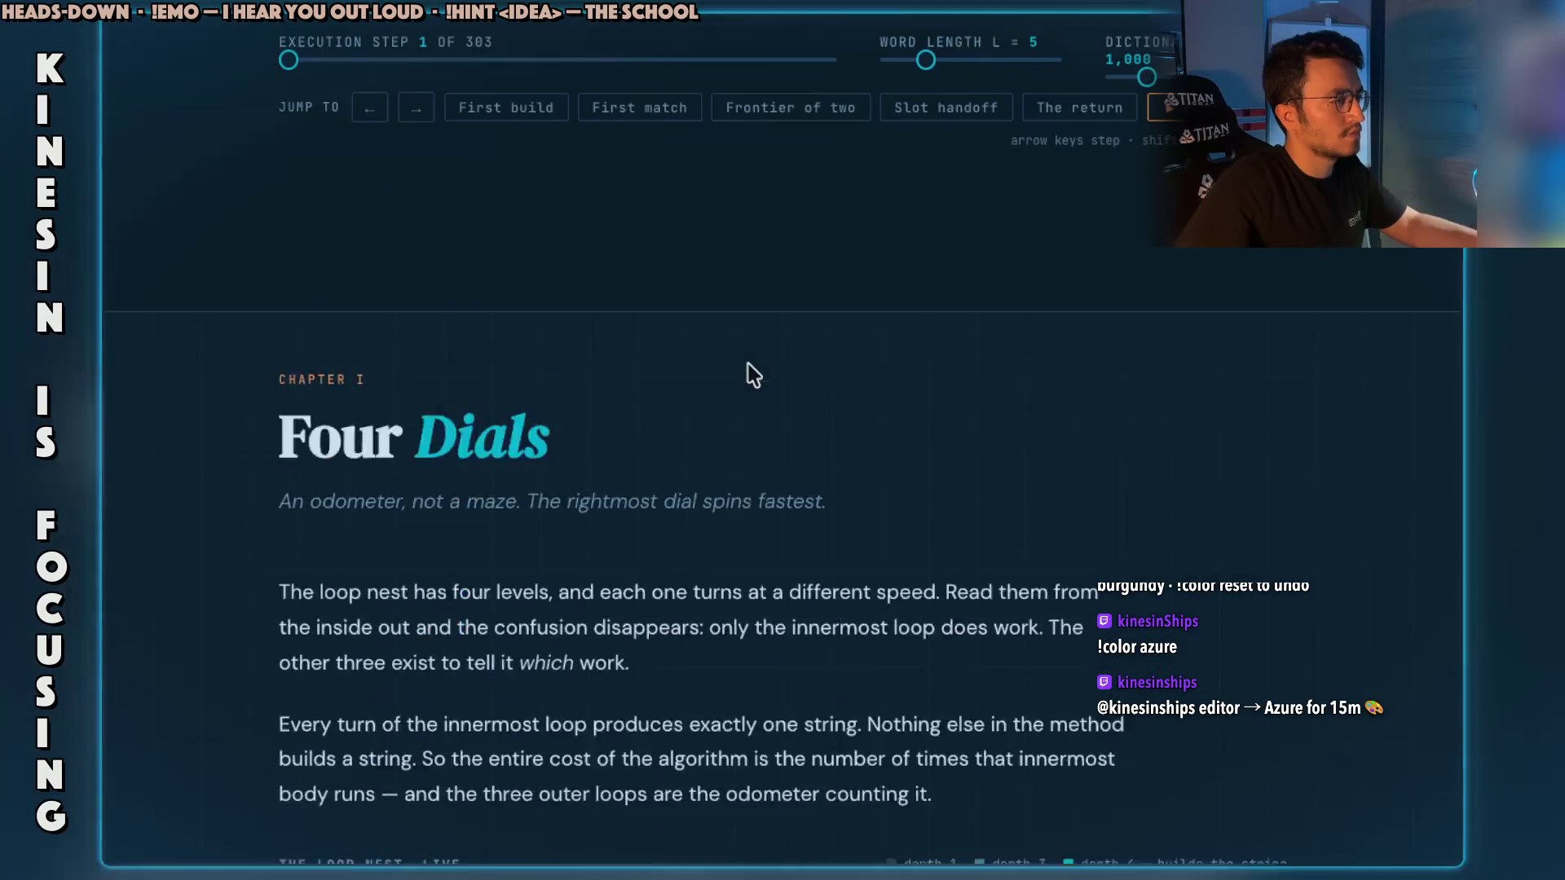
scroll(748, 364, down, 3)
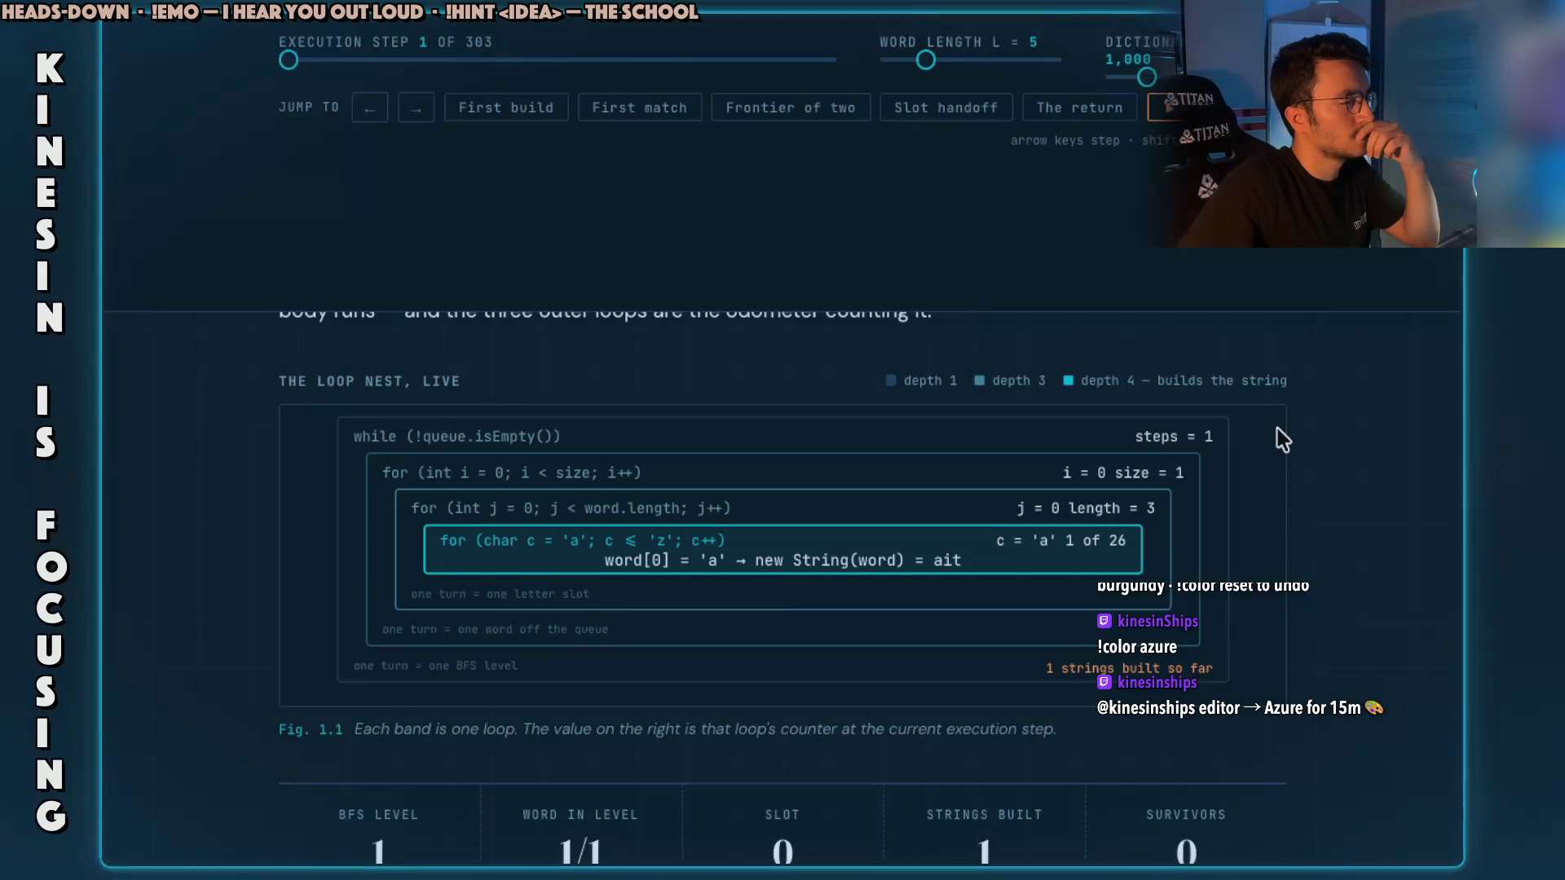
scroll(1278, 430, down, 4)
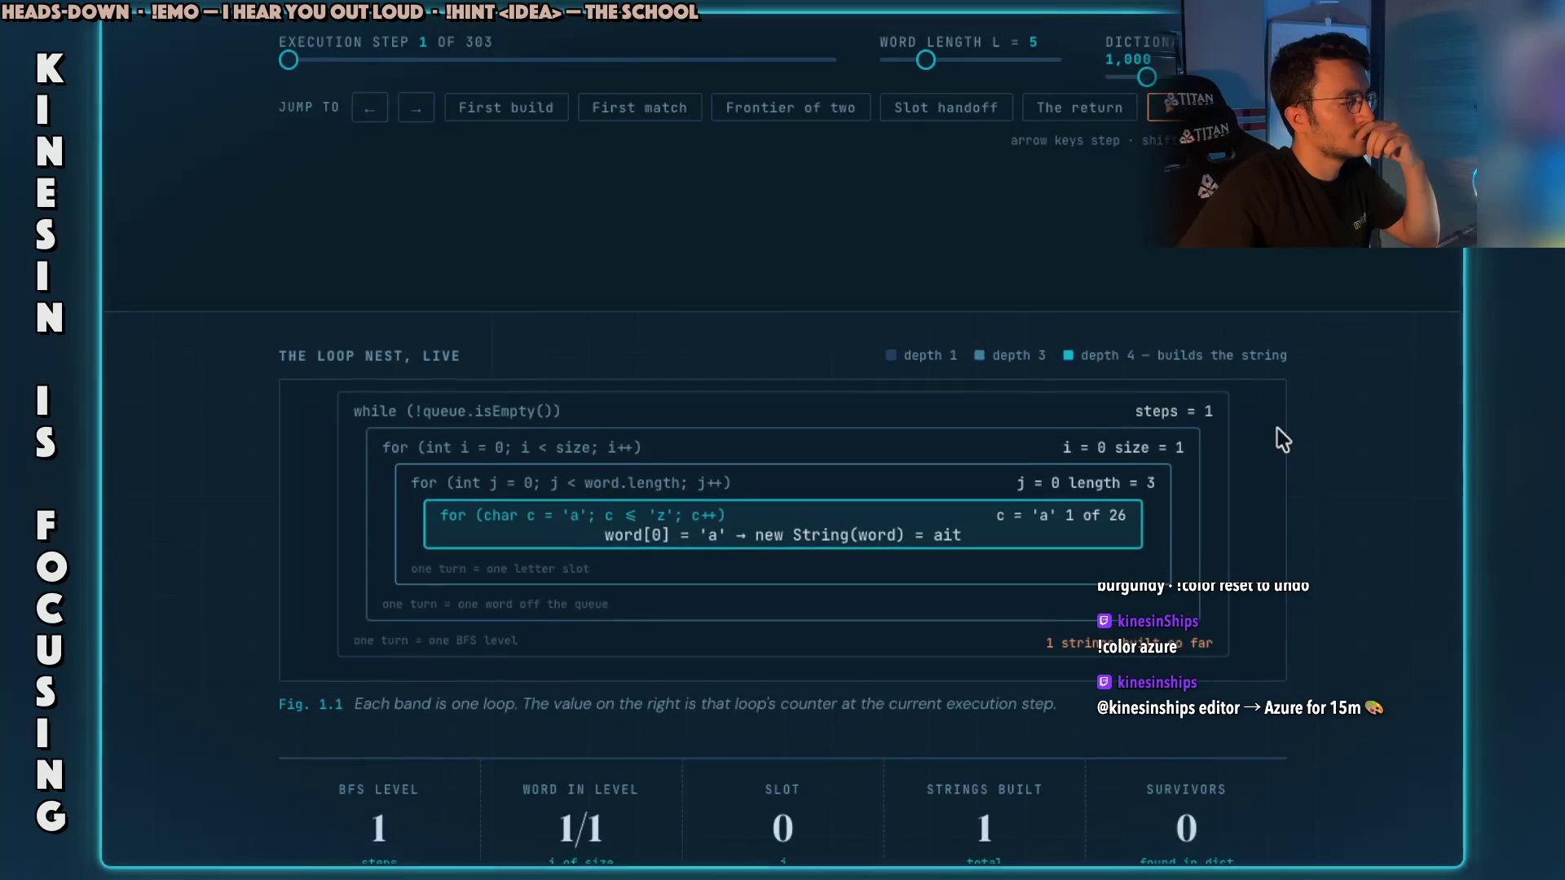
scroll(1278, 431, down, 6)
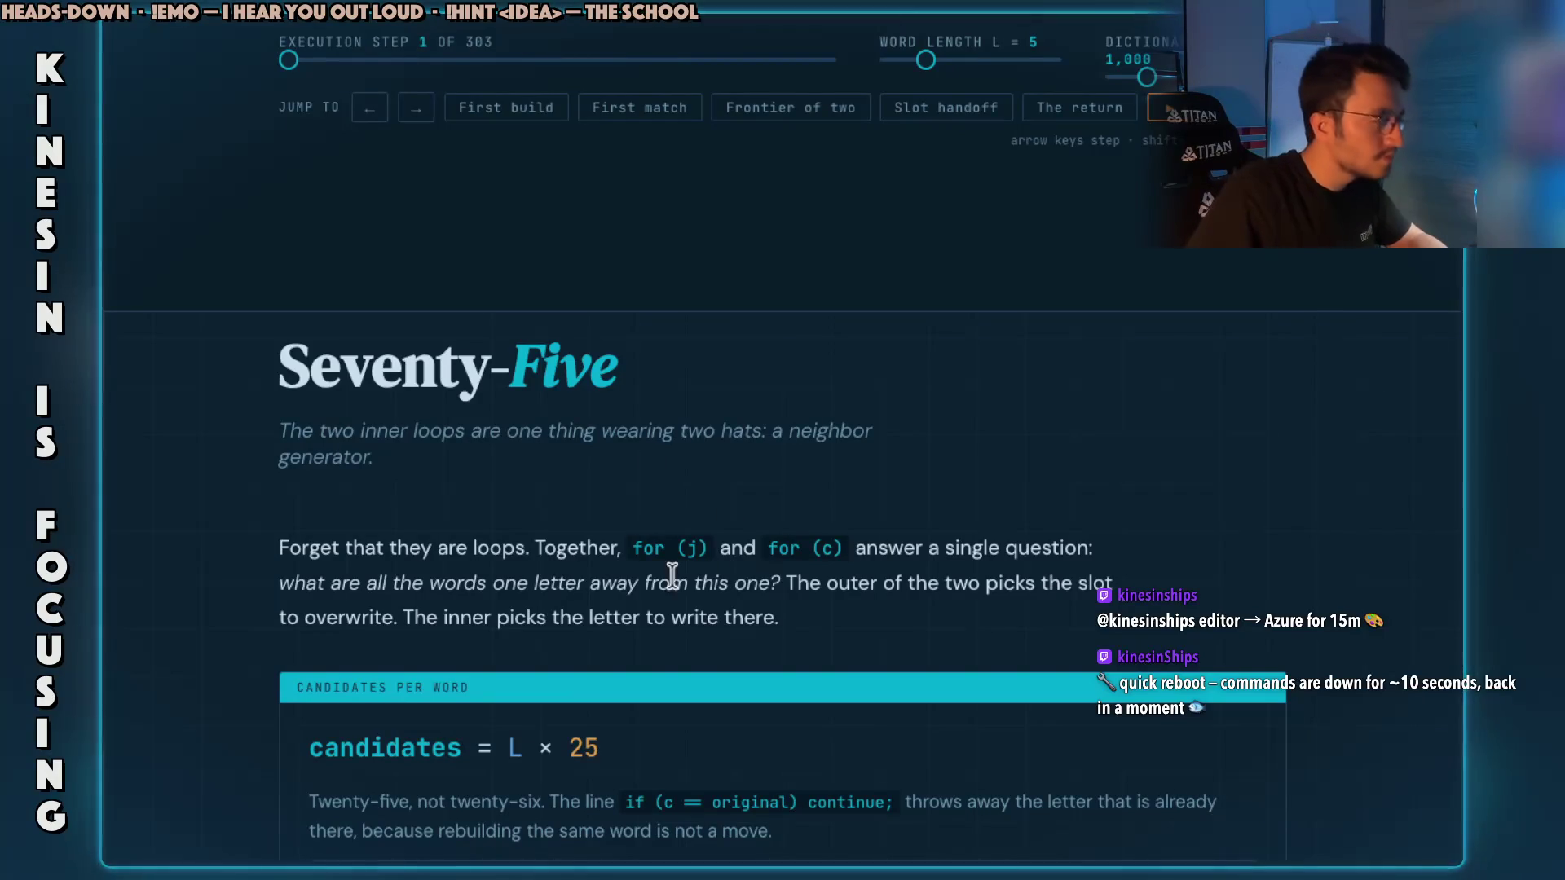
Highlight the for (j) loop, one-letter-away question, and twenty-five-not-twenty-six passages while reading.
drag(636, 548, 719, 550)
drag(828, 557, 1101, 552)
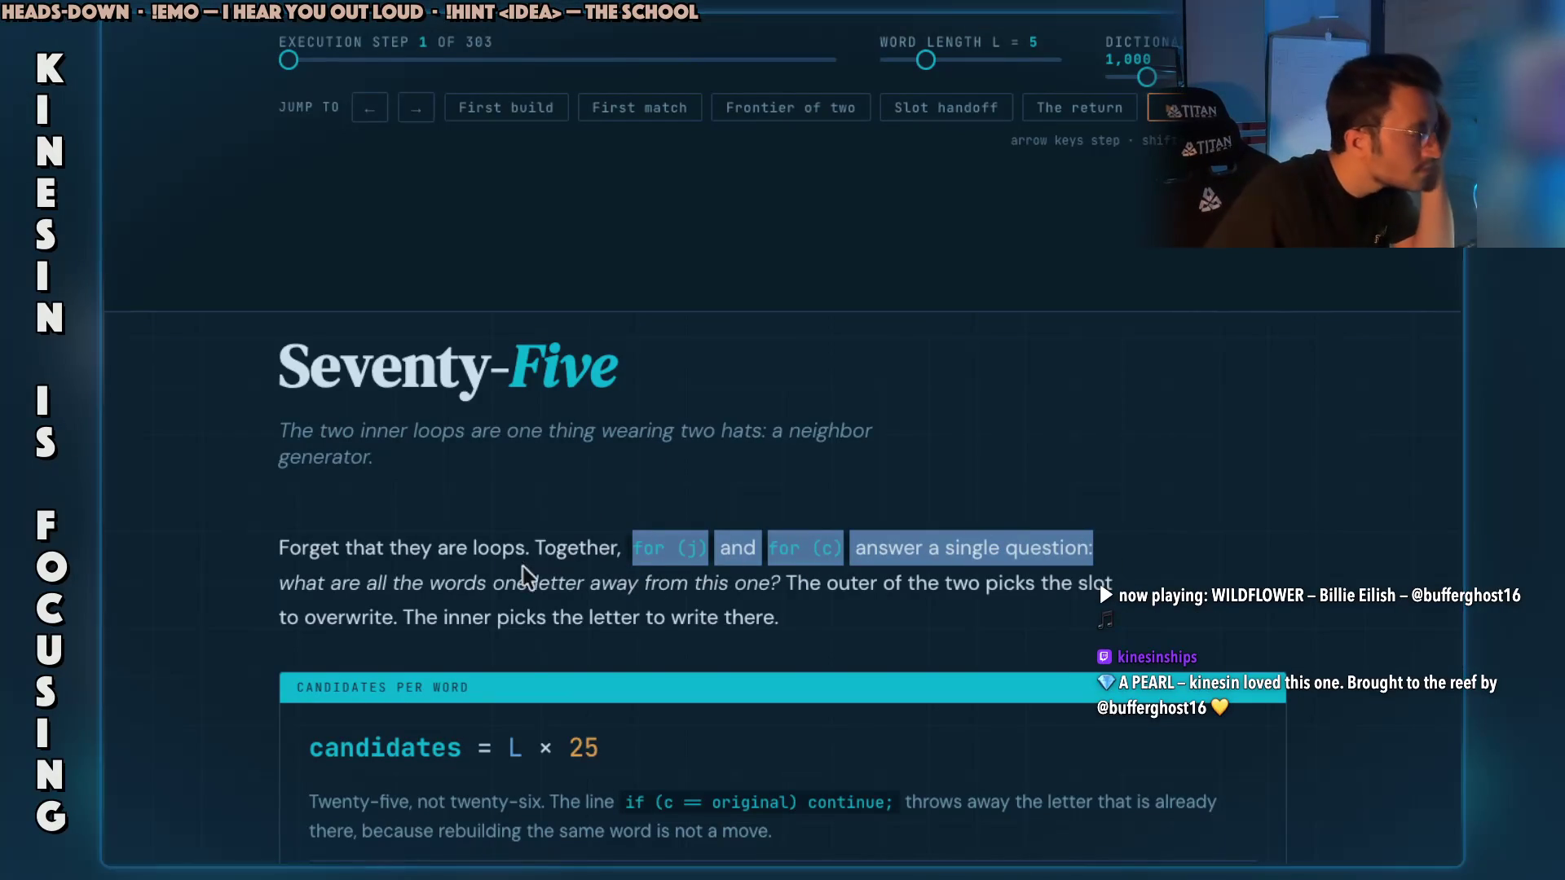
drag(333, 583, 1113, 583)
drag(279, 617, 784, 618)
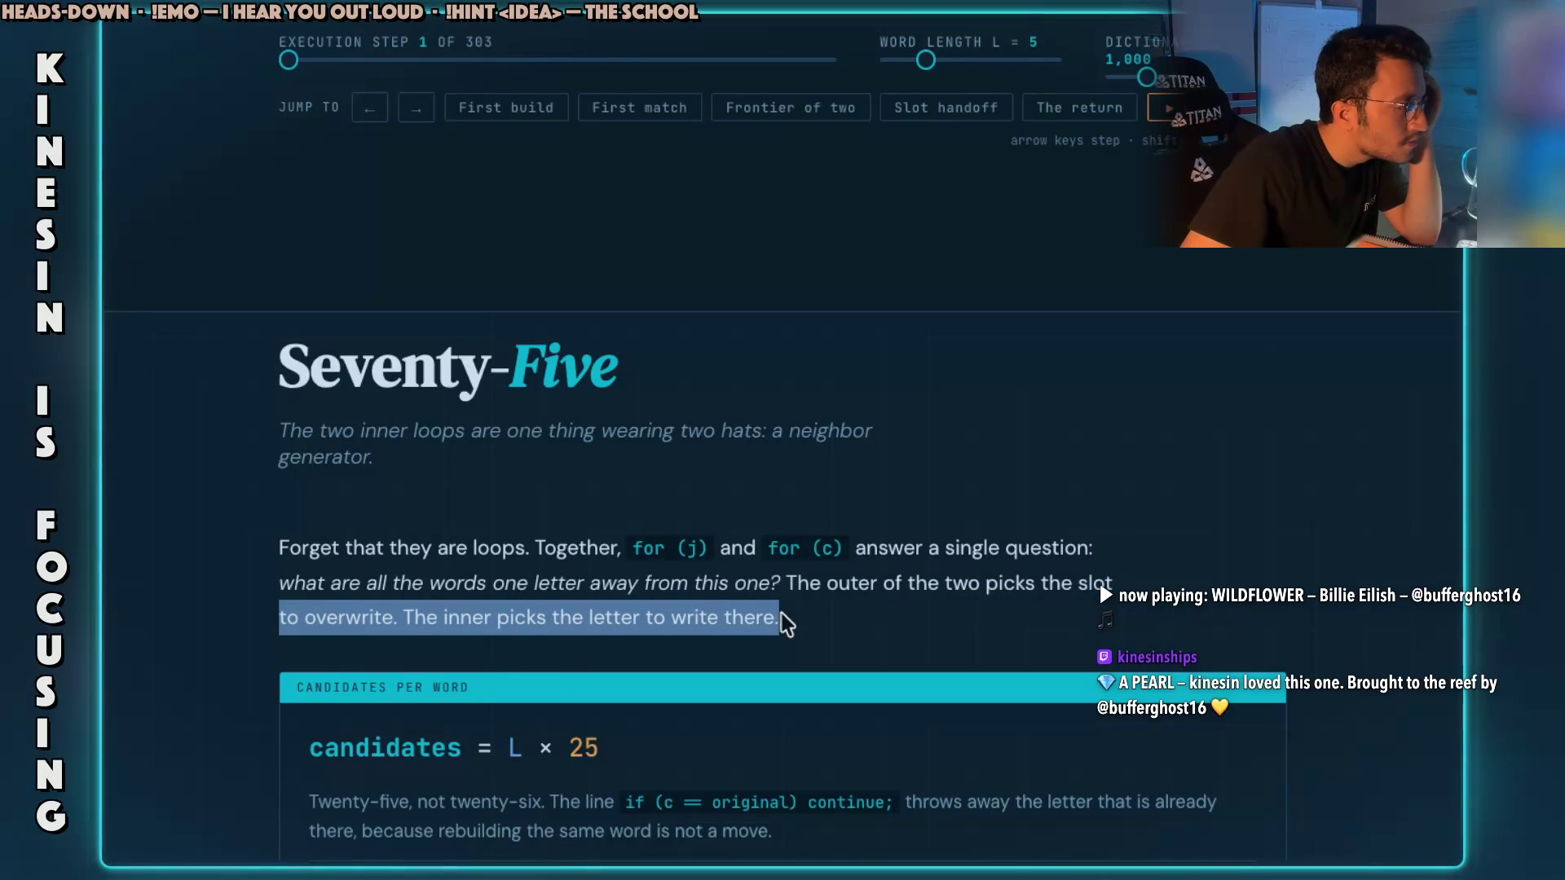
scroll(863, 482, down, 3)
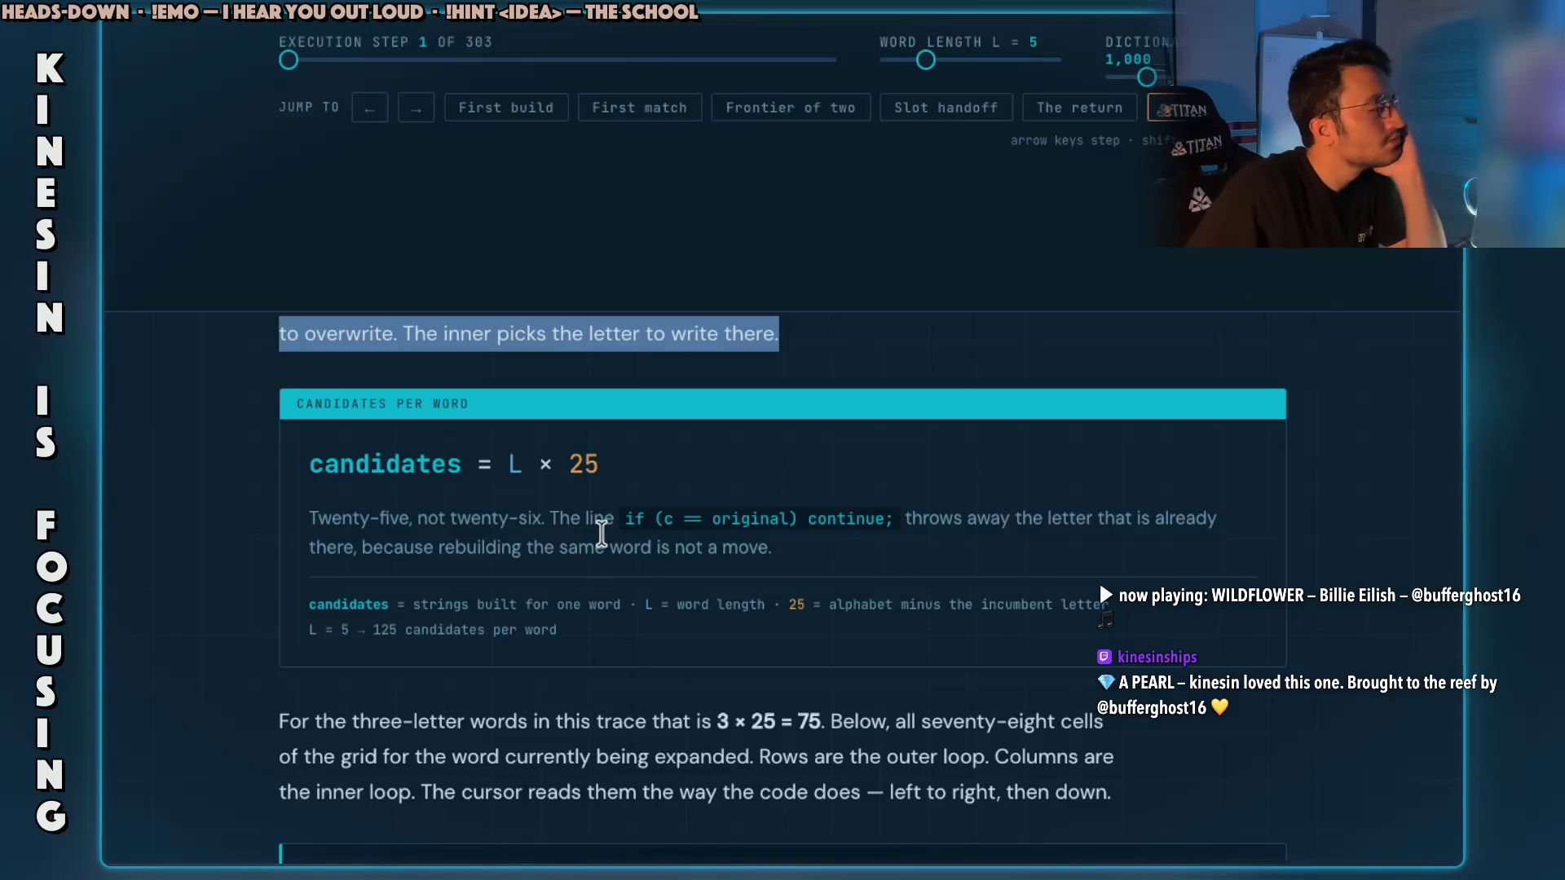
mouse_move(411, 517)
mouse_down()
mouse_move(901, 530)
mouse_move(1124, 512)
mouse_up()
Scroll down to the hit → ait neighbor grid, marking and clearing the STRING JUST BUILT label.
click(776, 469)
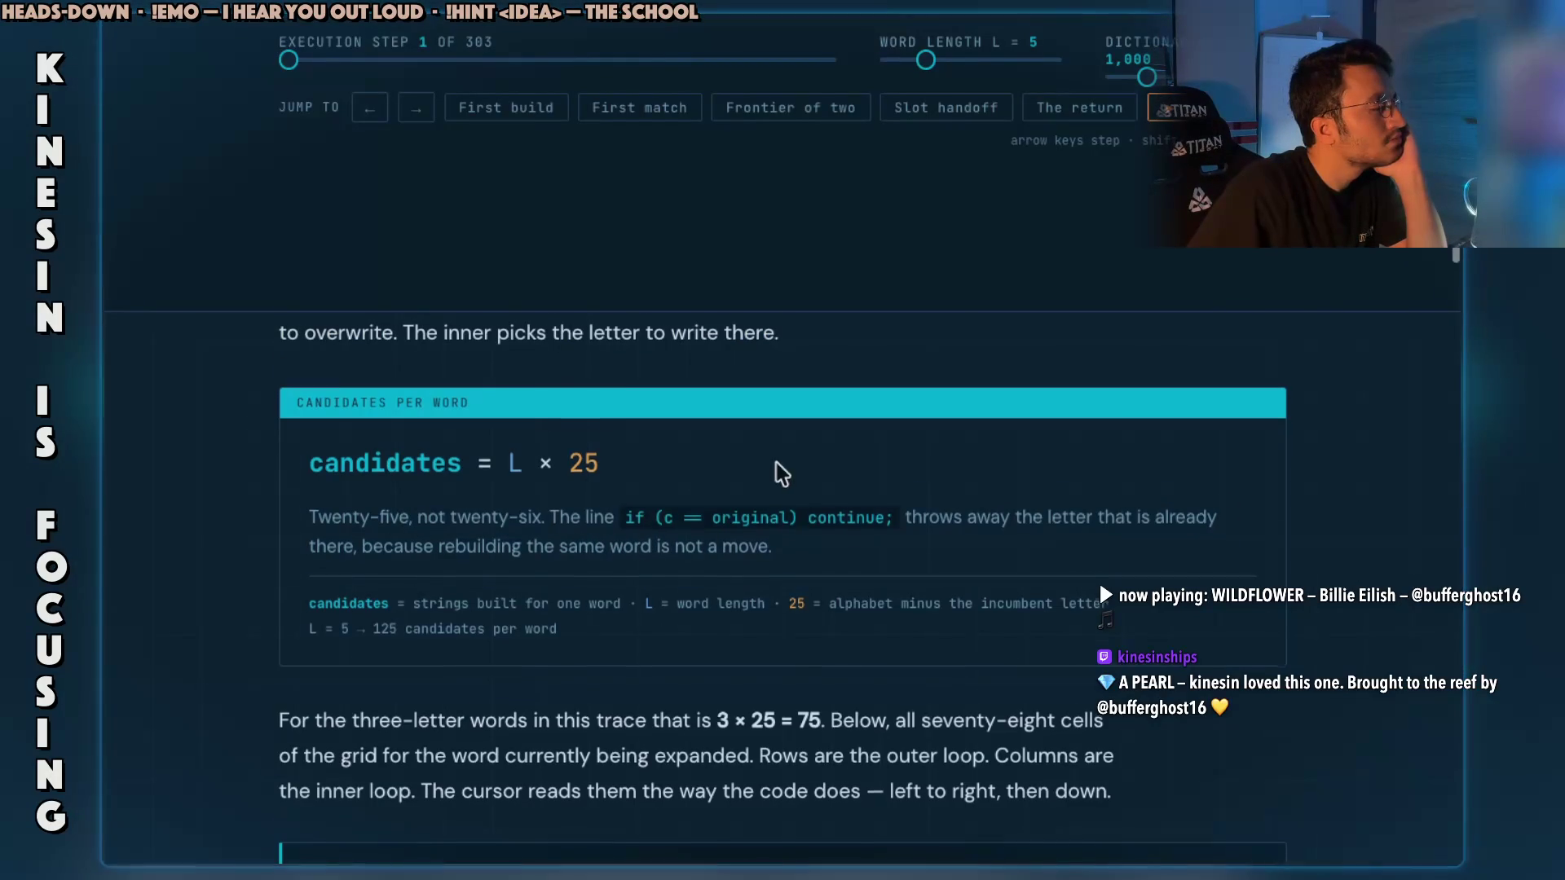
scroll(776, 463, down, 3)
scroll(776, 468, down, 1)
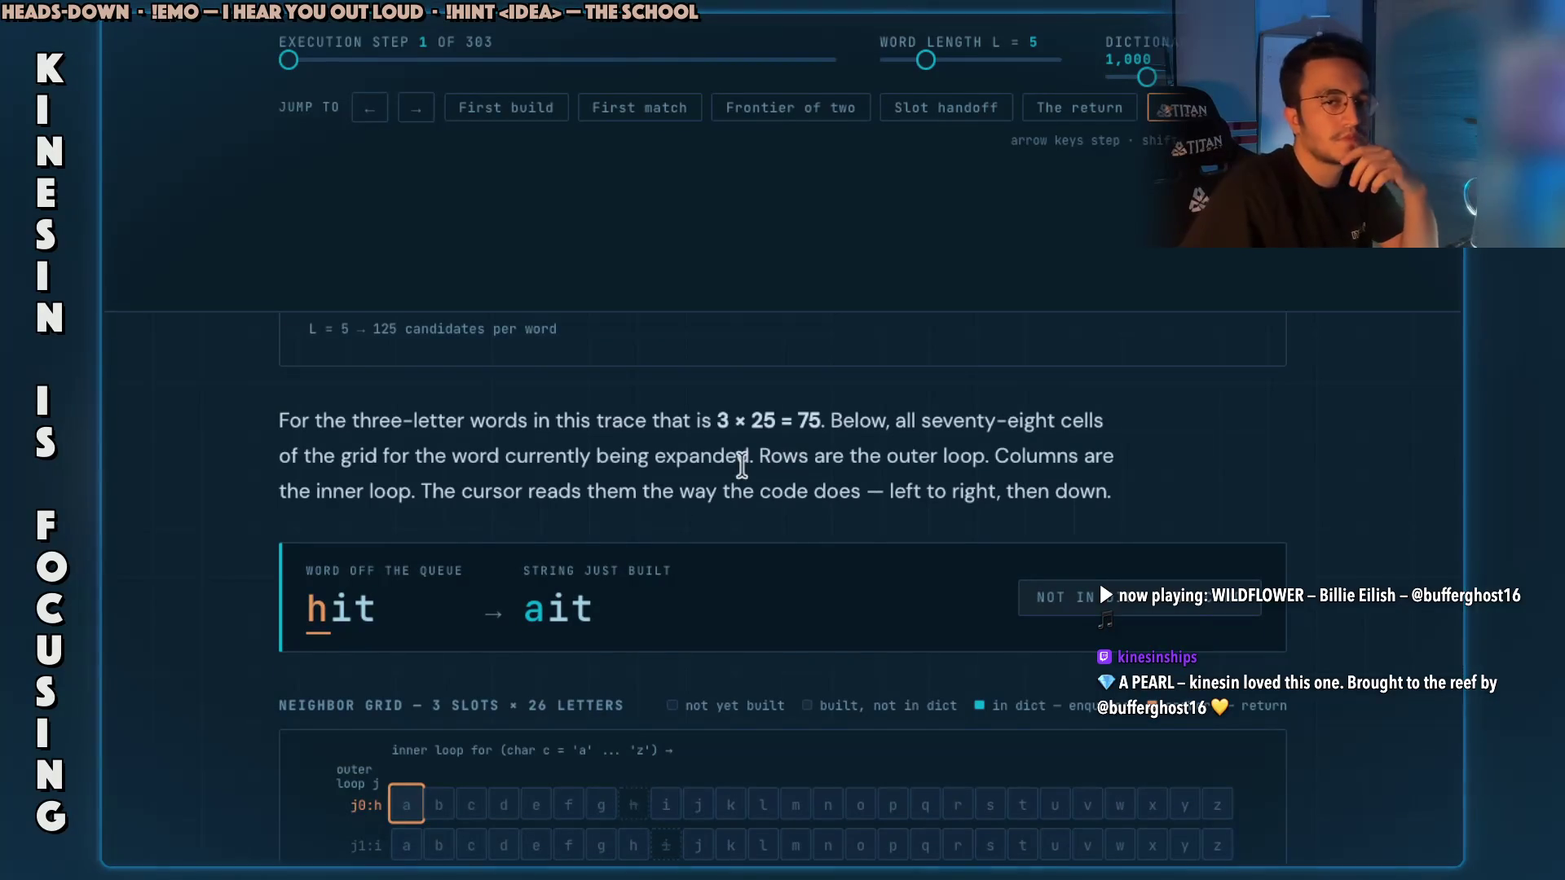
scroll(525, 487, down, 1)
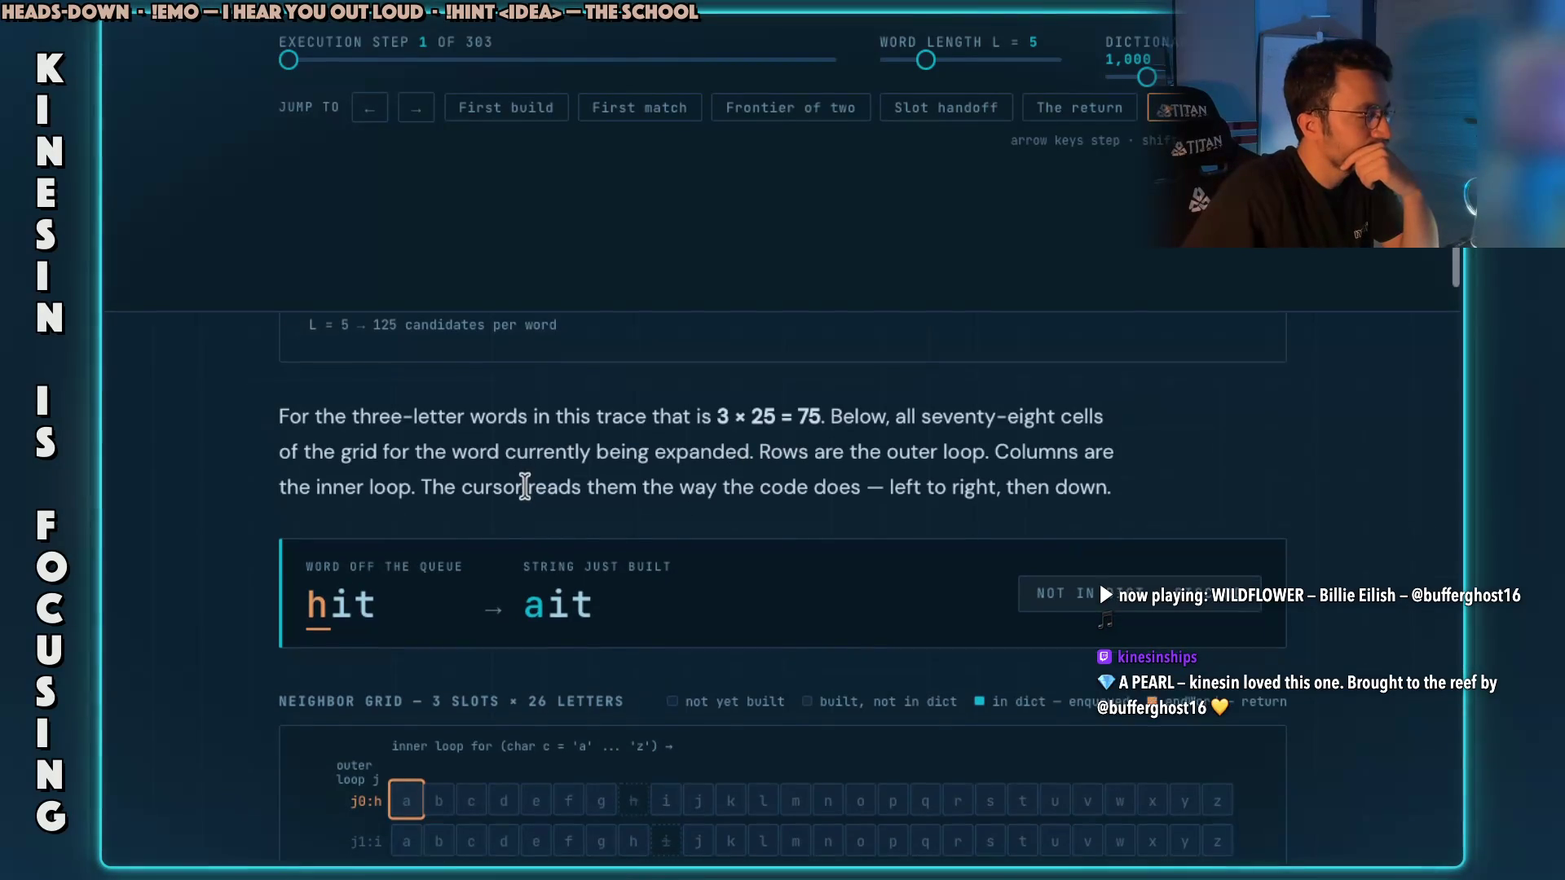
scroll(524, 486, down, 2)
drag(566, 465, 691, 464)
click(732, 491)
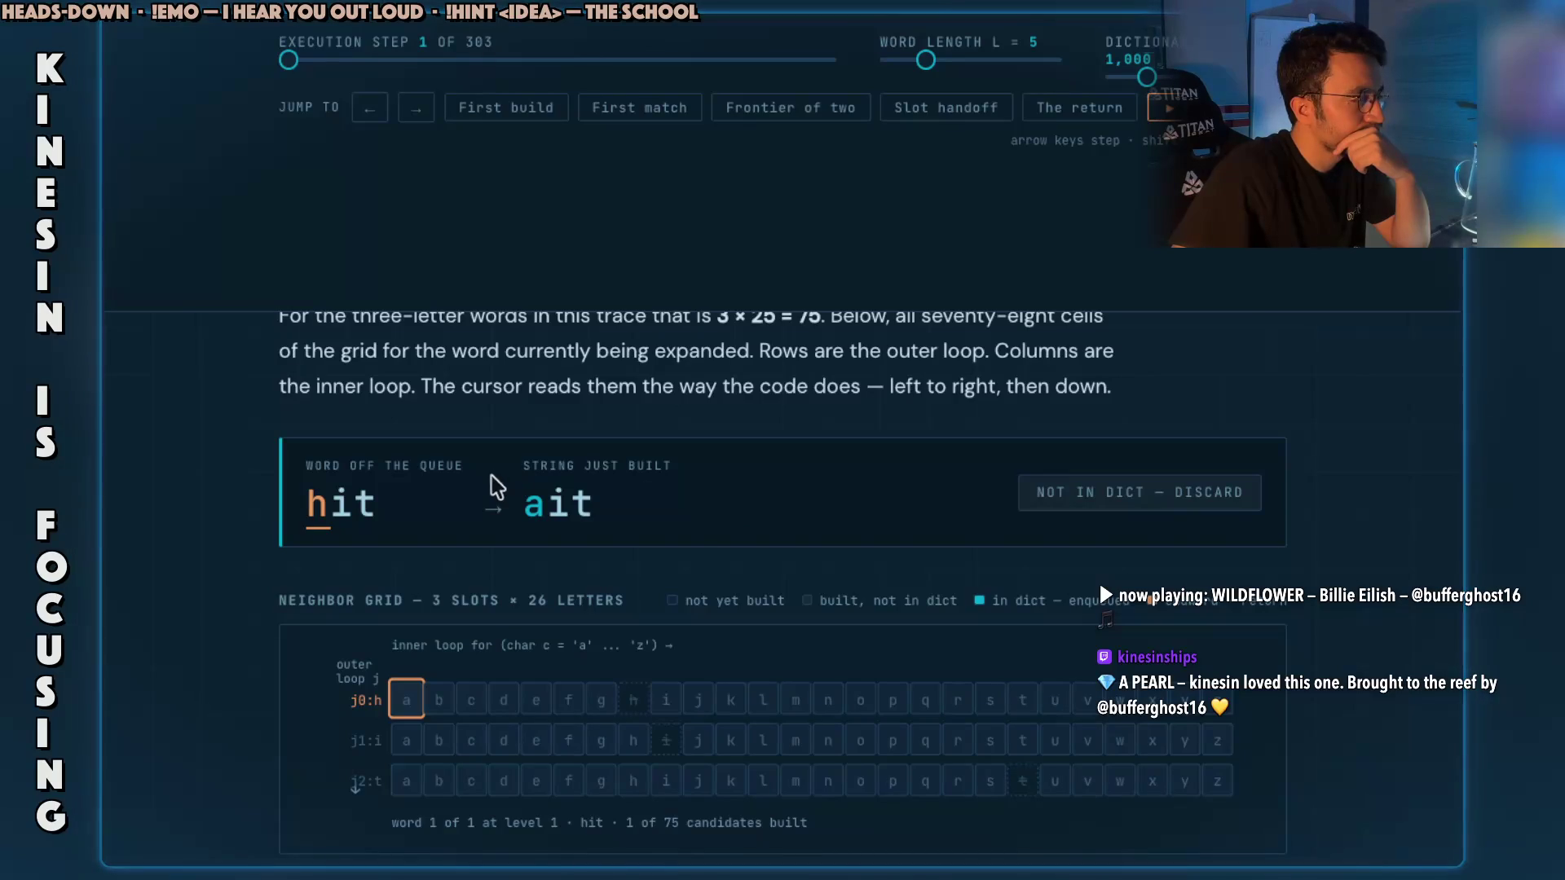
click(457, 477)
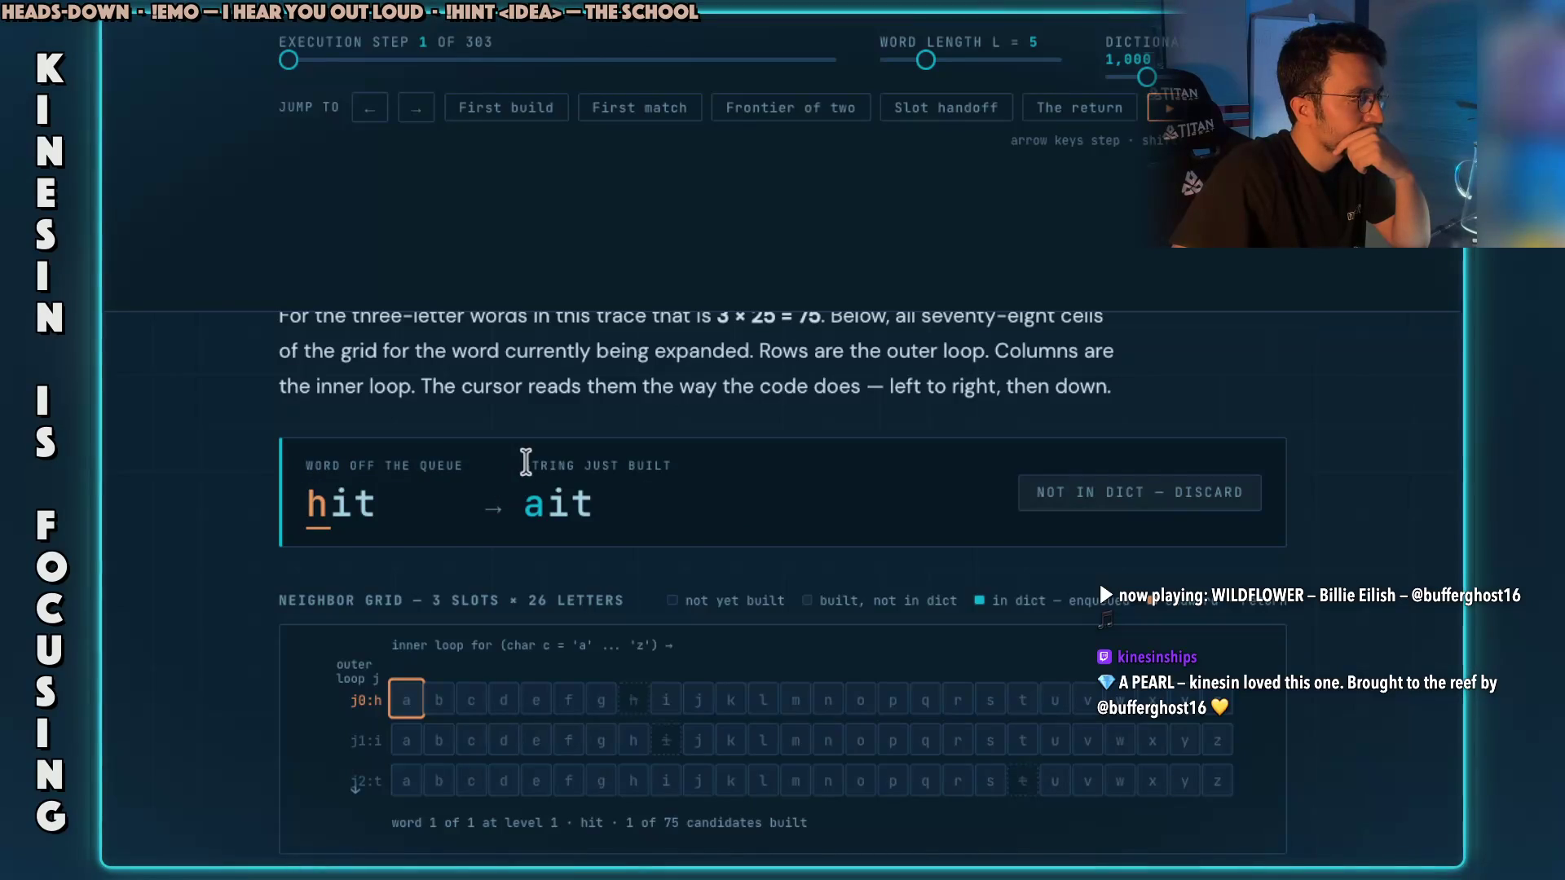
drag(564, 461, 678, 467)
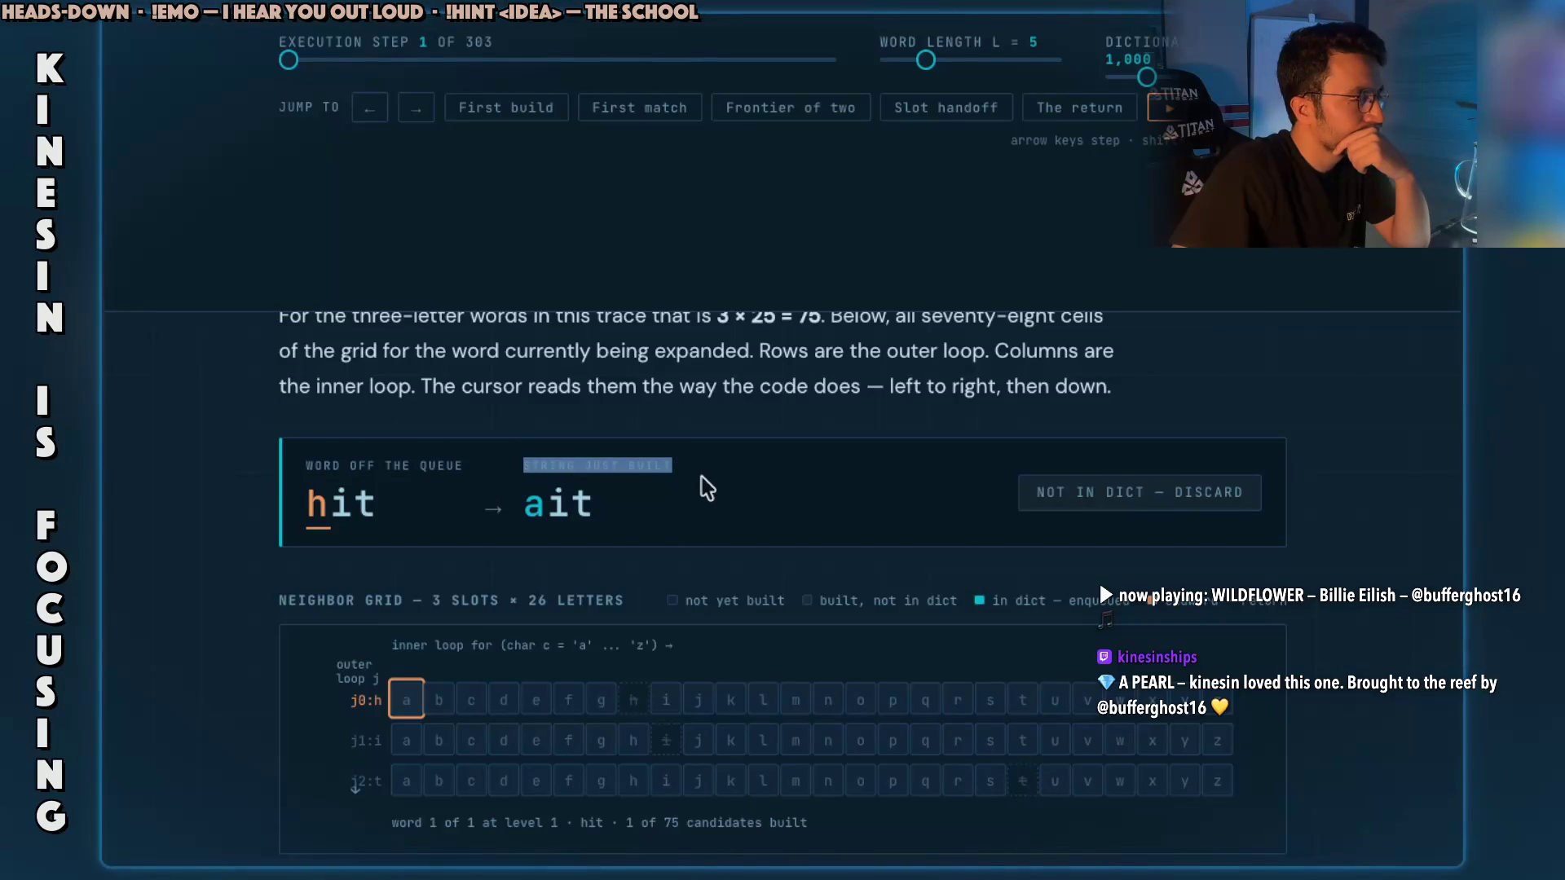
click(702, 477)
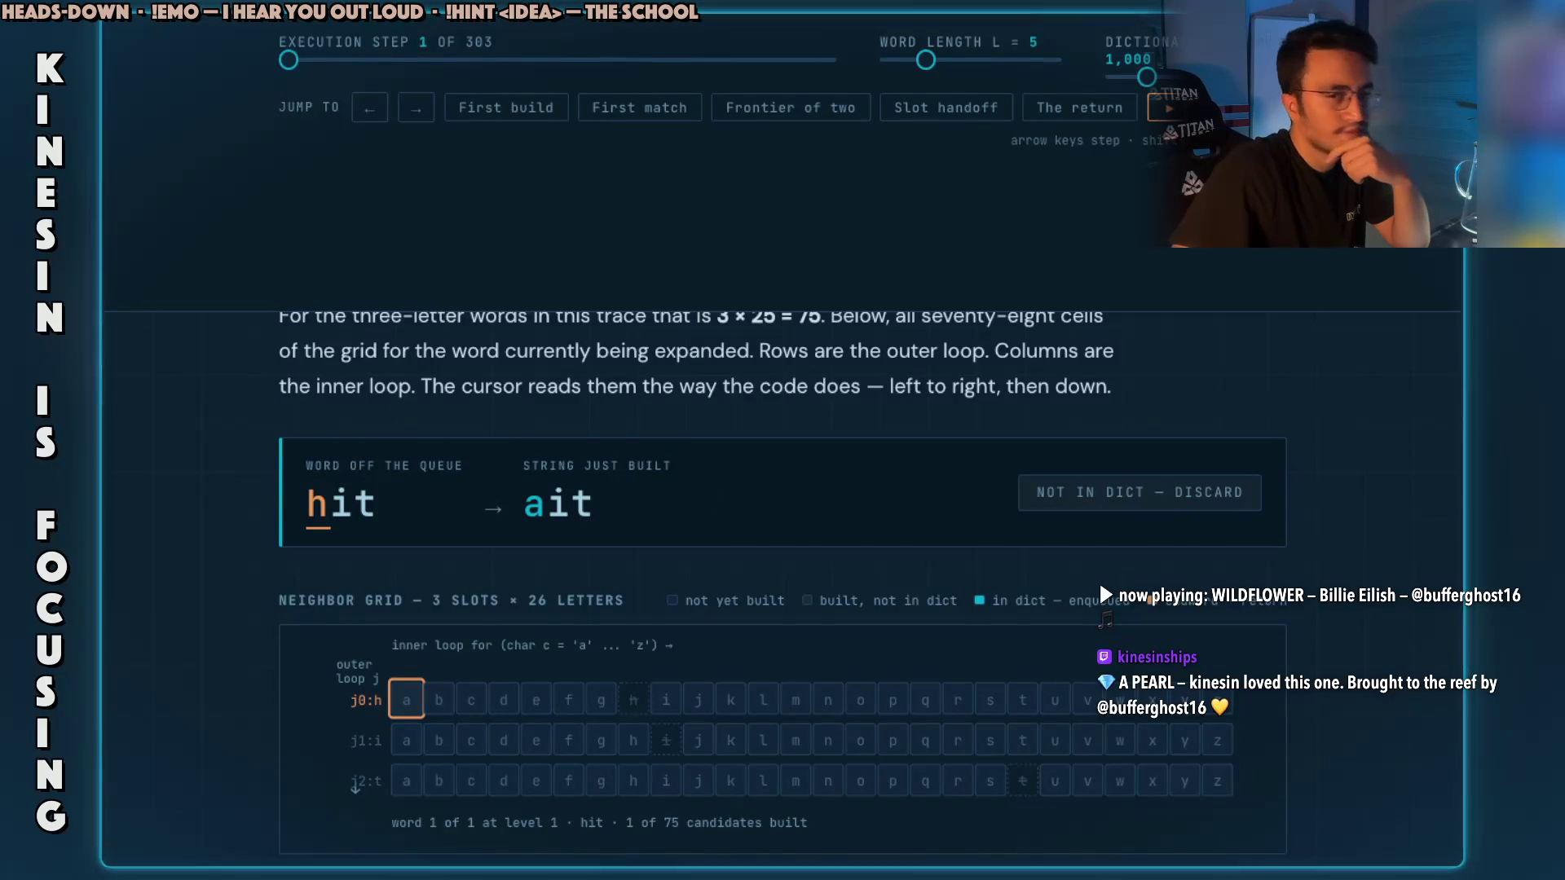